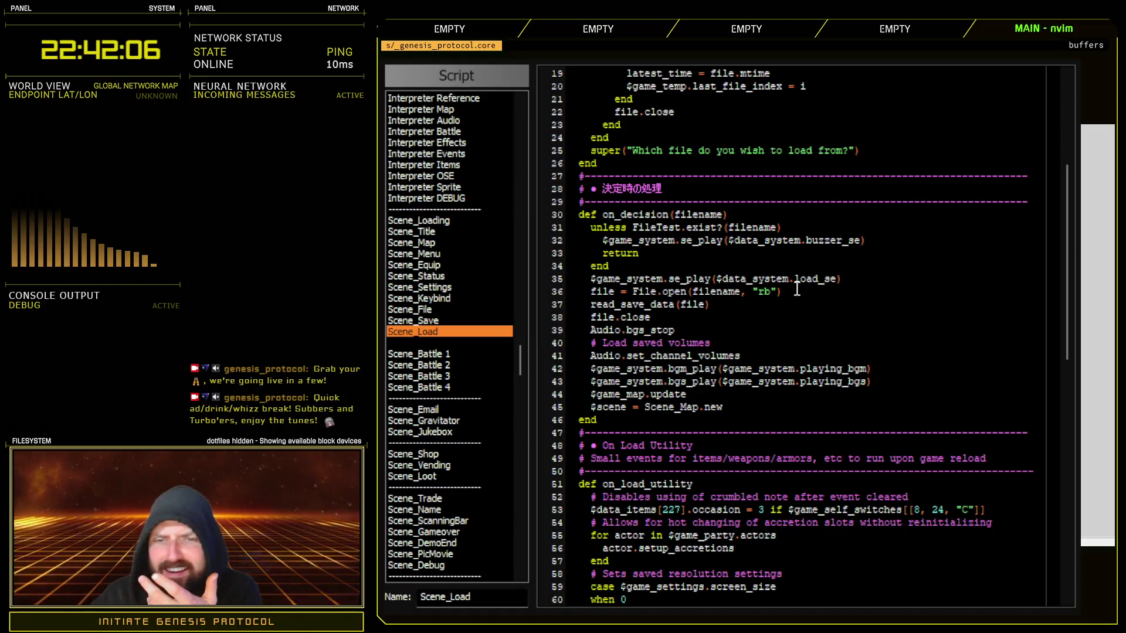
Step: Scroll through the Scene_Load script, then close the Script Editor
scroll(844, 328, "up", 6)
scroll(870, 424, "down", 20)
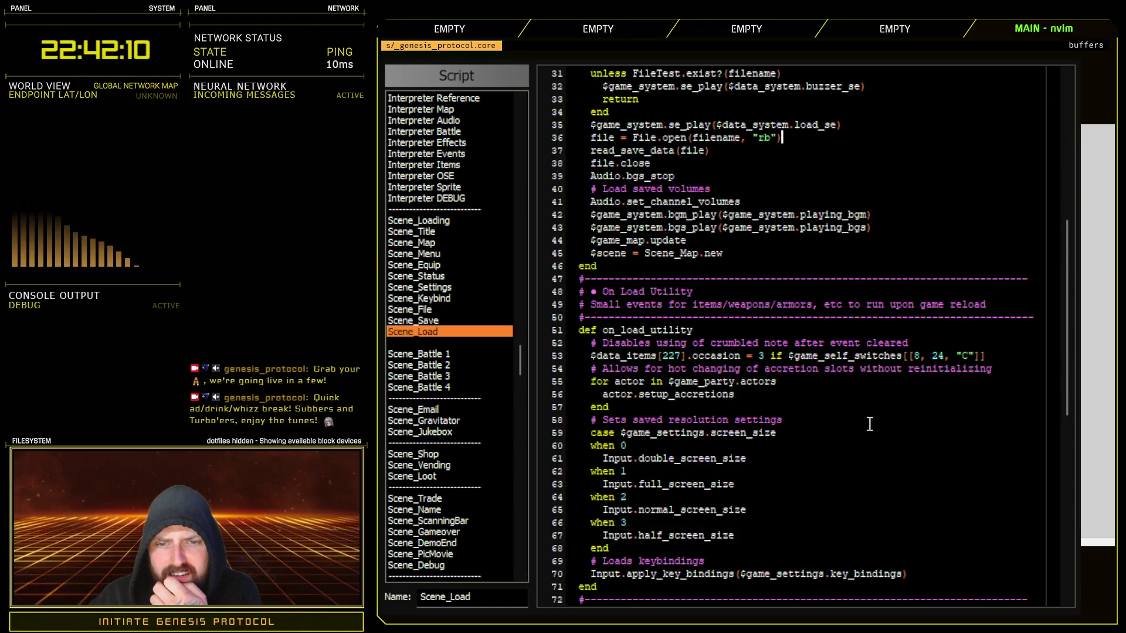
scroll(870, 424, "down", 3)
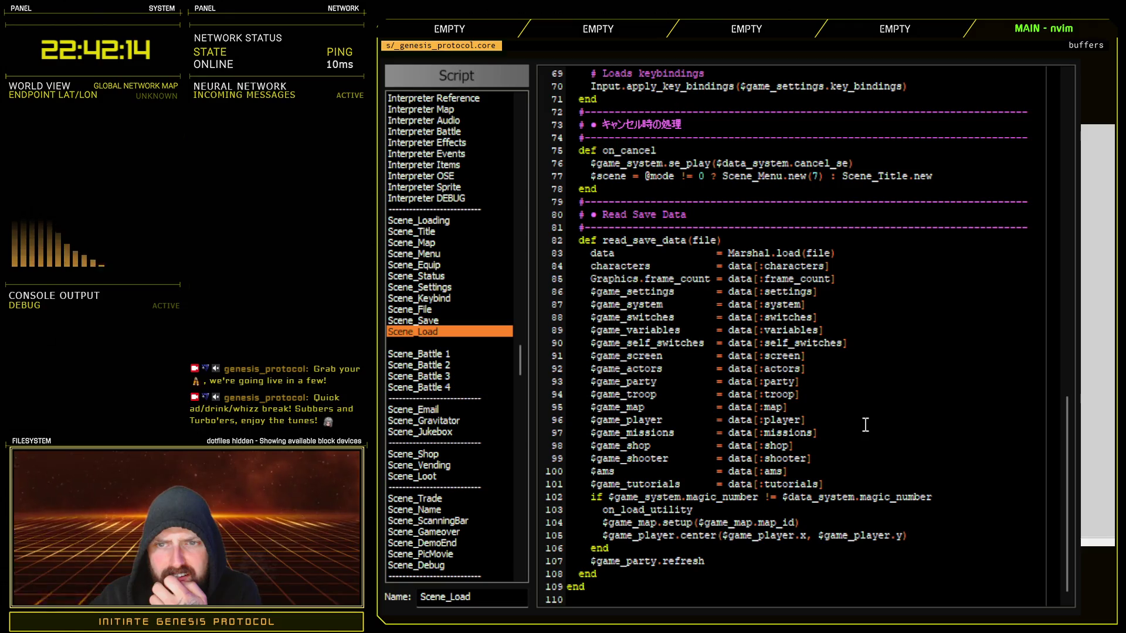
scroll(865, 425, "up", 6)
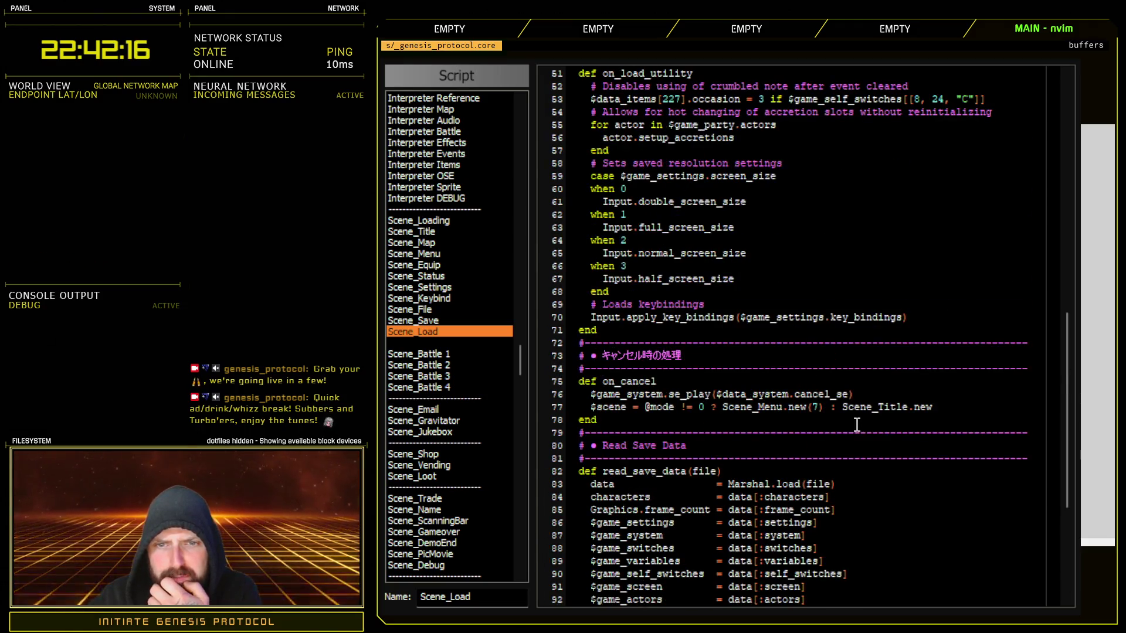
scroll(856, 426, "up", 4)
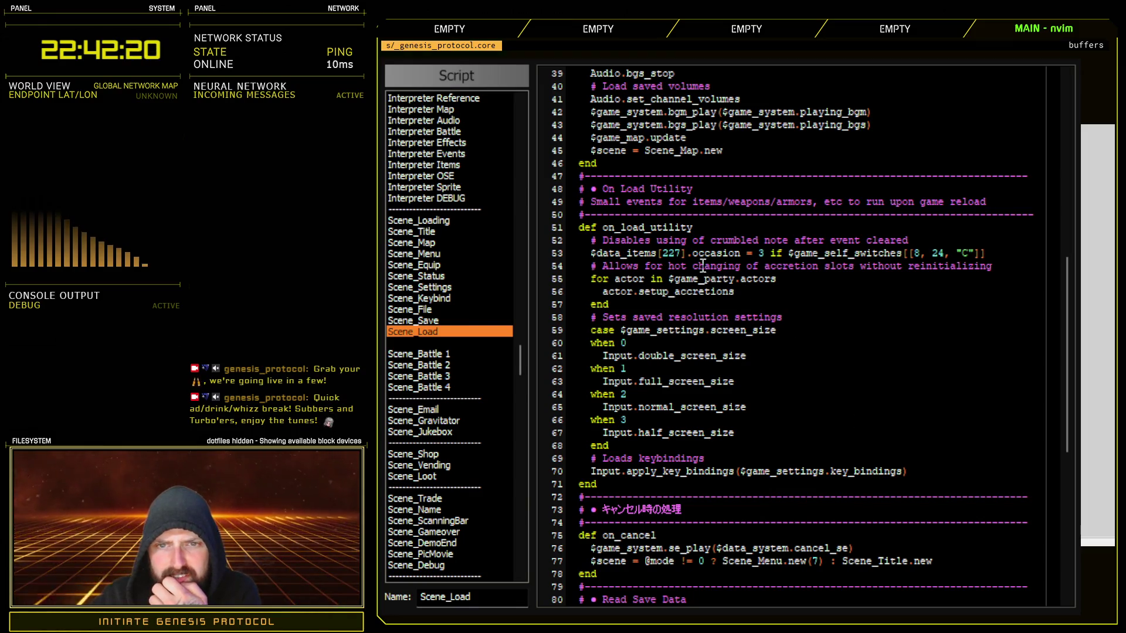
left_click_drag(697, 252, 608, 305)
scroll(739, 416, "up", 6)
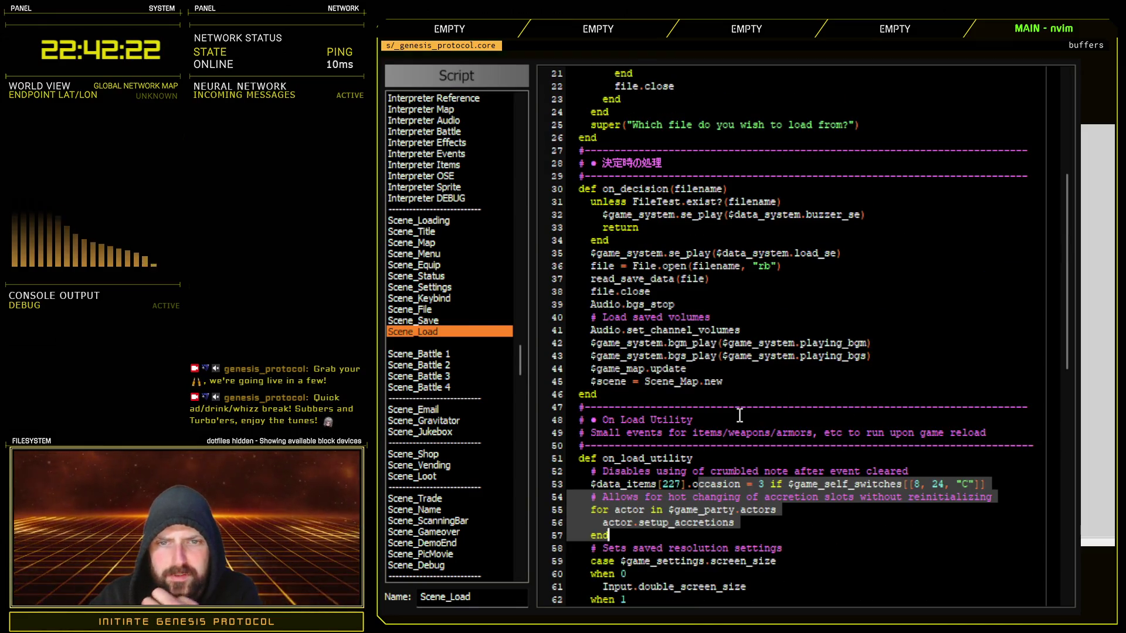
scroll(740, 415, "up", 7)
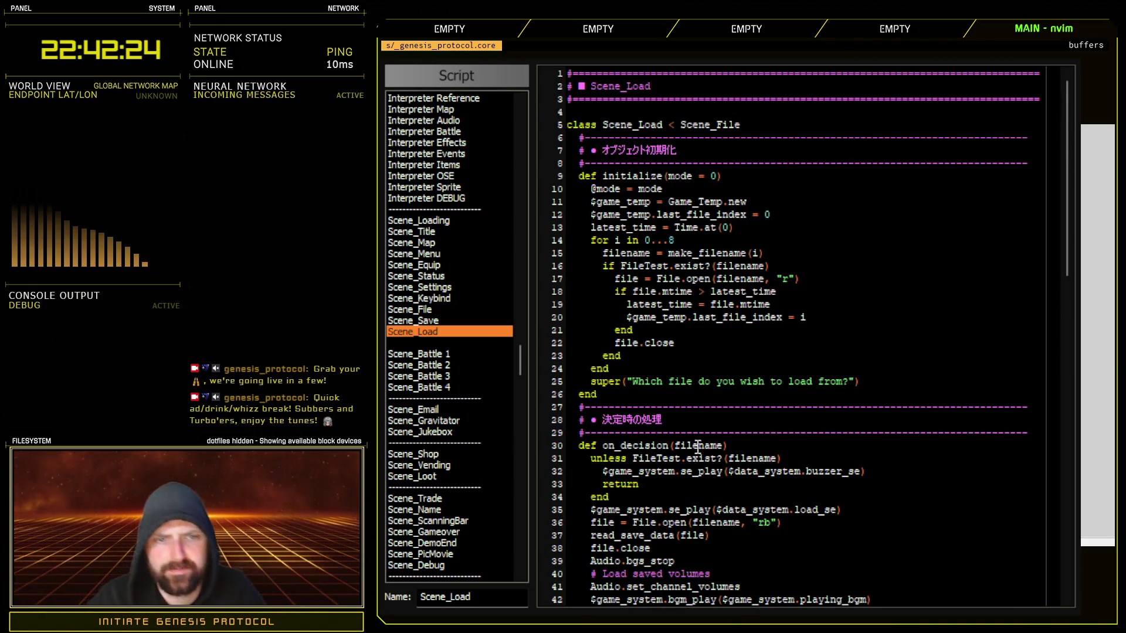
key("Escape")
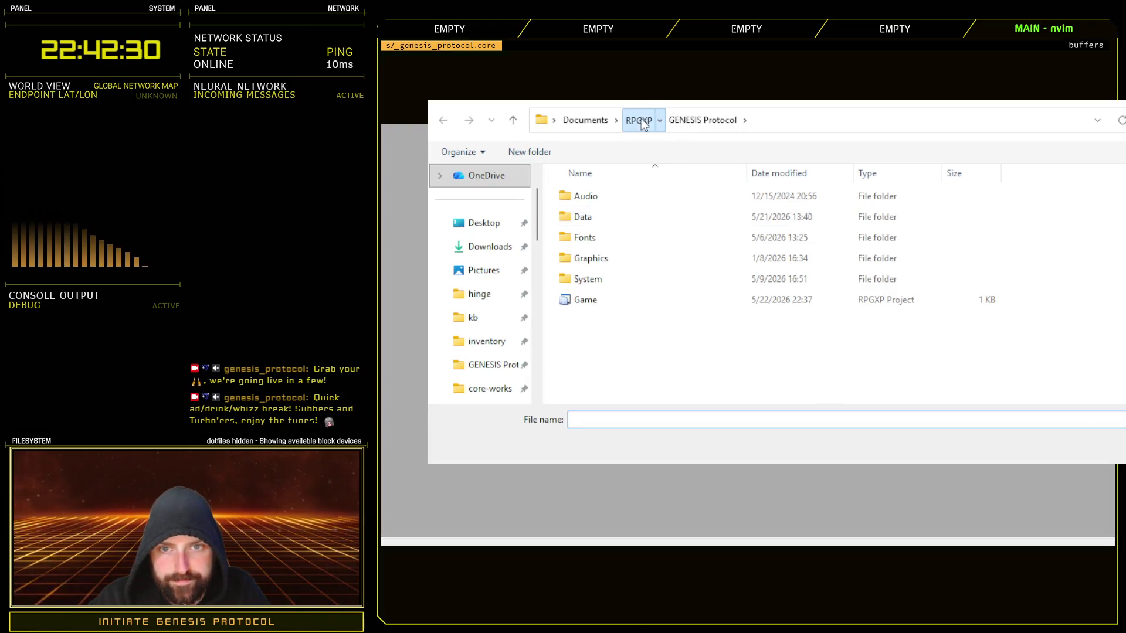
Step: Open the GENESIS Protocol DEMO Game project and read through its Scene_Load script
left_click(641, 119)
double_click(617, 219)
double_click(606, 299)
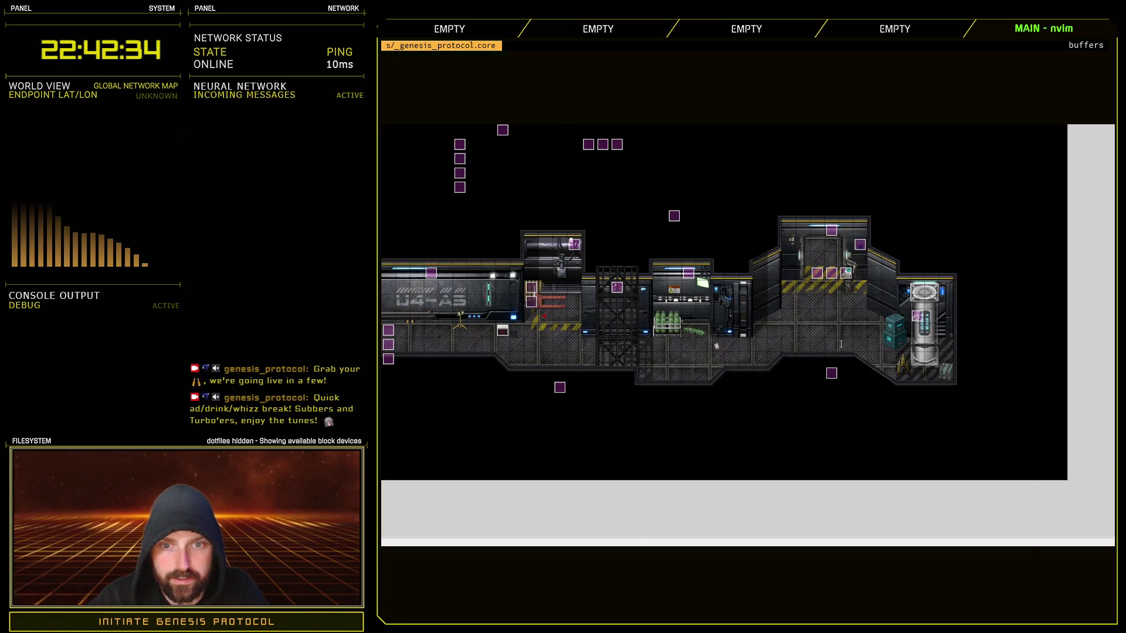
key("F11")
scroll(762, 352, "down", 15)
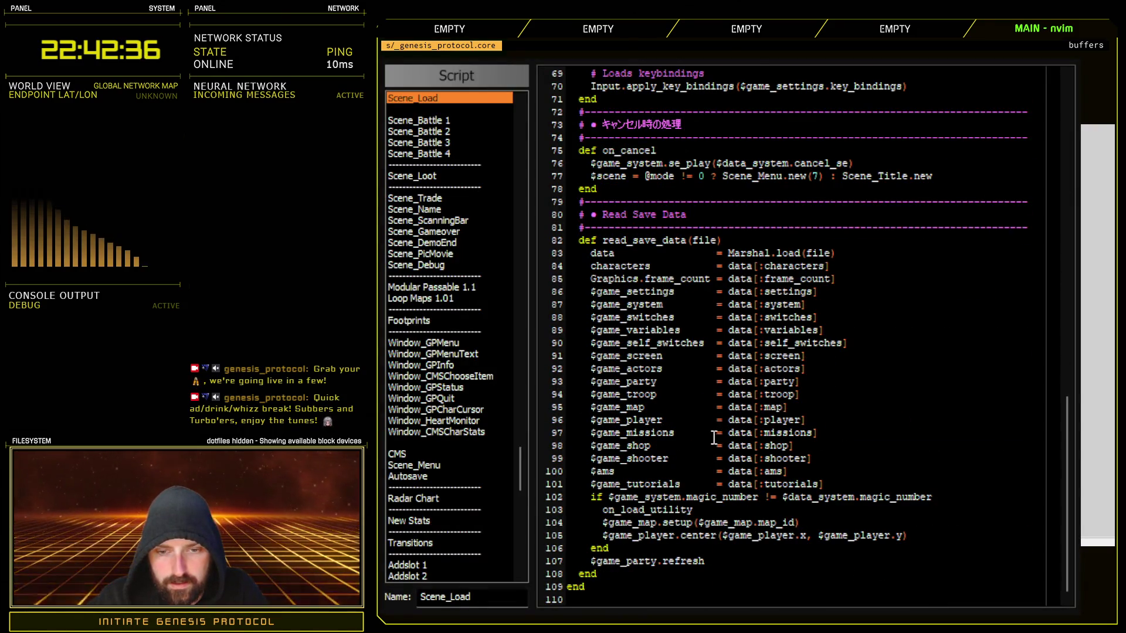
scroll(672, 478, "up", 5)
scroll(669, 478, "down", 5)
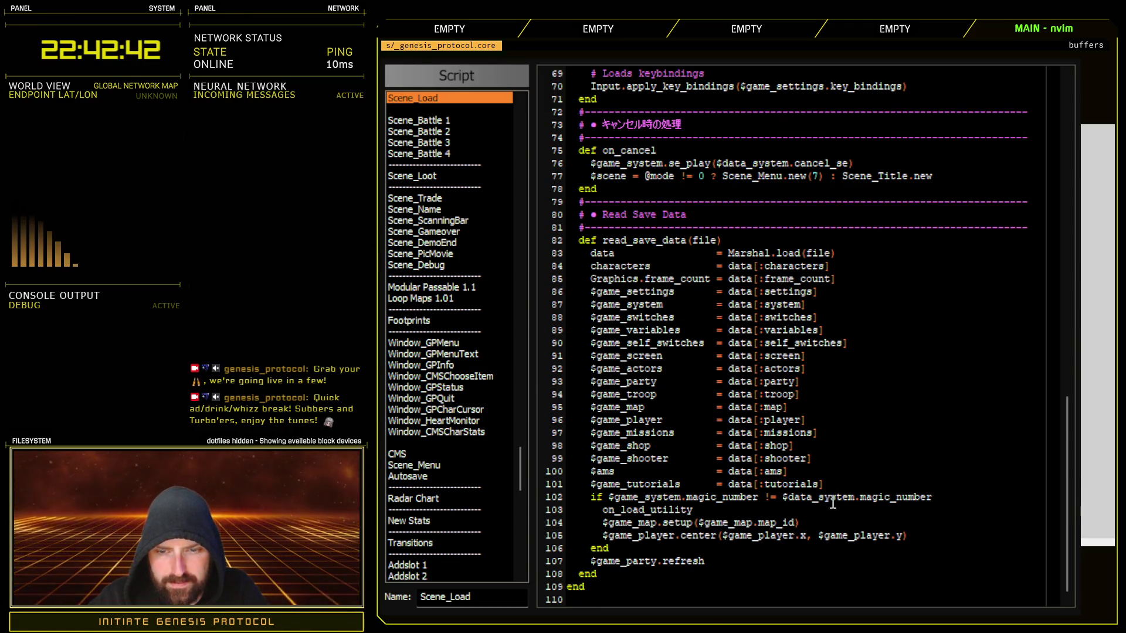
scroll(837, 505, "up", 6)
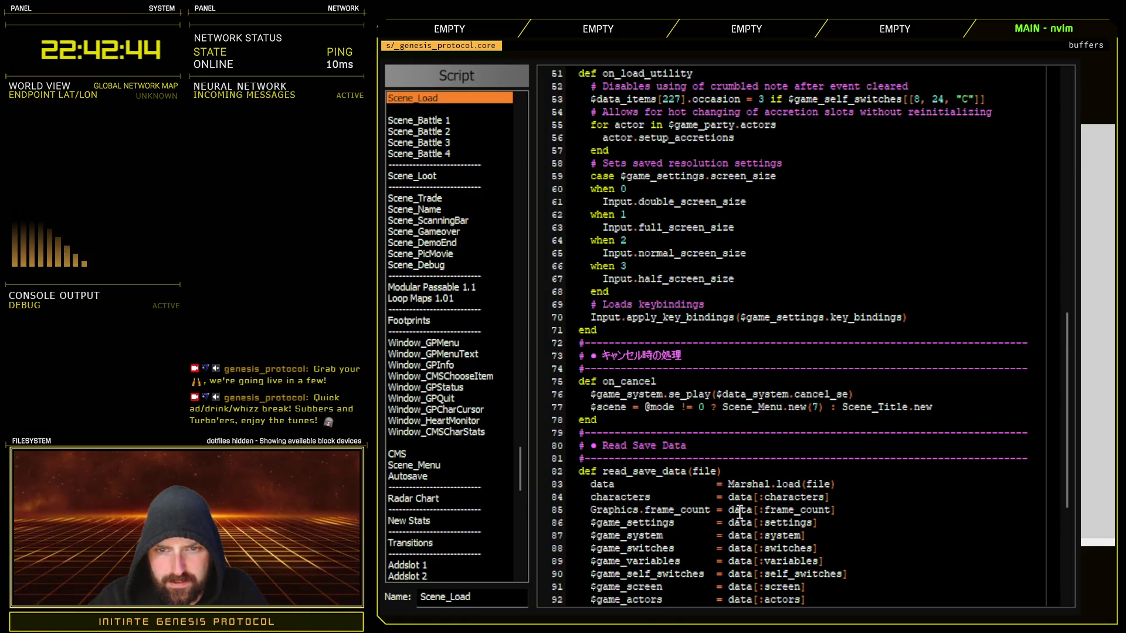
scroll(740, 511, "up", 14)
scroll(723, 510, "up", 3)
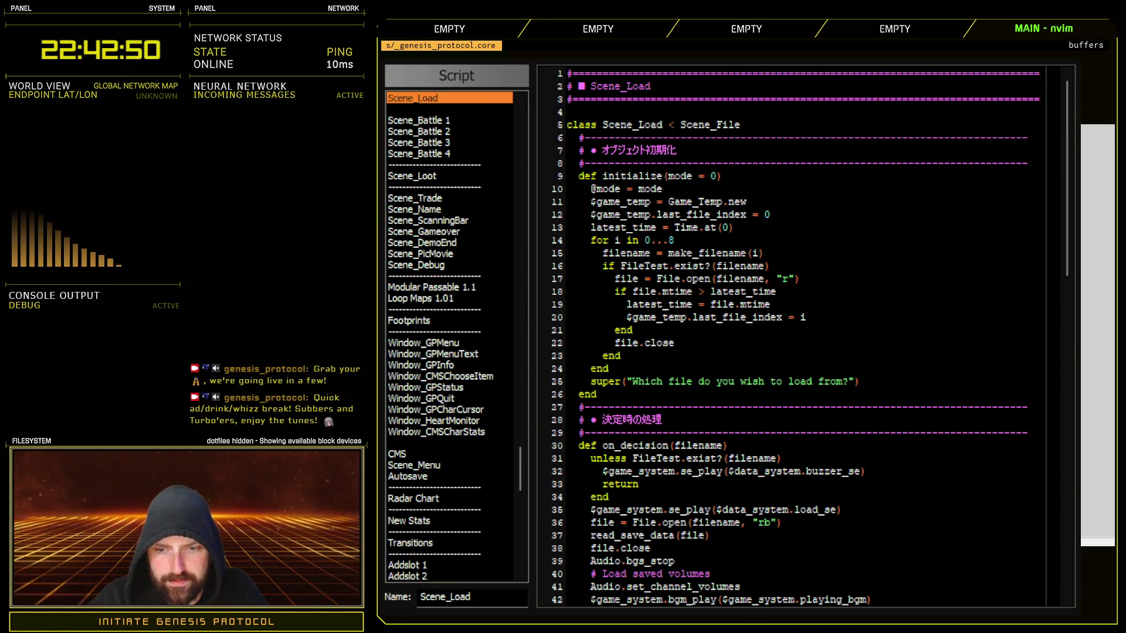
Step: Reopen the main GENESIS Protocol project's scripts and select the empty slot below Scene_Load
key("F12")
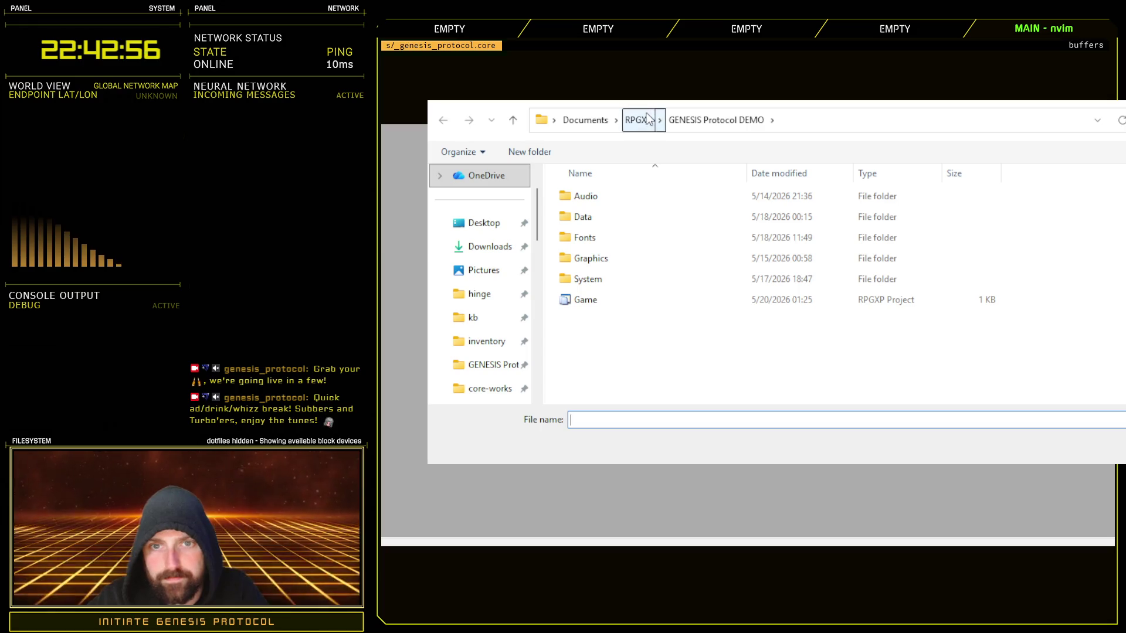
left_click(640, 121)
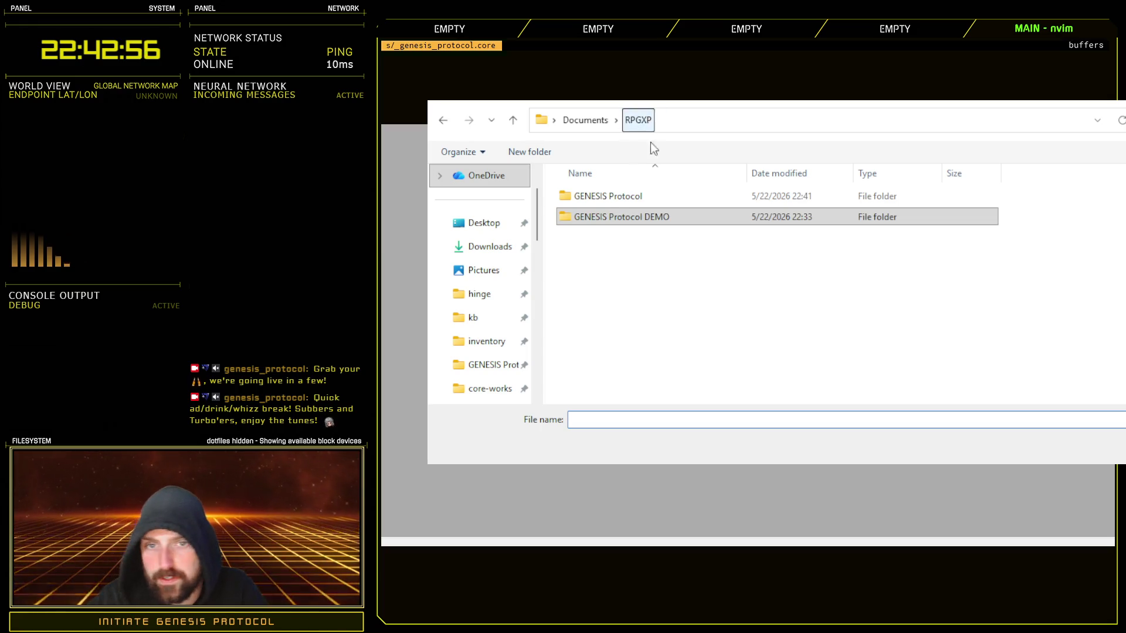
double_click(621, 195)
double_click(589, 298)
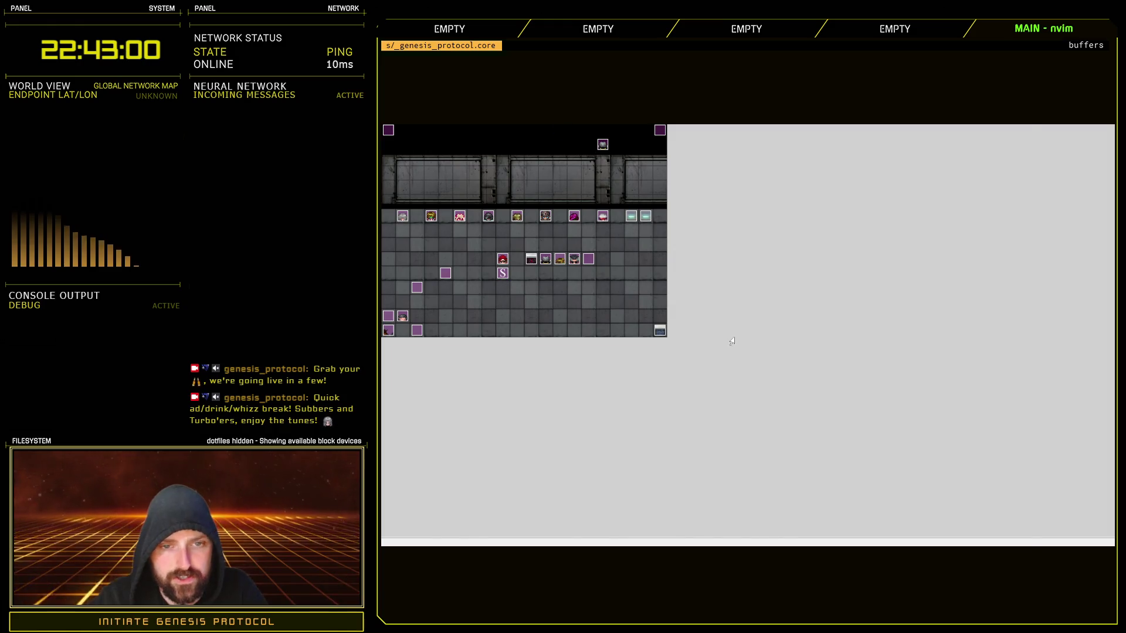
key("F11")
left_click(430, 420)
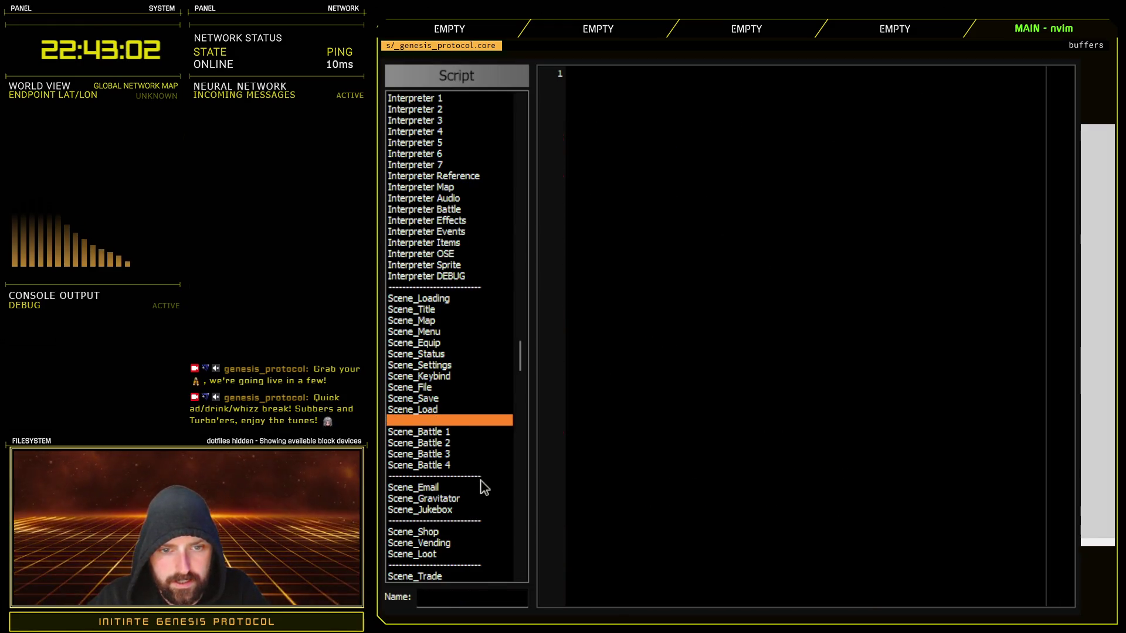
Step: Paste the copied Scene_Load into the empty slot and compare it with the original
key("ctrl+v")
scroll(625, 469, "down", 20)
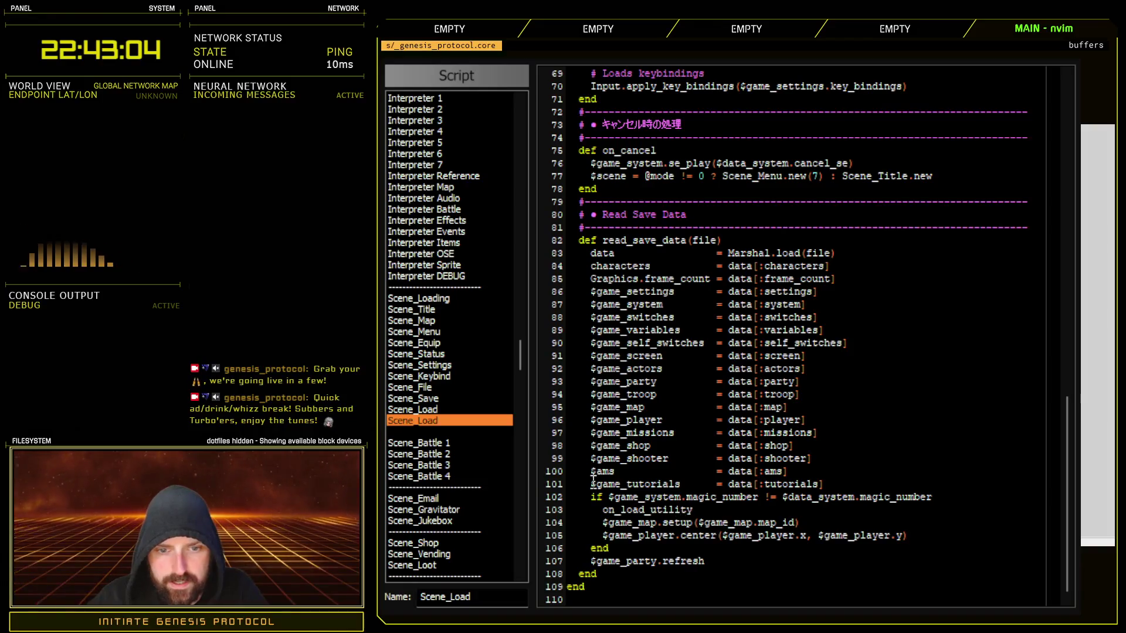
left_click(477, 409)
scroll(613, 476, "down", 20)
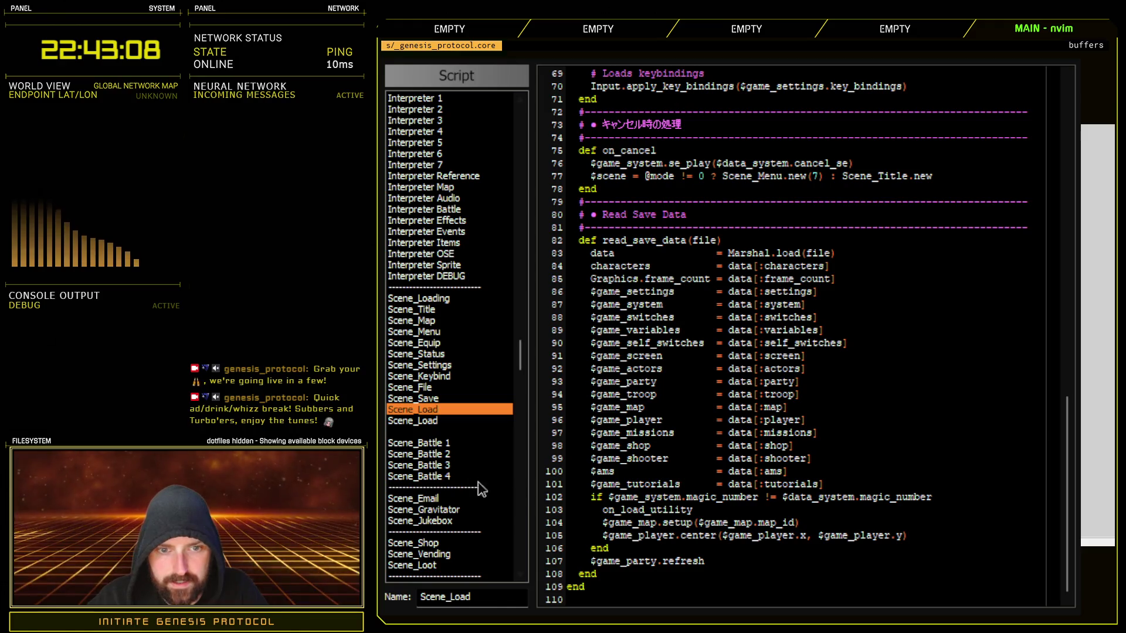
Step: Delete the duplicate Scene_Load entry and start a playtest at the title screen
left_click(437, 411)
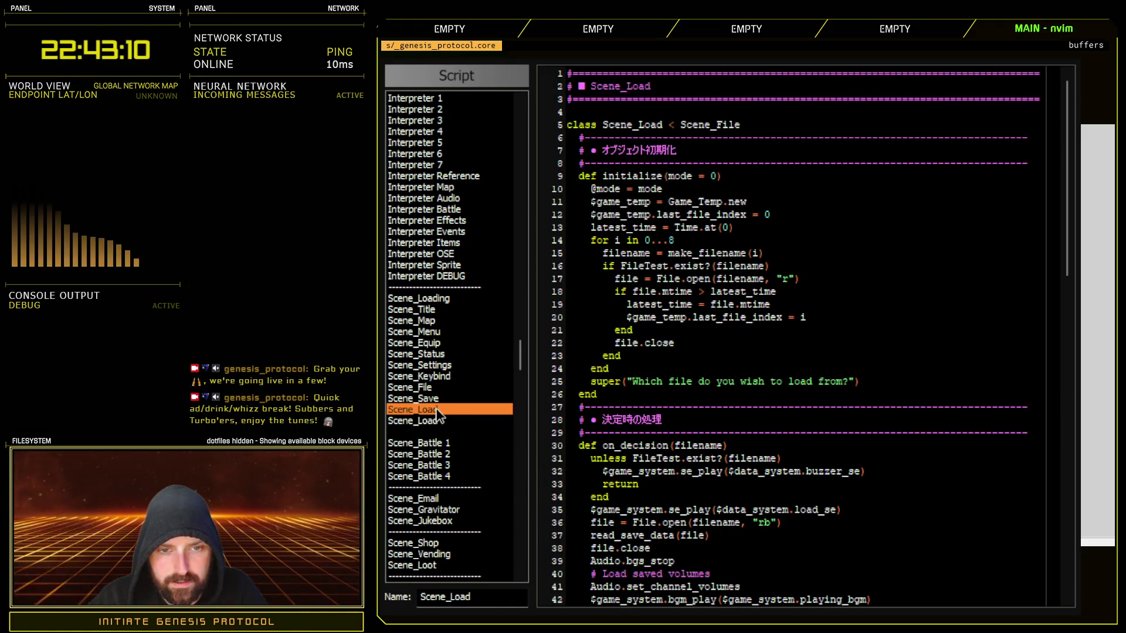
key("Delete")
scroll(667, 421, "down", 6)
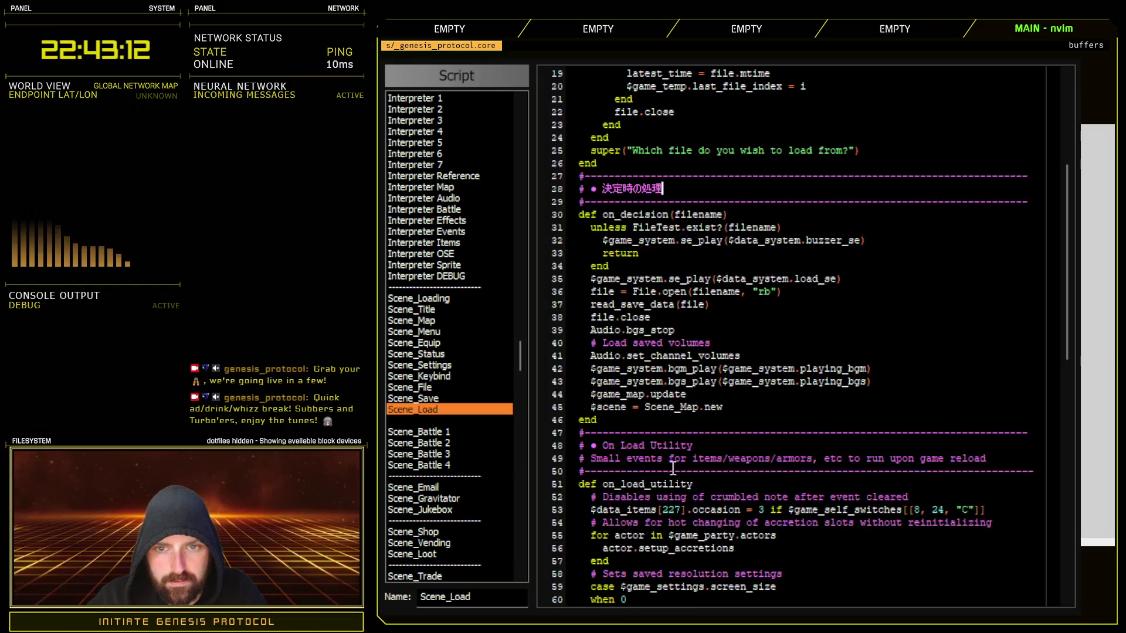
scroll(701, 490, "down", 4)
scroll(701, 490, "down", 12)
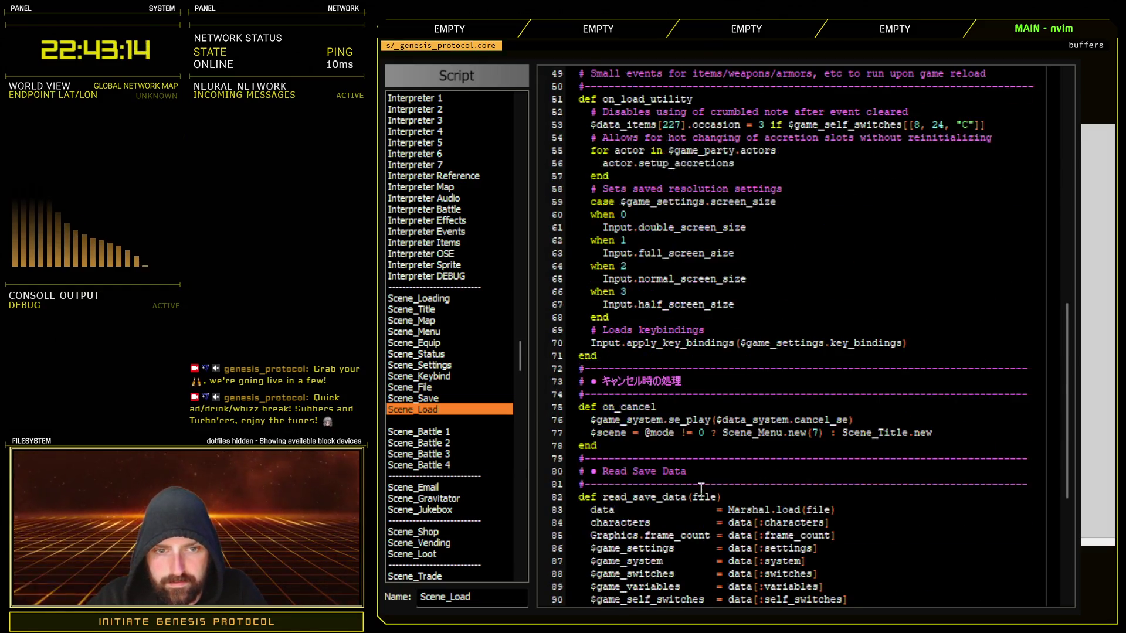
key("F12")
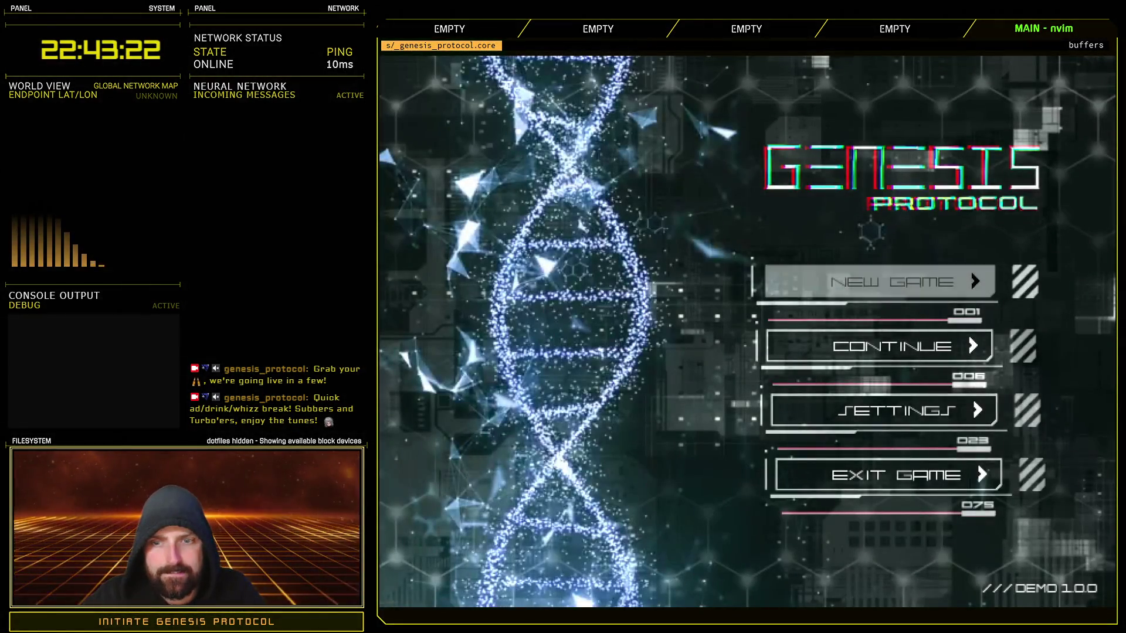
Step: Continue from the saved game and advance the cutscene into the Warden I battle
key("Down")
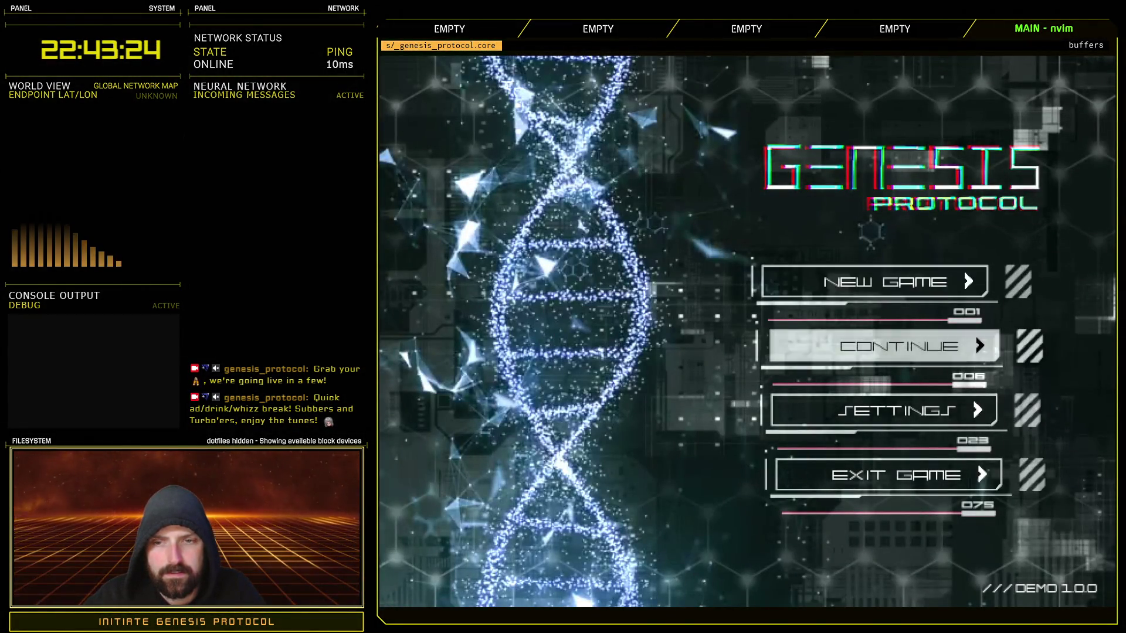
key("Return")
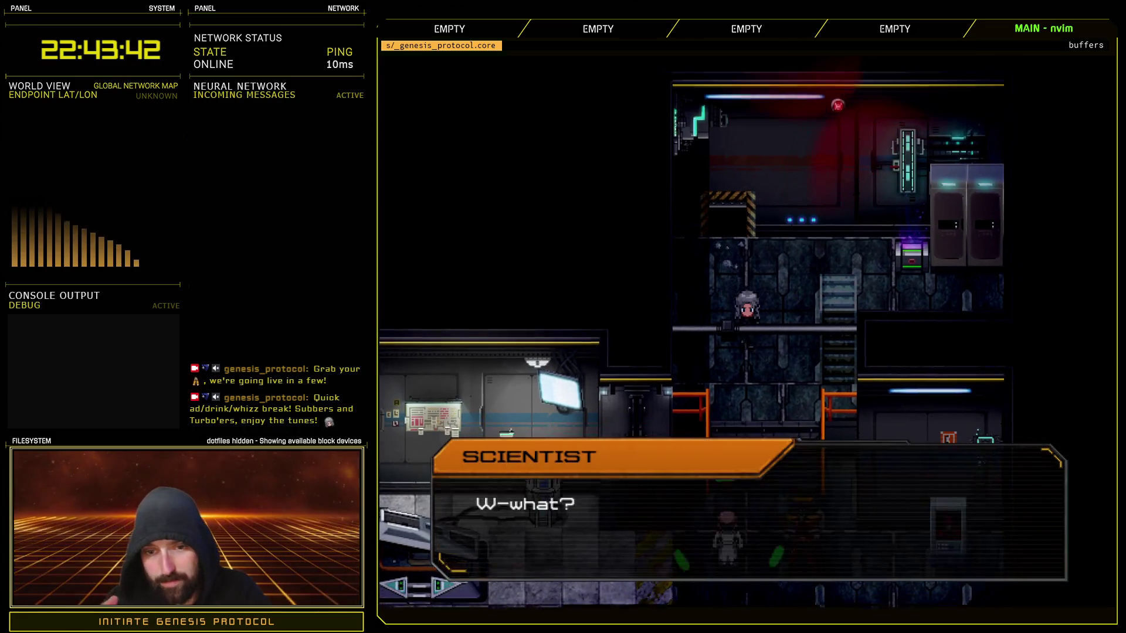
key("Return")
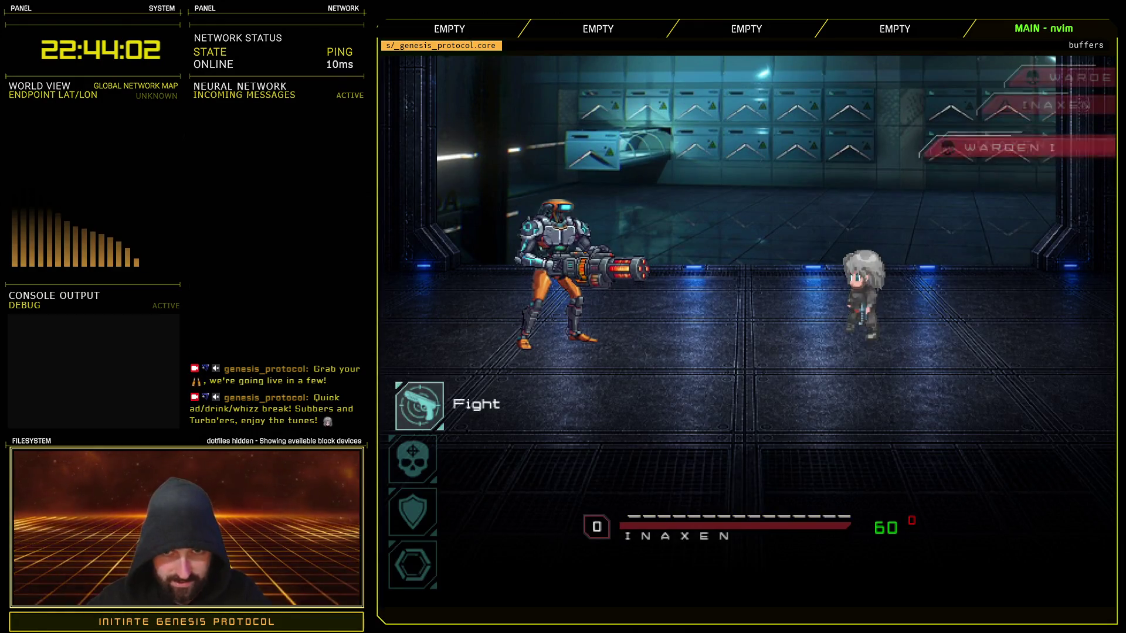
key("F9")
Step: In the debug actor editor, drop Inaxen's hp from 1020 to -280 and resume battle
key("Down")
key("Down")
key("Down")
key("Return")
key("Return")
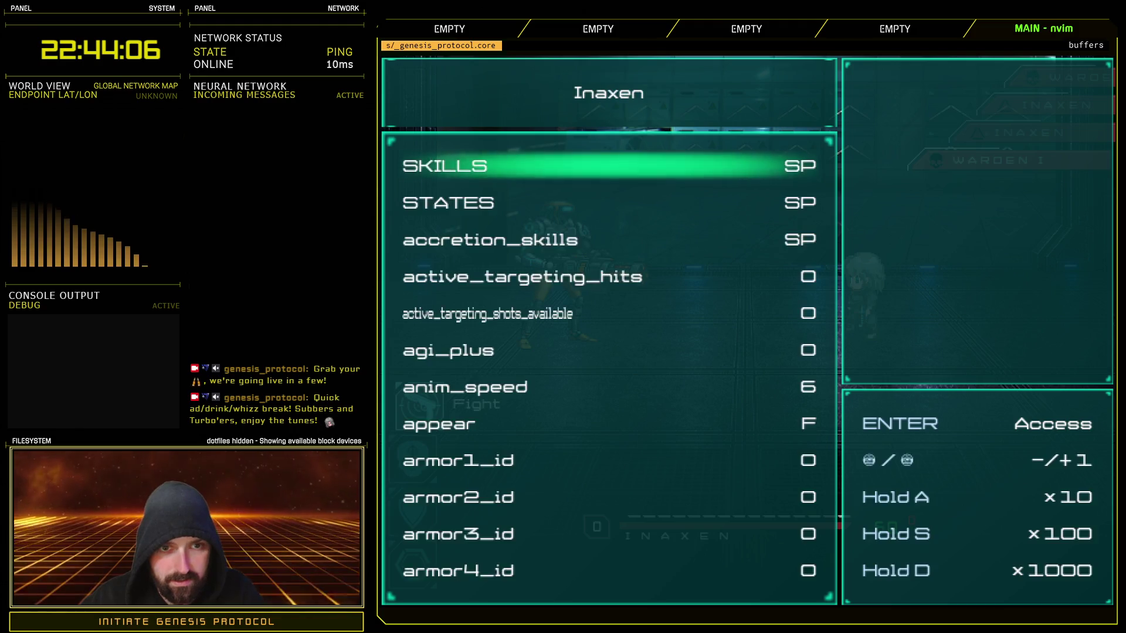
key("Up")
key("Up")
key("Up")
key("Up")
key("Up")
key("Up")
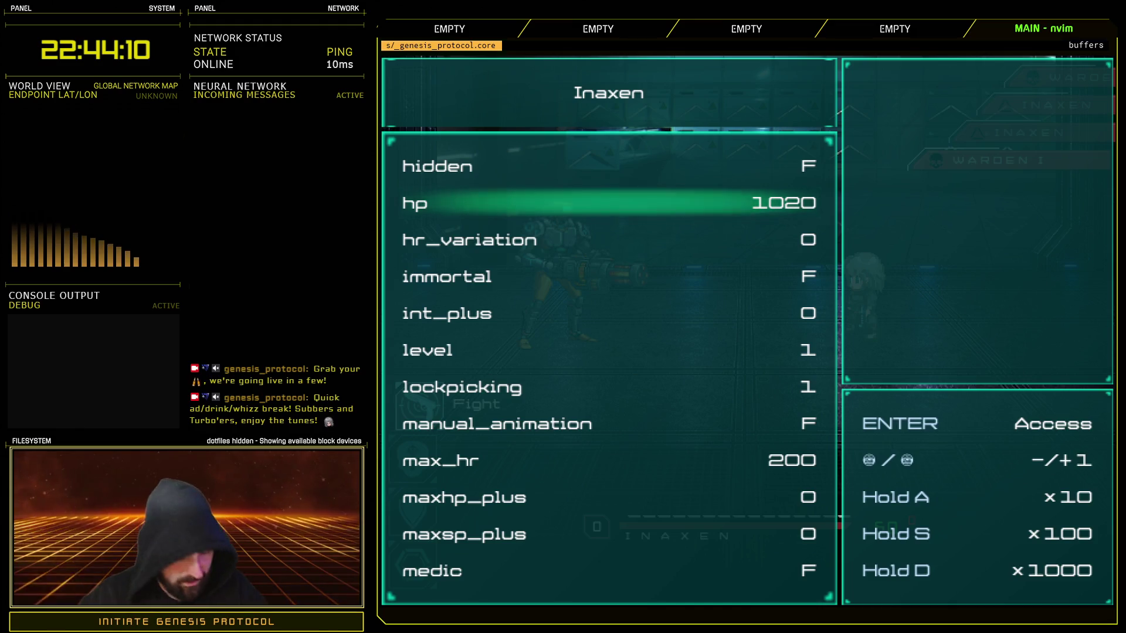
key("s+Left")
key("s+Left")
key("s+Left")
key("d+Left")
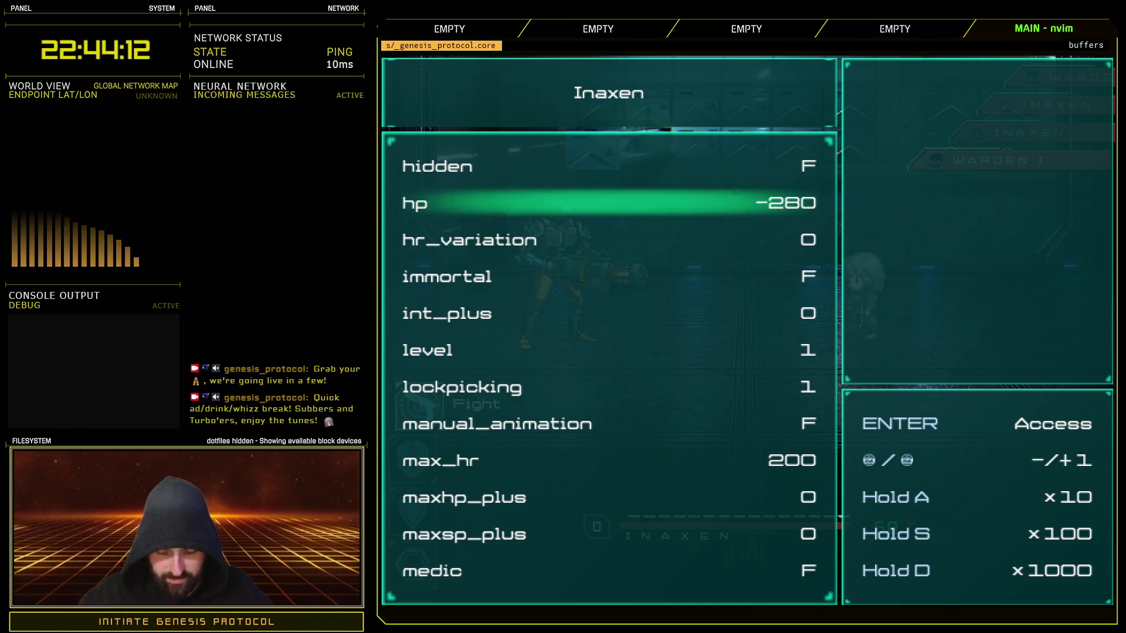
key("Escape")
key("Escape")
key("Escape")
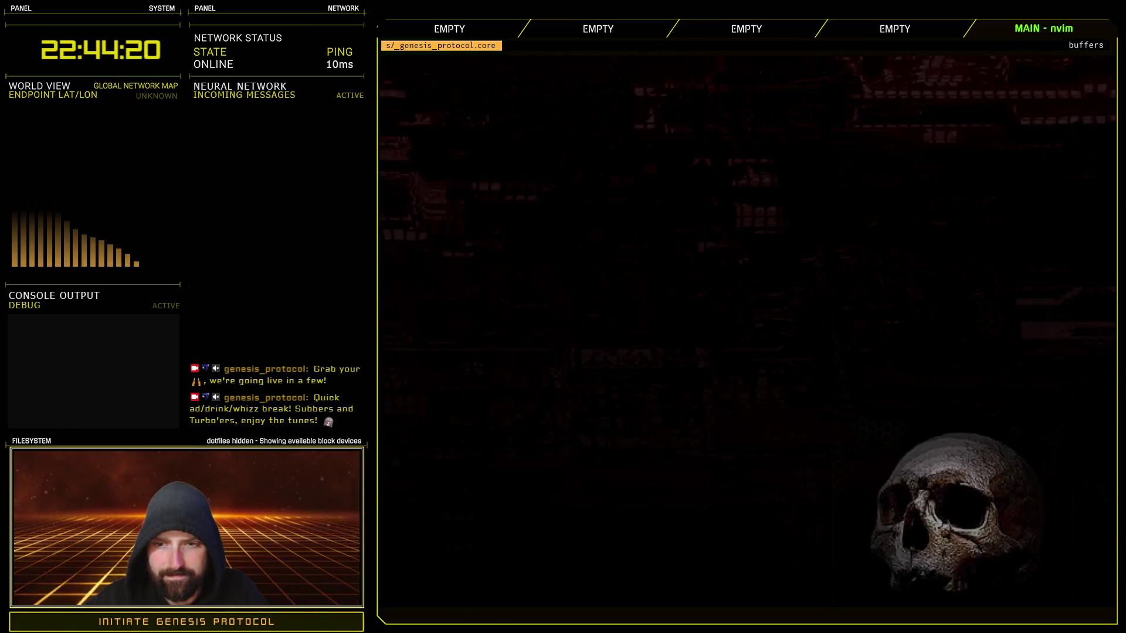
Step: Choose Load from Autosave on the game-over menu, then Exit Game at the next one
key("Down")
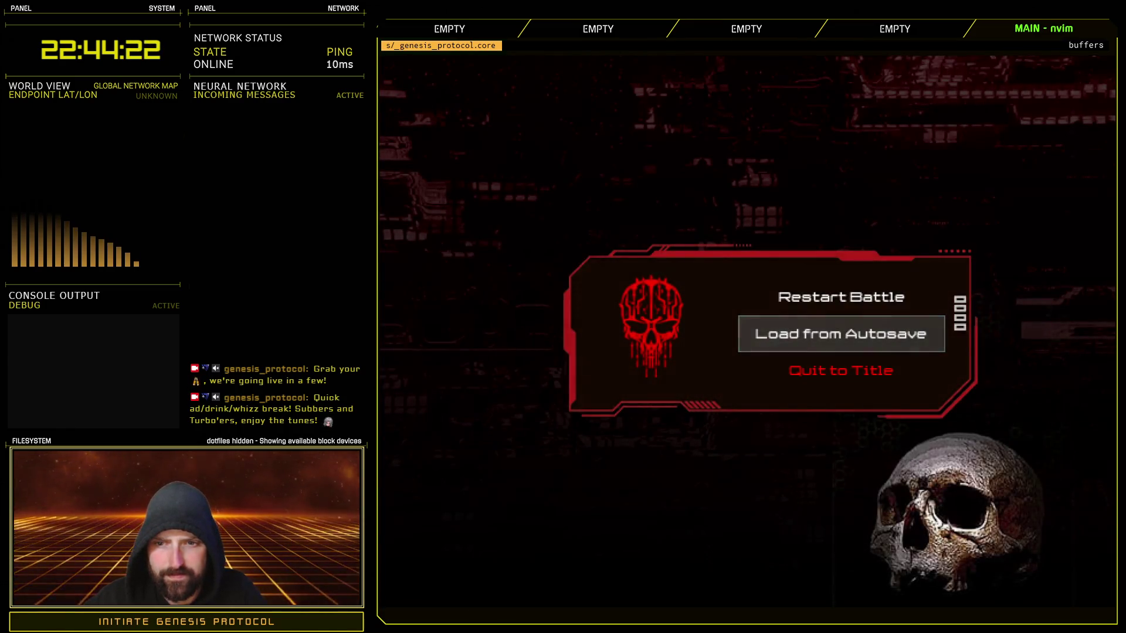
key("Return")
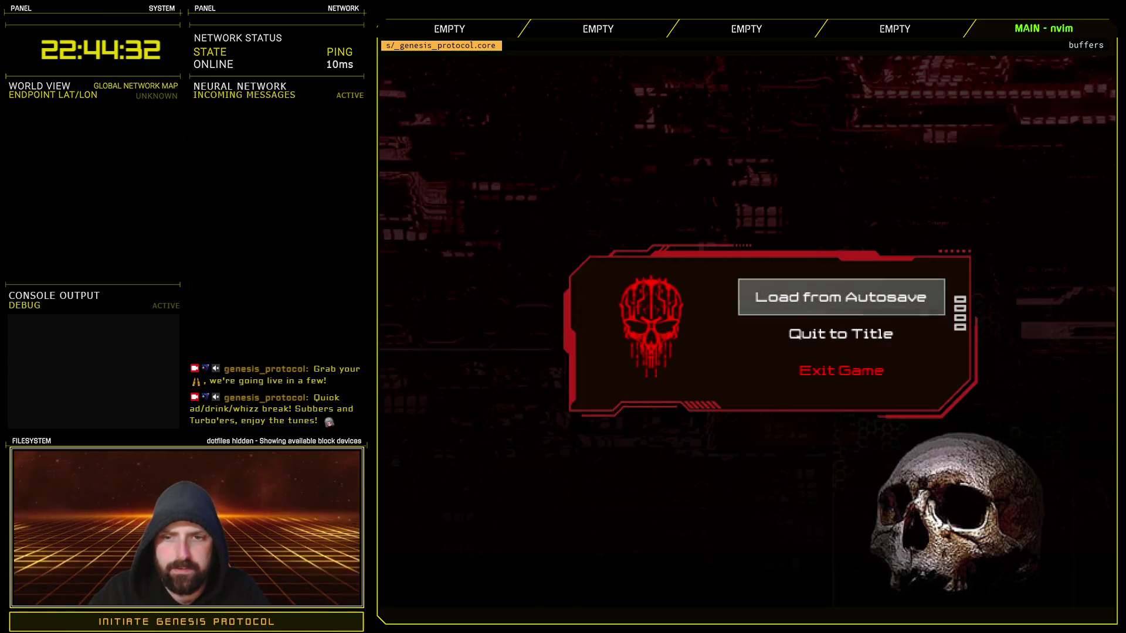
key("Down")
key("Down")
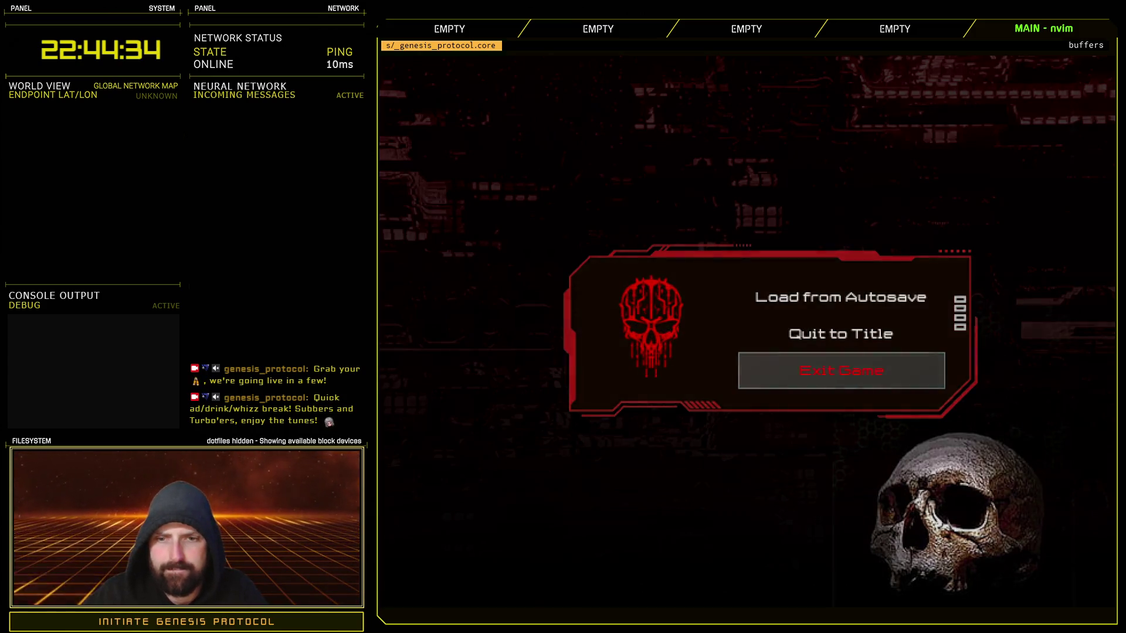
key("Return")
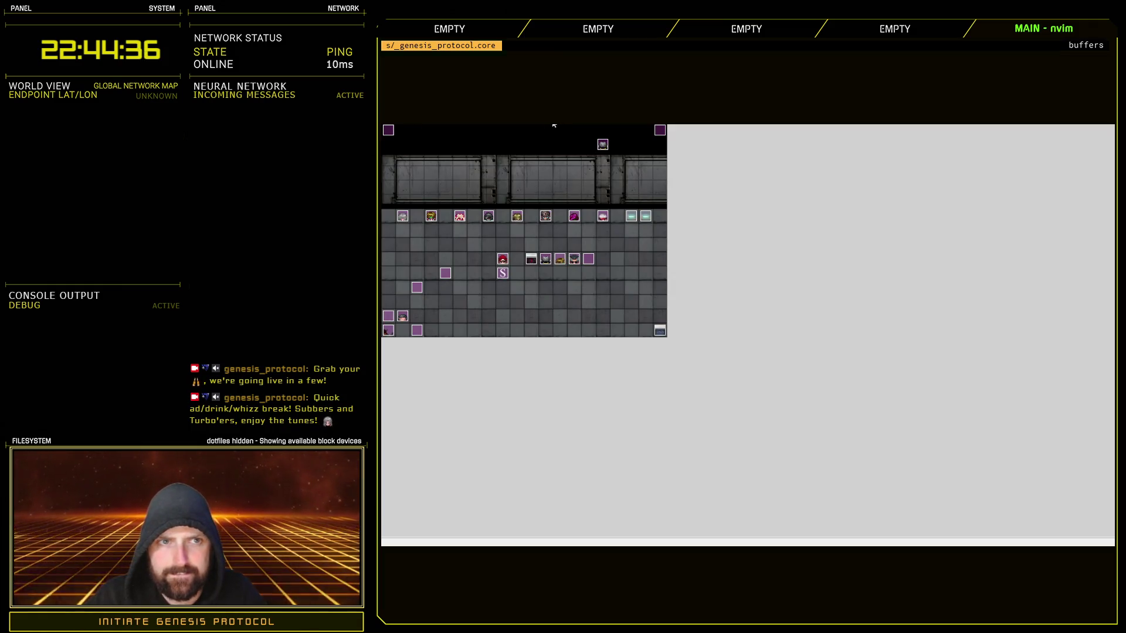
Step: Add and undo a blank line after read_save_data(file) in Scene_Load, then view Scene_Battle 1
key("F11")
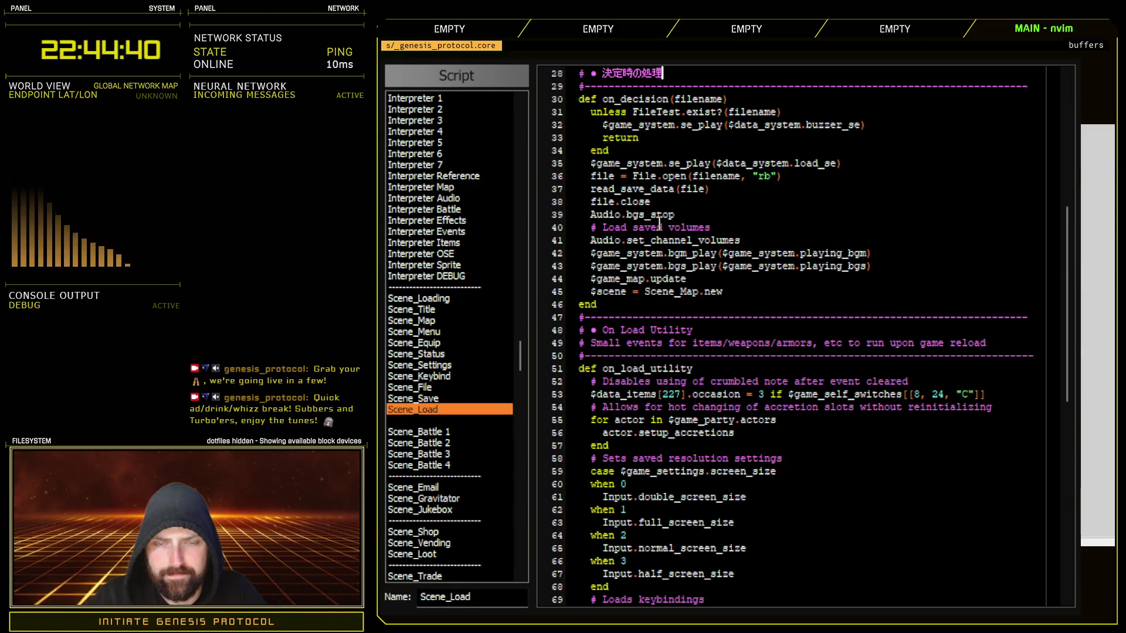
left_click(749, 188)
key("Return")
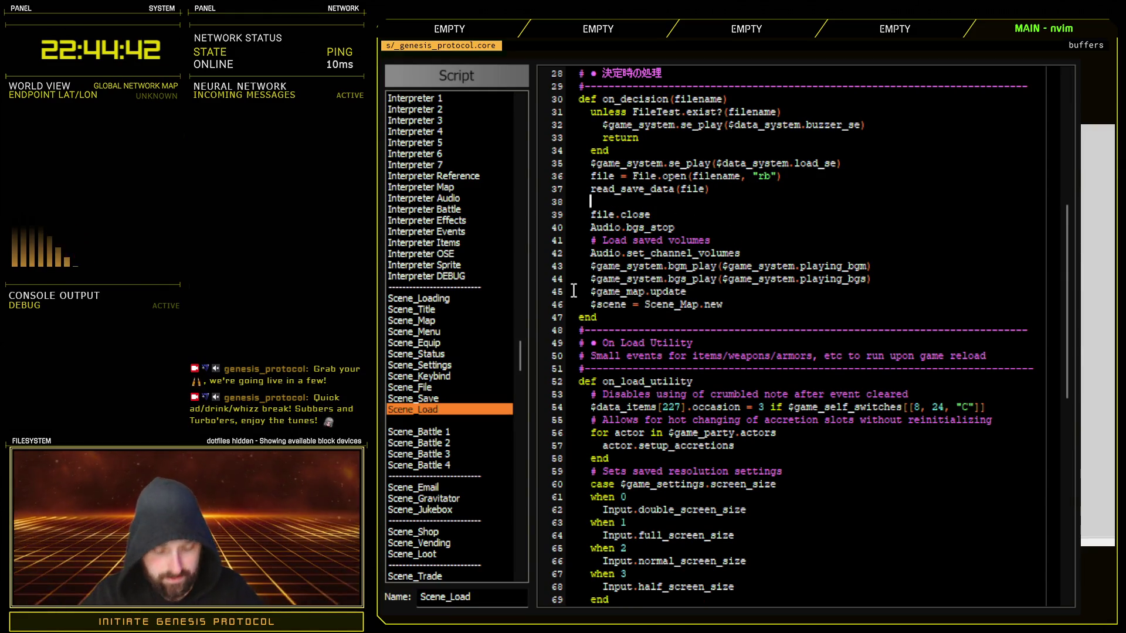
key("ctrl+z")
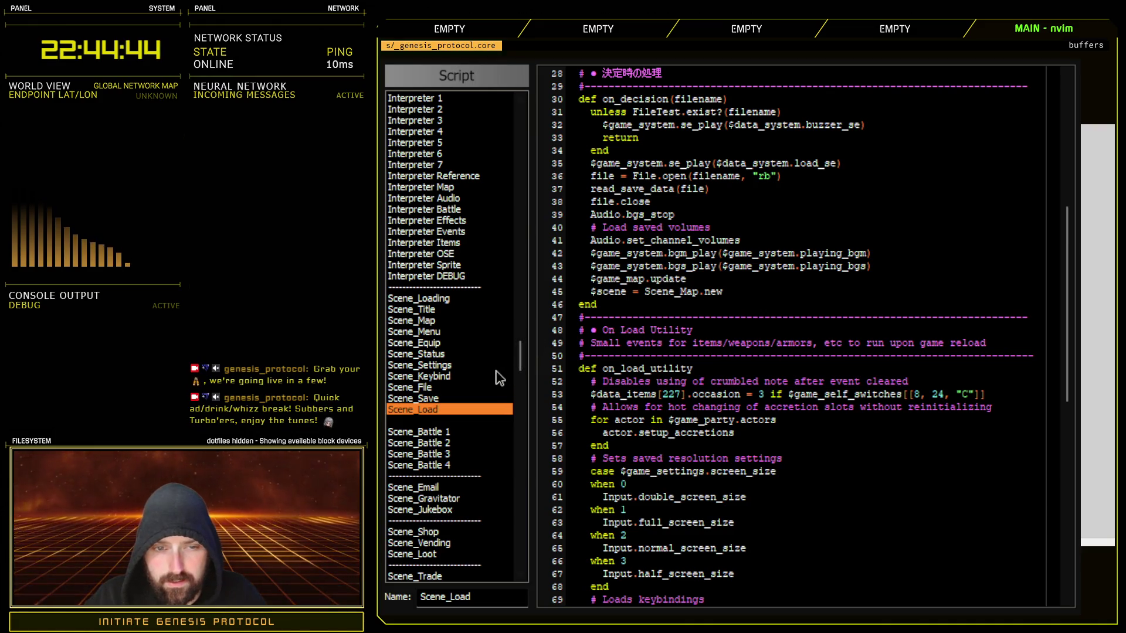
left_click(446, 432)
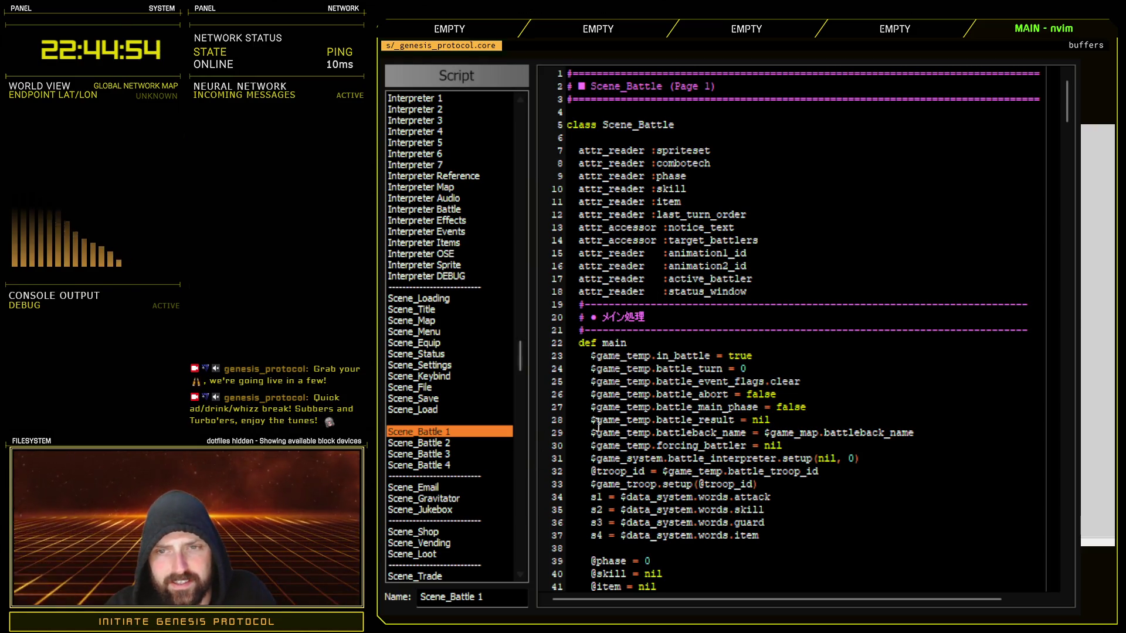
Step: Find $game_temp.gameover occurrences in Scene_Battle 1 and locate game_over_sprite on line 444
scroll(591, 426, "down", 20)
scroll(698, 468, "down", 2)
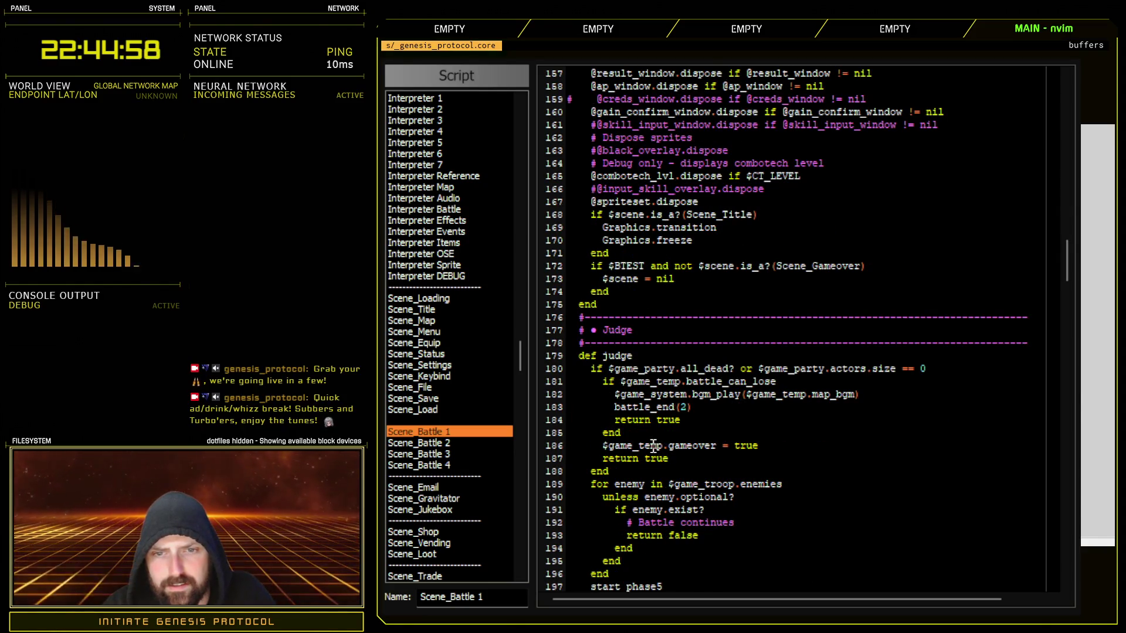
left_click_drag(603, 446, 720, 445)
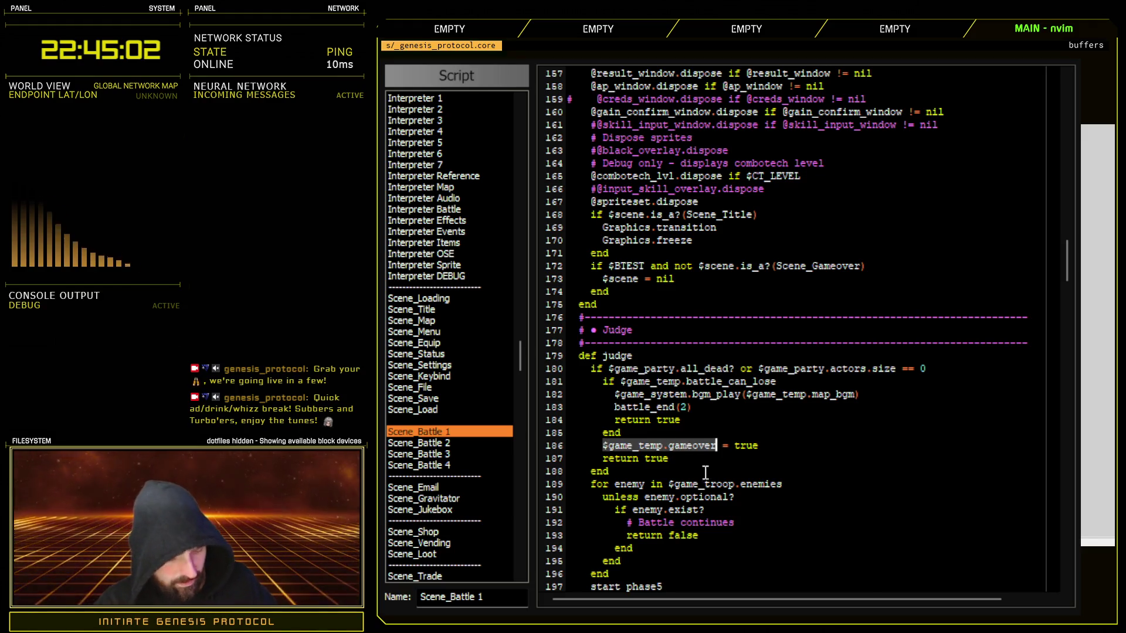
key("ctrl+f")
key("Return")
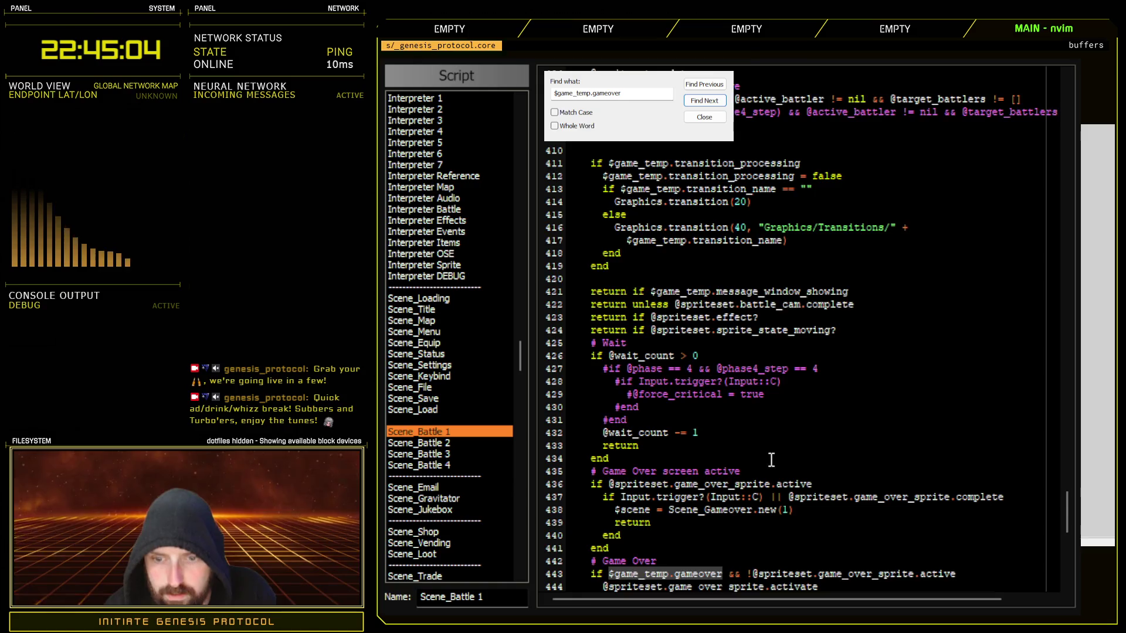
scroll(772, 460, "down", 6)
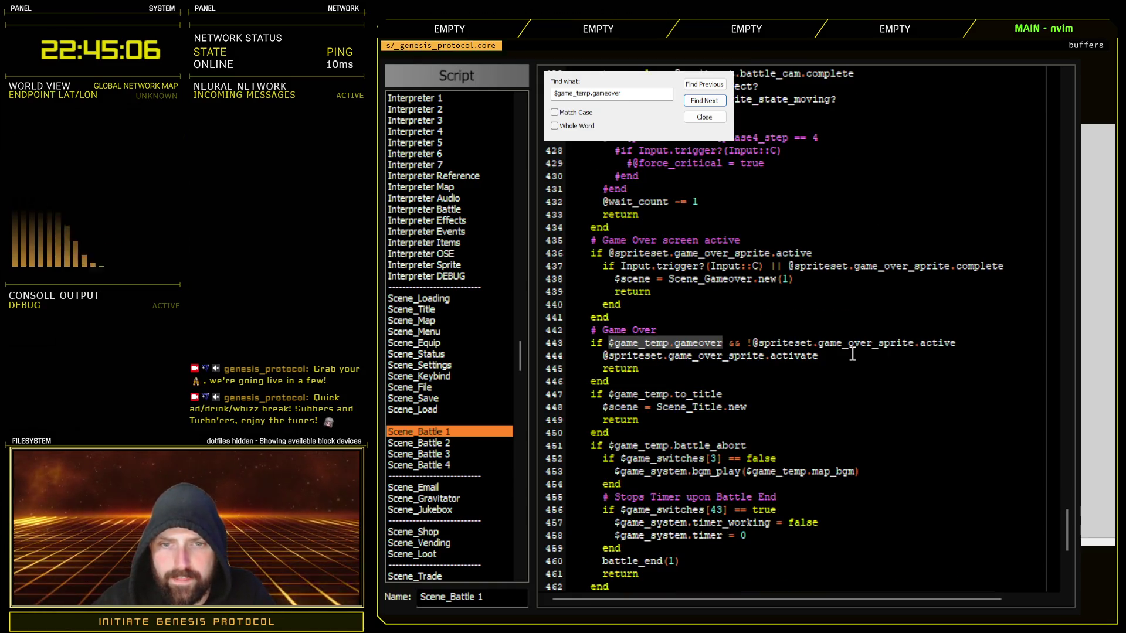
double_click(706, 357)
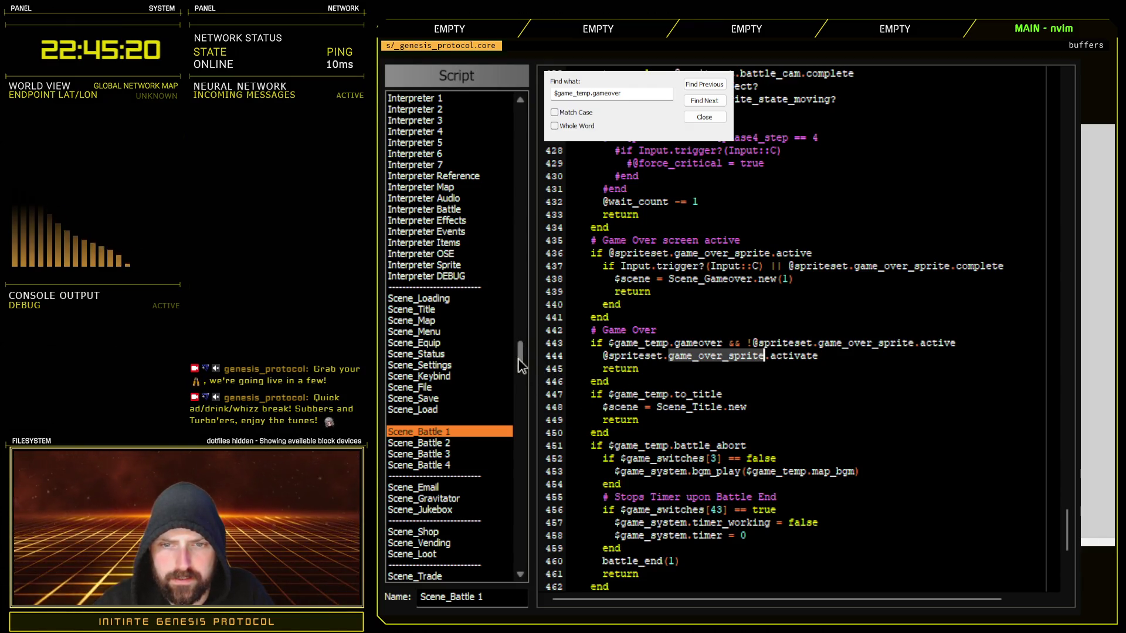
mouse_move(520, 364)
left_mouse_down()
mouse_move(510, 182)
mouse_move(503, 253)
left_mouse_up()
scroll(499, 266, "down", 5)
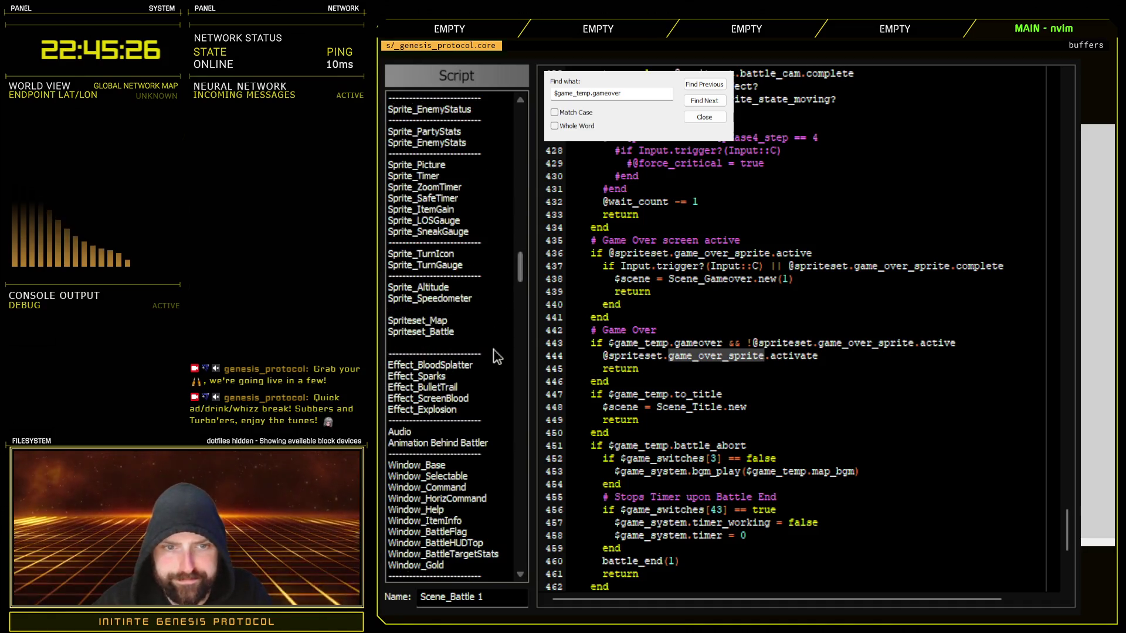
Step: In Spriteset_Battle, step through every game_over_sprite match until the search wraps around
left_click(444, 332)
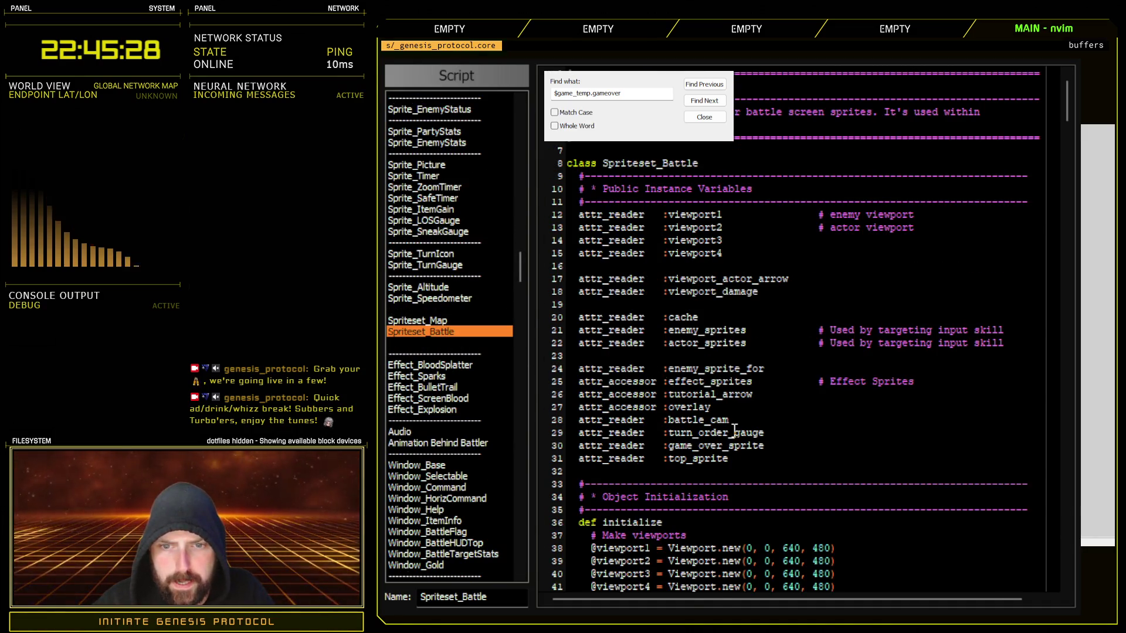
double_click(726, 447)
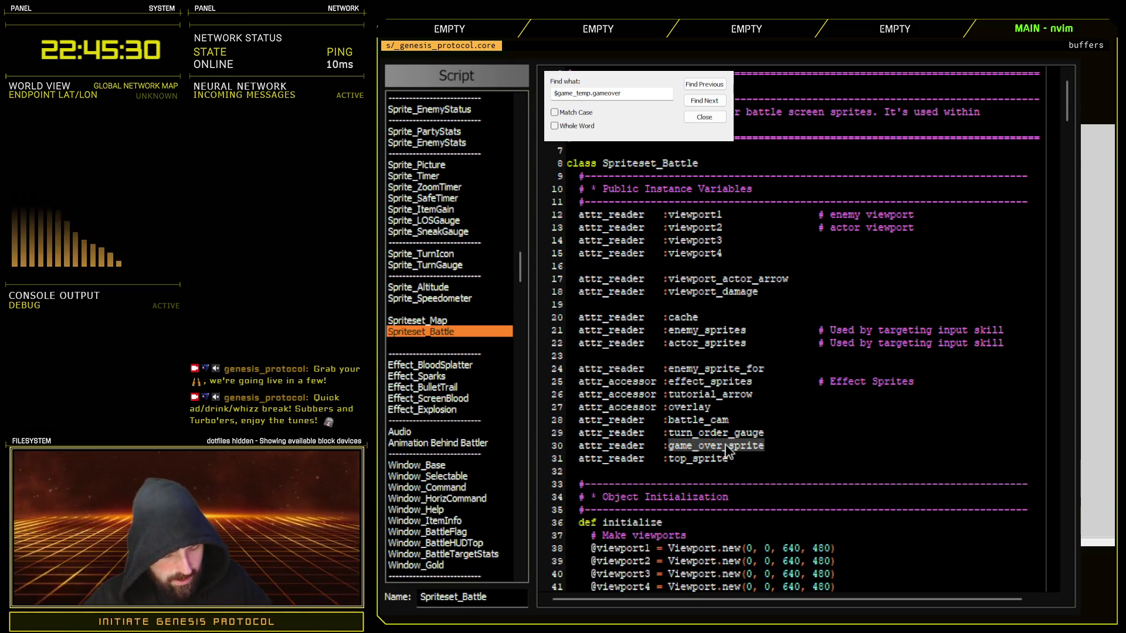
key("ctrl+f")
left_click(720, 103)
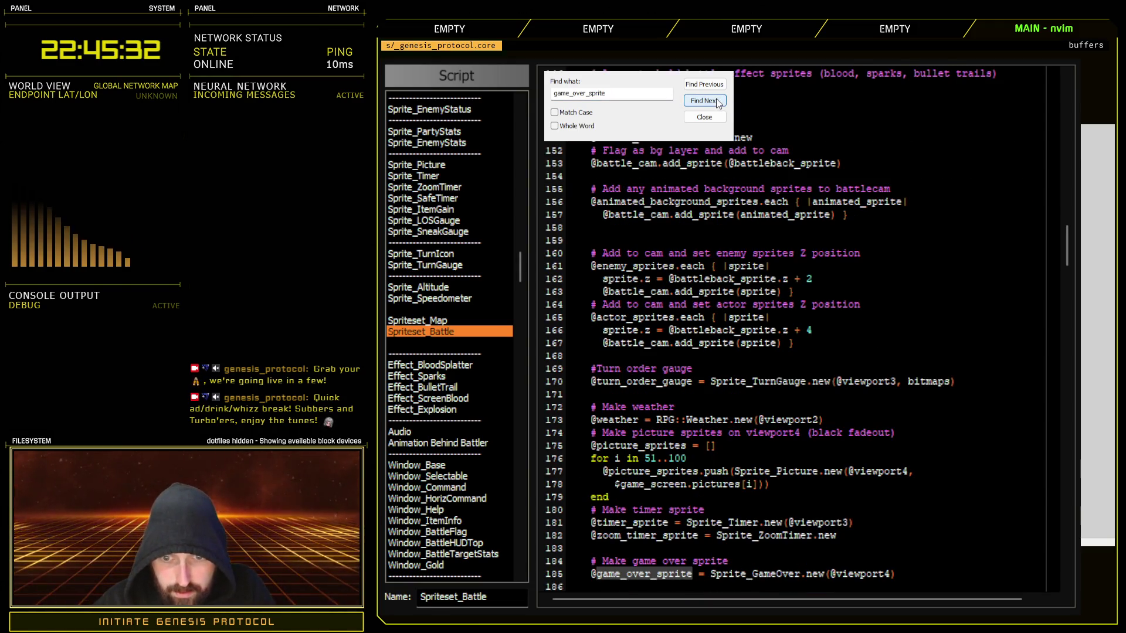
left_click(719, 103)
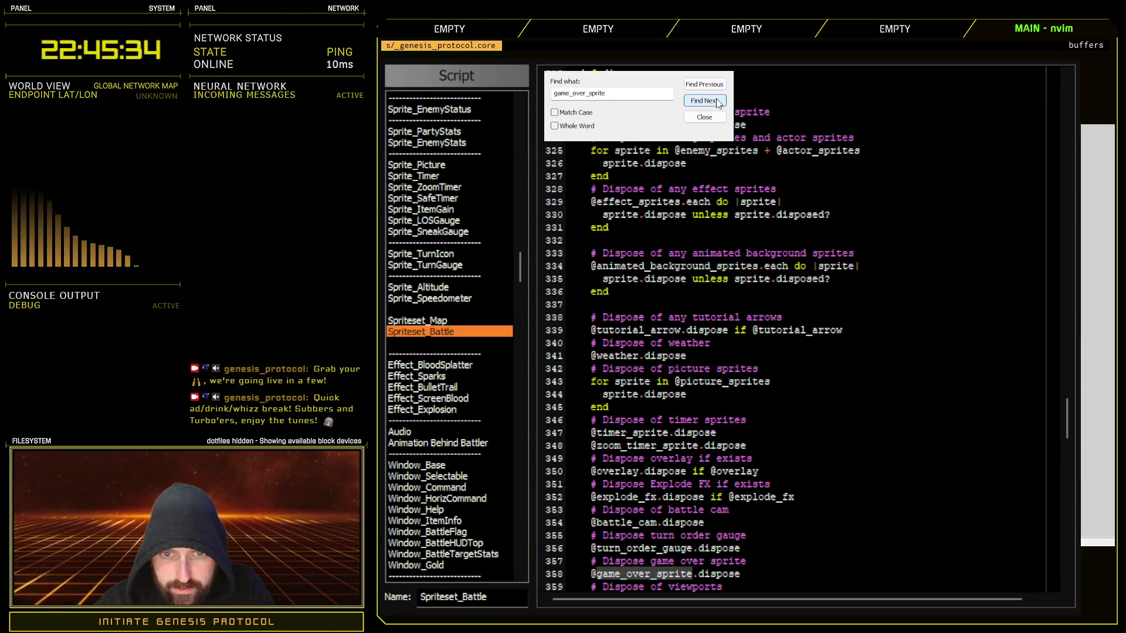
left_click(718, 103)
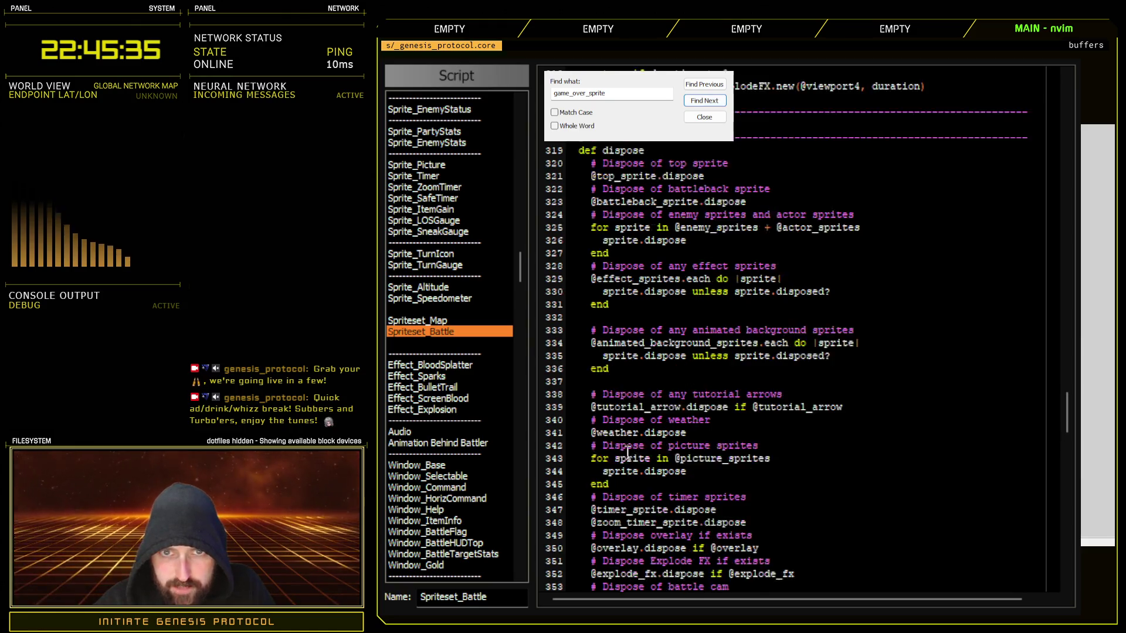
left_click(703, 103)
scroll(859, 501, "down", 4)
left_click(705, 103)
left_click(705, 104)
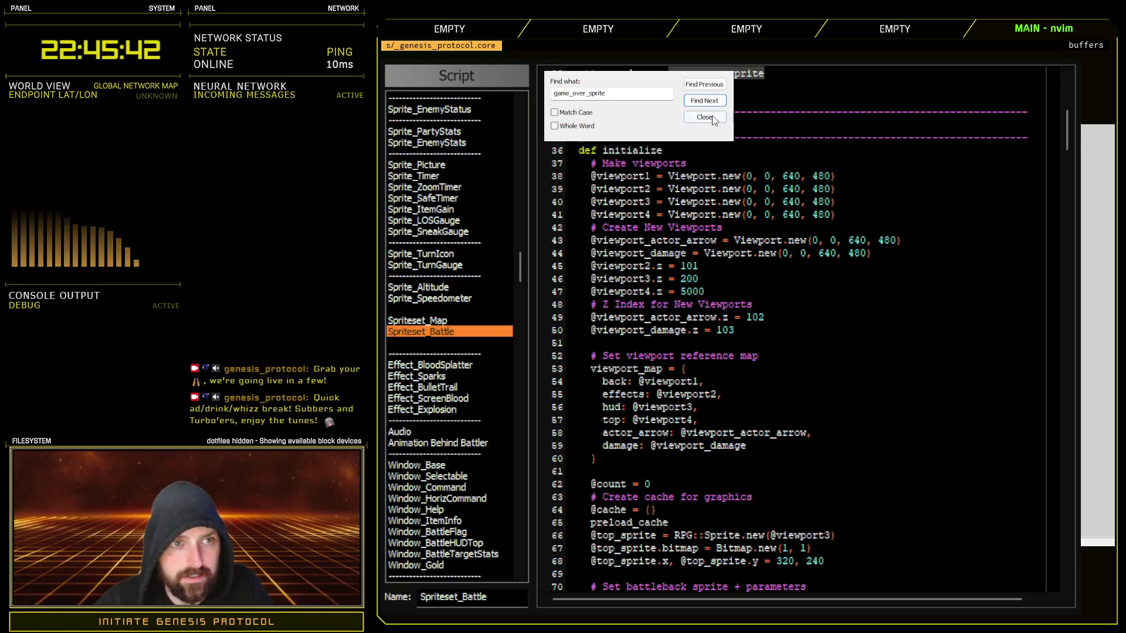
mouse_move(519, 267)
left_mouse_down()
mouse_move(539, 410)
mouse_move(564, 425)
mouse_move(563, 366)
left_mouse_up()
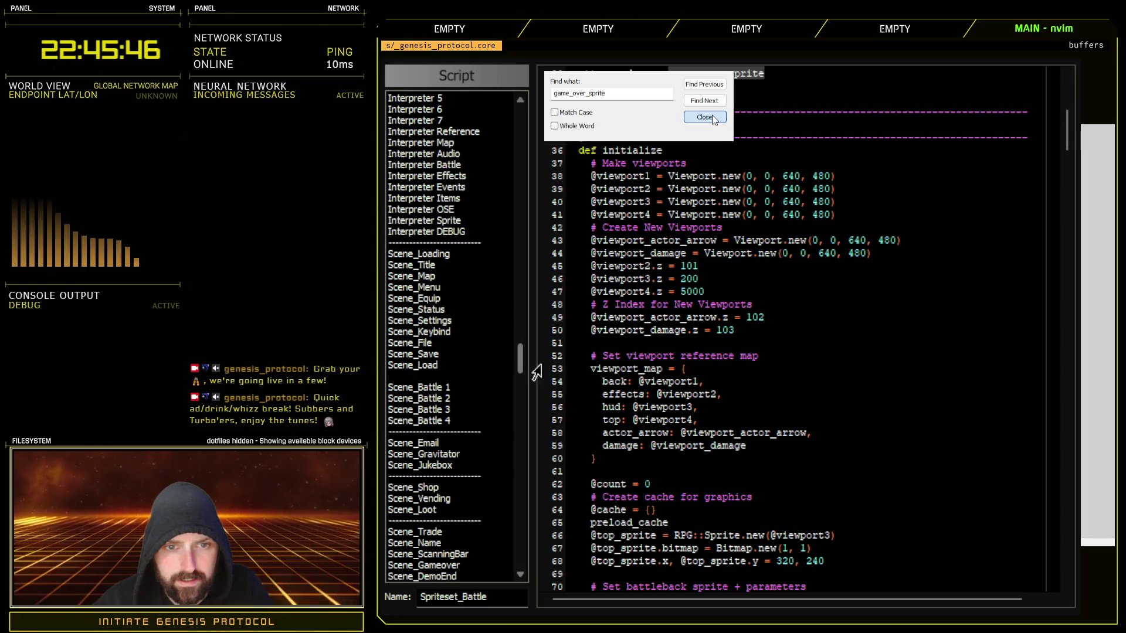
left_click(444, 367)
Step: Insert '$game_temp.gameover = false' after file.close in Scene_Load and close the Script Editor
scroll(737, 287, "up", 4)
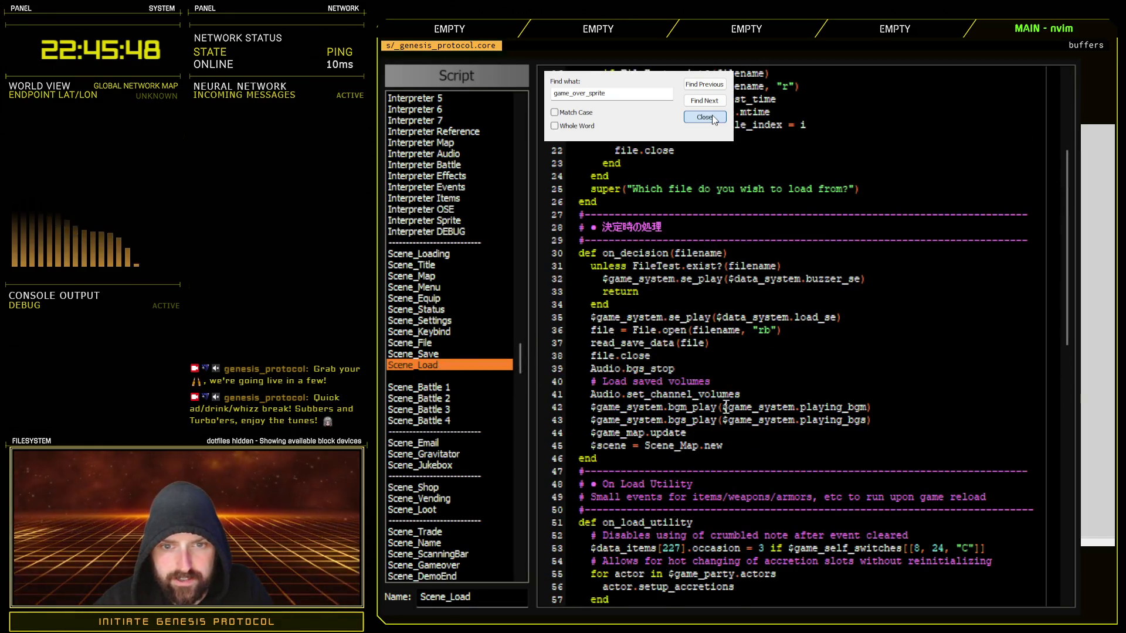
left_click(712, 369)
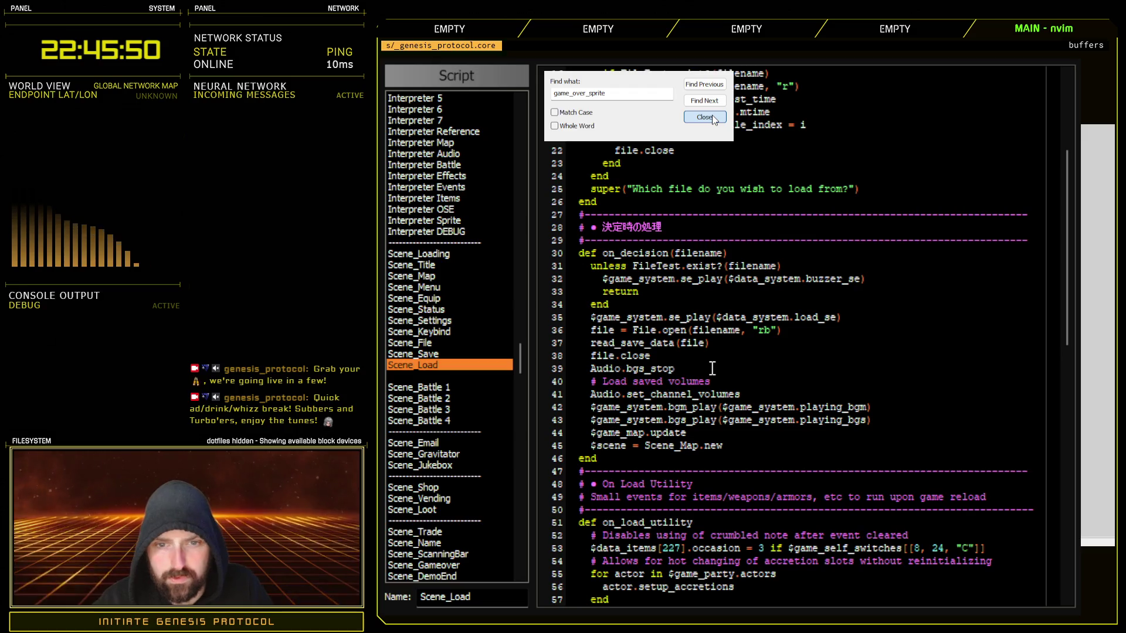
left_click(780, 338)
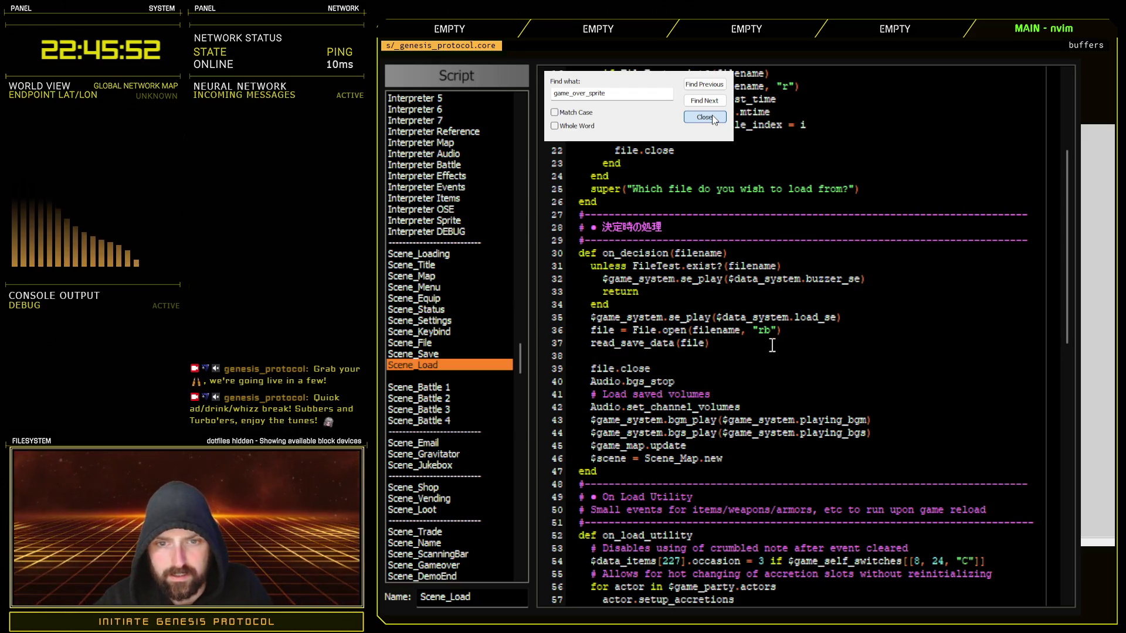
left_click(673, 350)
key("Return")
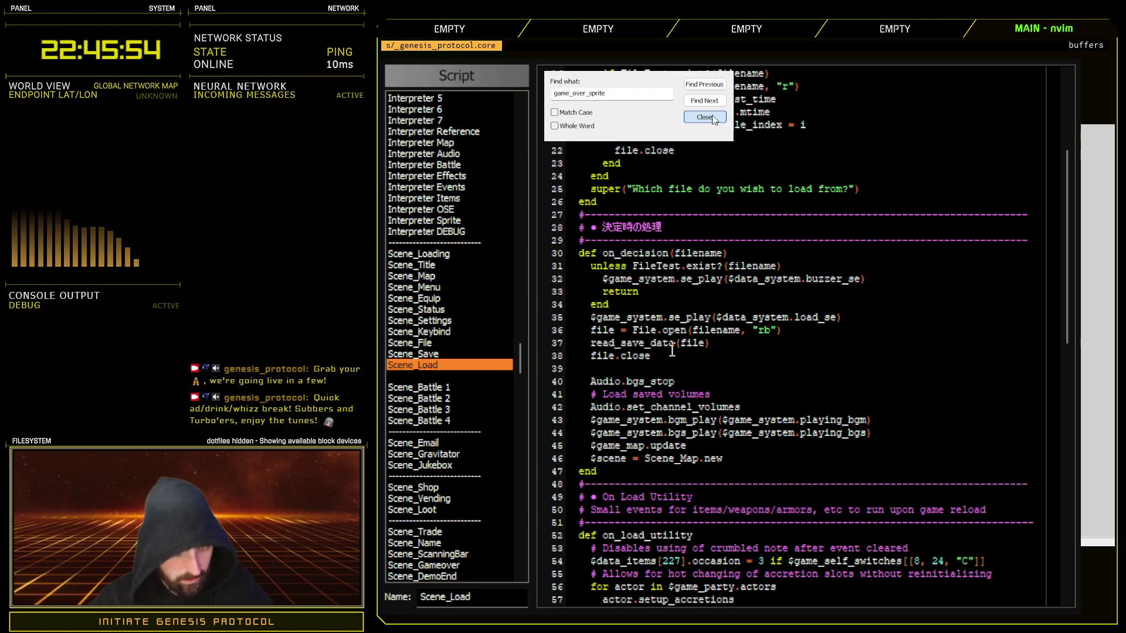
type("$game_temp.gameover = false")
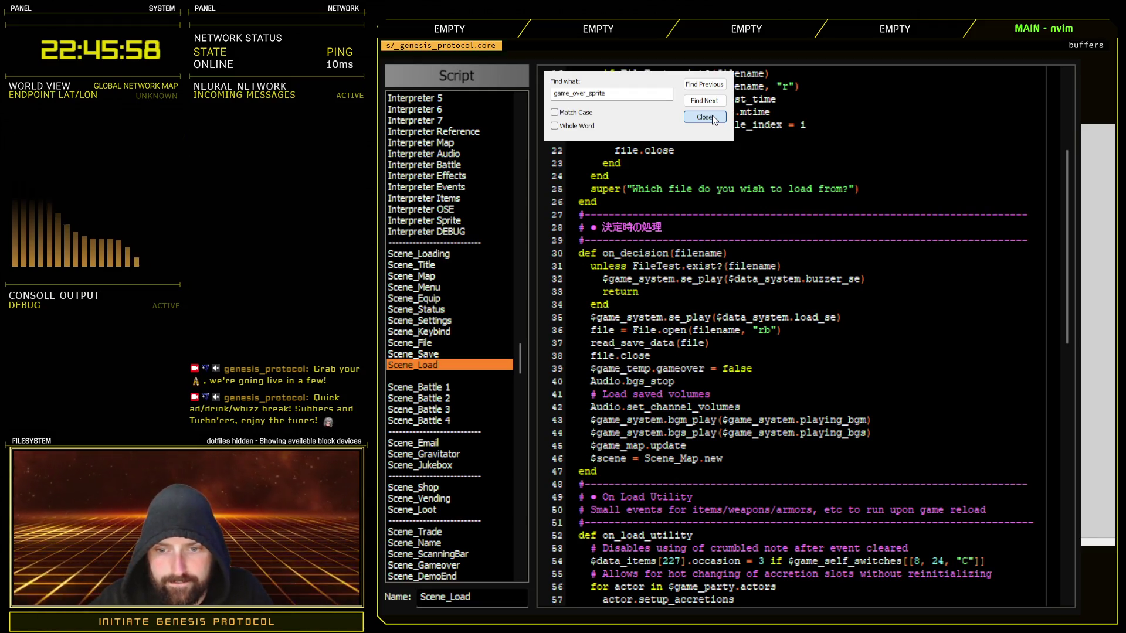
left_click(714, 120)
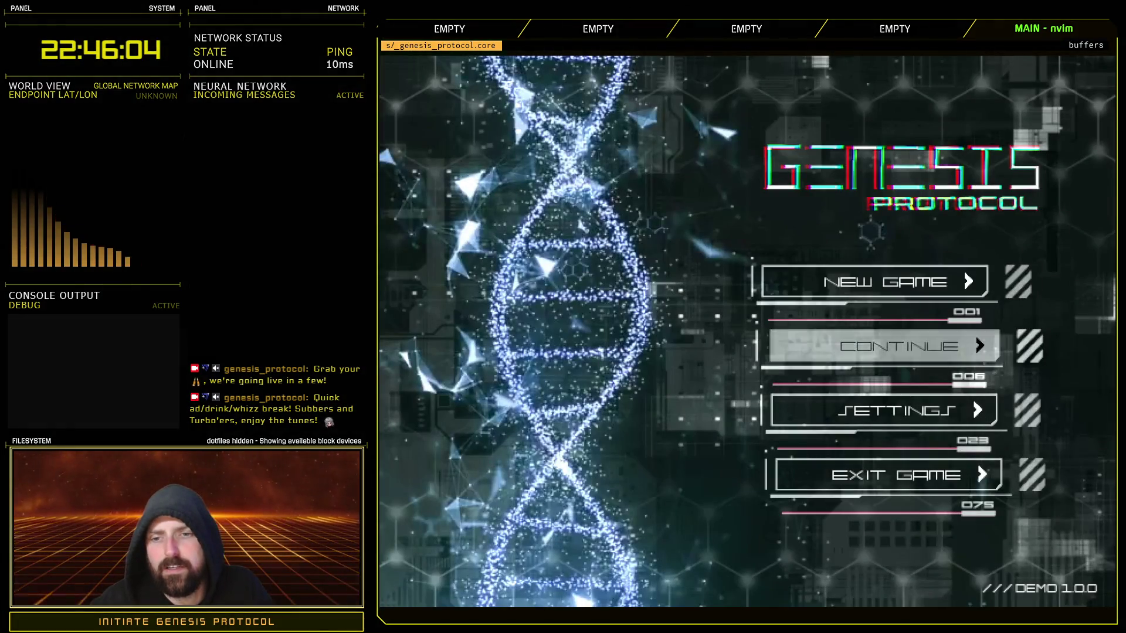
Step: Load the Ventilation Shaft save in slot 1 and open Inaxen's entry in the battle debug menu
key("Return")
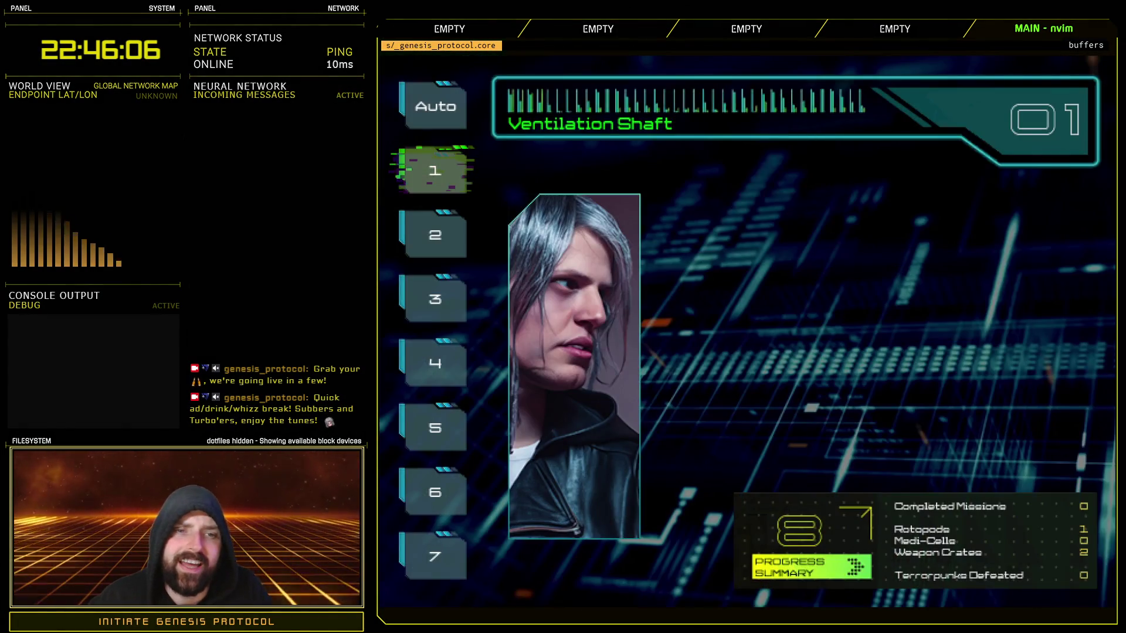
key("Return")
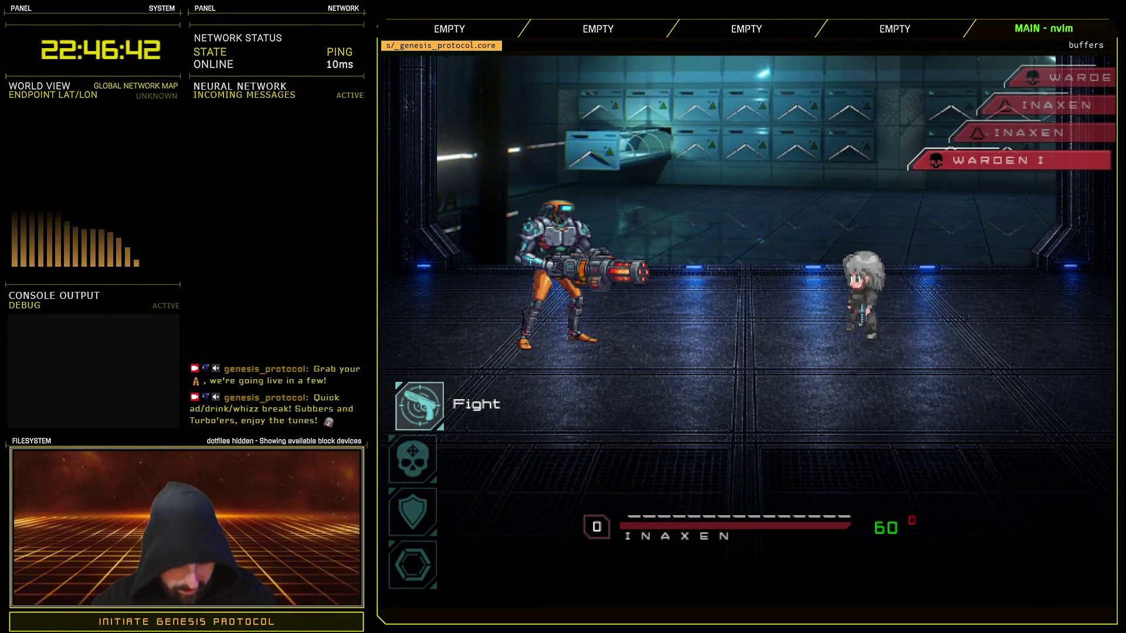
key("F9")
key("Down")
key("Down")
key("Down")
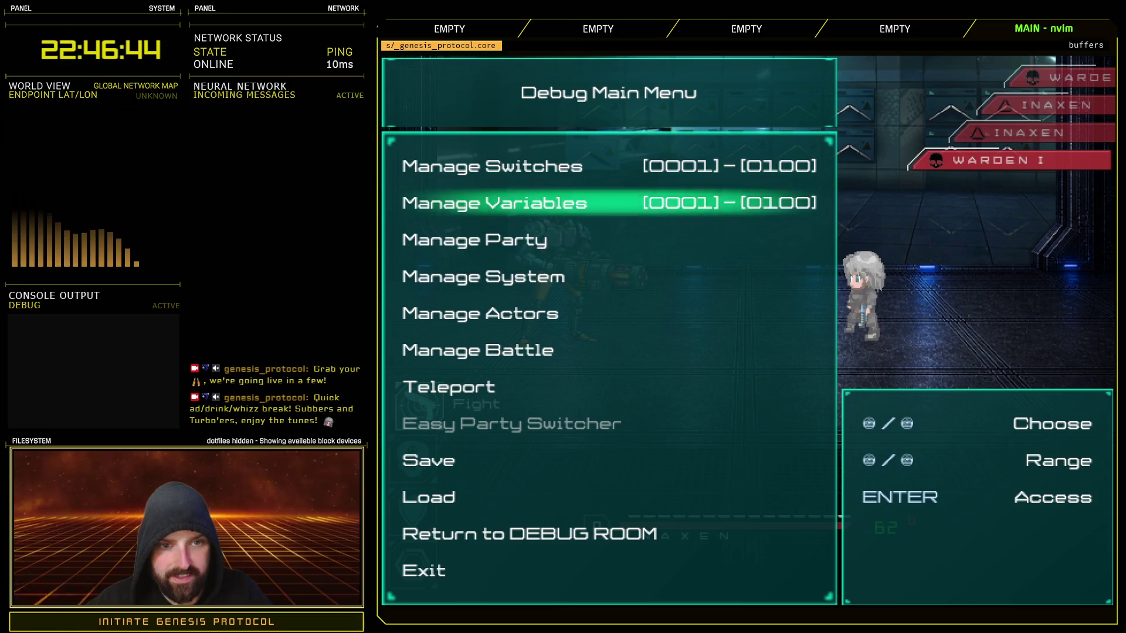
key("Up")
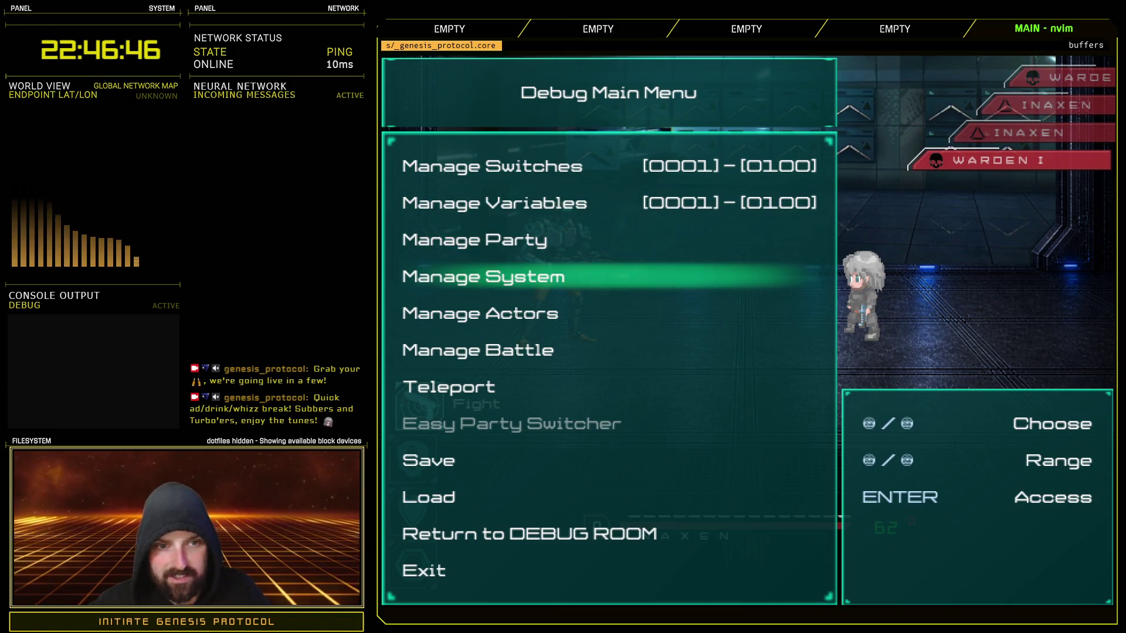
key("Down")
key("Up")
key("Down")
key("Return")
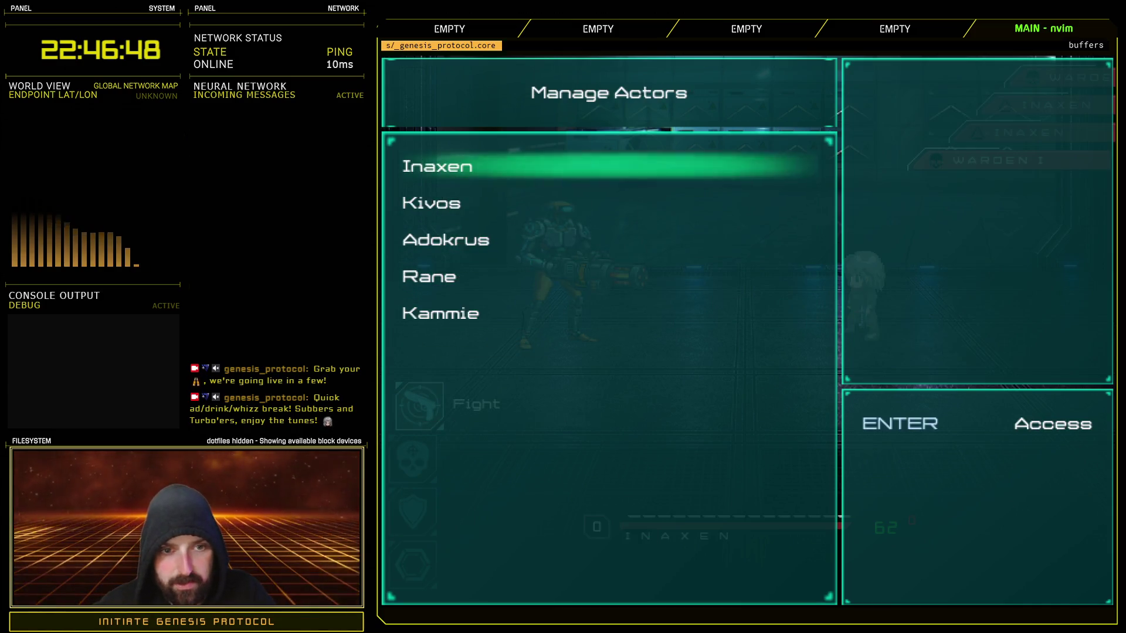
key("Return")
Step: Drive Inaxen's hp far below zero, then resume battle and Guard to trigger game over
key("Down")
key("Down")
key("Down")
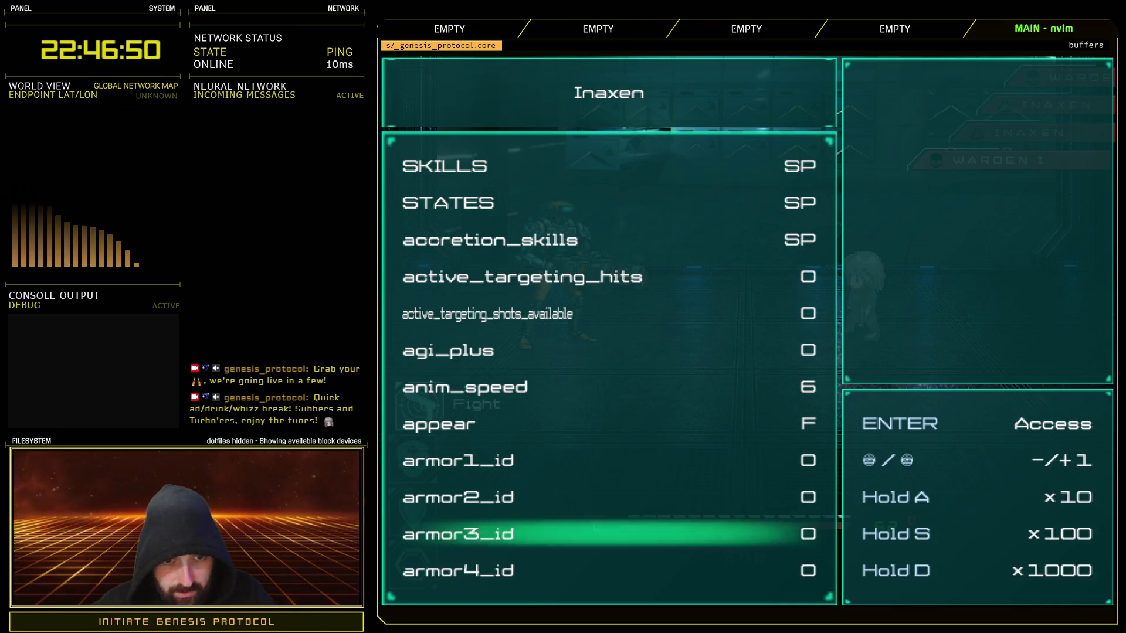
key("Down")
key("Down")
key("Down")
key("Up")
key("Up")
key("Up")
key("s+Left")
key("d+Left")
key("s+Left")
key("Escape")
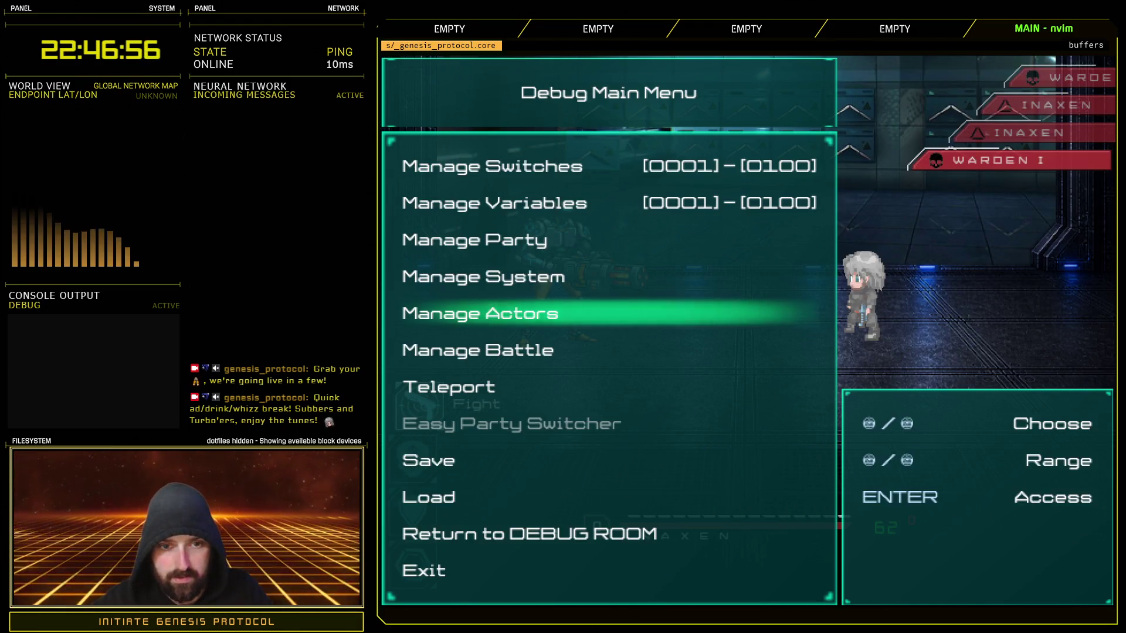
key("Escape")
key("Down")
key("Down")
key("Return")
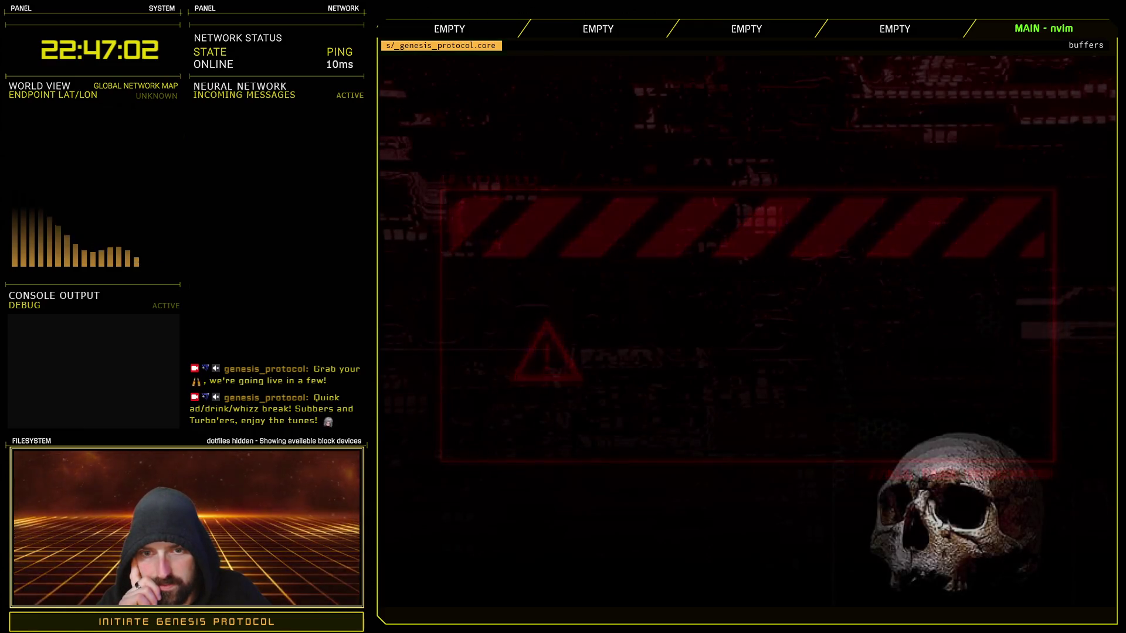
Step: Load the autosave from the game-over menu and walk around the restored corridor
key("Down")
key("Return")
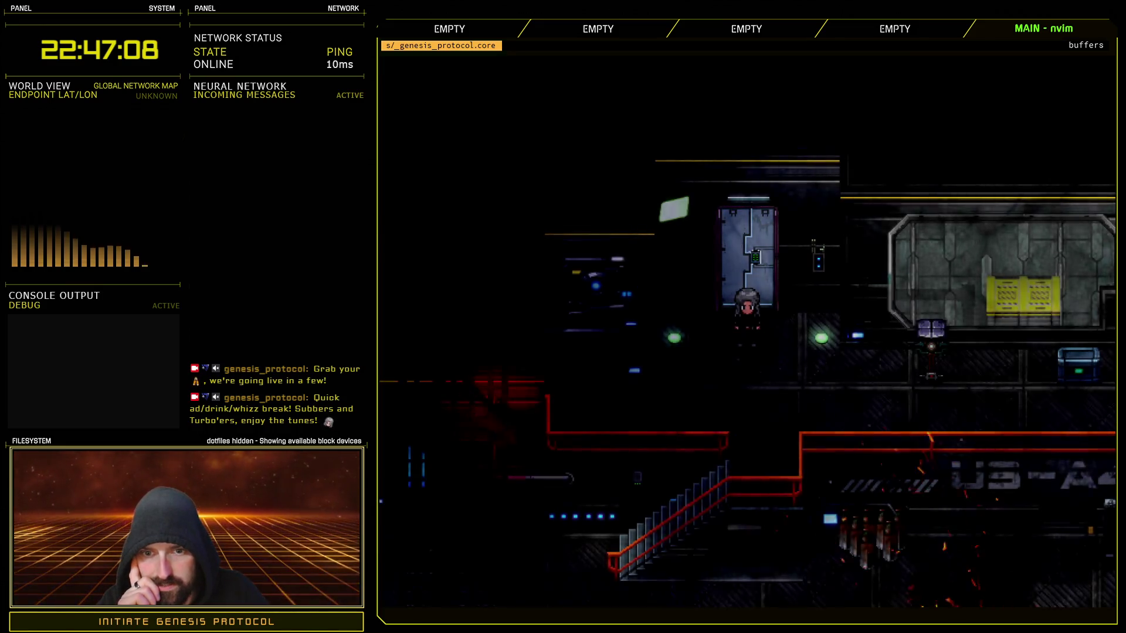
key("Down")
key("Right")
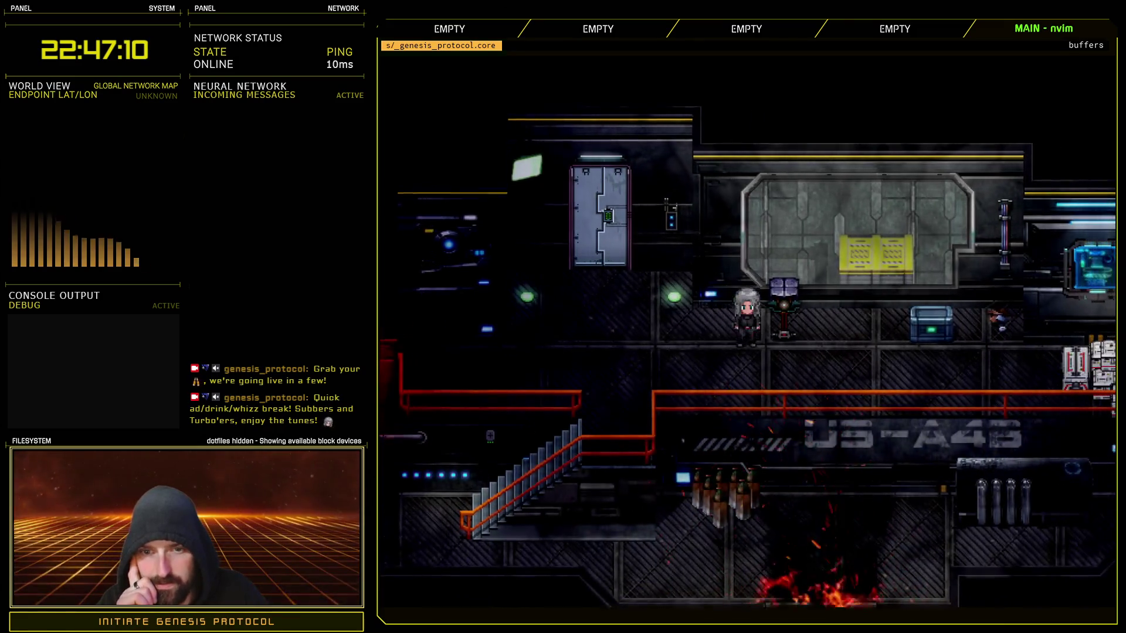
key("Right")
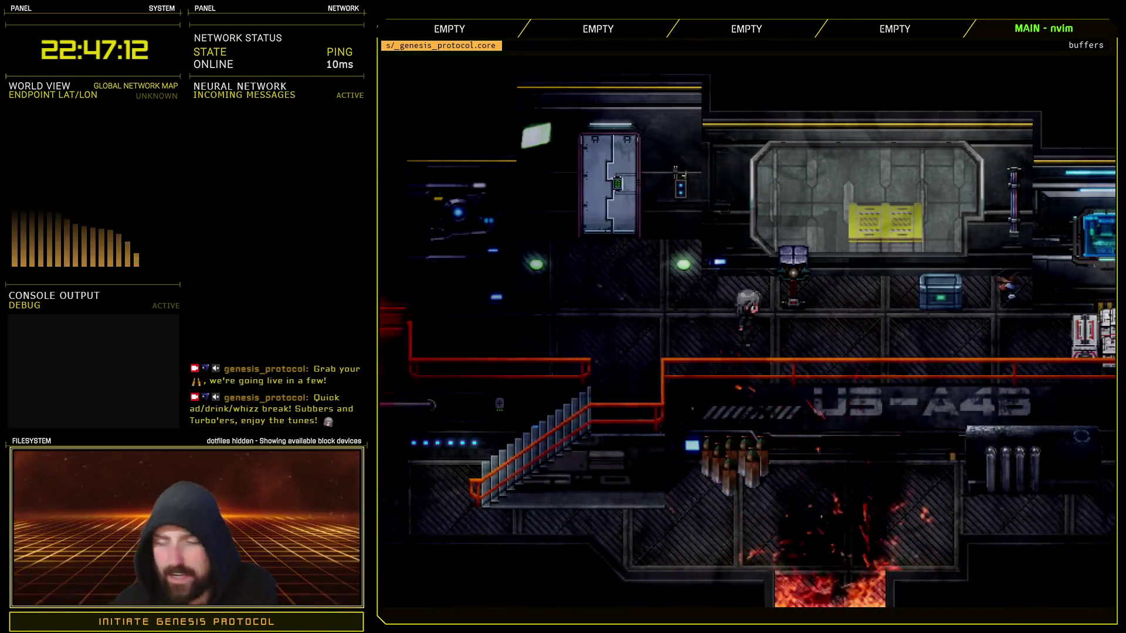
key("Left")
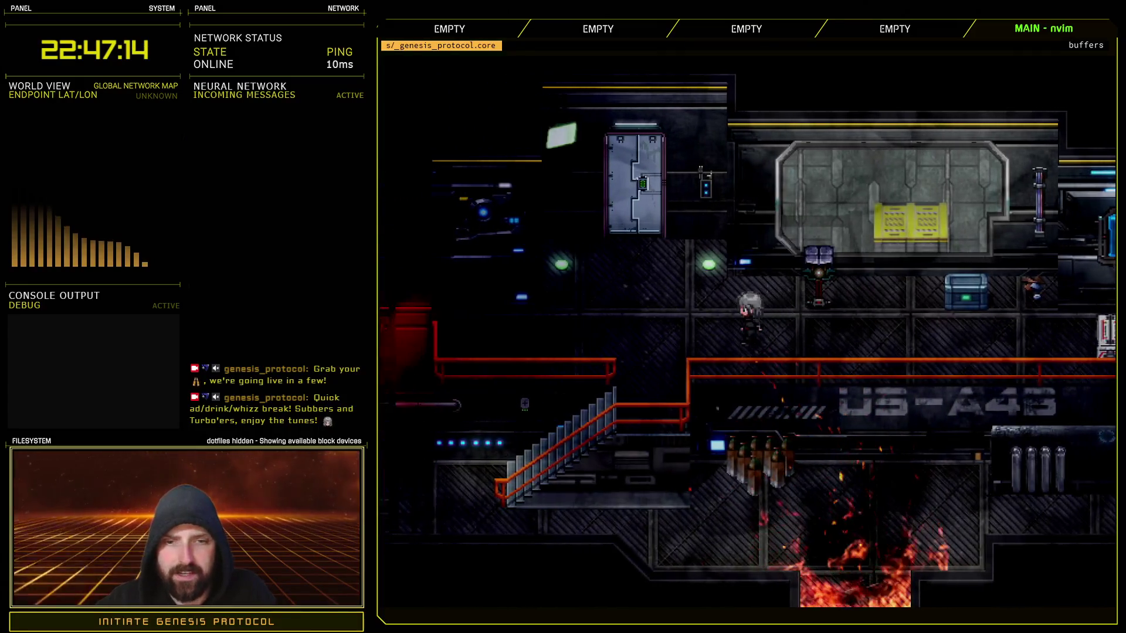
Step: Quit the playtest through the game menu's Exit Game option
key("Escape")
key("Down")
key("Down")
key("Return")
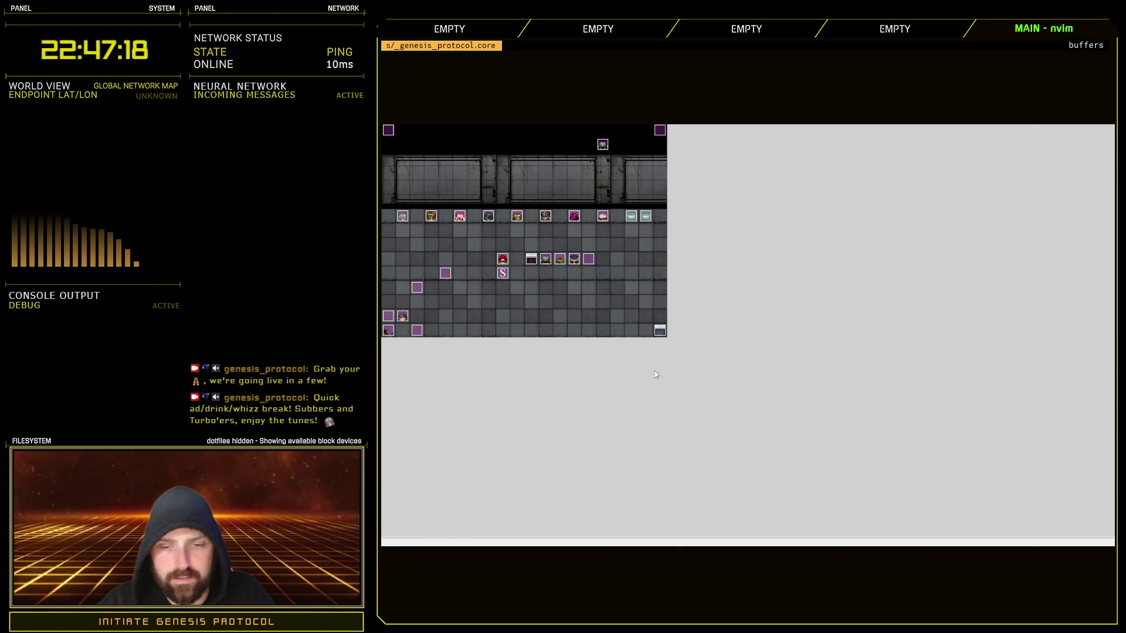
key("F11")
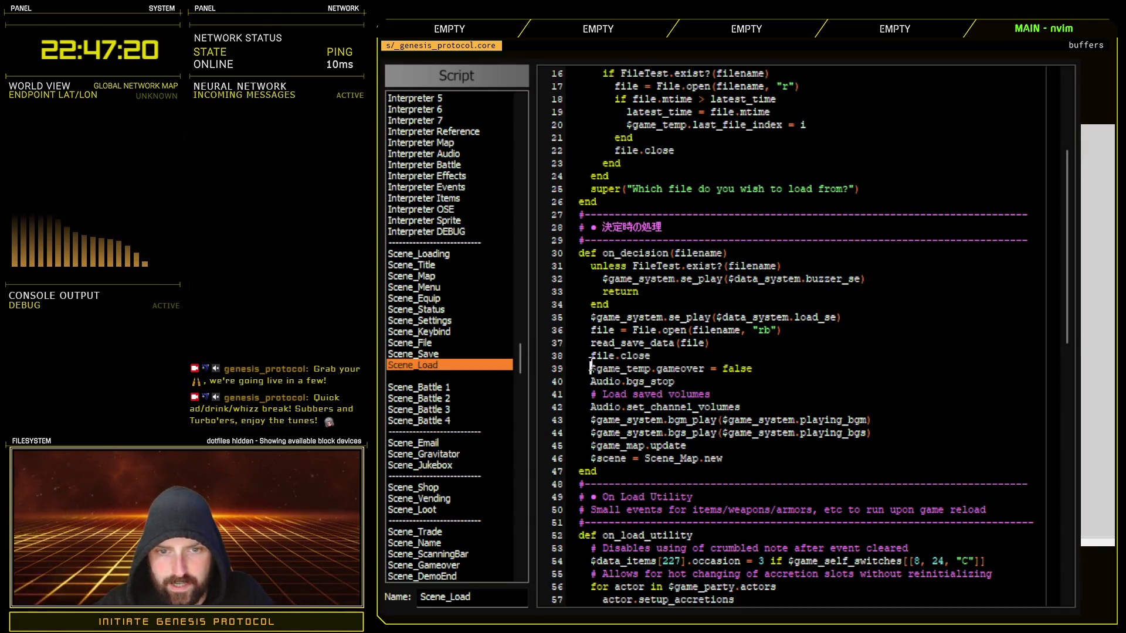
Step: Delete the $game_temp.gameover = false line from Scene_Load's on_decision method
left_click_drag(591, 368, 738, 371)
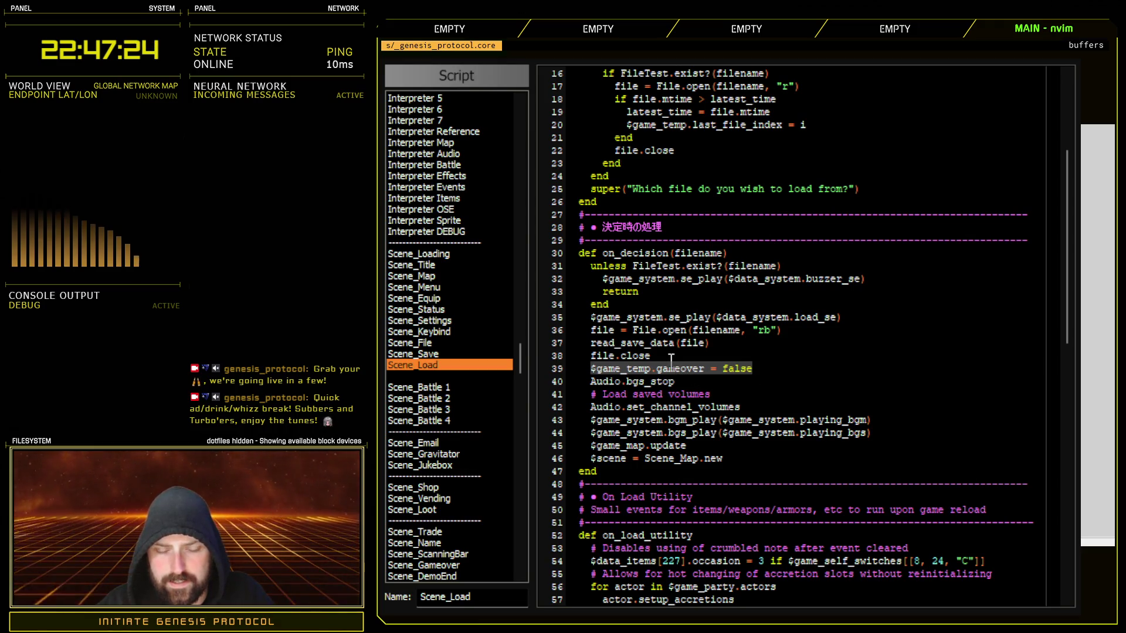
scroll(691, 380, "down", 4)
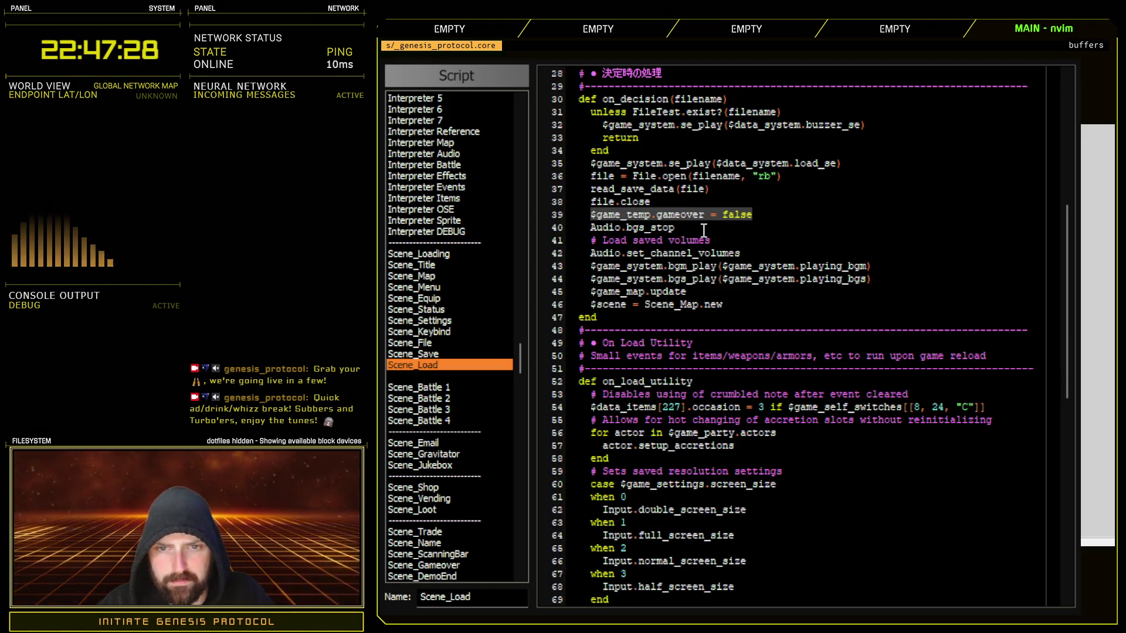
left_click(690, 226)
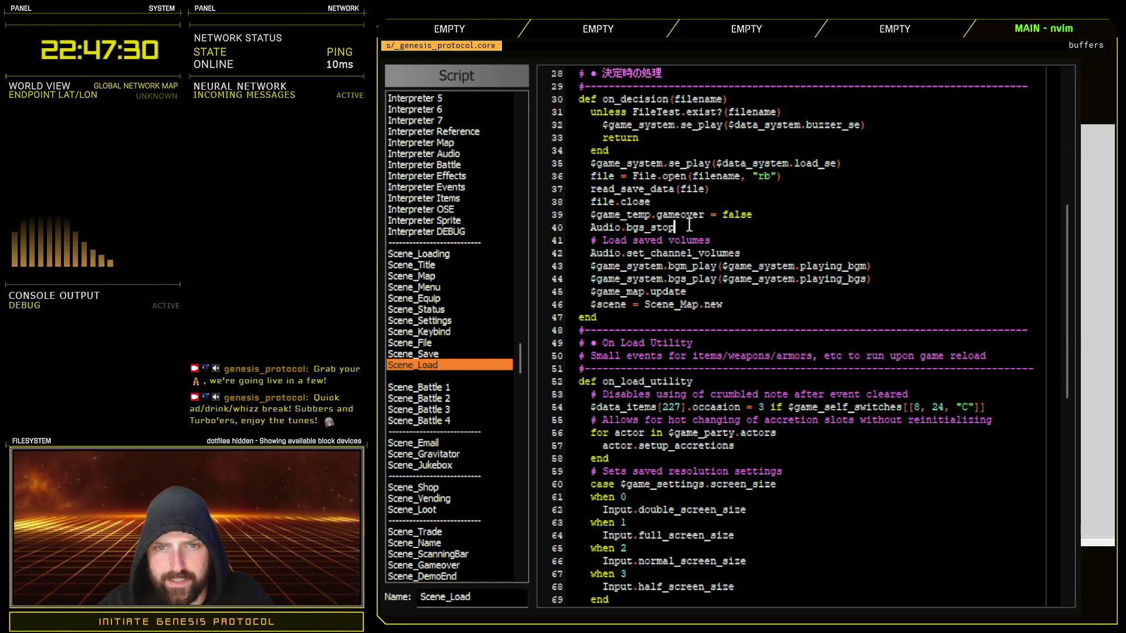
left_click(556, 216)
key("Delete")
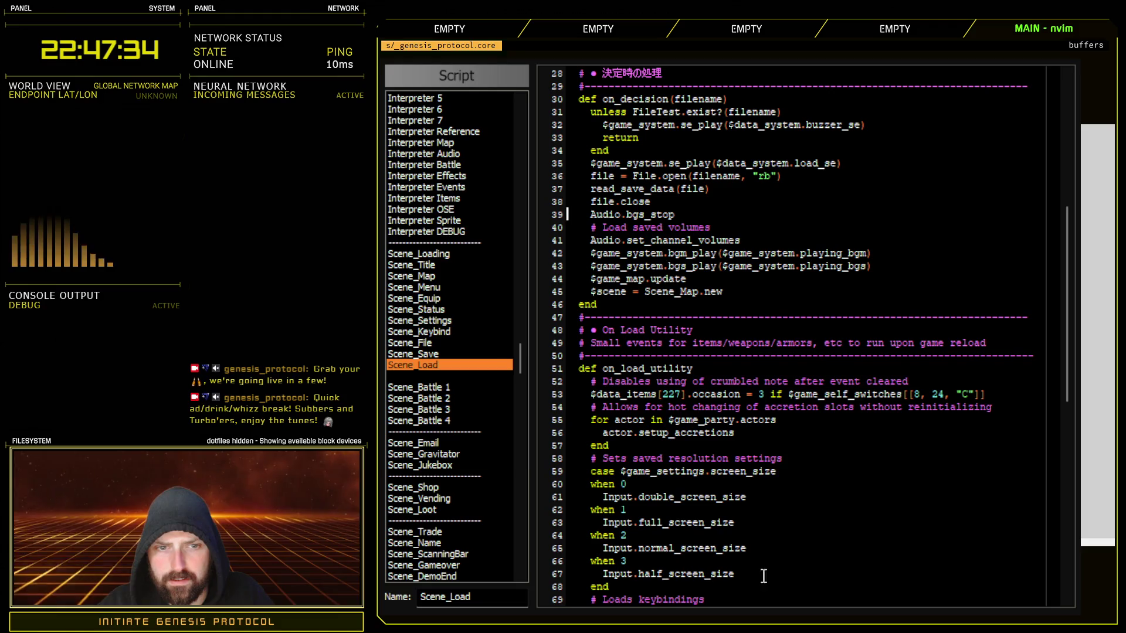
Step: Review the read_save_data method body, then close the script editor
scroll(669, 431, "down", 6)
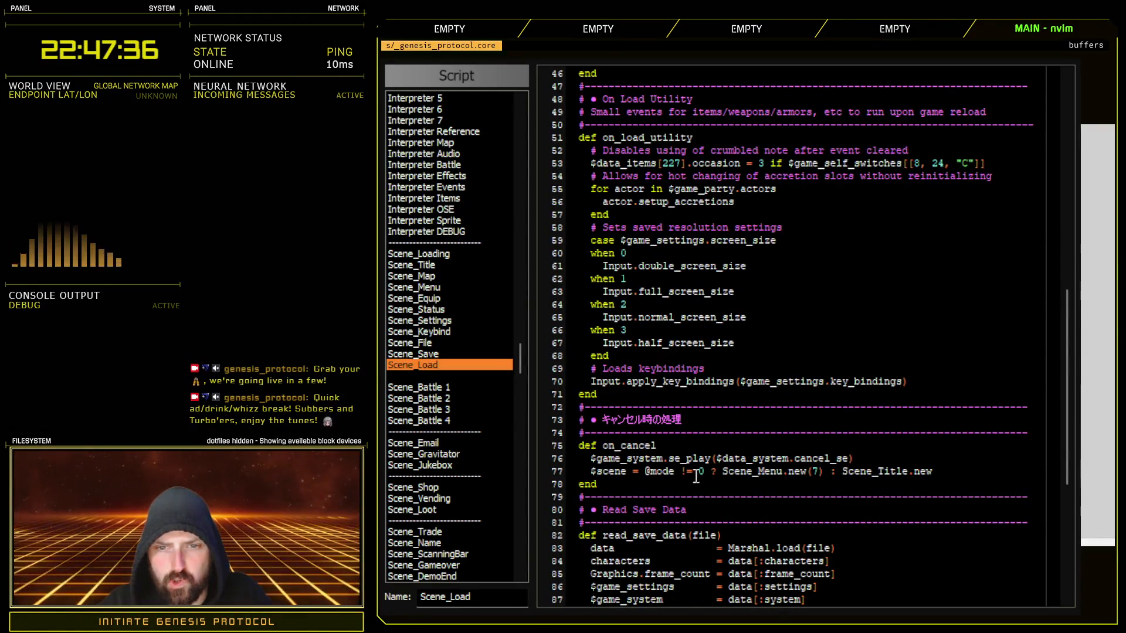
scroll(701, 481, "down", 8)
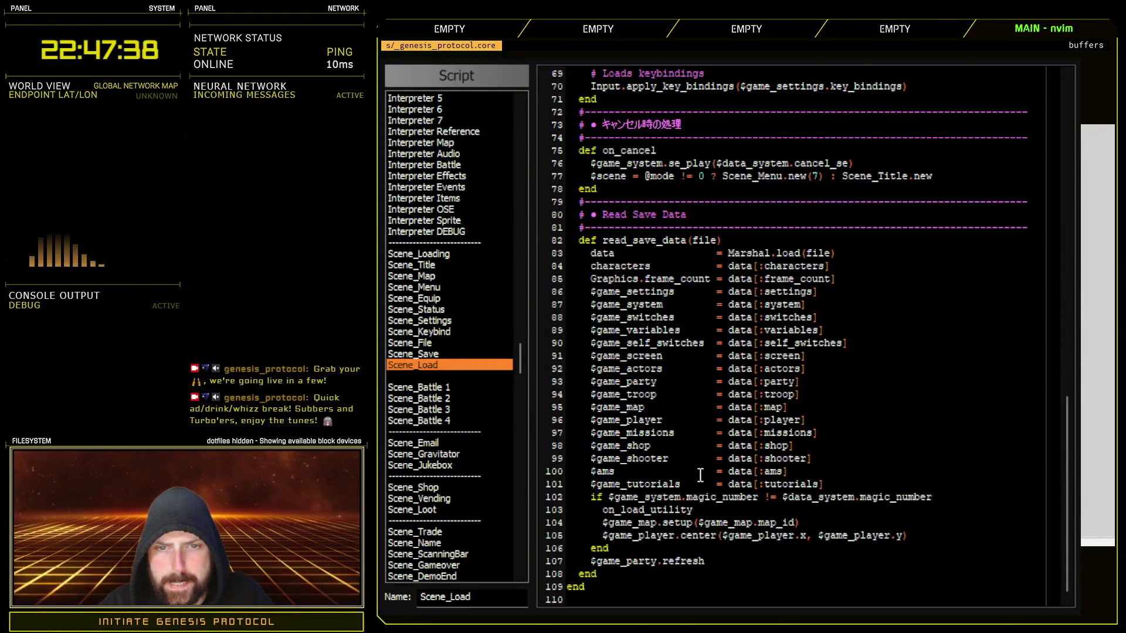
left_click_drag(627, 241, 735, 567)
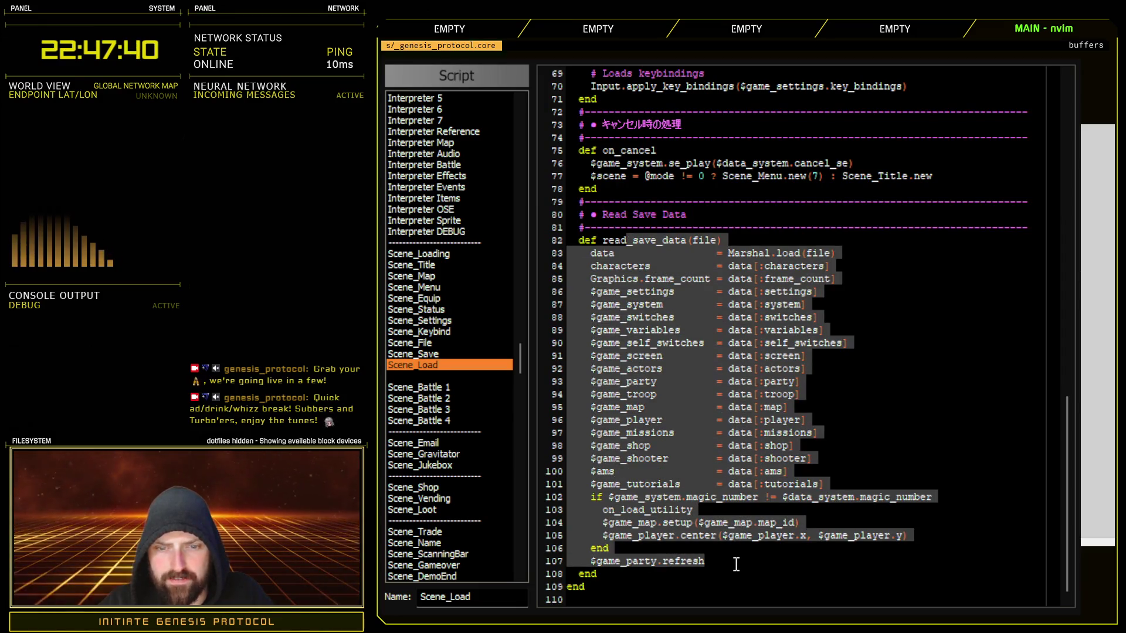
left_click(829, 406)
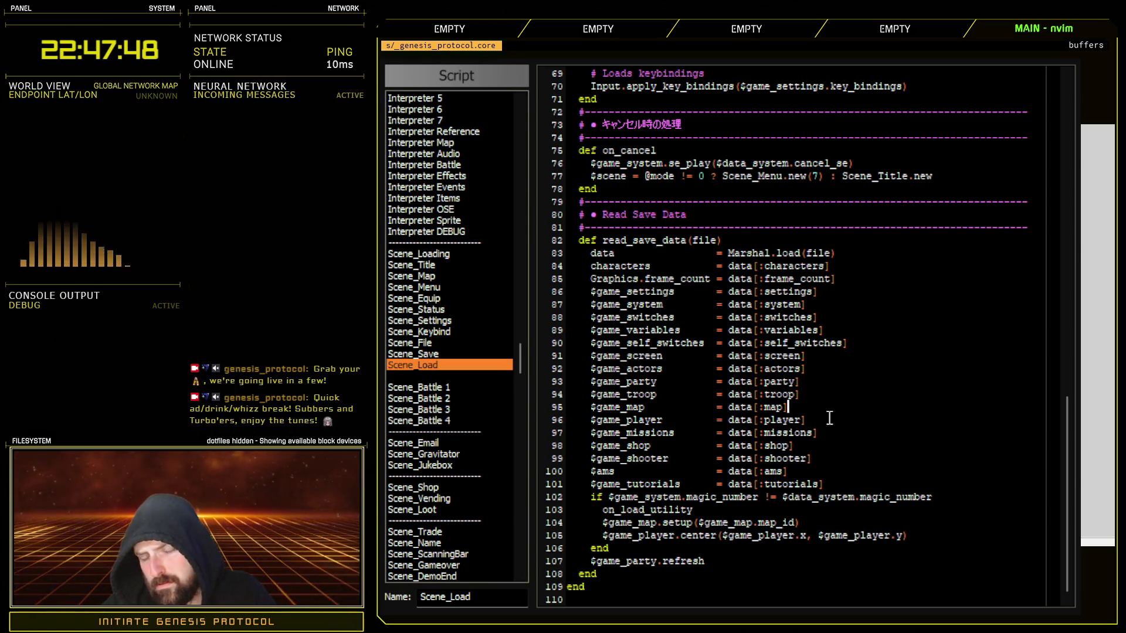
key("Escape")
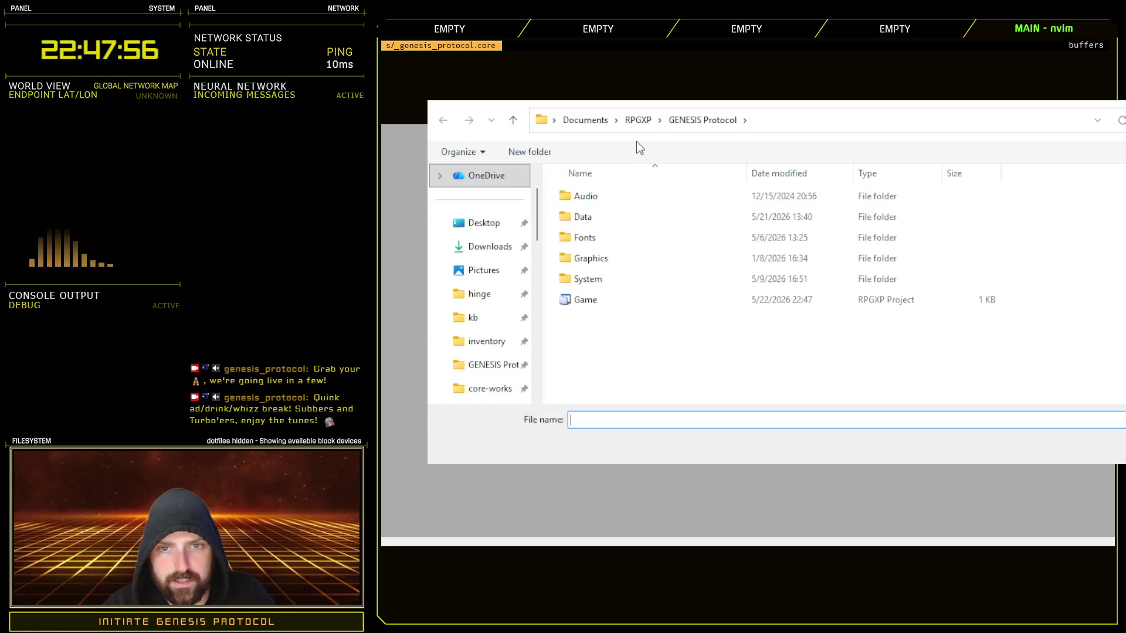
Step: Open the Game project file from the GENESIS Protocol DEMO folder
left_click(638, 119)
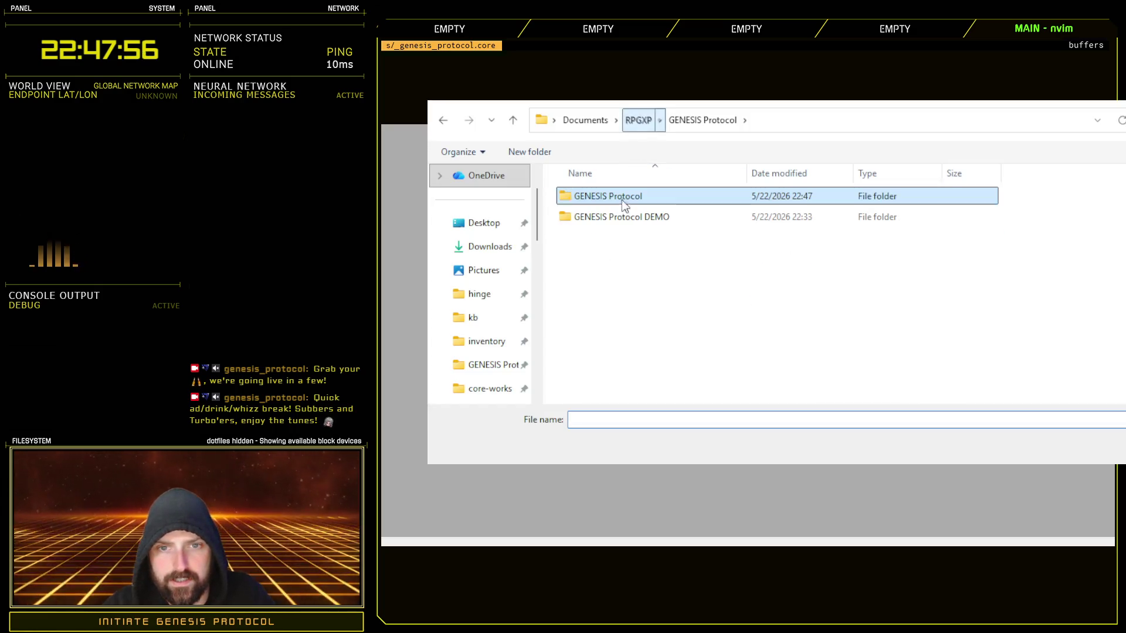
double_click(617, 216)
double_click(585, 300)
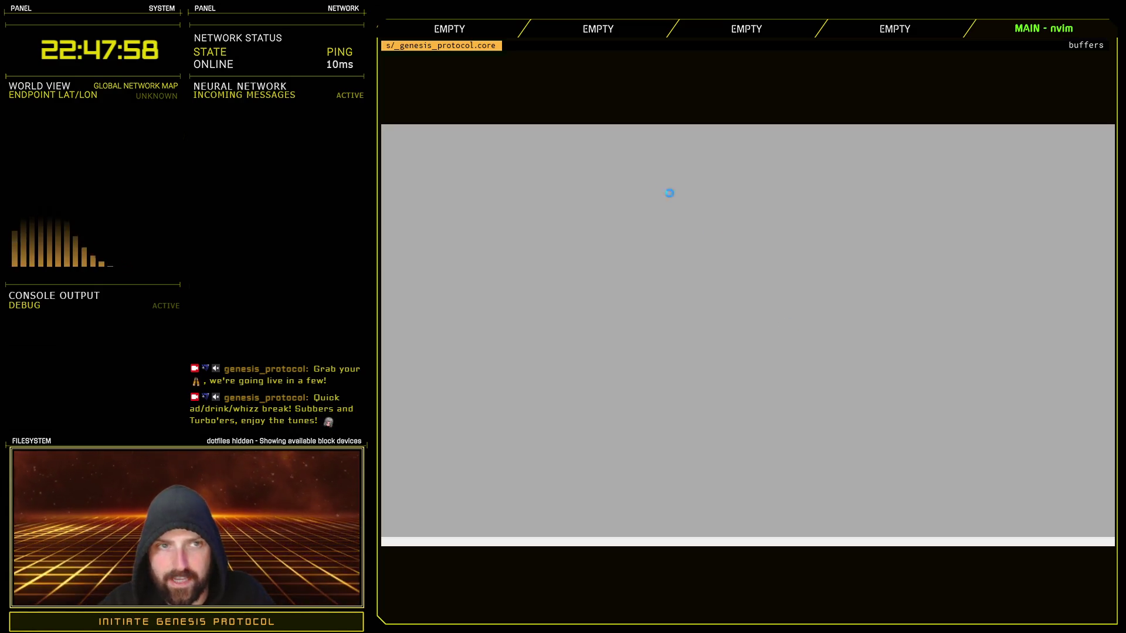
Step: Search all scripts for $game_temp.gameover to list every match
key("F11")
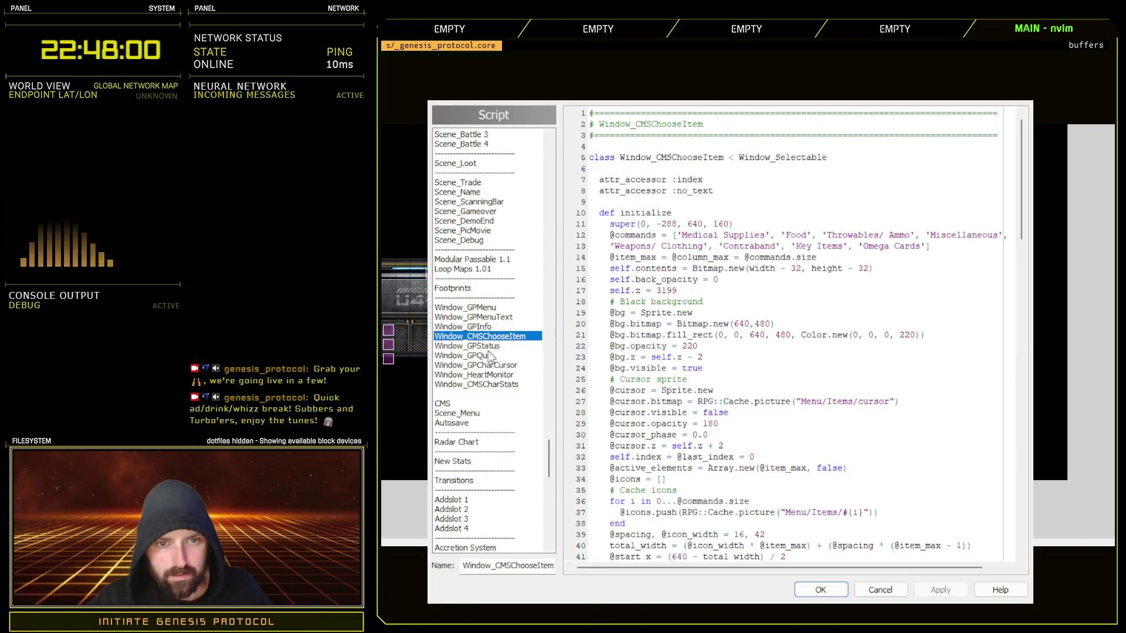
key("ctrl+shift+f")
key("Return")
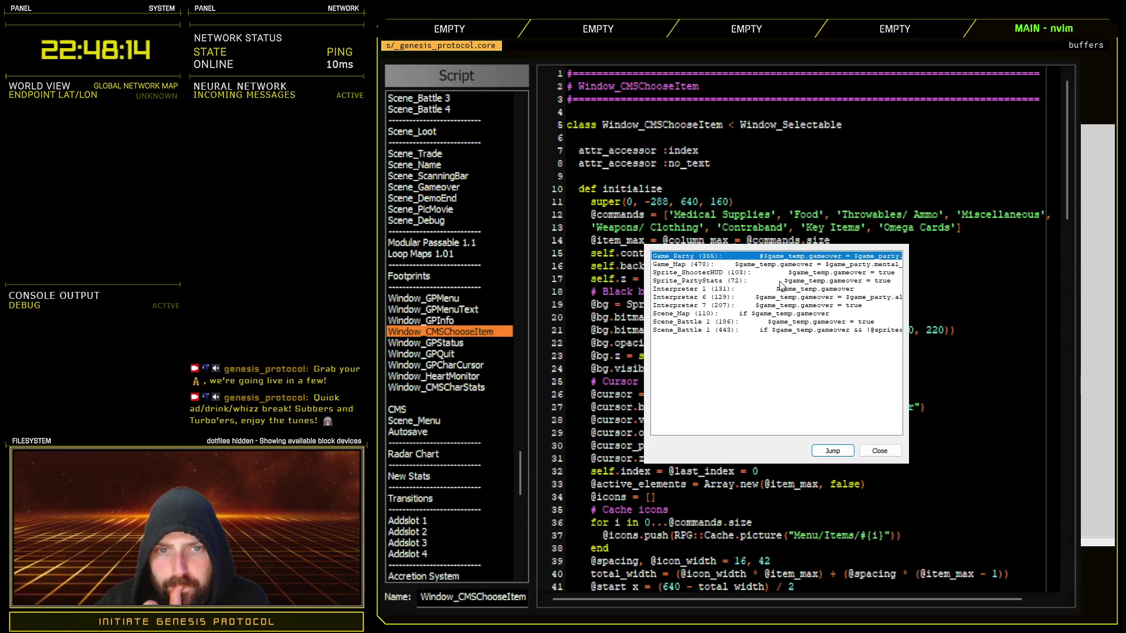
Step: Inspect the Interpreter 6 gameover match and the Interpreter Items script
double_click(791, 302)
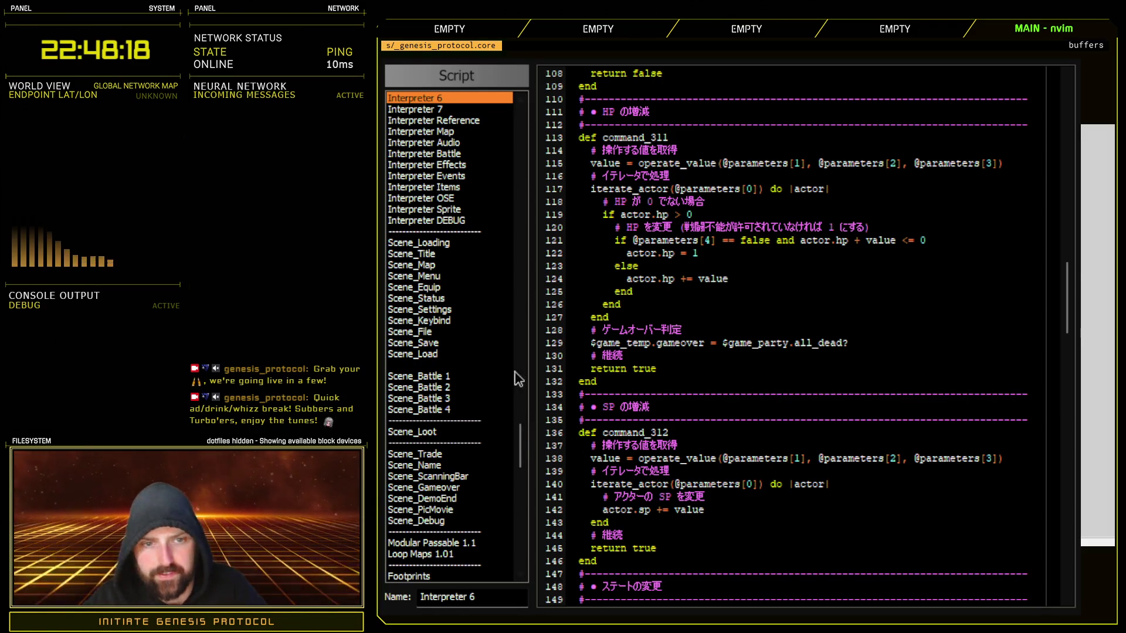
left_click(464, 188)
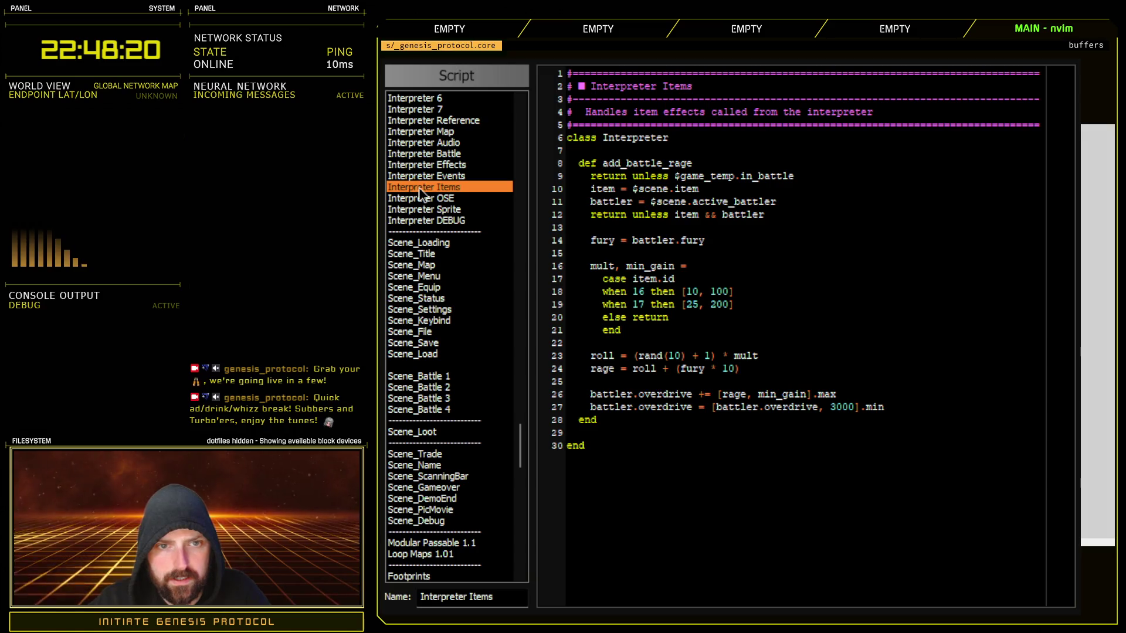
mouse_move(519, 443)
left_mouse_down()
mouse_move(520, 369)
mouse_move(526, 421)
left_mouse_up()
scroll(526, 421, "down", 6)
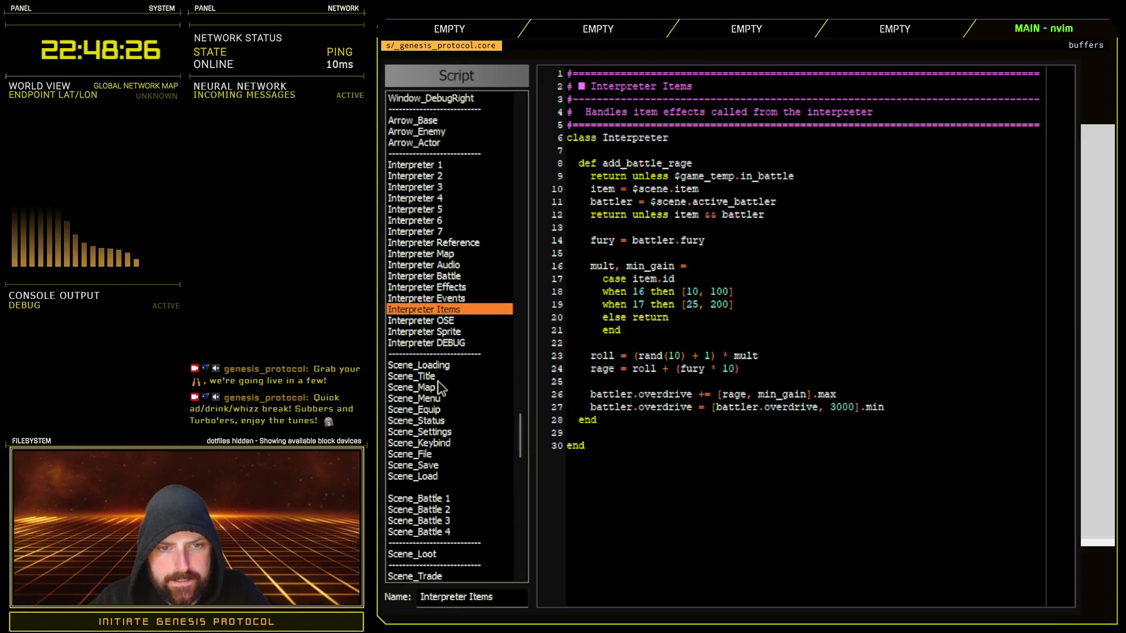
Step: Review Scene_Title and highlight the $game_temp creation line in command_new_game
left_click(437, 379)
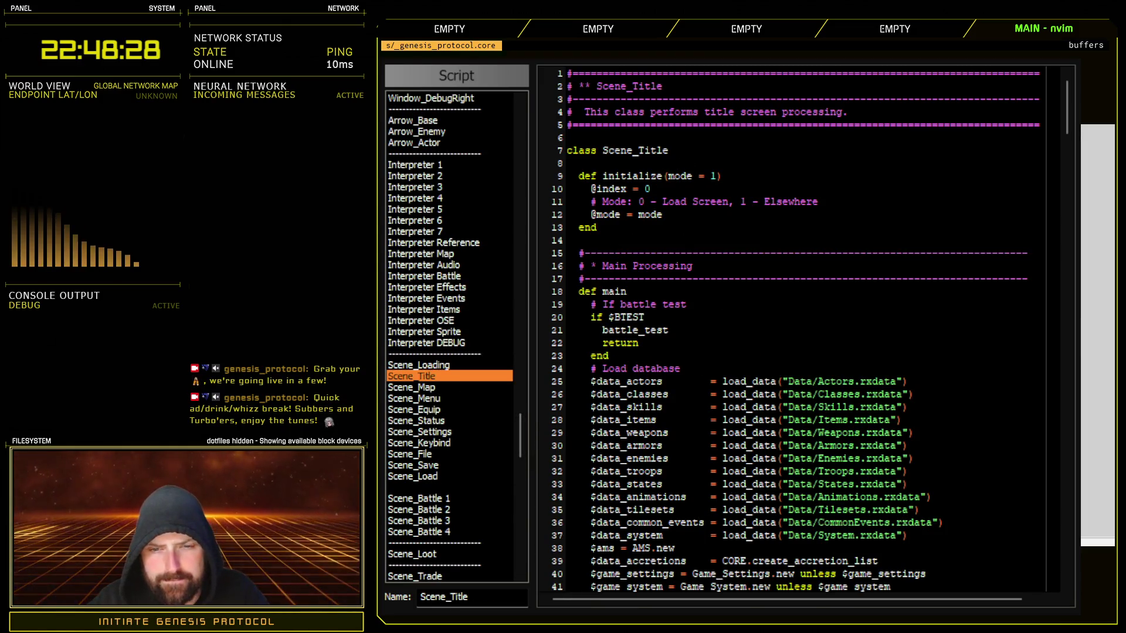
scroll(786, 497, "down", 20)
scroll(708, 478, "down", 20)
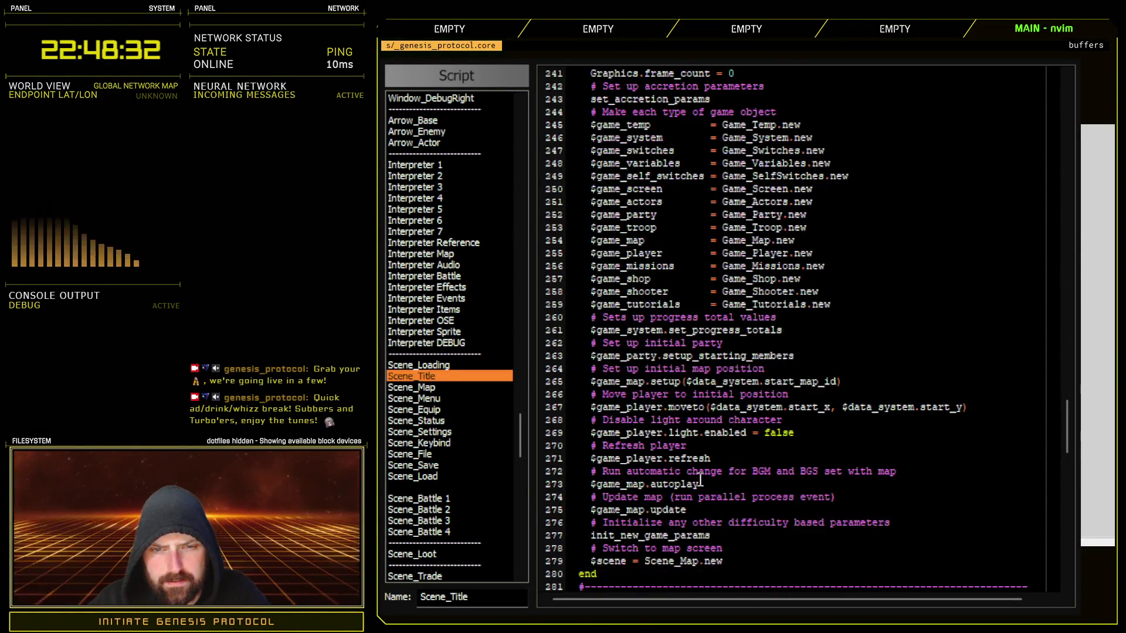
scroll(701, 480, "up", 6)
left_click(771, 345)
left_click_drag(772, 350, 805, 356)
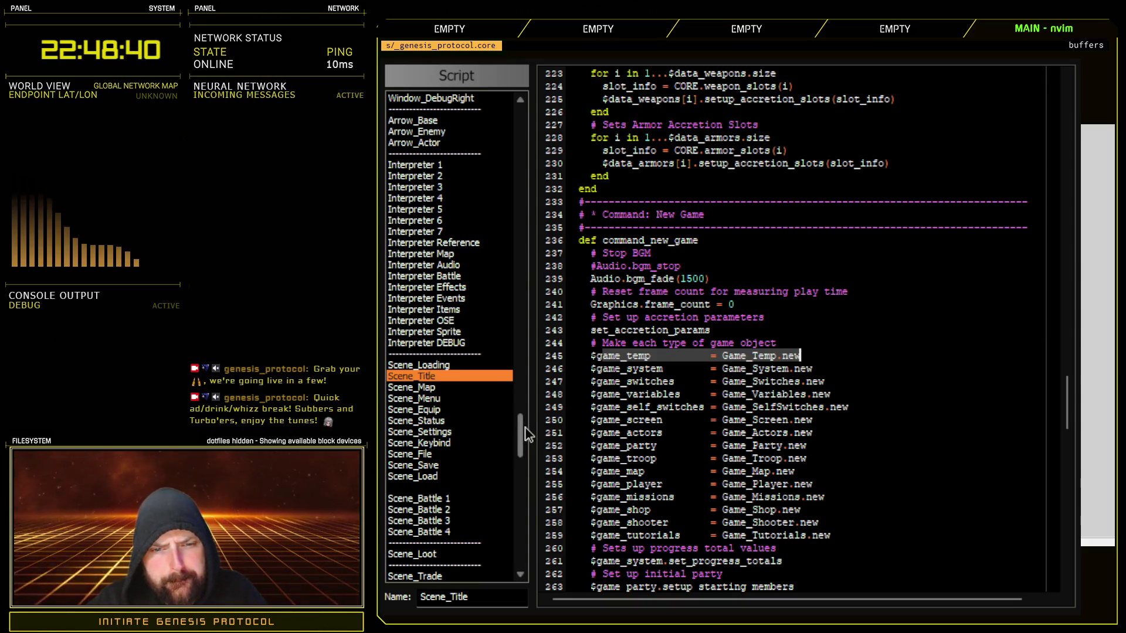
Step: In Scene_Battle 1, search for $game_temp.gameover and cycle through its matches
left_click(428, 498)
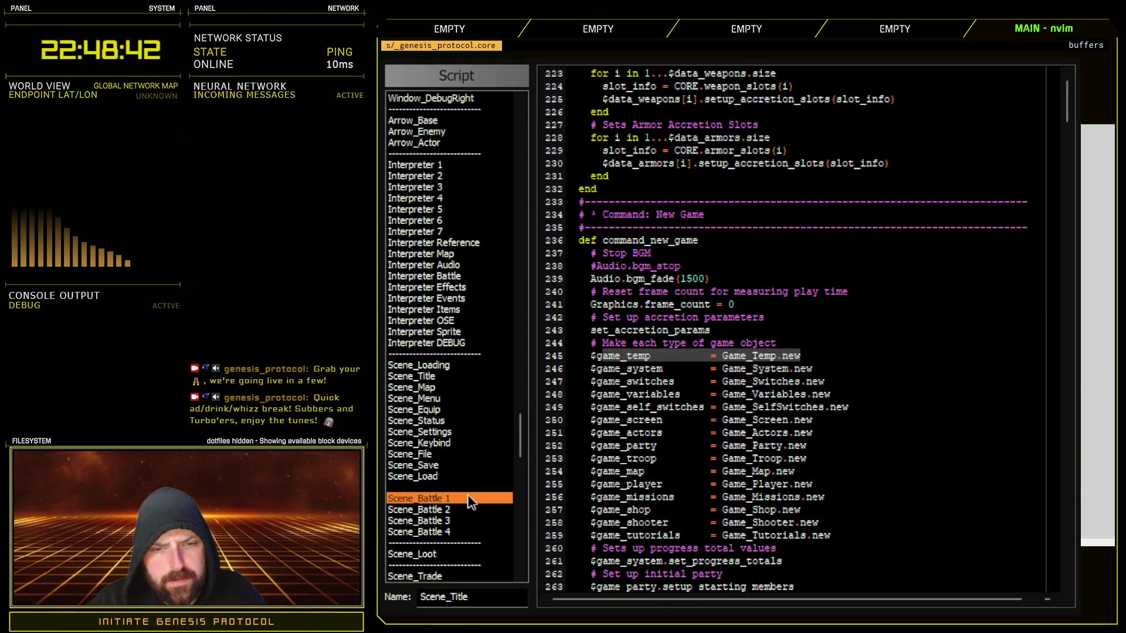
left_click_drag(1065, 123, 1054, 272)
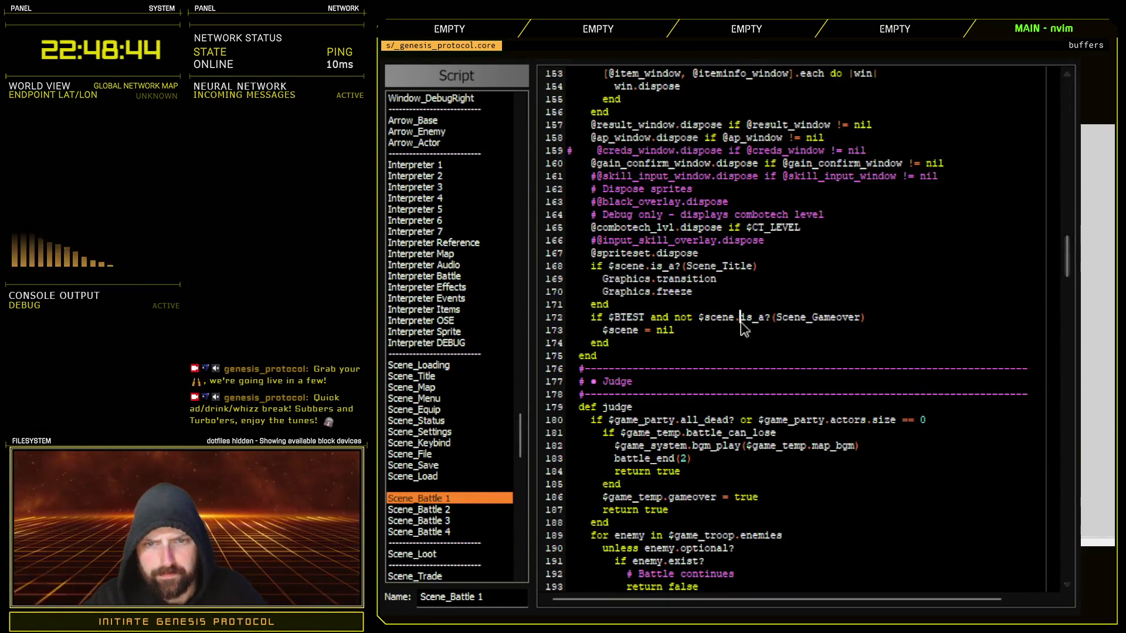
key("ctrl+f")
left_click(693, 103)
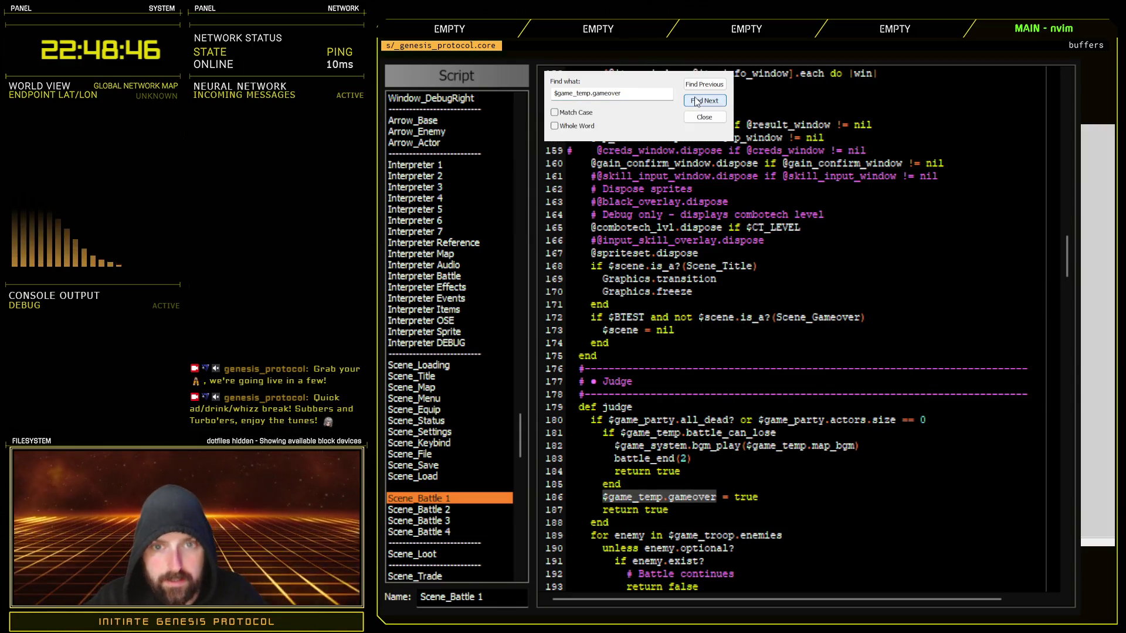
left_click(706, 101)
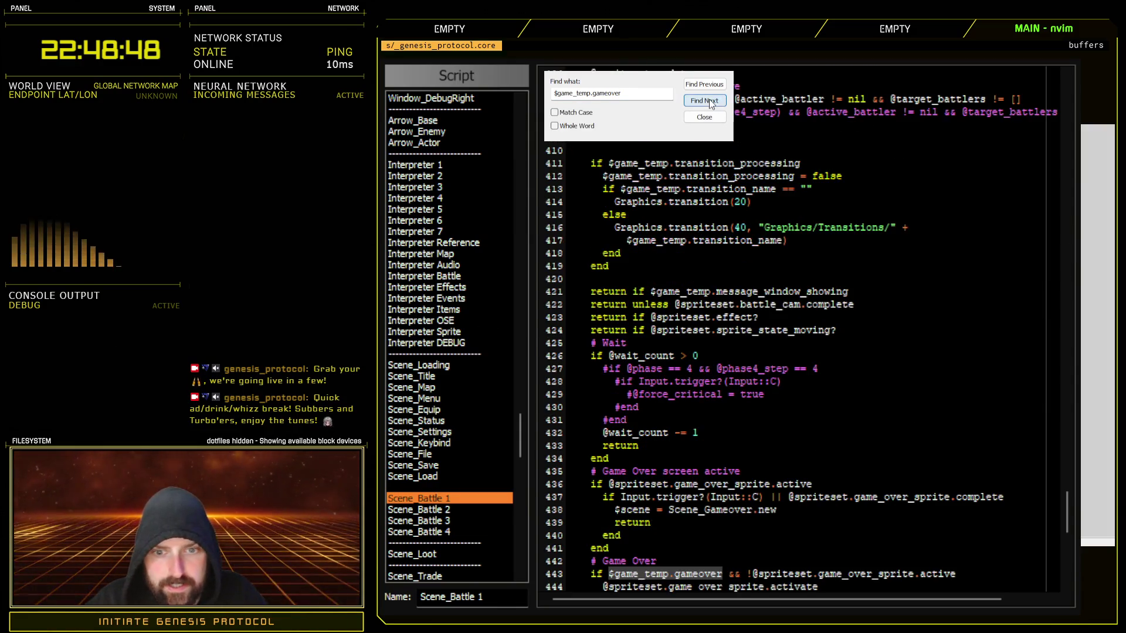
scroll(742, 410, "down", 4)
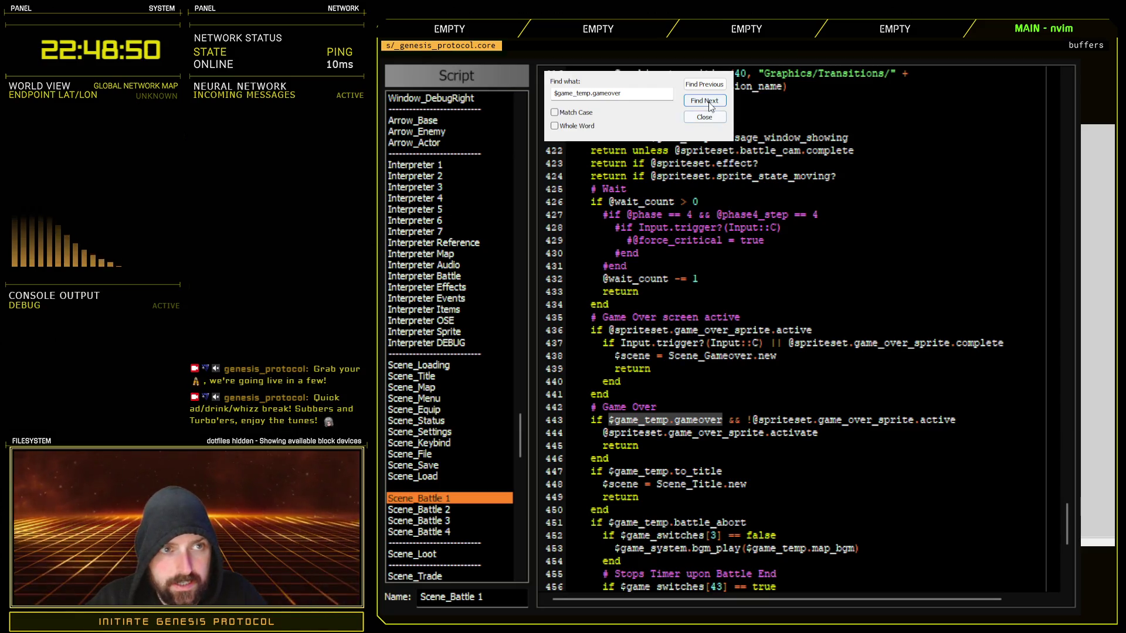
scroll(743, 398, "up", 10)
scroll(743, 398, "down", 7)
scroll(785, 467, "down", 4)
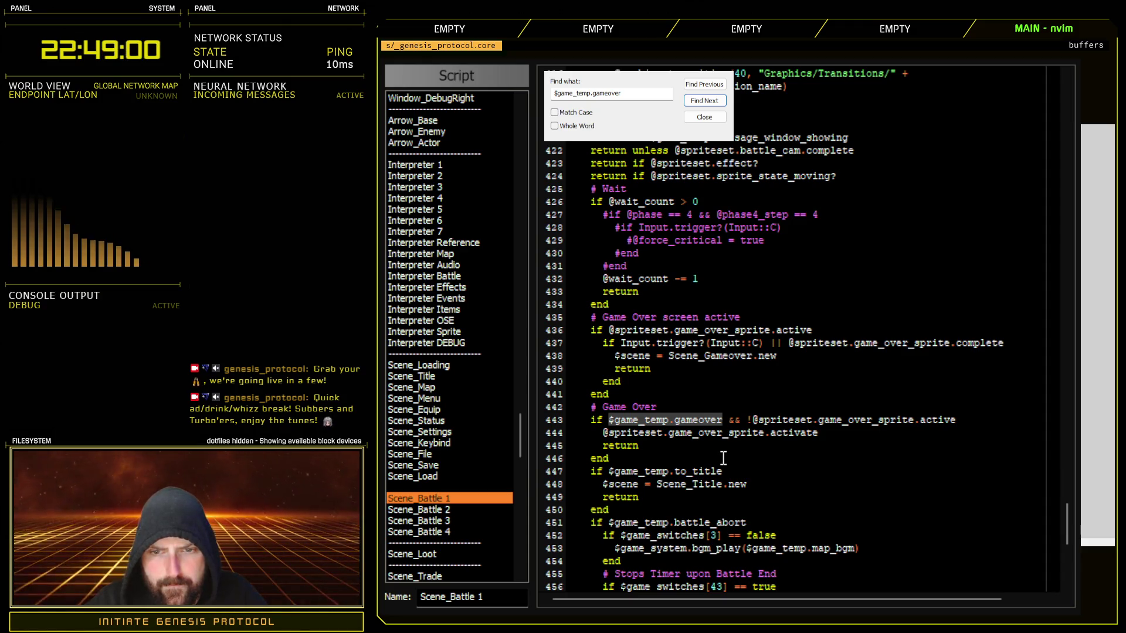
left_click(711, 102)
left_click(711, 103)
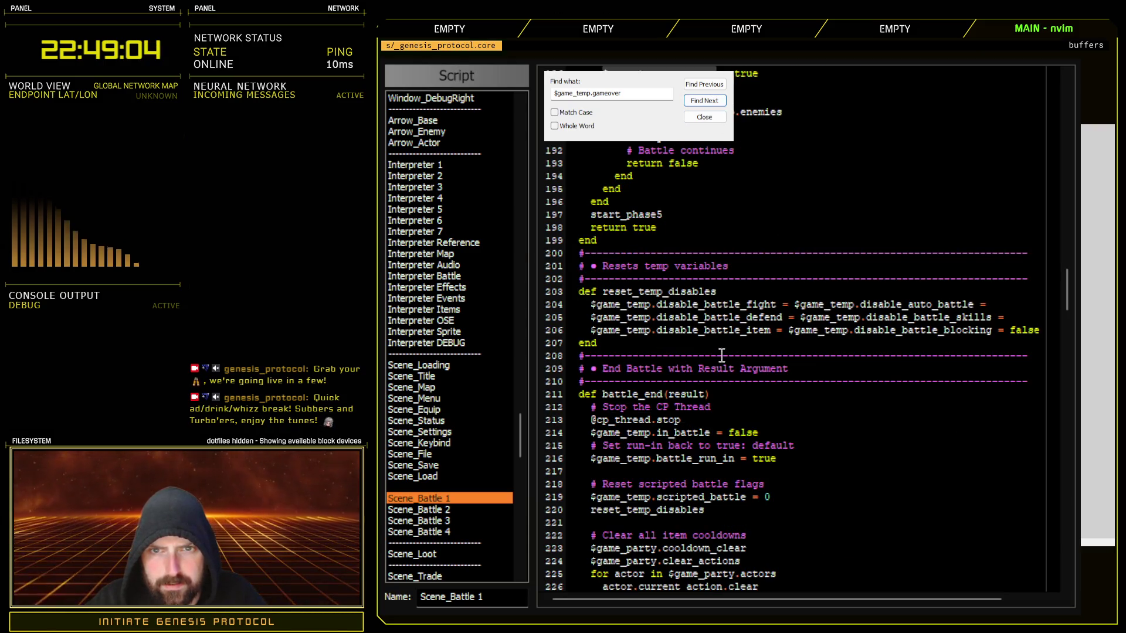
Step: Examine the party-defeat gameover check in judge, then jump to the line 443 match
scroll(708, 496, "up", 6)
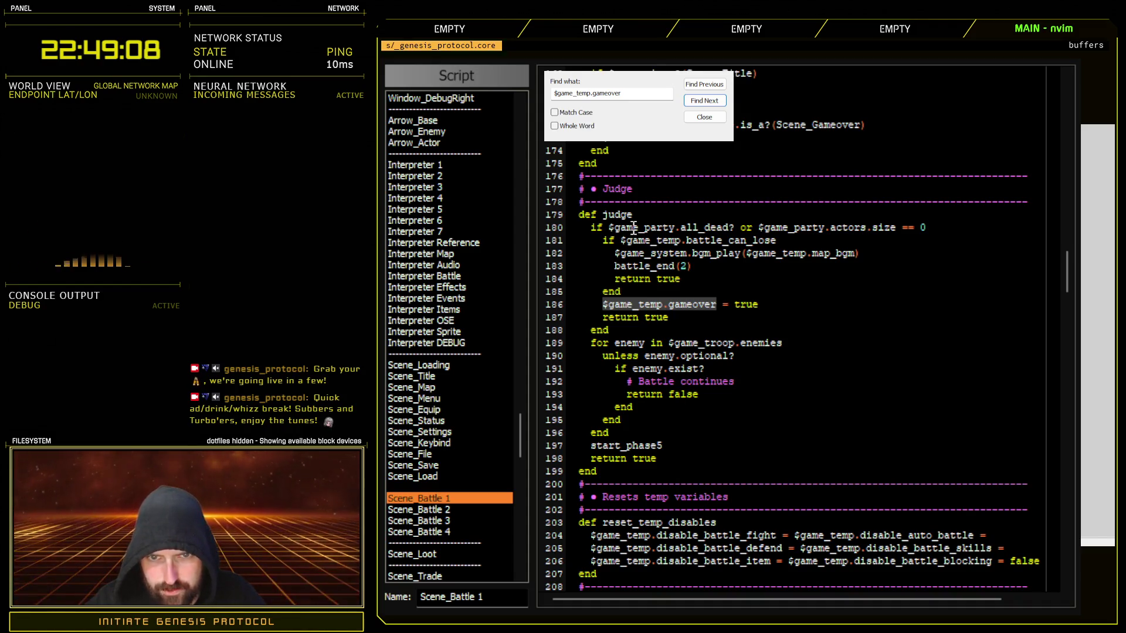
left_click_drag(634, 227, 651, 320)
left_click(700, 275)
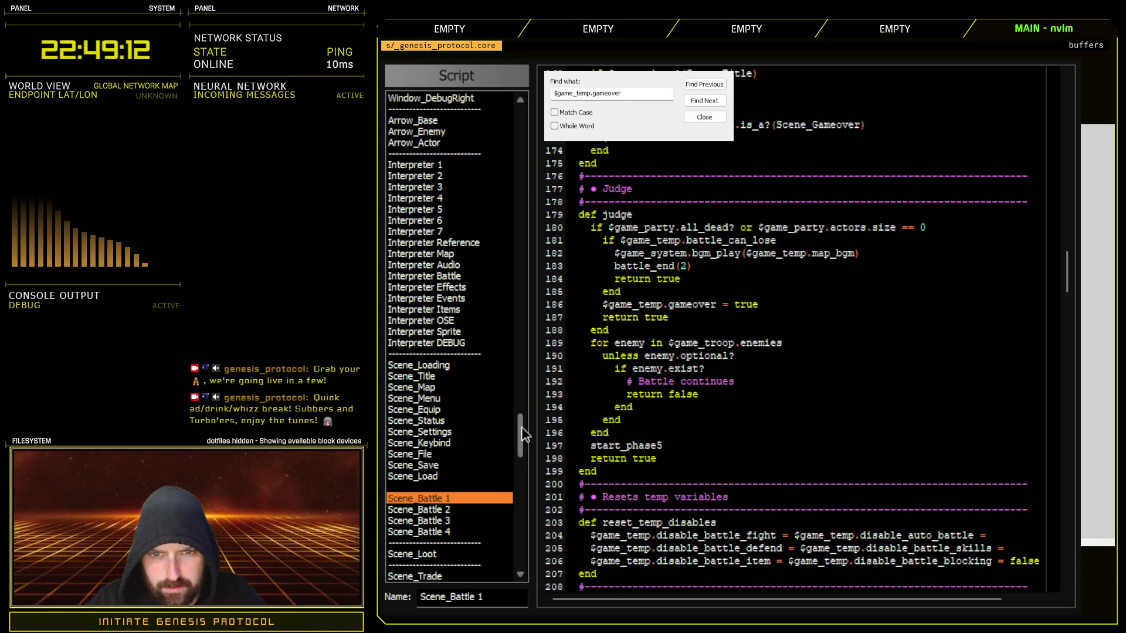
double_click(692, 304)
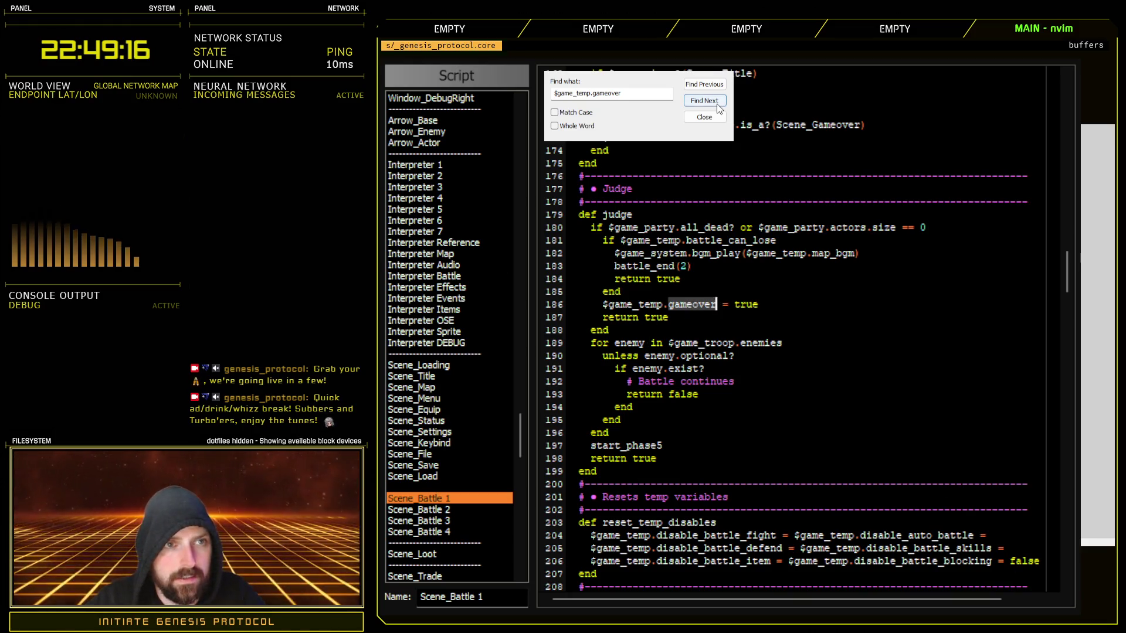
key("Return")
key("Return")
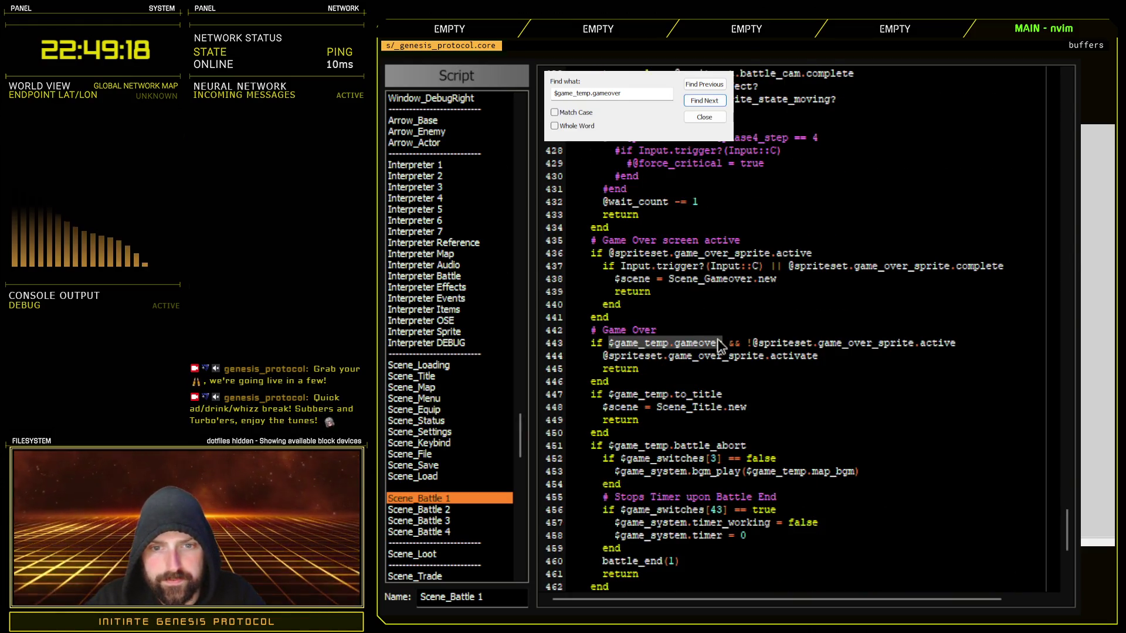
Step: Highlight the game over sprite conditions on line 437 that switch to Scene_Gameover
left_click_drag(821, 354, 596, 356)
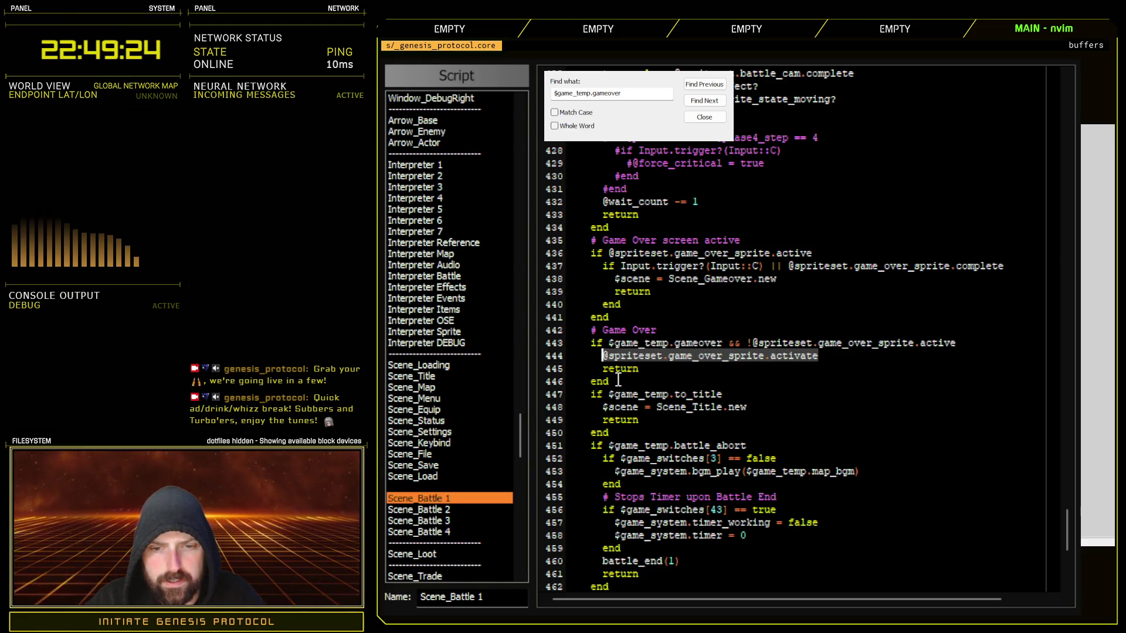
scroll(618, 380, "down", 4)
scroll(711, 487, "down", 6)
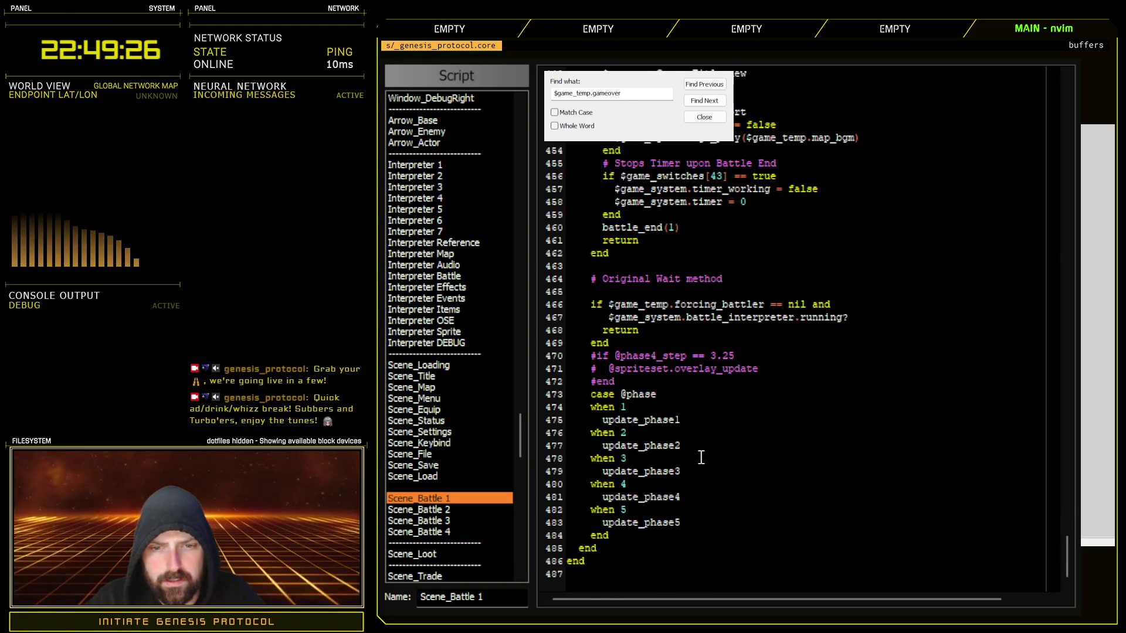
scroll(702, 457, "up", 7)
scroll(700, 457, "up", 4)
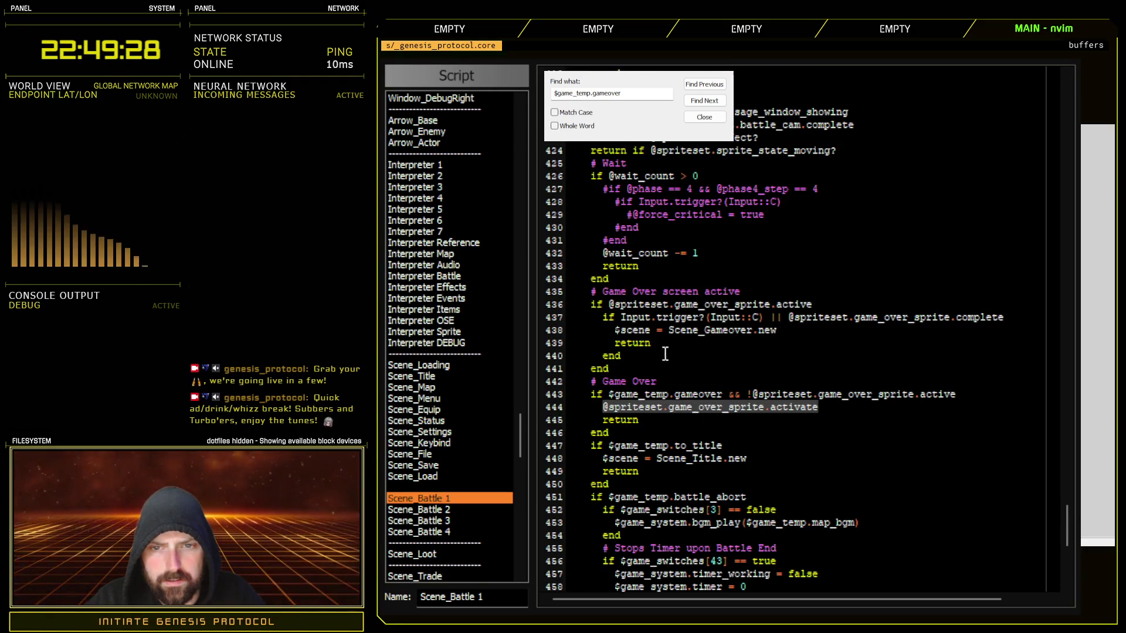
left_click_drag(632, 304, 815, 303)
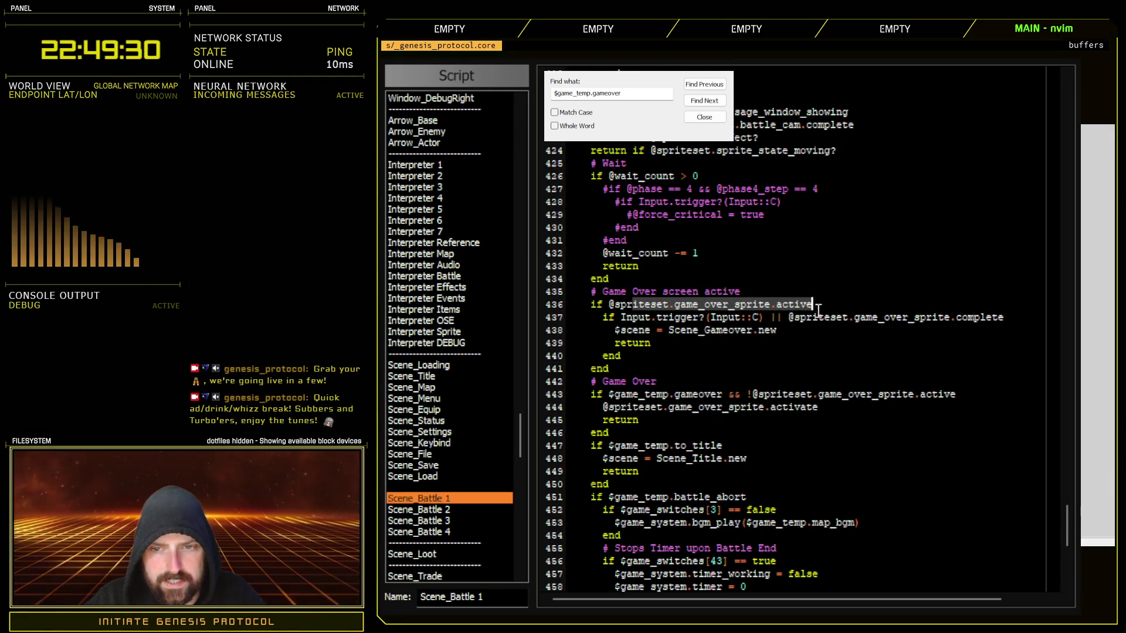
left_click_drag(657, 318, 773, 317)
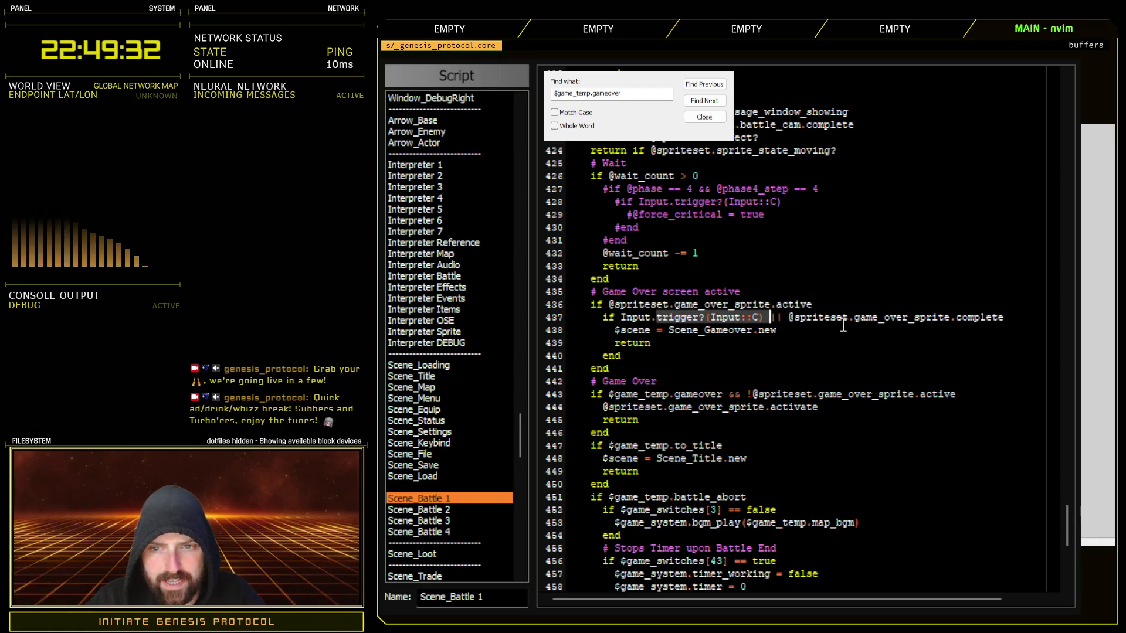
left_click_drag(843, 317, 1001, 317)
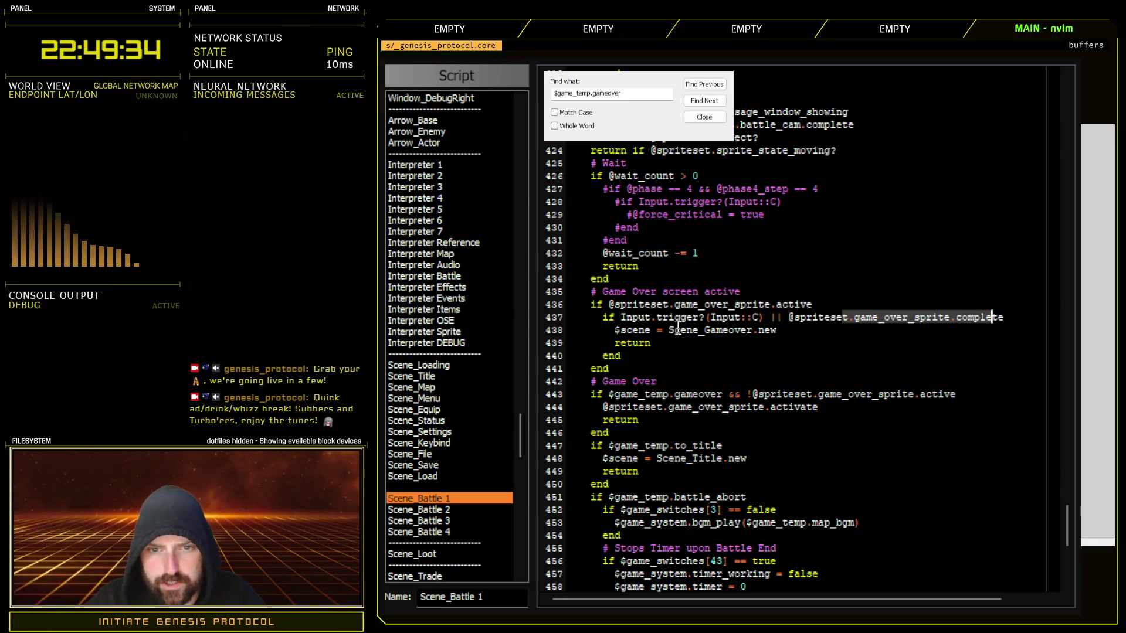
left_click_drag(637, 330, 777, 330)
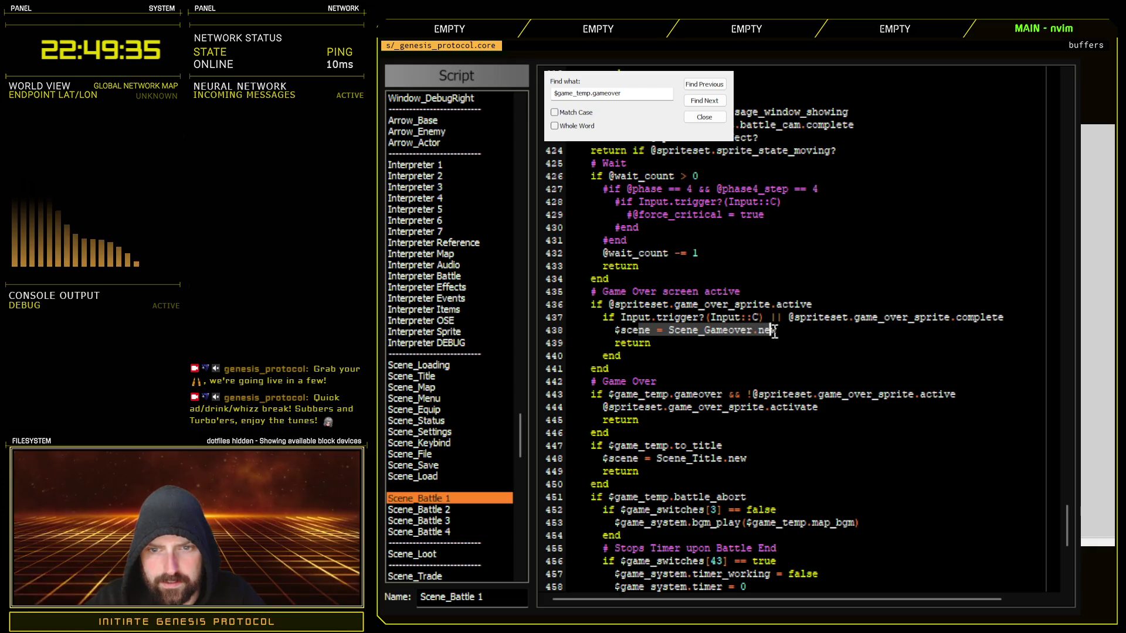
left_click(720, 129)
scroll(470, 421, "down", 1)
Step: In Scene_Gameover, delete the commented-out audio play lines 15–17
scroll(469, 421, "down", 5)
left_click(451, 409)
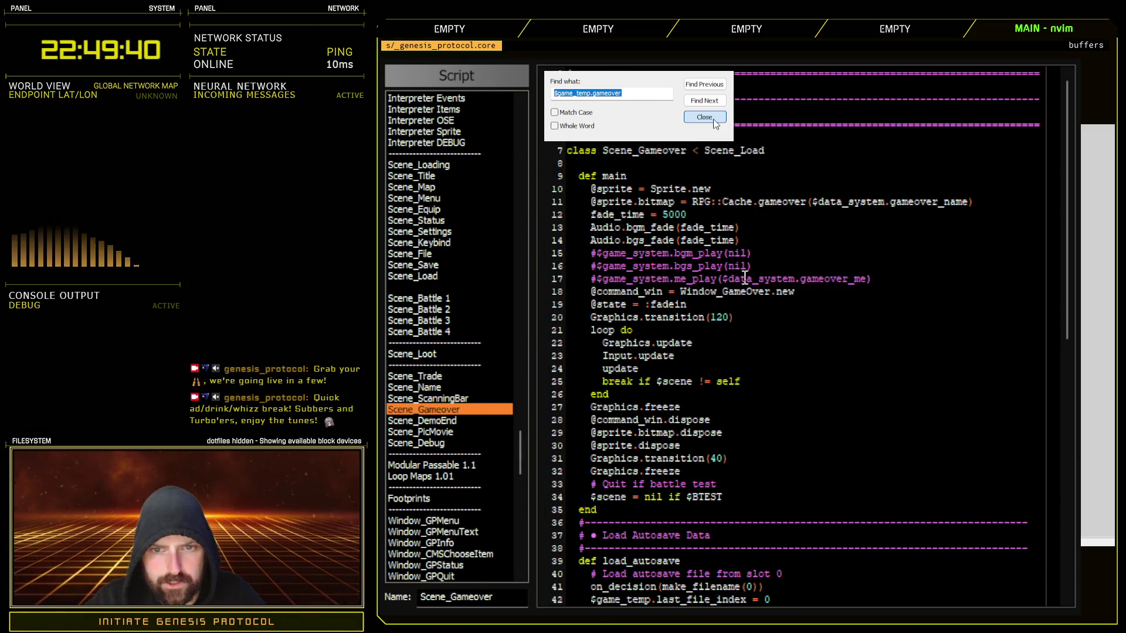
left_click_drag(551, 254, 549, 286)
key("Delete")
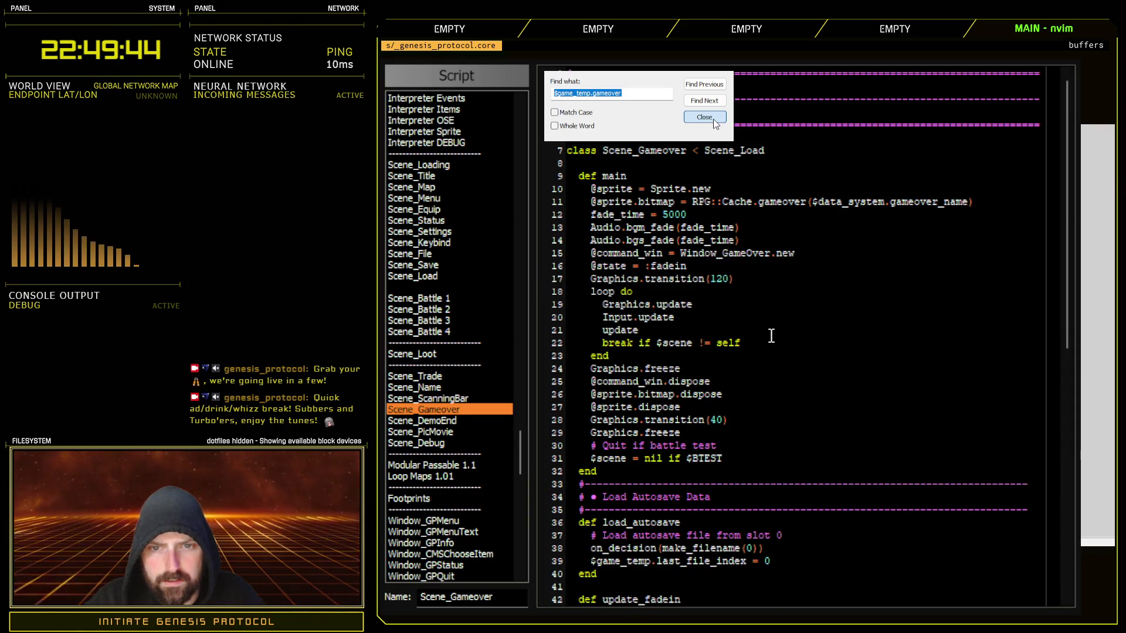
Step: Review Scene_Gameover's load_autosave method body
scroll(771, 362, "down", 4)
scroll(771, 362, "down", 6)
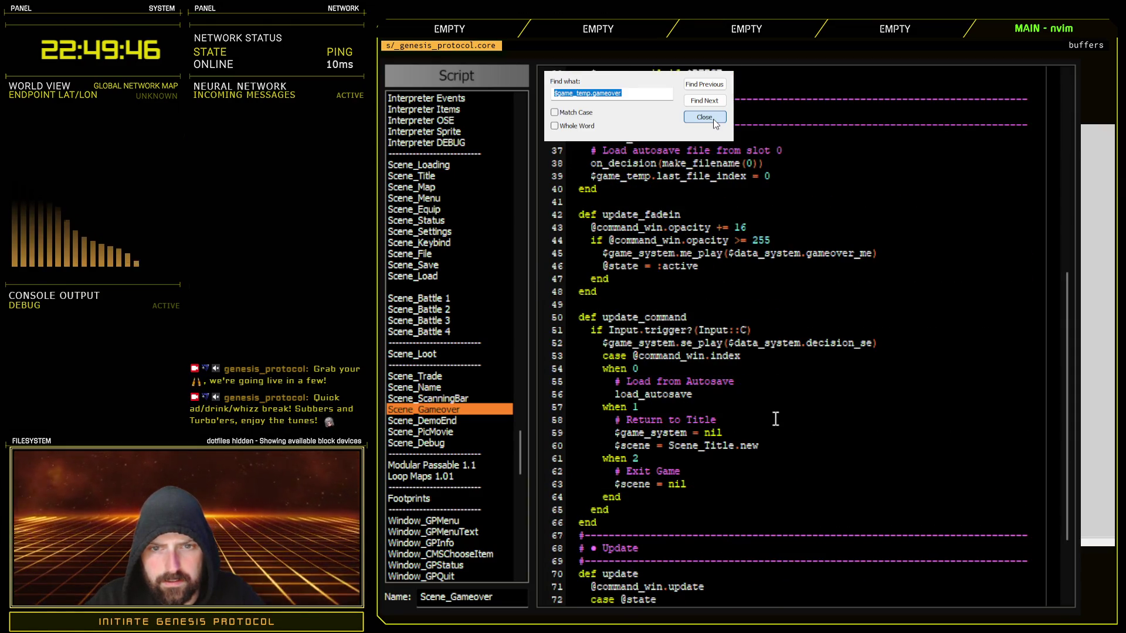
left_click_drag(630, 143, 598, 190)
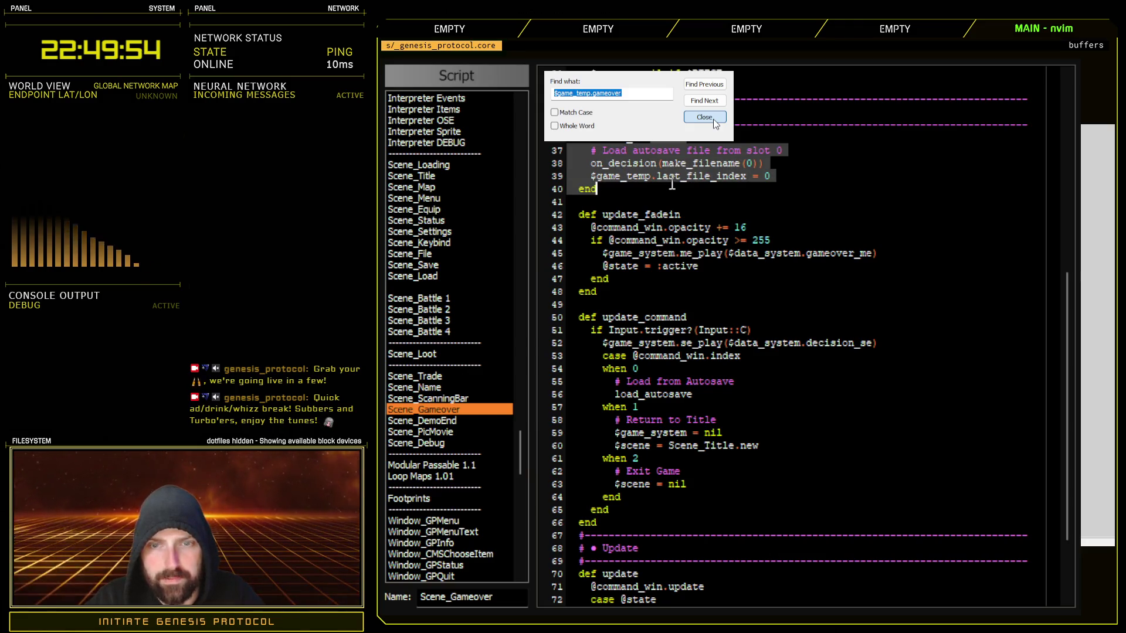
scroll(674, 191, "up", 4)
scroll(733, 337, "down", 6)
scroll(739, 318, "up", 3)
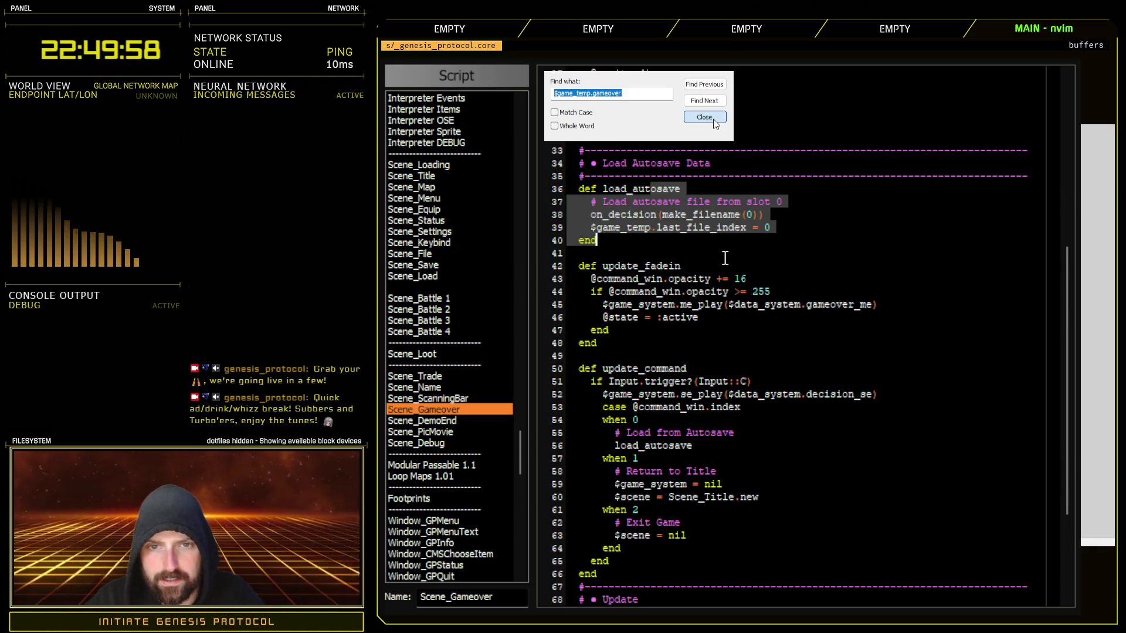
scroll(711, 258, "up", 4)
scroll(706, 273, "down", 4)
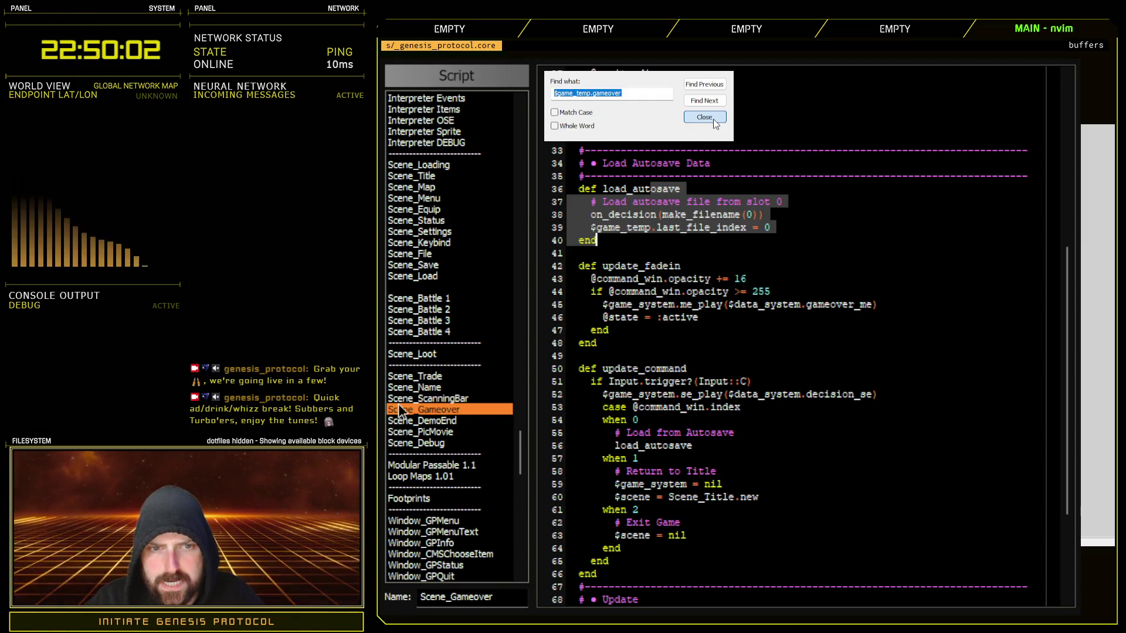
Step: Open Scene_Load and inspect the on_decision method that load_autosave calls
left_click(417, 280)
scroll(676, 449, "down", 6)
mouse_move(626, 215)
left_mouse_down()
mouse_move(647, 217)
mouse_move(714, 345)
left_mouse_up()
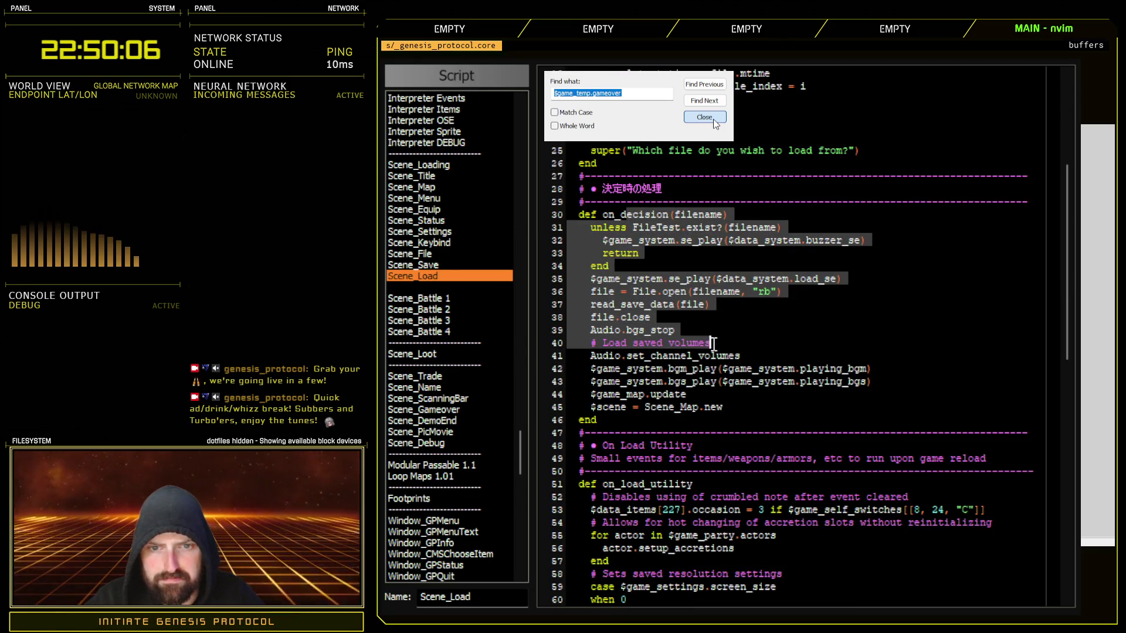
left_click(735, 337)
left_click_drag(622, 278, 645, 407)
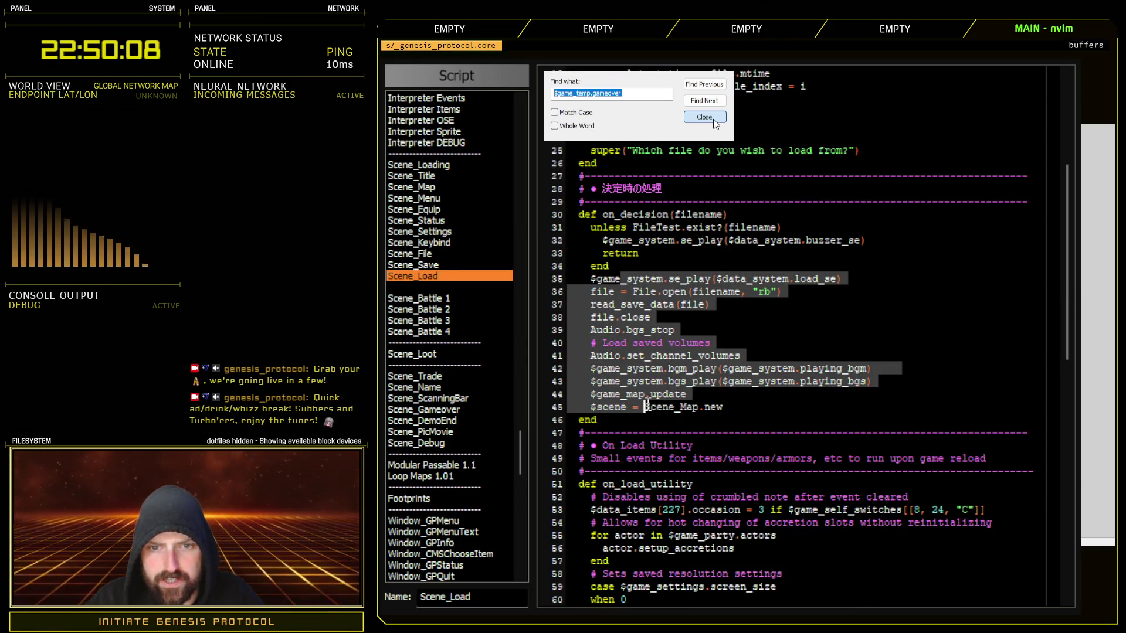
left_click(724, 406)
left_click(789, 355)
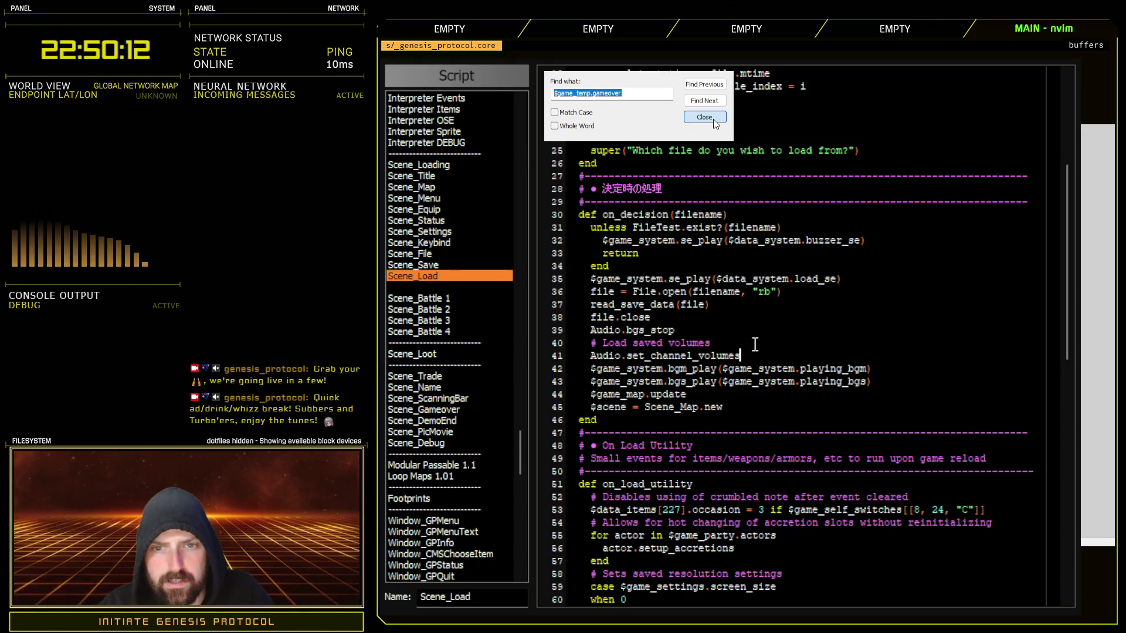
left_click_drag(725, 305, 590, 309)
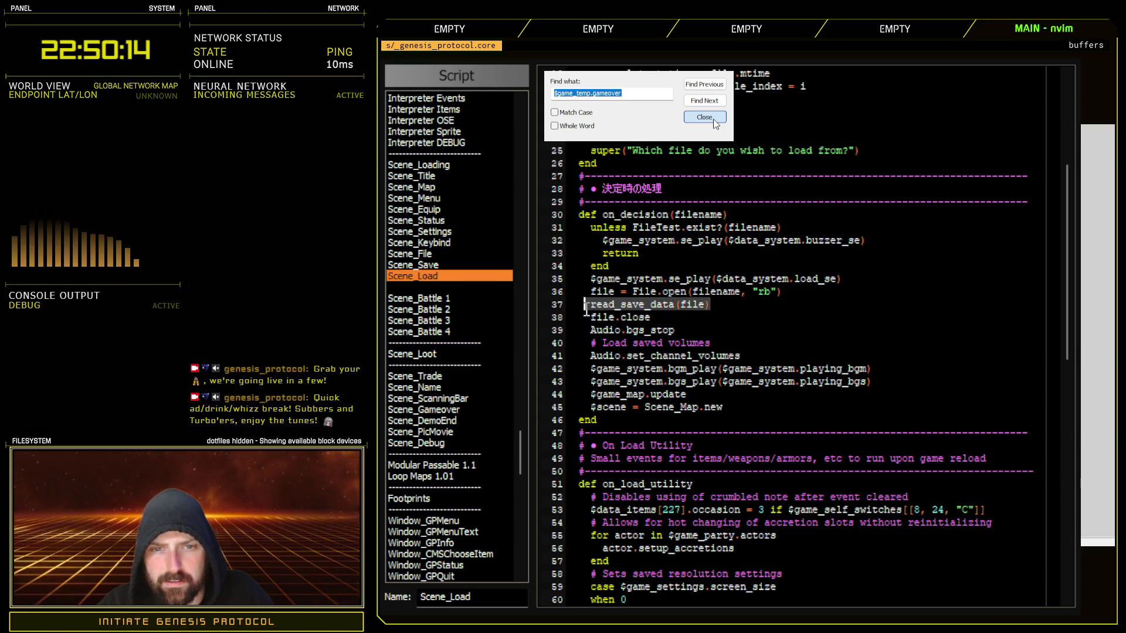
double_click(603, 311)
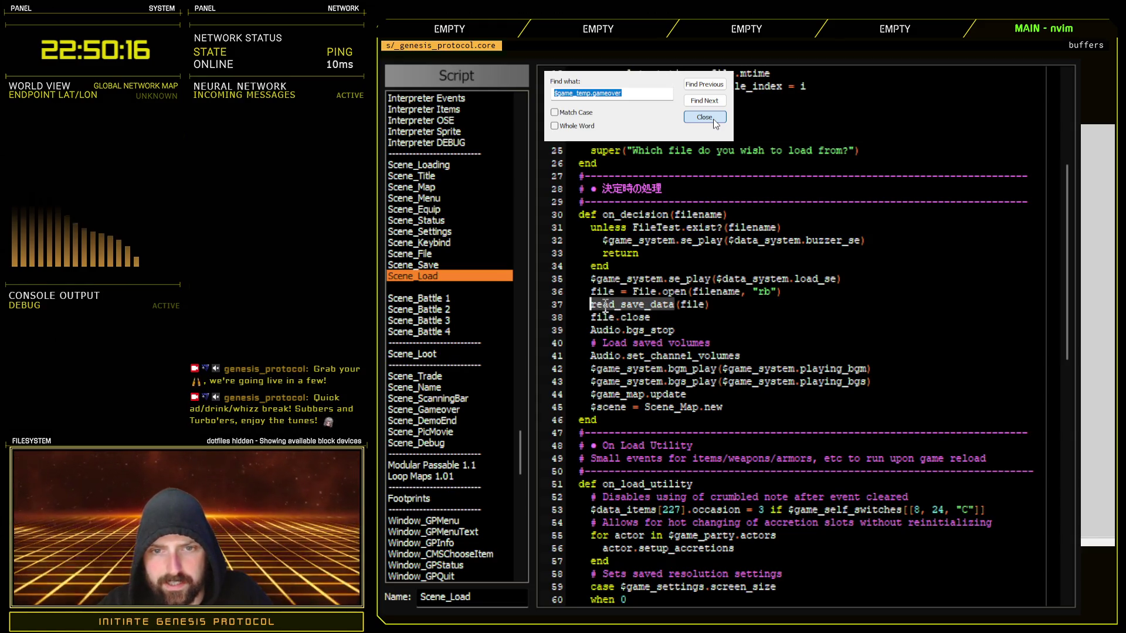
scroll(691, 404, "down", 15)
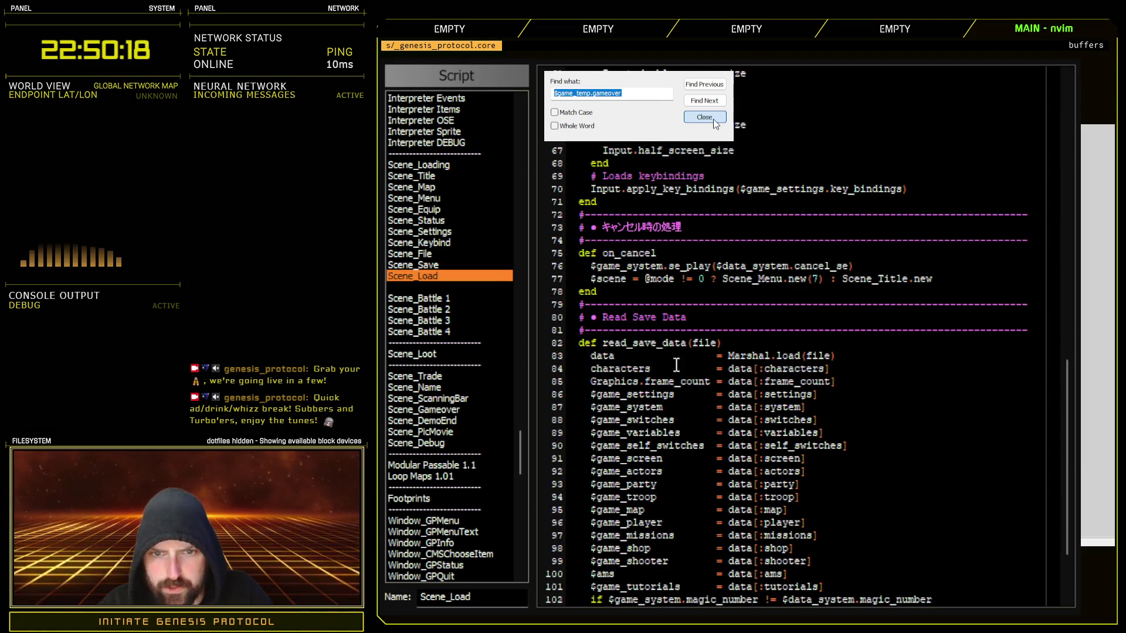
mouse_move(660, 303)
left_mouse_down()
mouse_move(639, 481)
mouse_move(789, 471)
left_mouse_up()
left_click(789, 471)
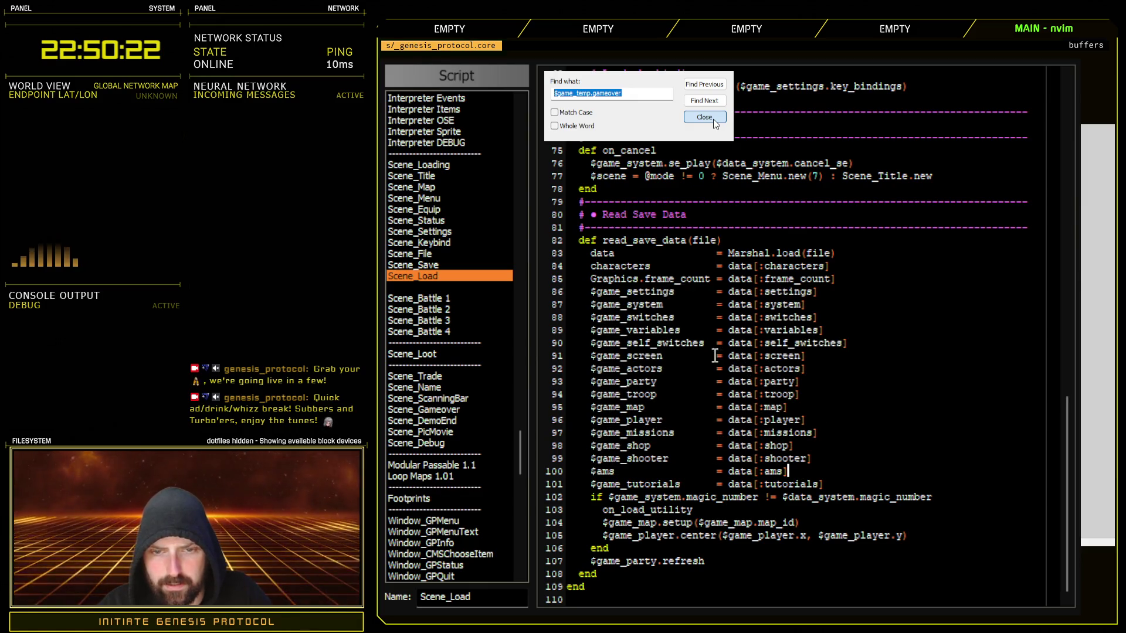
left_click_drag(641, 298, 820, 293)
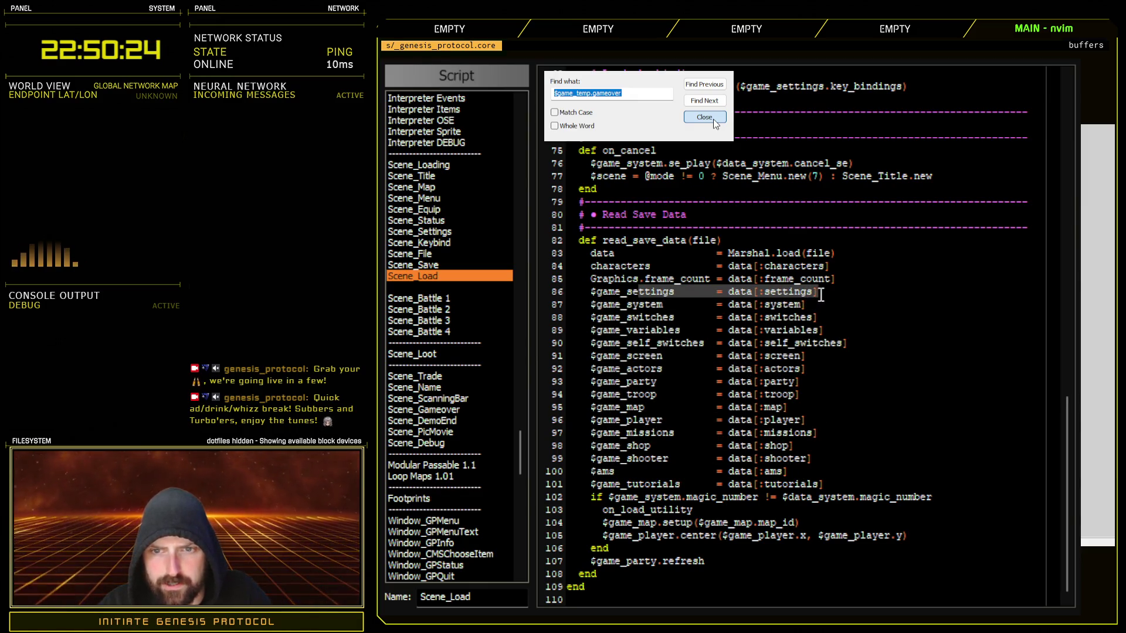
left_click(847, 293)
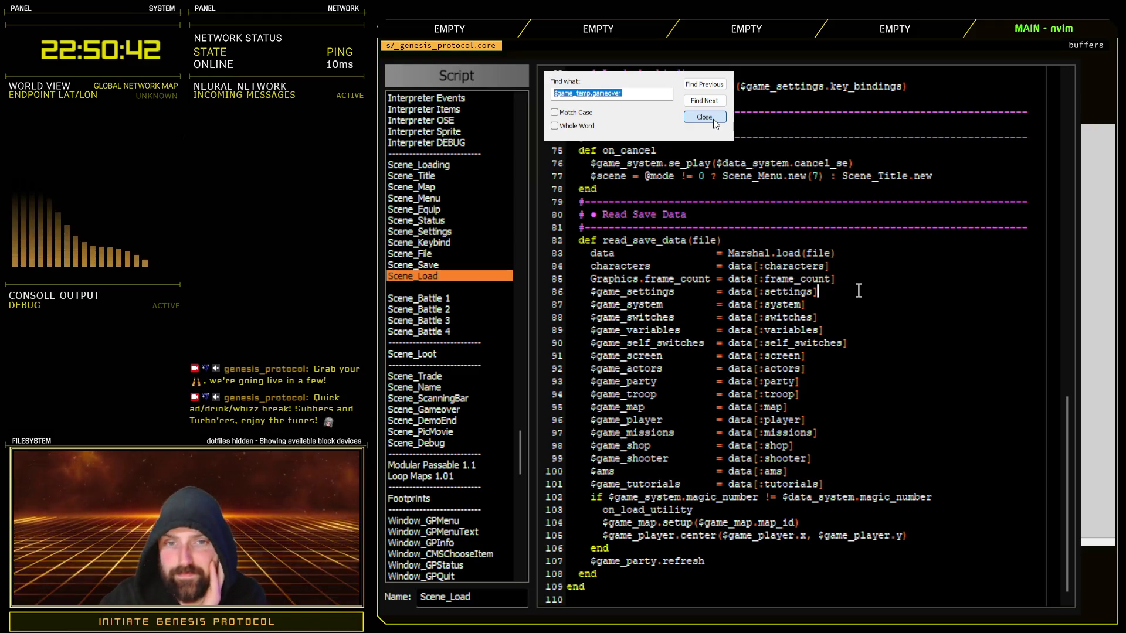
scroll(757, 217, "up", 6)
scroll(725, 281, "up", 8)
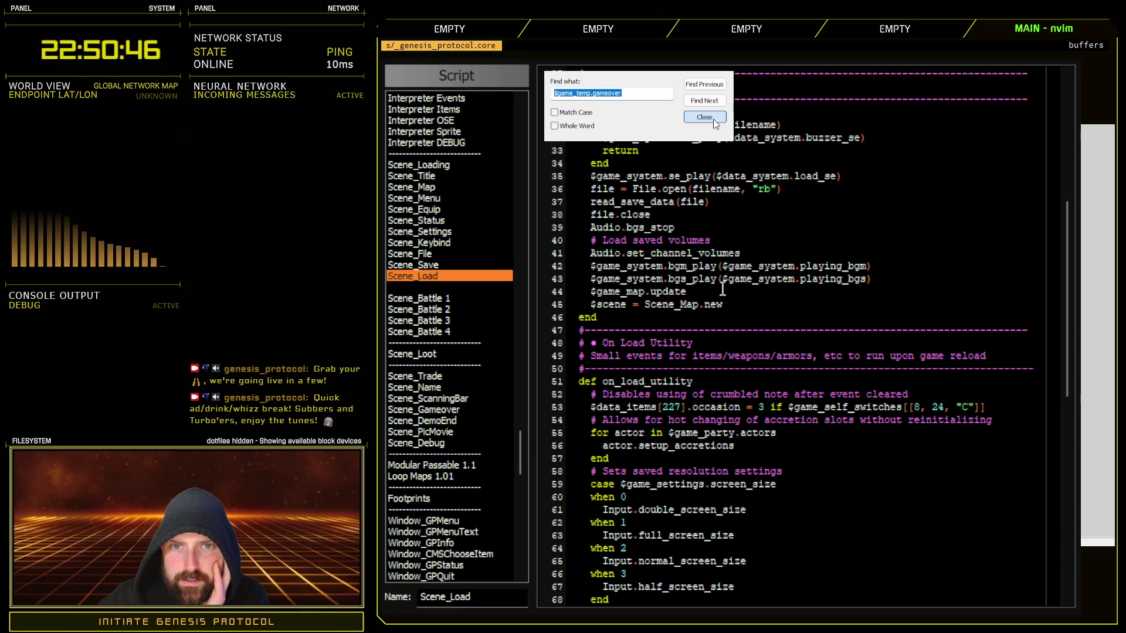
scroll(471, 269, "up", 15)
scroll(471, 269, "up", 10)
Step: Change $ANIMATE_INTRO from true to false in the Debug script
left_click(401, 109)
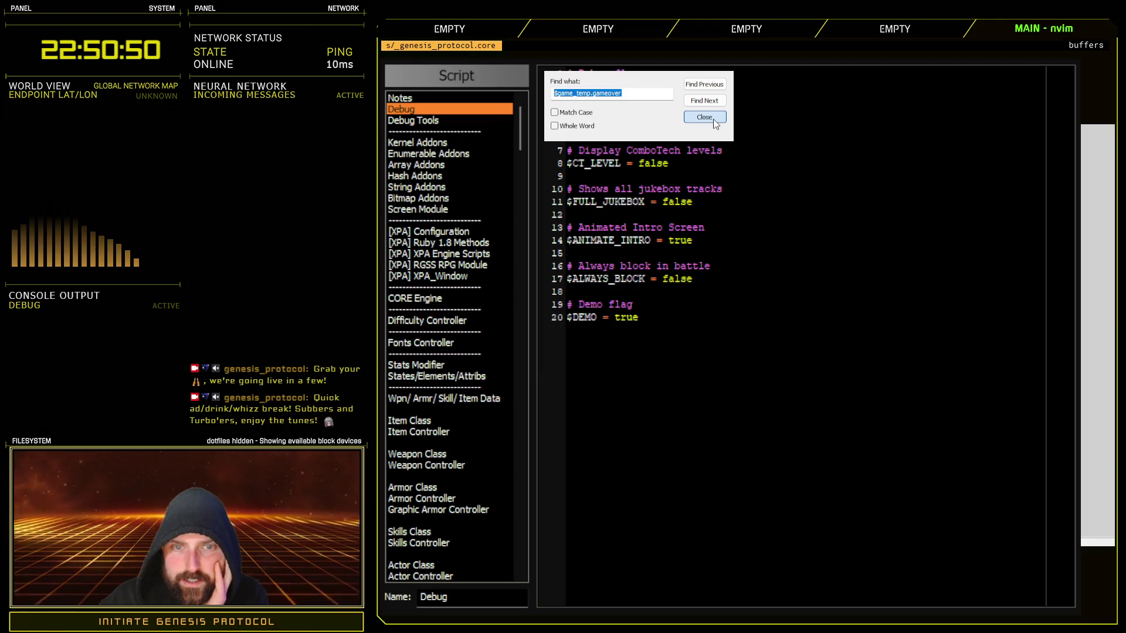
double_click(681, 241)
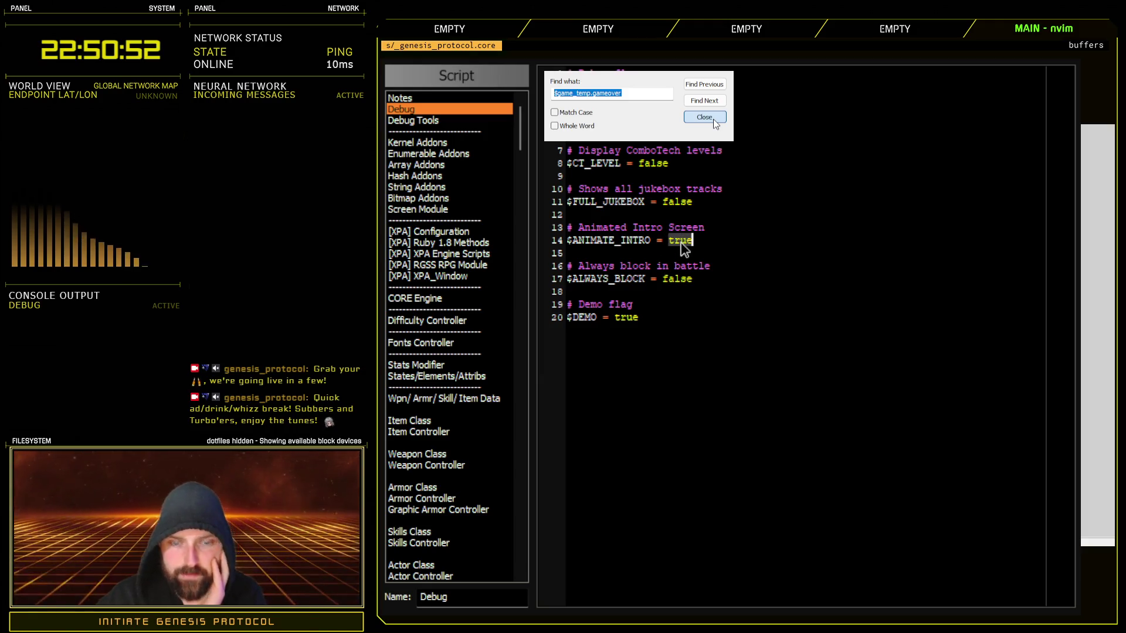
type("false")
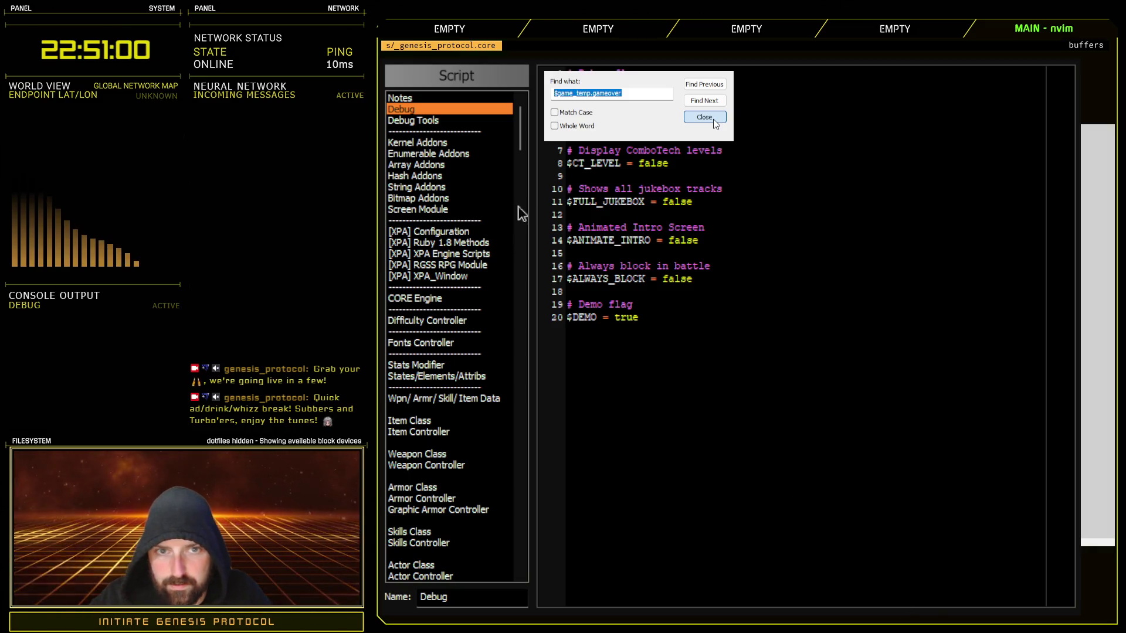
Step: In Scene_Load, insert puts $game_temp.gameover on a new line above Audio.bgs_stop
left_click_drag(520, 137, 519, 462)
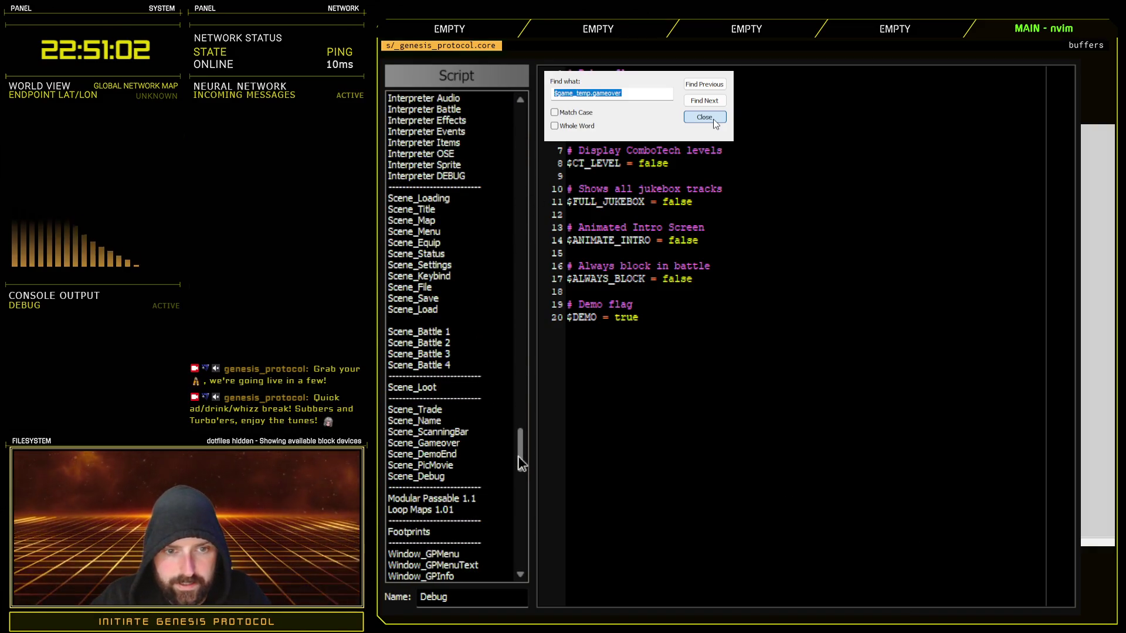
left_click(437, 333)
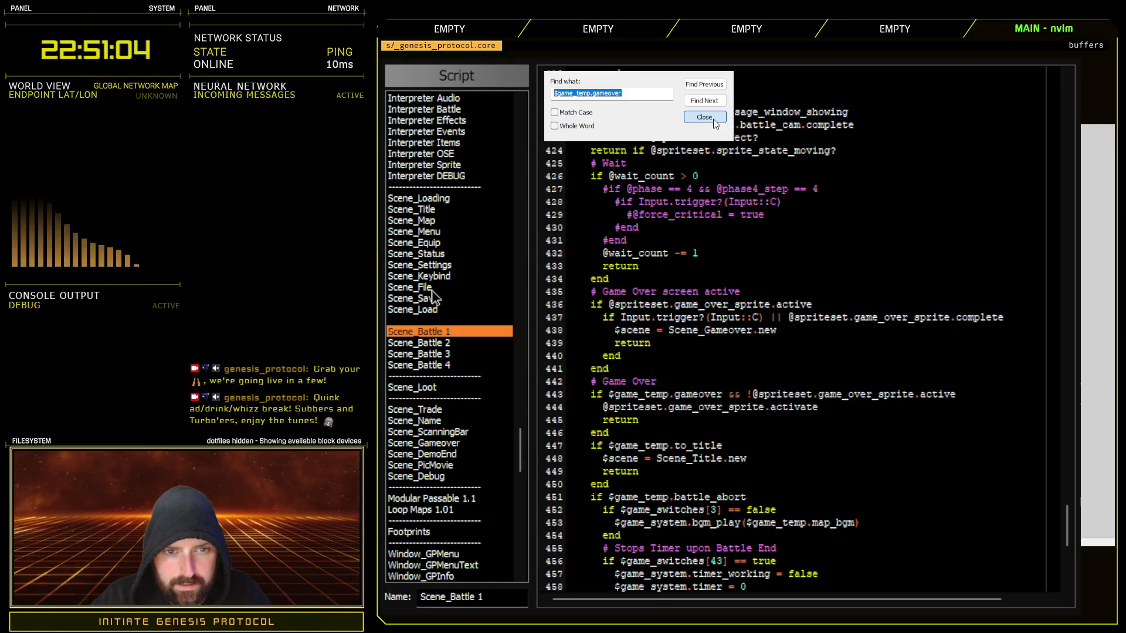
left_click(434, 299)
left_click(439, 309)
scroll(744, 406, "up", 10)
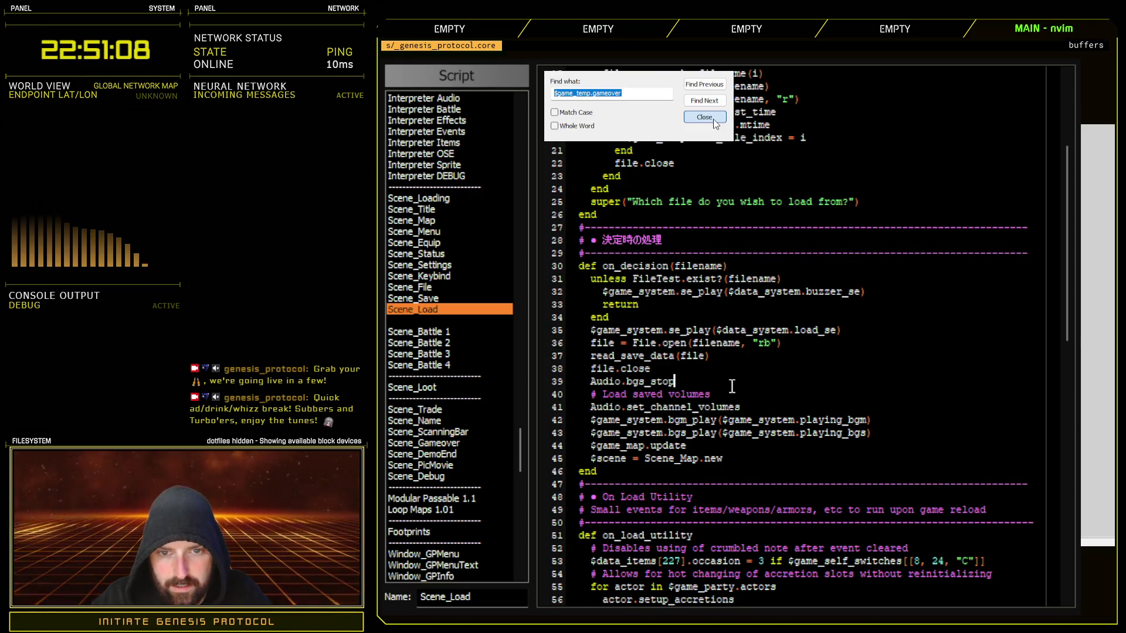
key("Home")
key("Return")
key("Up")
type("$game_temp.gameover")
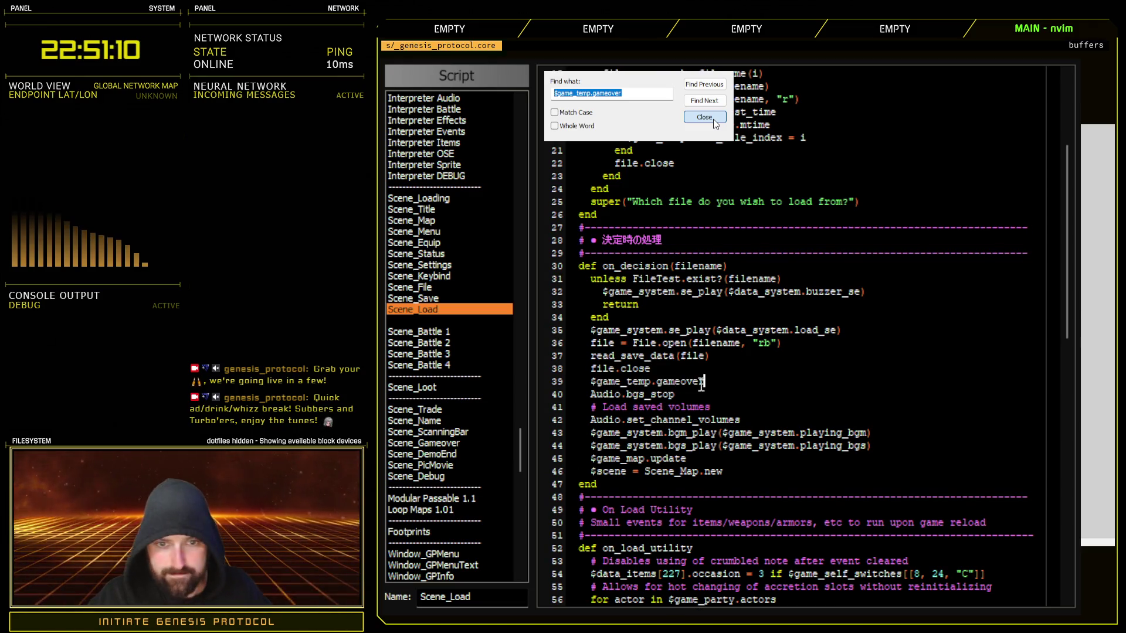
type("puts")
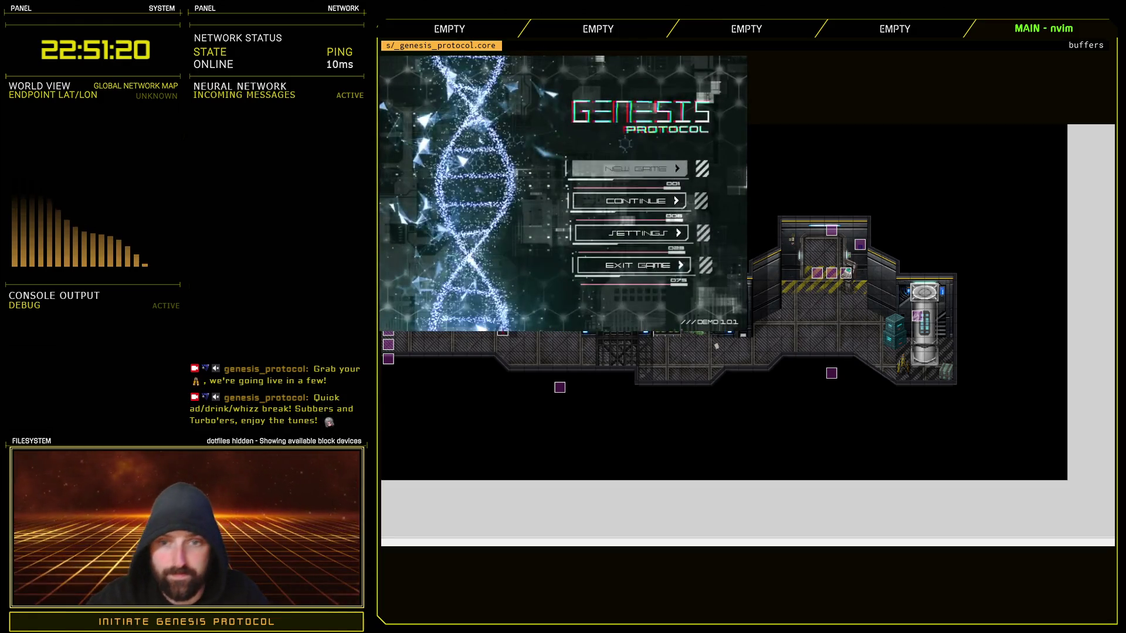
Step: Check the Resolution option on the Settings screen, then return to the title menu
key("Down")
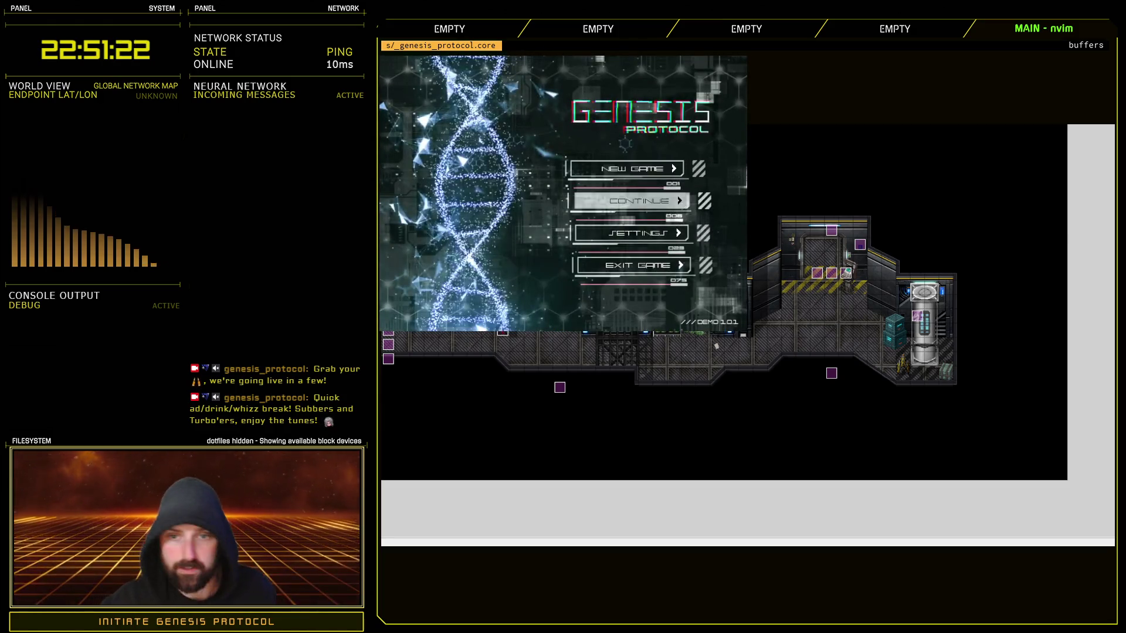
key("Down")
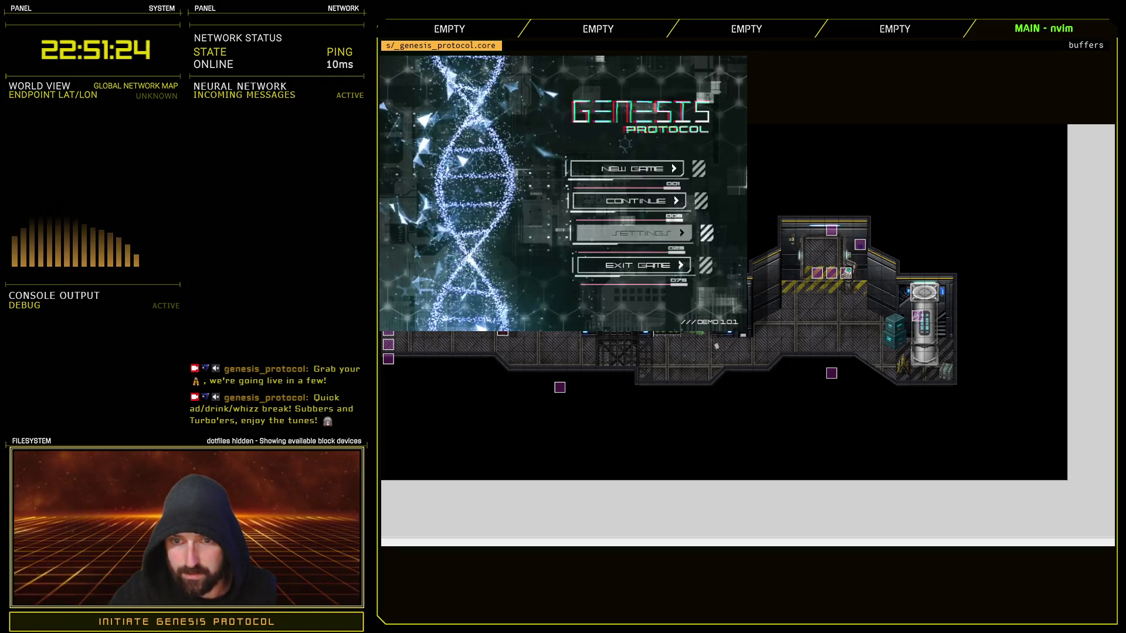
key("Return")
key("Down")
key("Down")
key("Down")
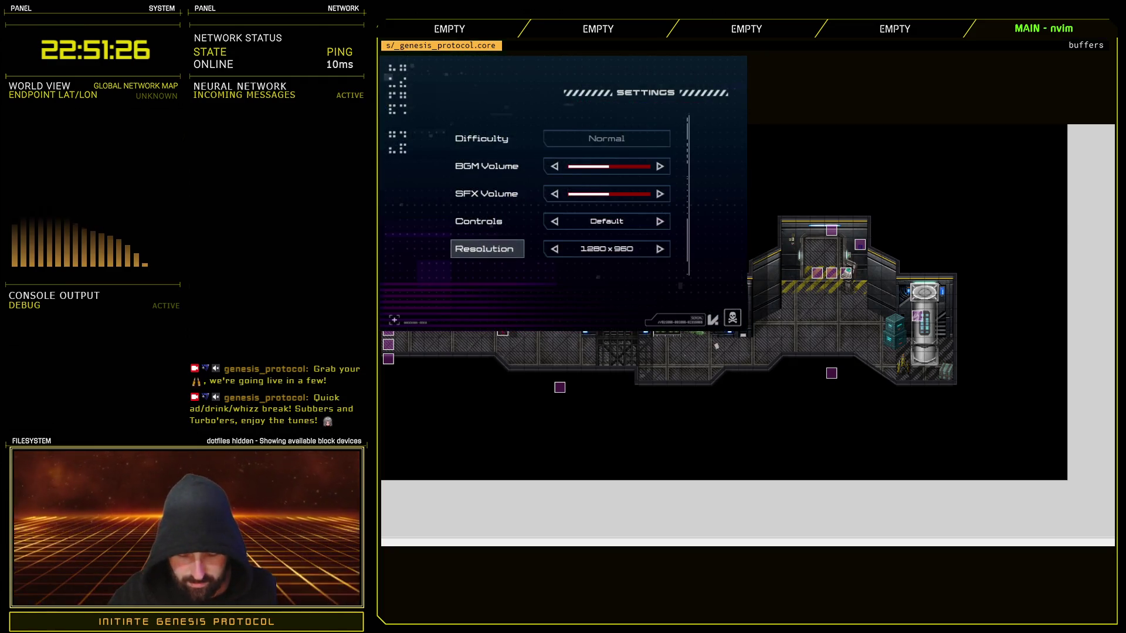
key("F11")
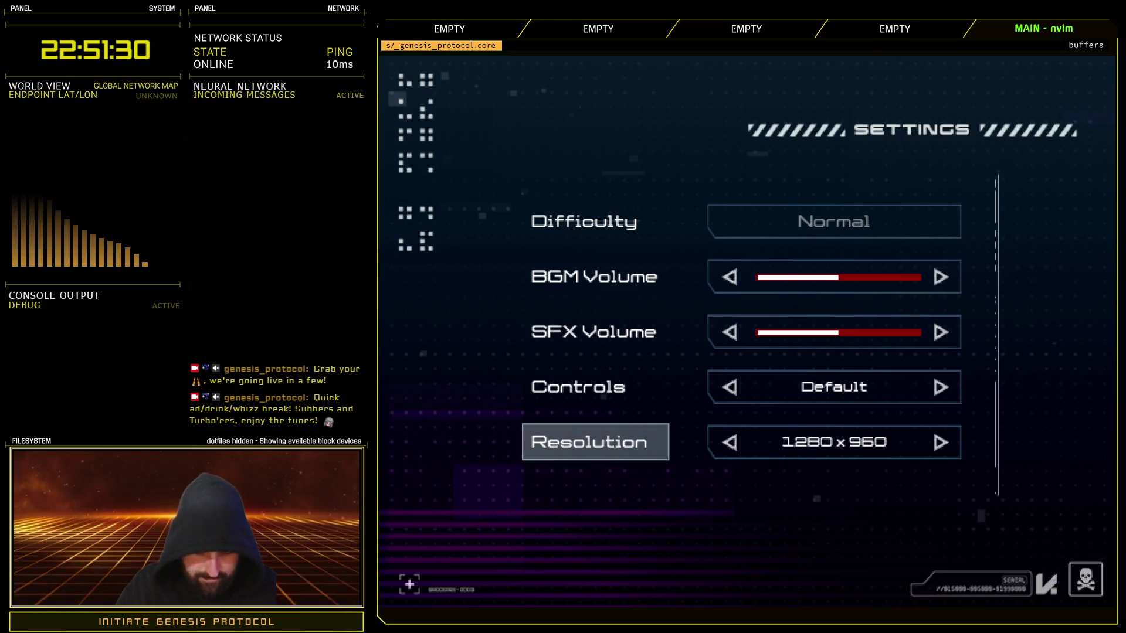
key("Escape")
Step: Continue from save slot 1, Lab 09, and walk down and left along the corridor
key("Down")
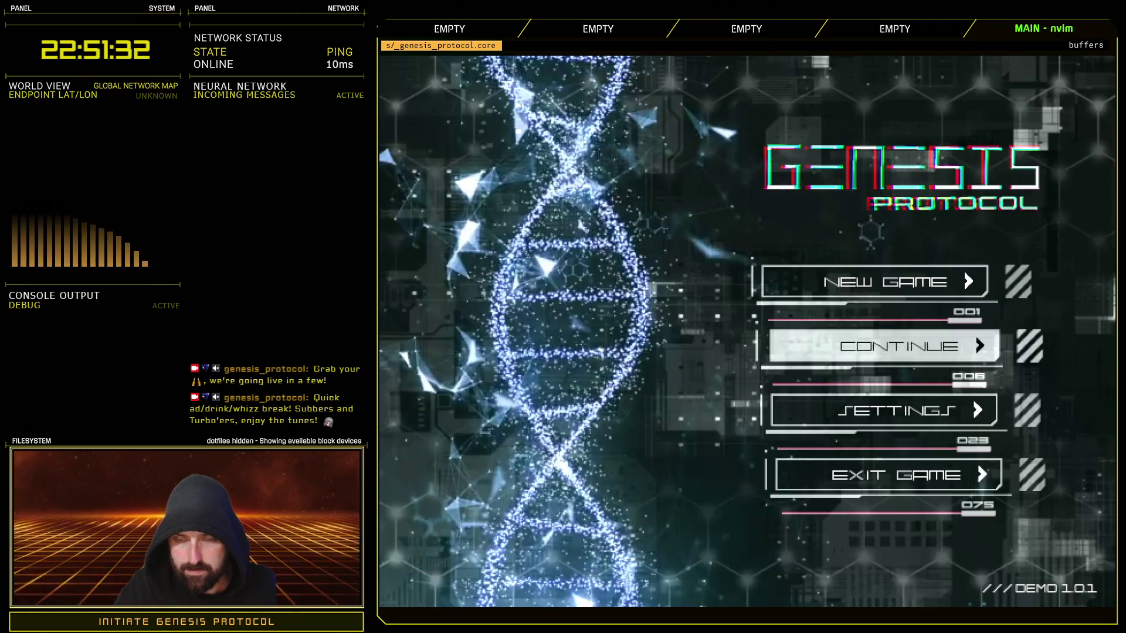
key("Return")
key("Down")
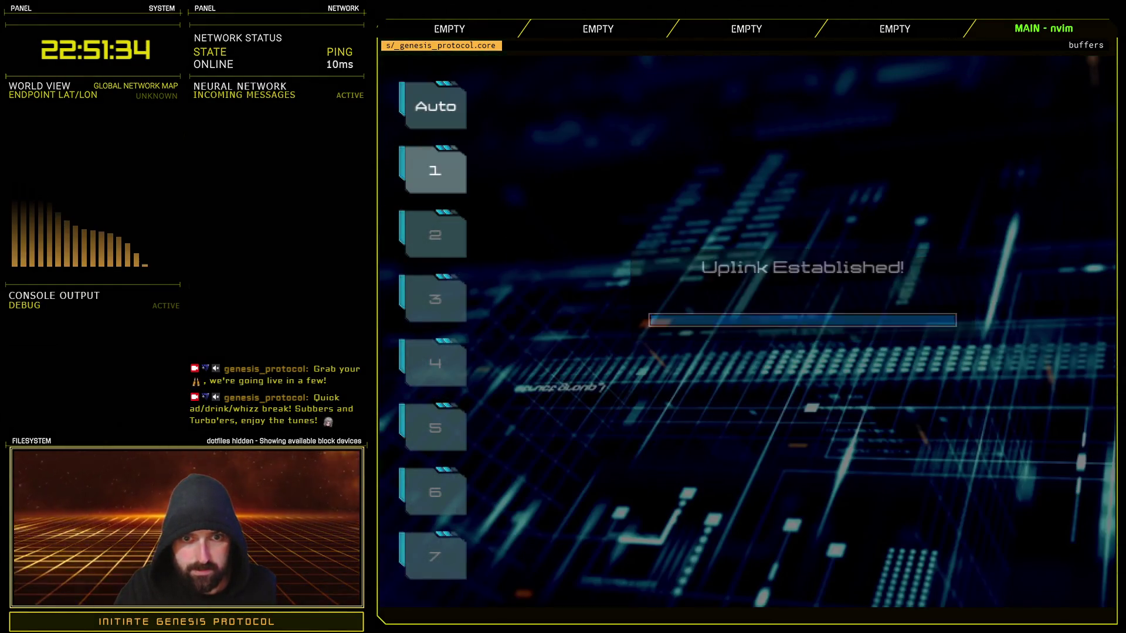
key("Up")
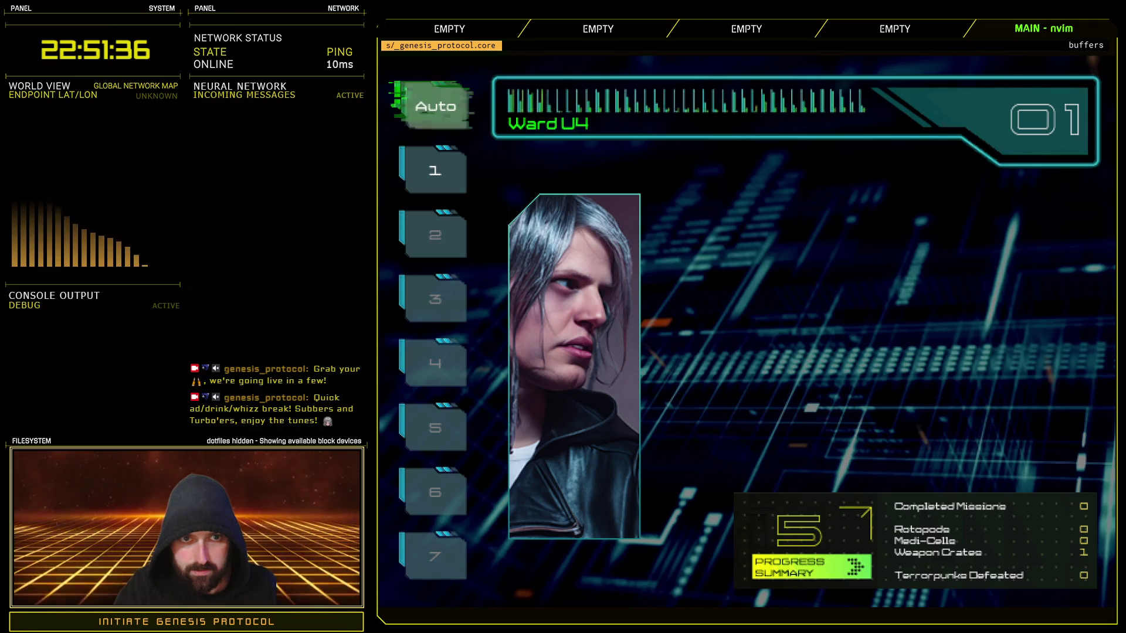
key("Down")
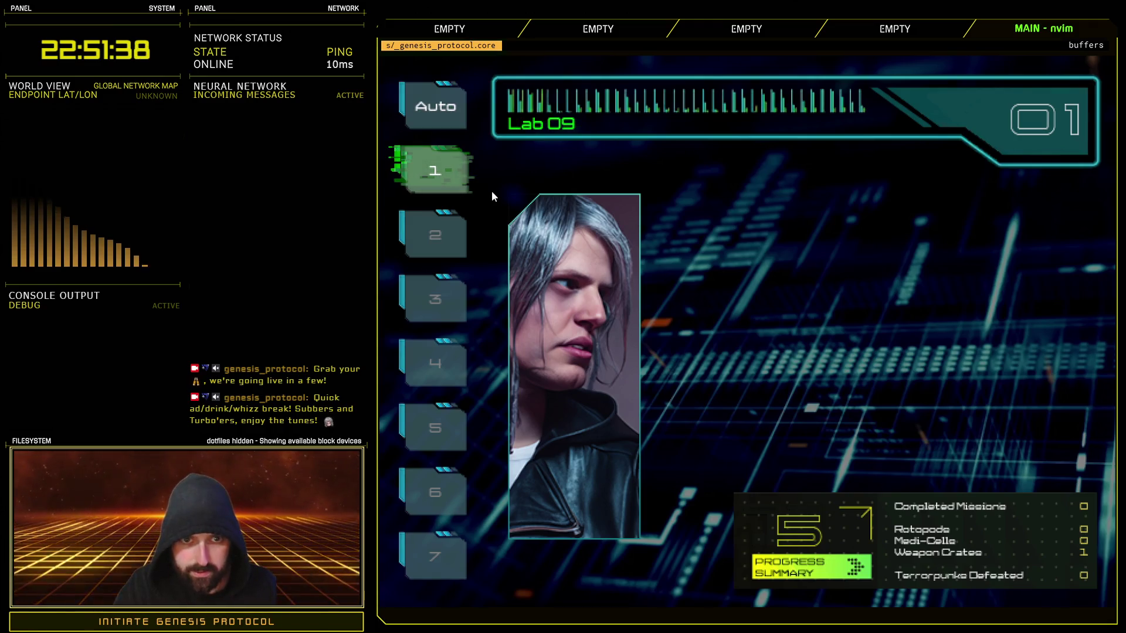
key("Return")
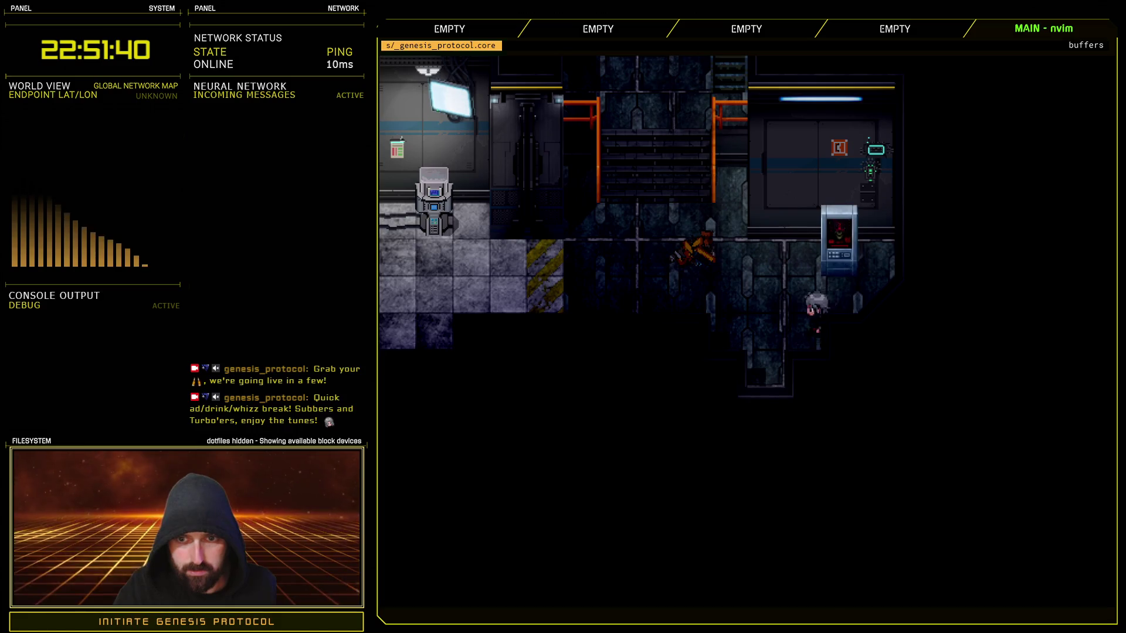
key("Down")
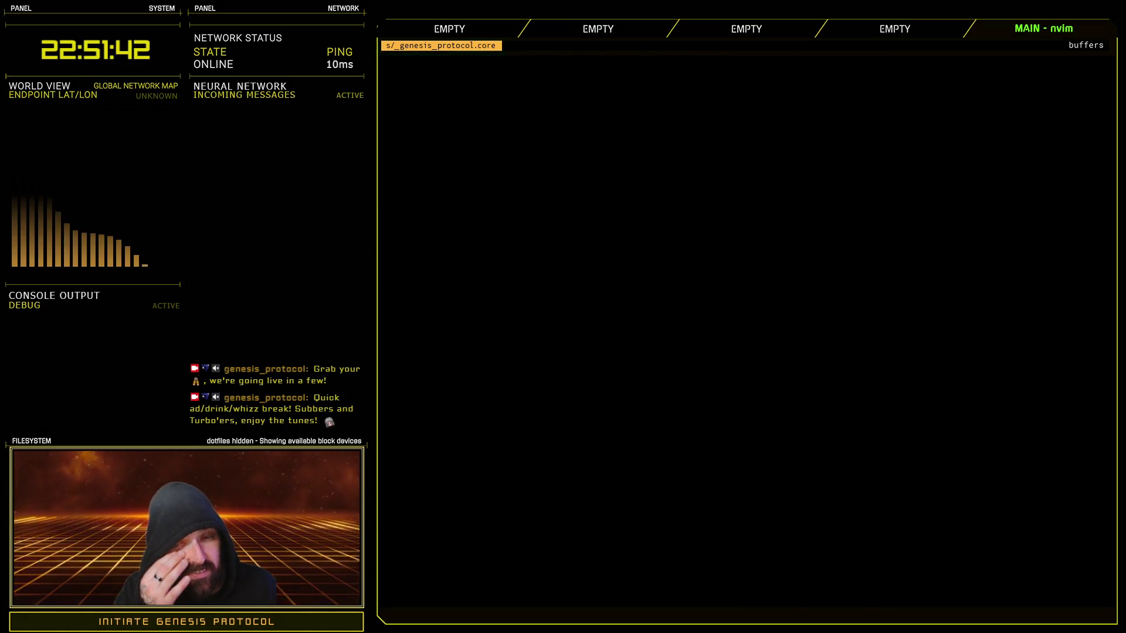
key("Left")
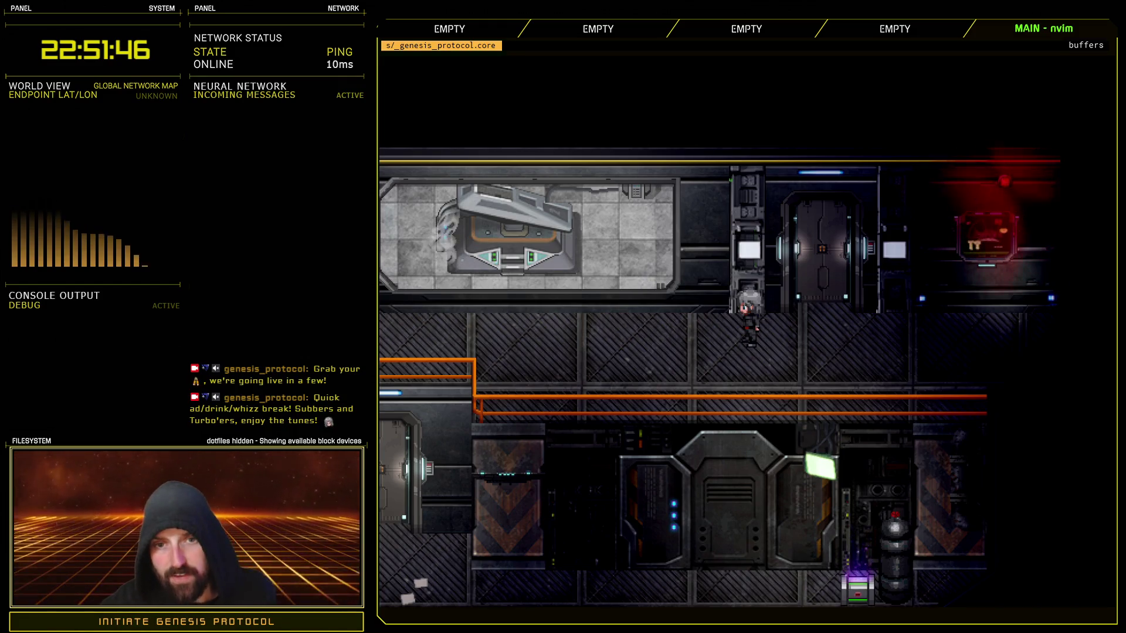
Step: Bring up the quit prompt from the character menu and select Exit Game
key("Escape")
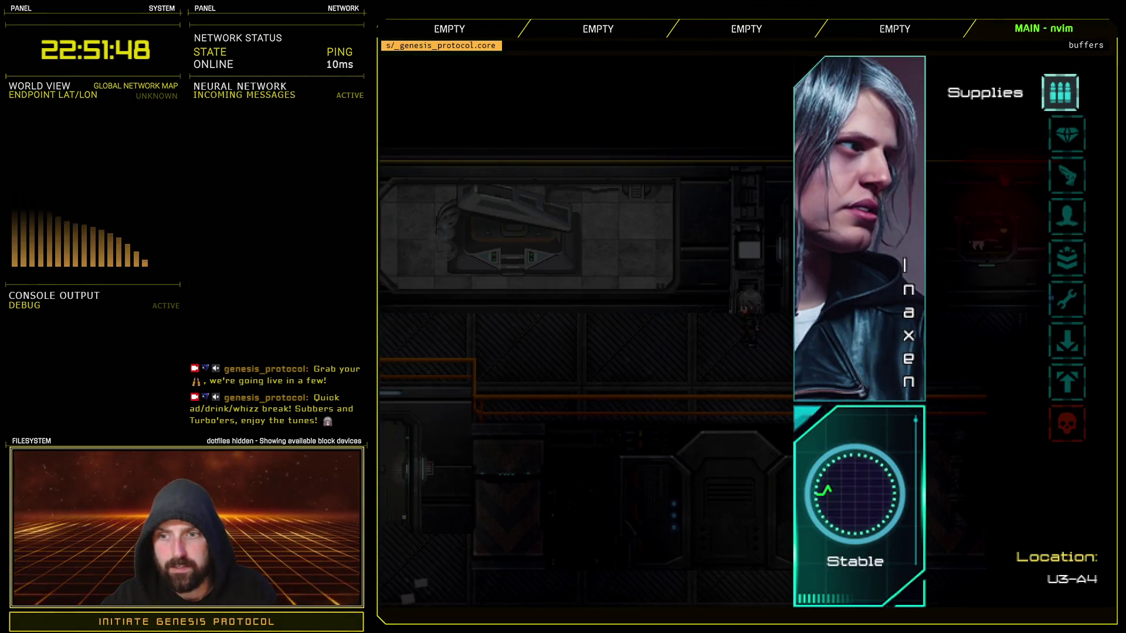
key("Up")
key("Return")
key("Up")
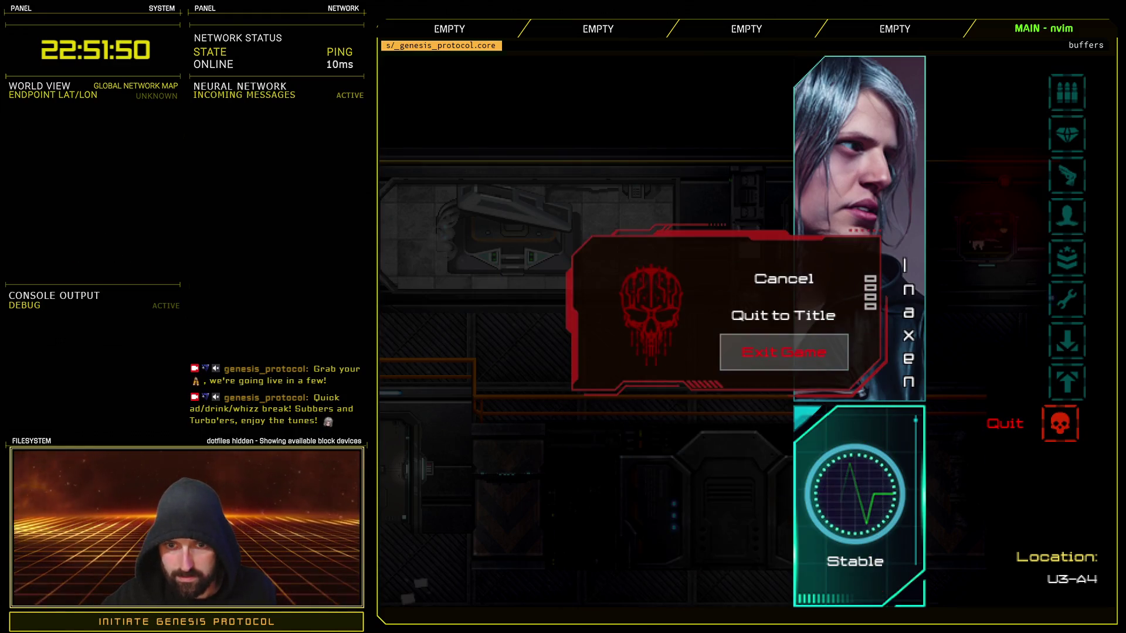
key("Return")
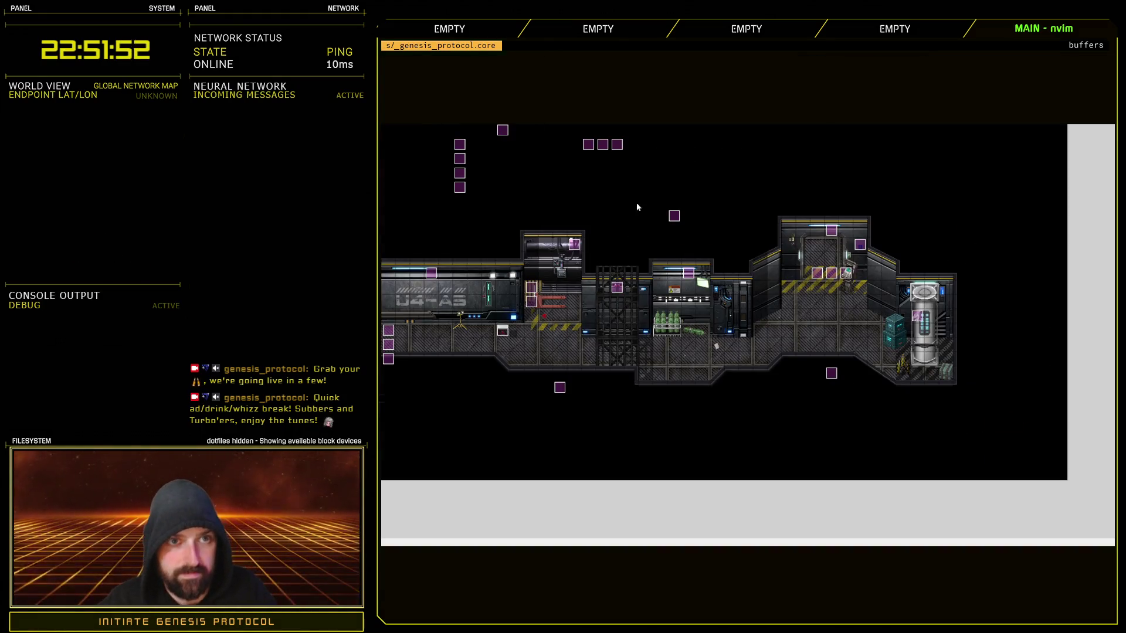
Step: Open the [XPA] Configuration script and change TOGGLE_DEBUG from false to true
key("F11")
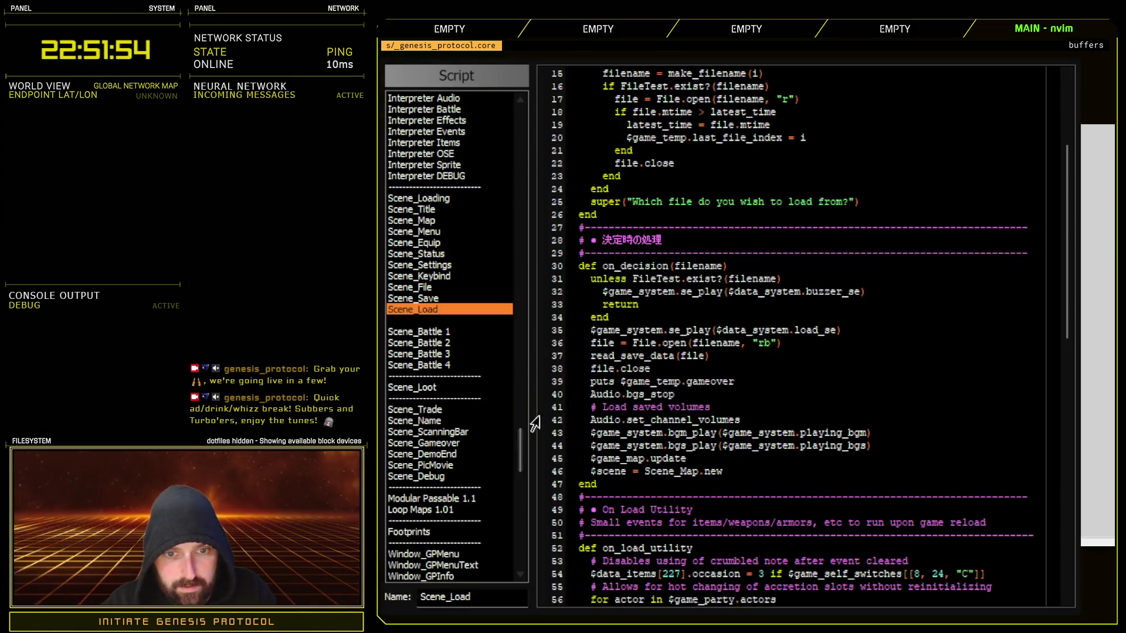
left_click_drag(521, 442, 501, 149)
scroll(501, 150, "up", 5)
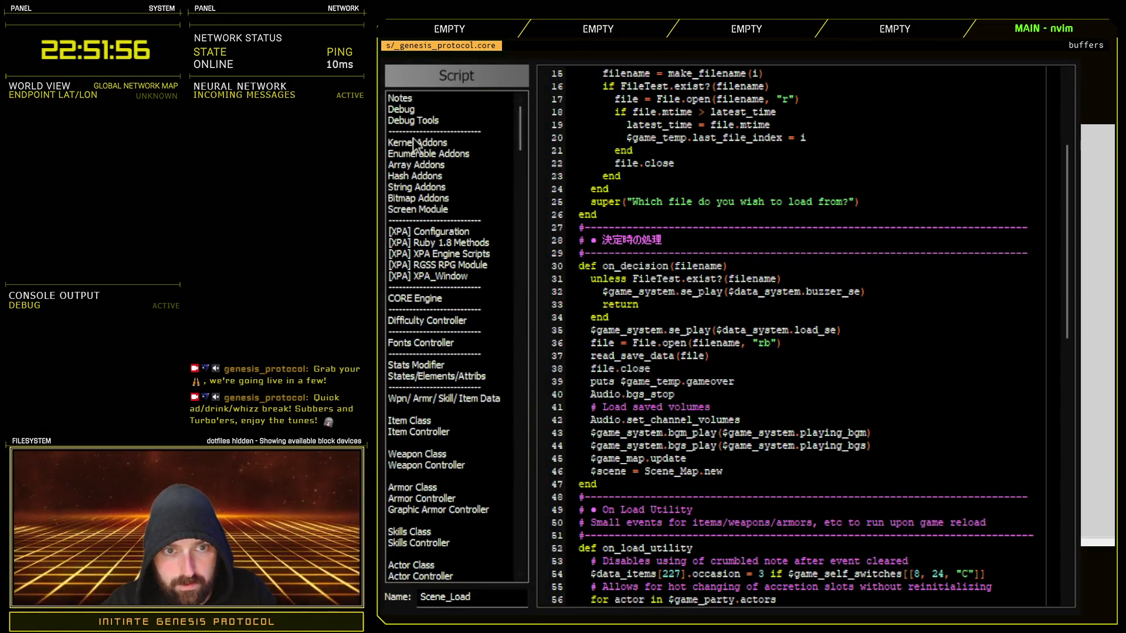
left_click(438, 231)
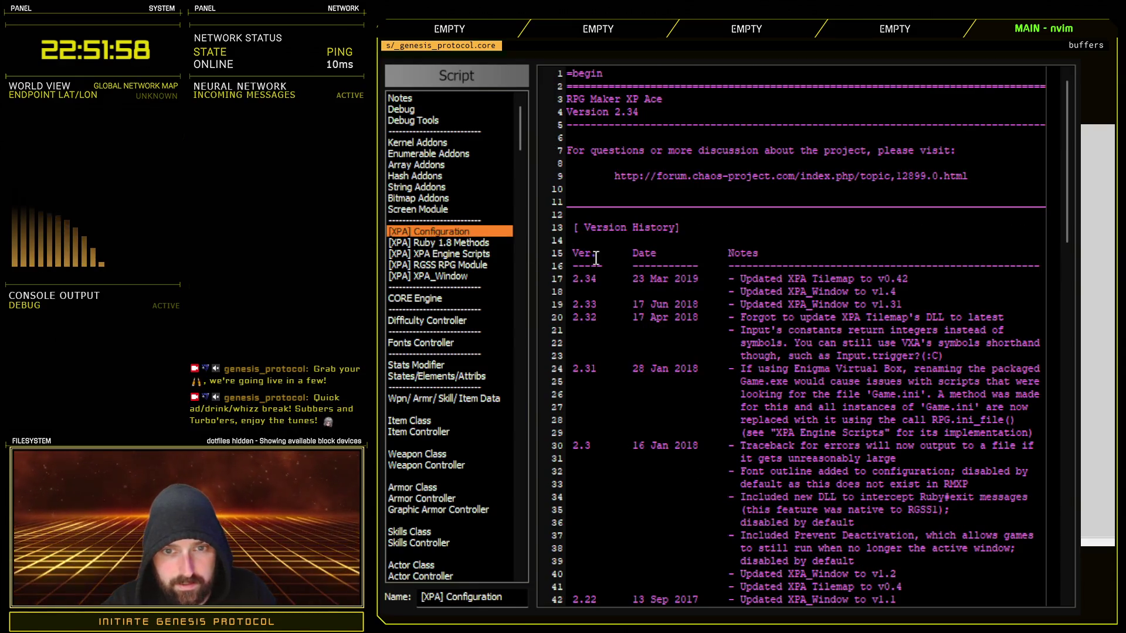
scroll(736, 460, "down", 15)
scroll(736, 460, "down", 8)
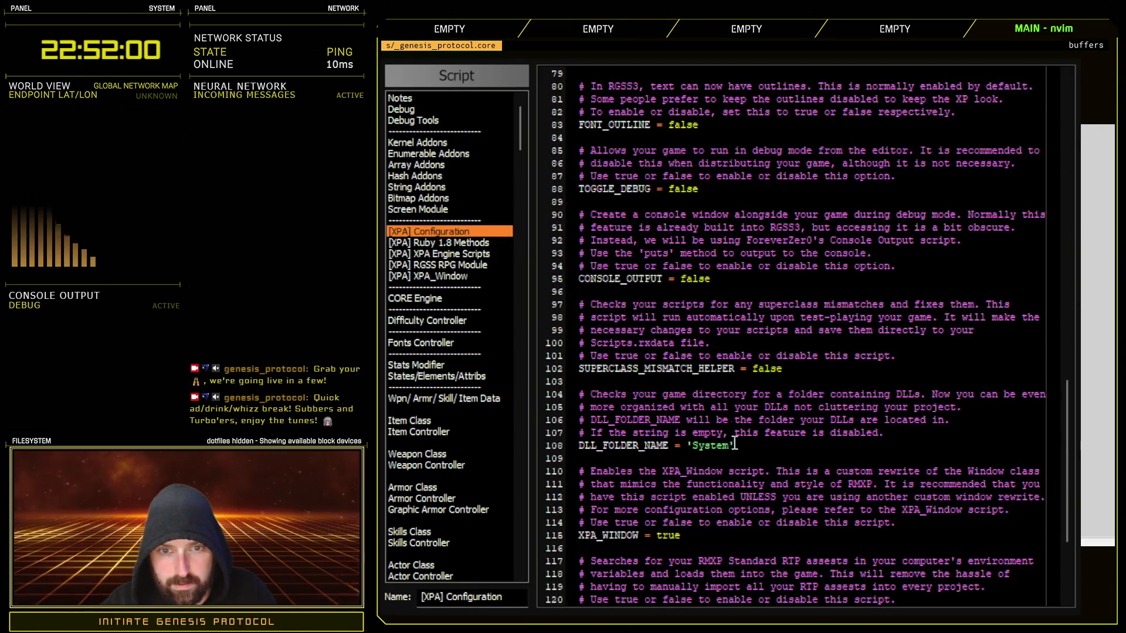
double_click(683, 189)
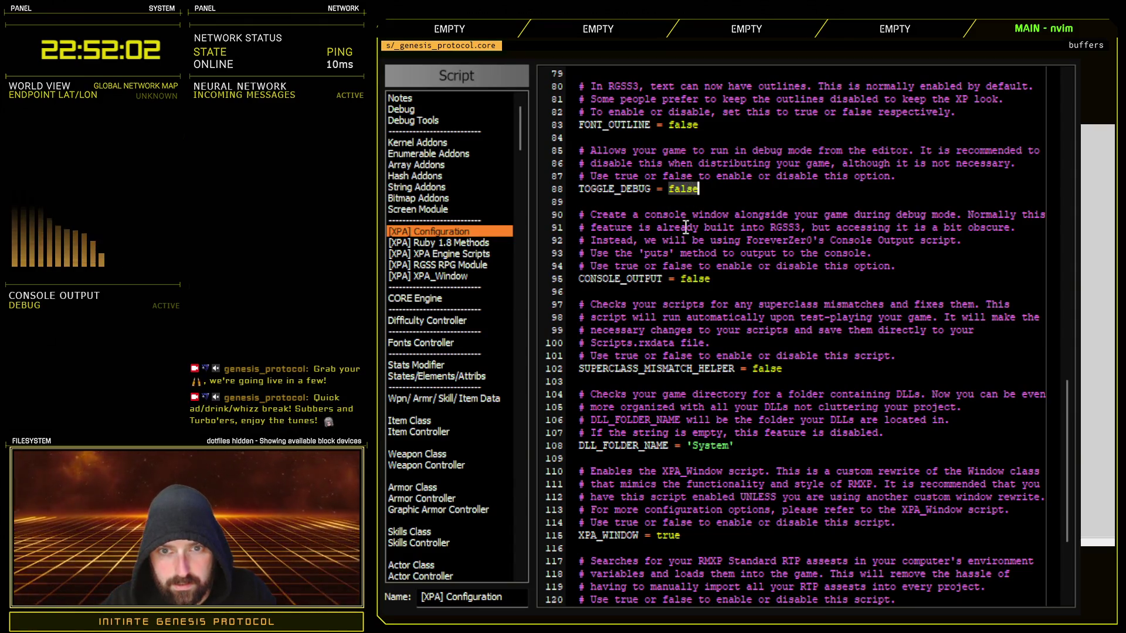
type("true")
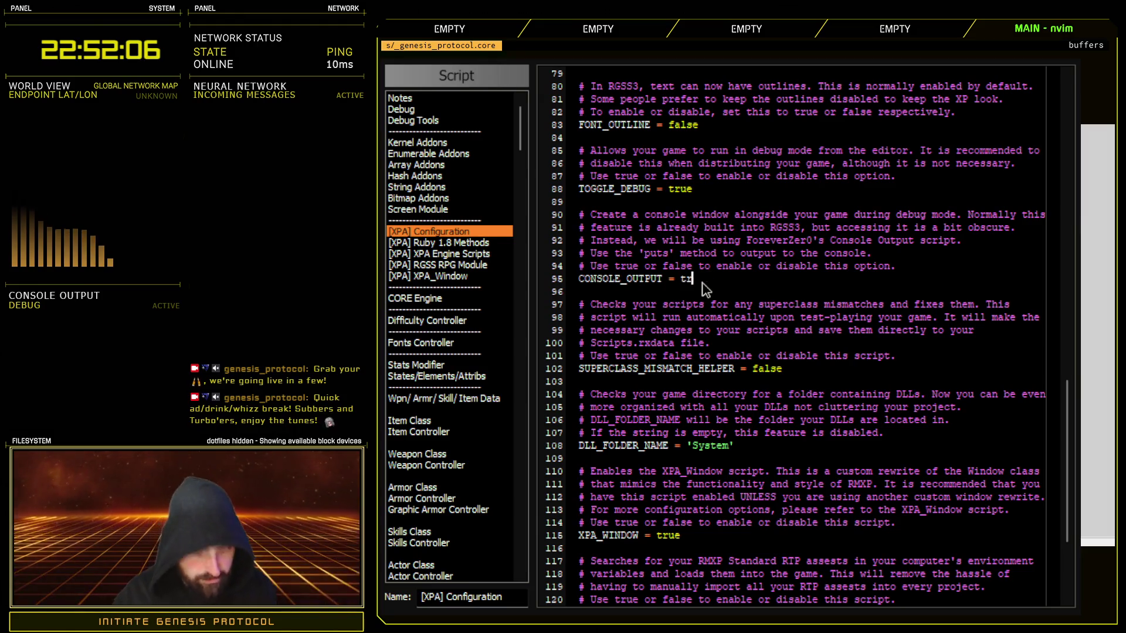
key("z")
key("t")
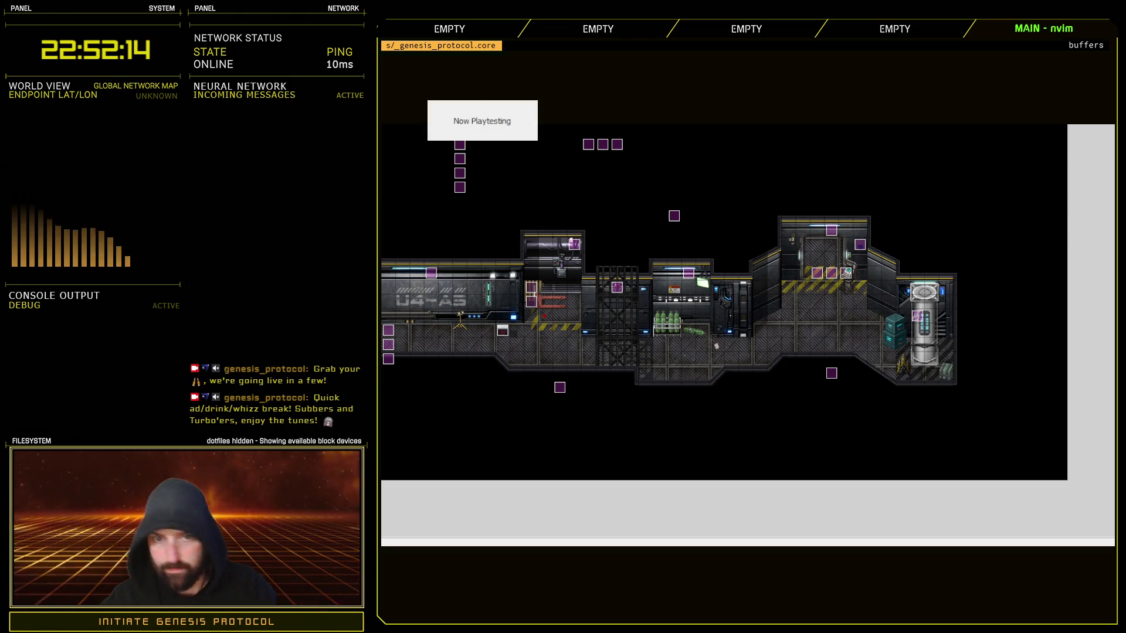
Step: Start a playtest and set the game resolution to 1280x960 in Settings
left_click(502, 130)
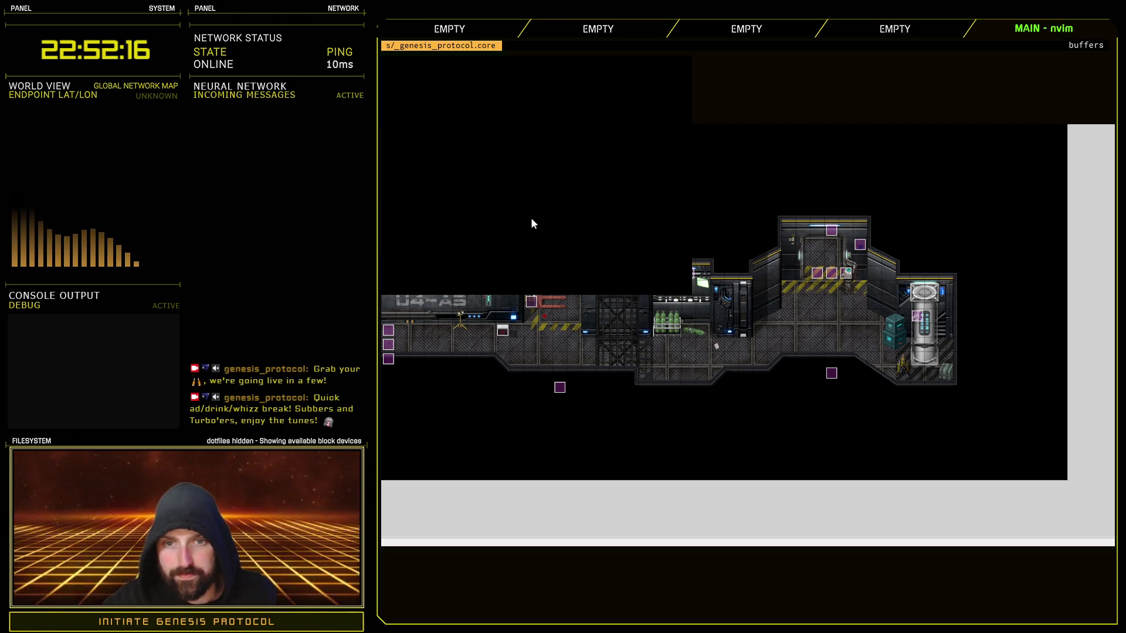
key("Down")
key("Down")
key("Return")
key("Down")
key("Down")
key("Down")
key("Right")
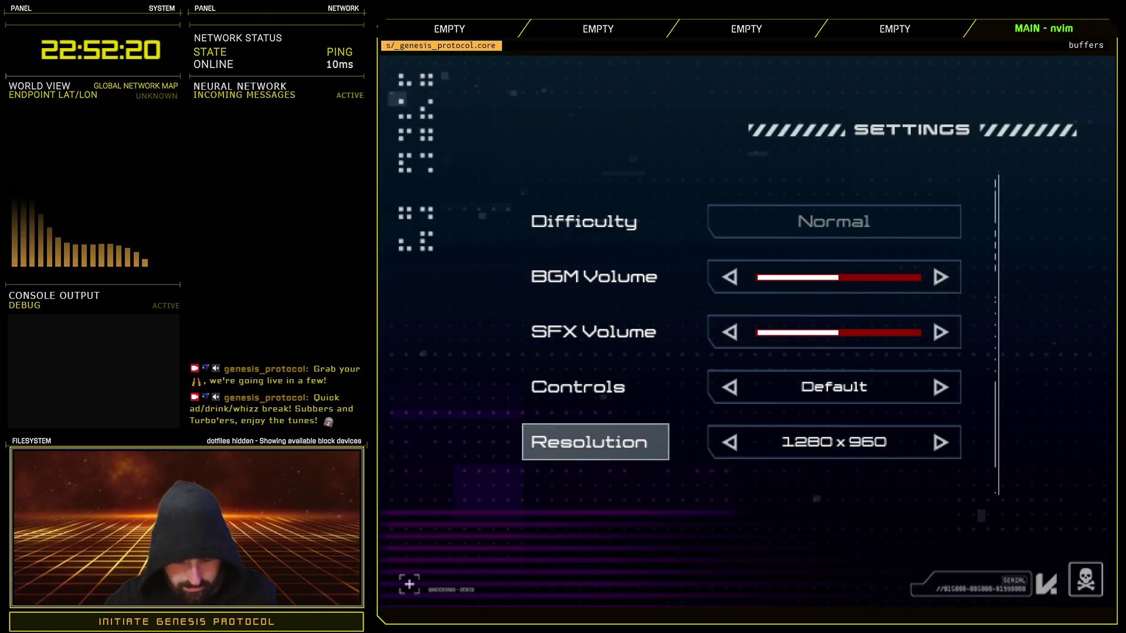
key("Escape")
Step: Load the slot 1 save and walk down the corridor into the Sado-bot battle
key("Down")
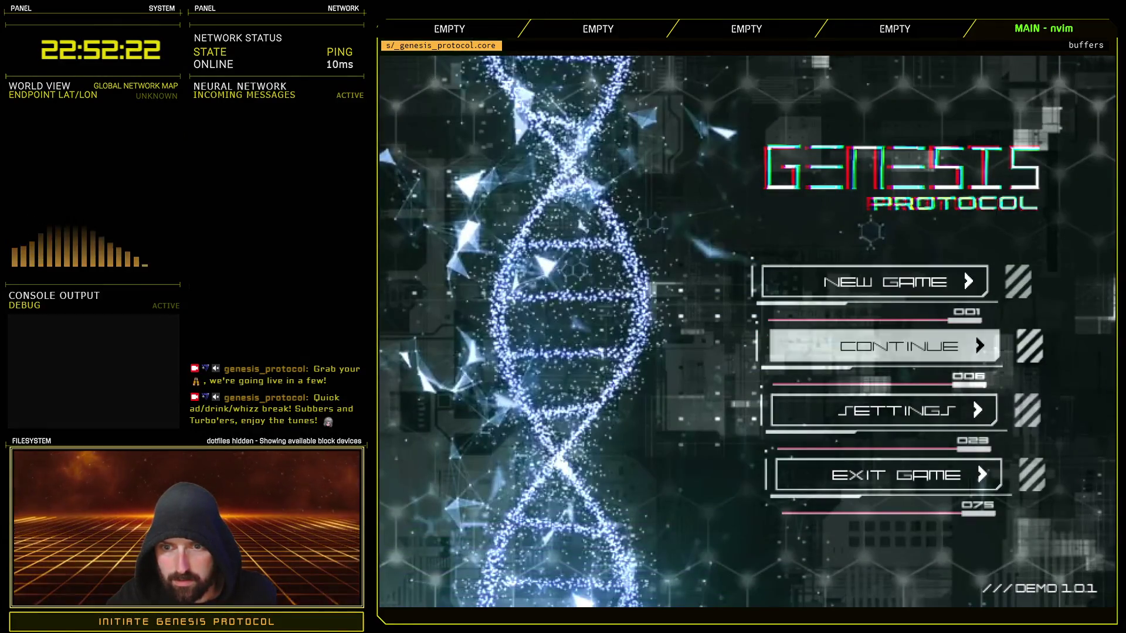
key("Return")
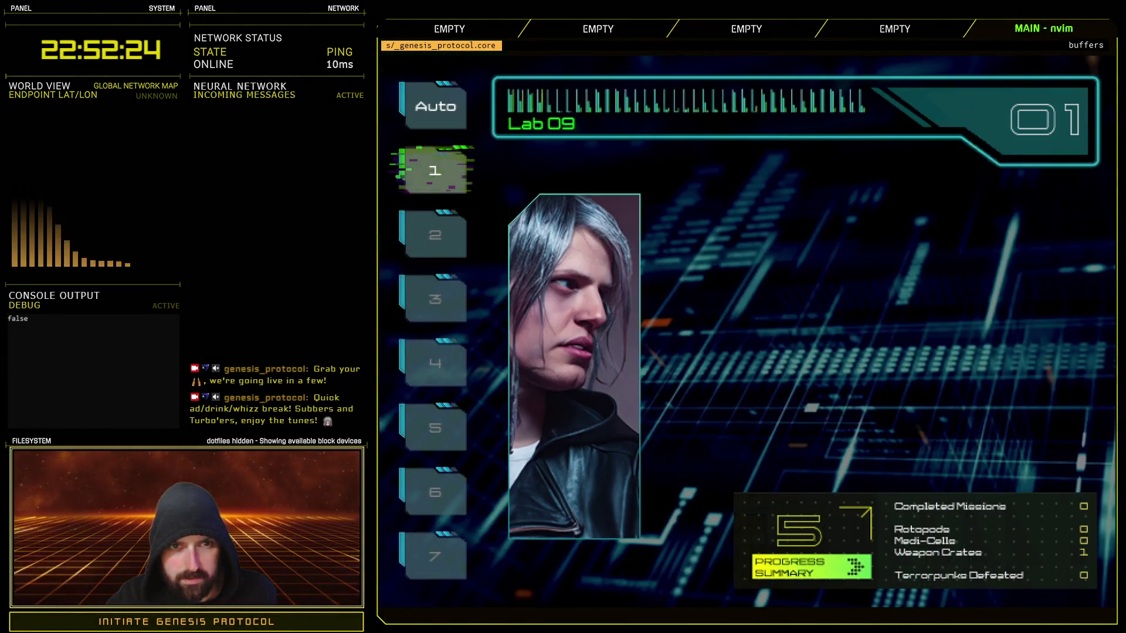
key("Return")
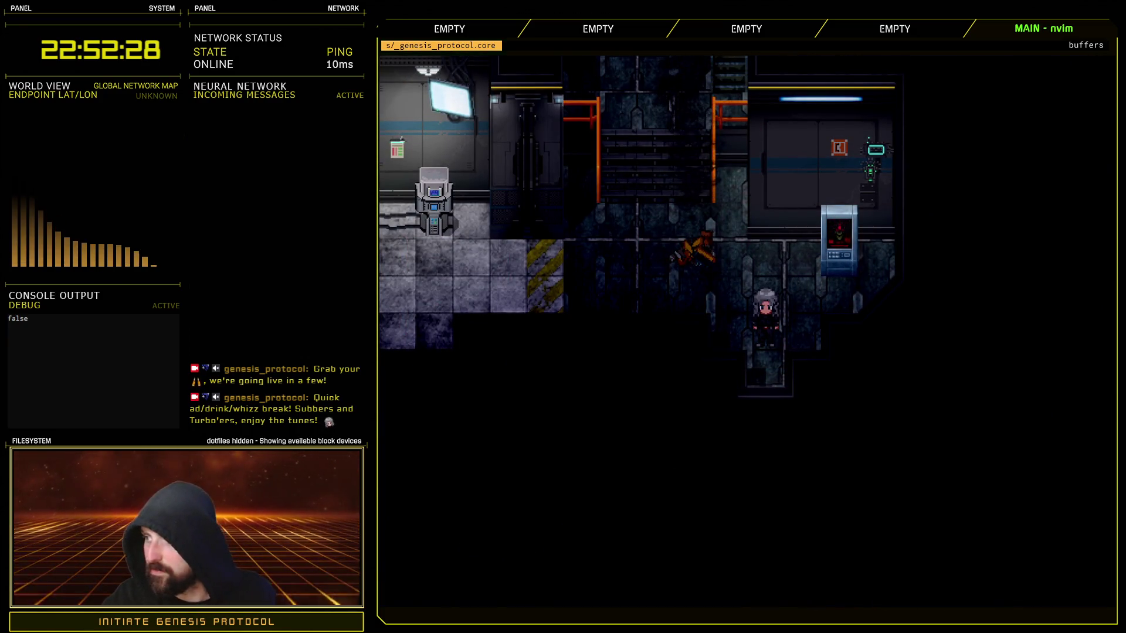
key("Down")
key("Down")
key("Down")
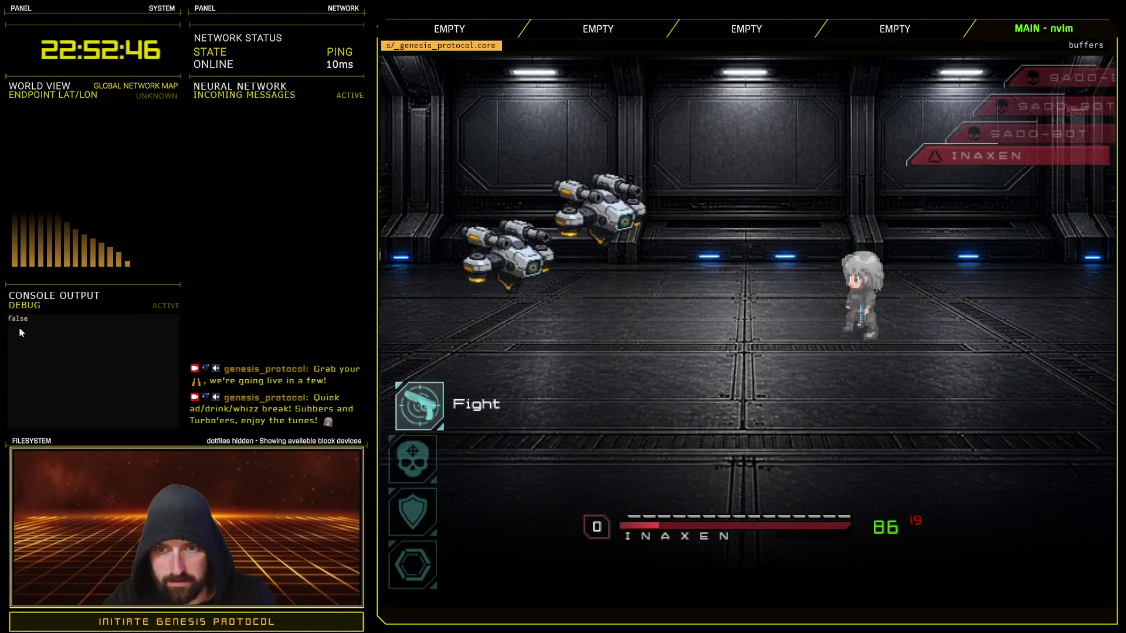
Step: Fire Crackshot at a Sado-bot, then bring up the Debug Main Menu with F9
key("Down")
key("Down")
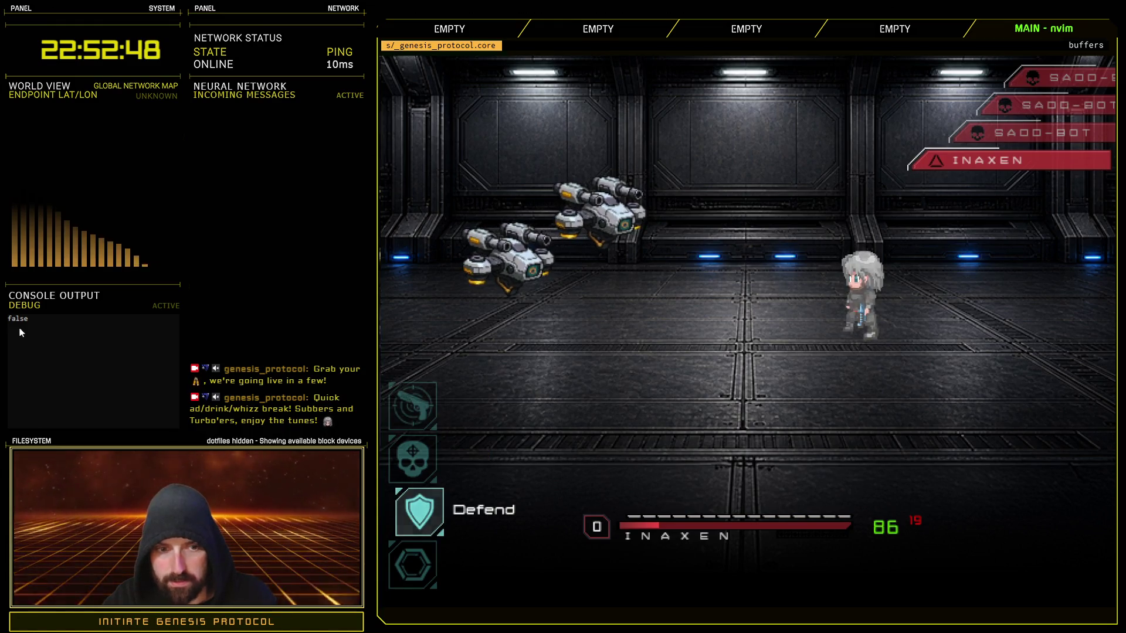
key("Up")
key("Up")
key("Return")
key("Down")
key("Return")
key("Return")
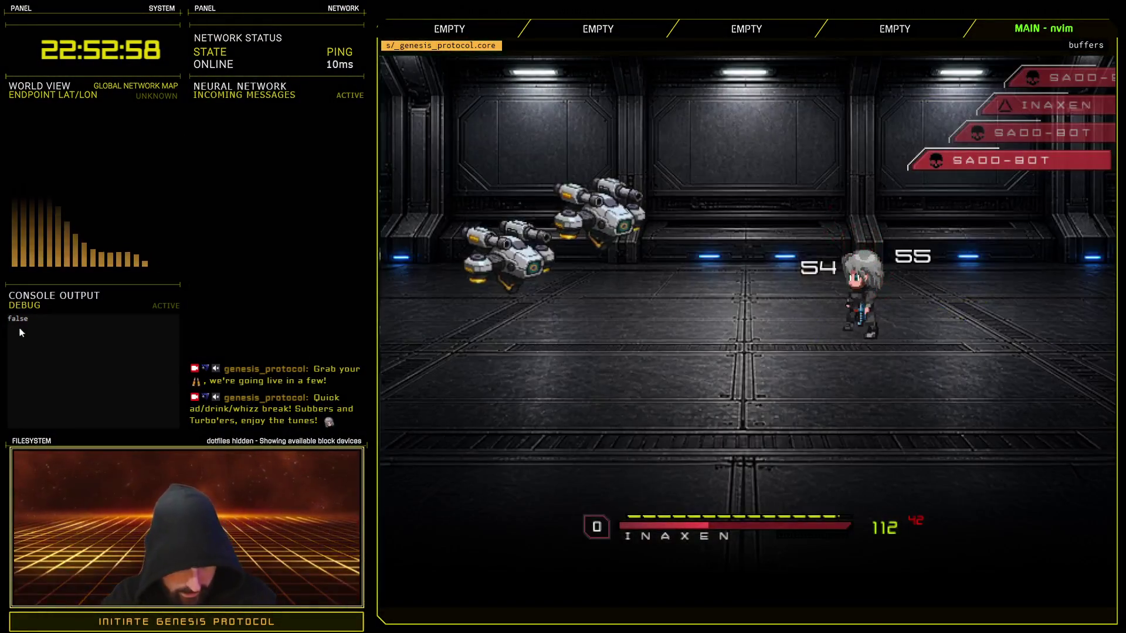
key("F9")
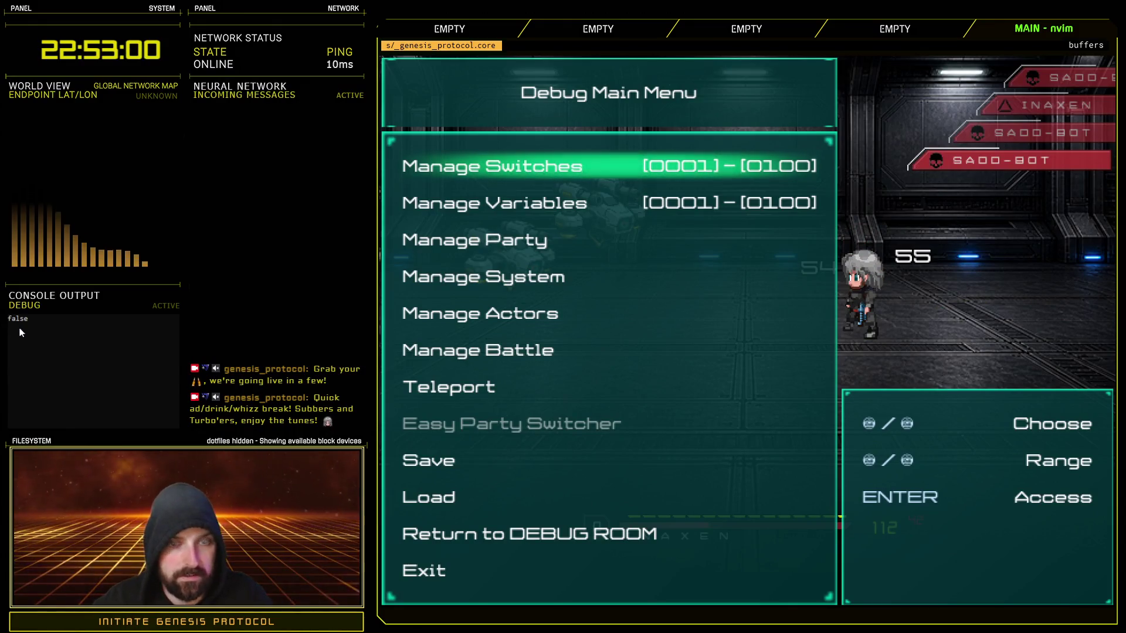
Step: Browse the debug party management page down to WEAPONS, then return to the main menu
key("Down")
key("Down")
key("Return")
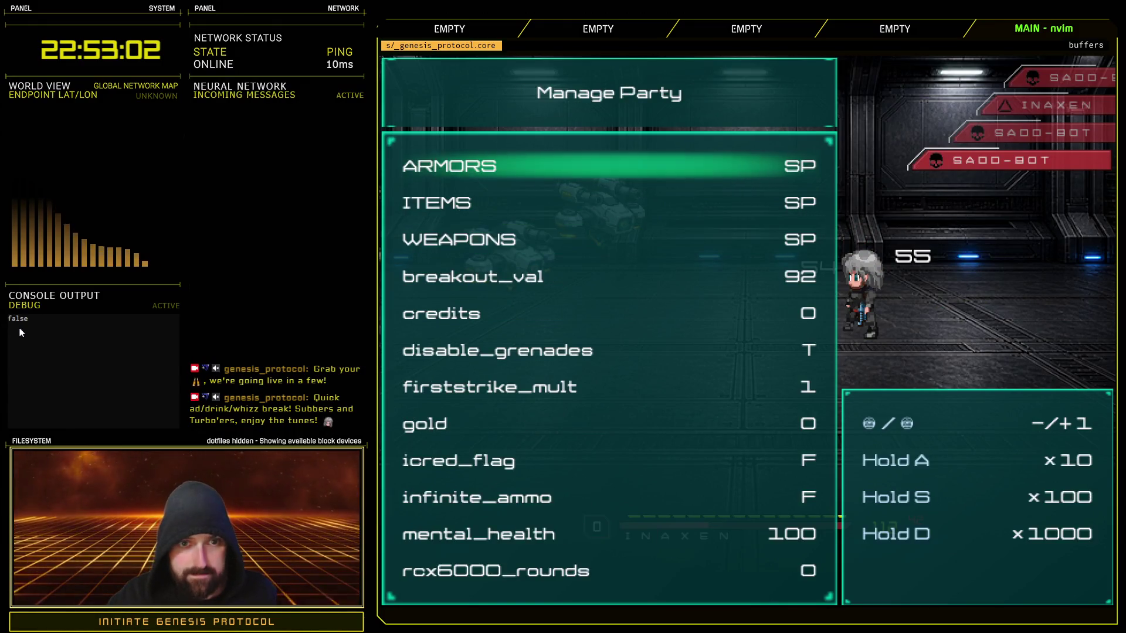
key("Down")
key("Down")
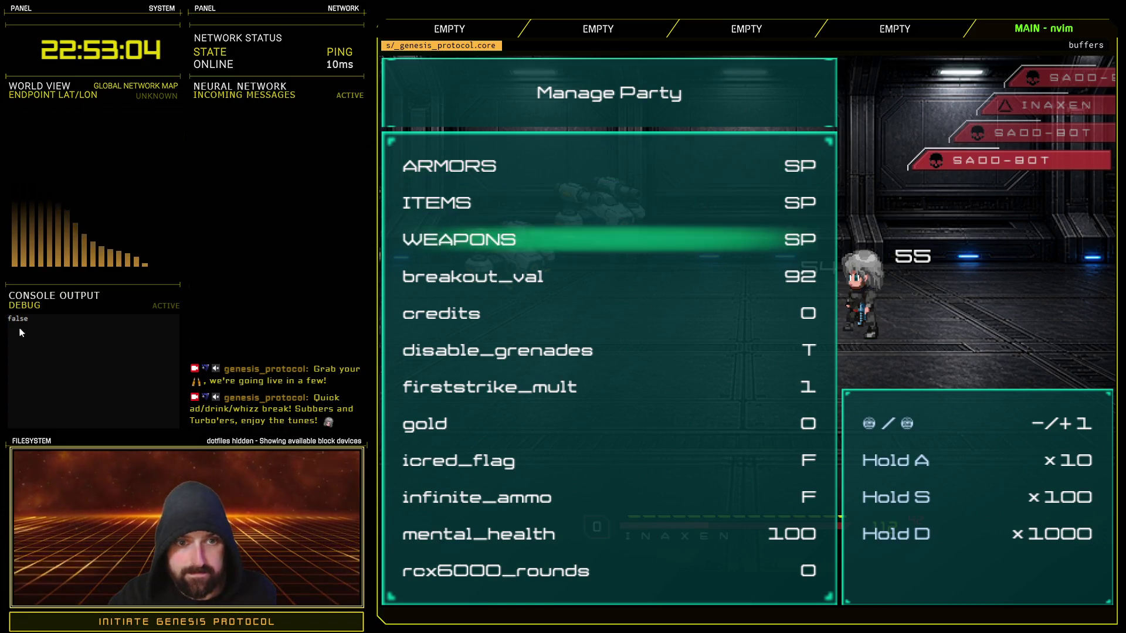
key("Escape")
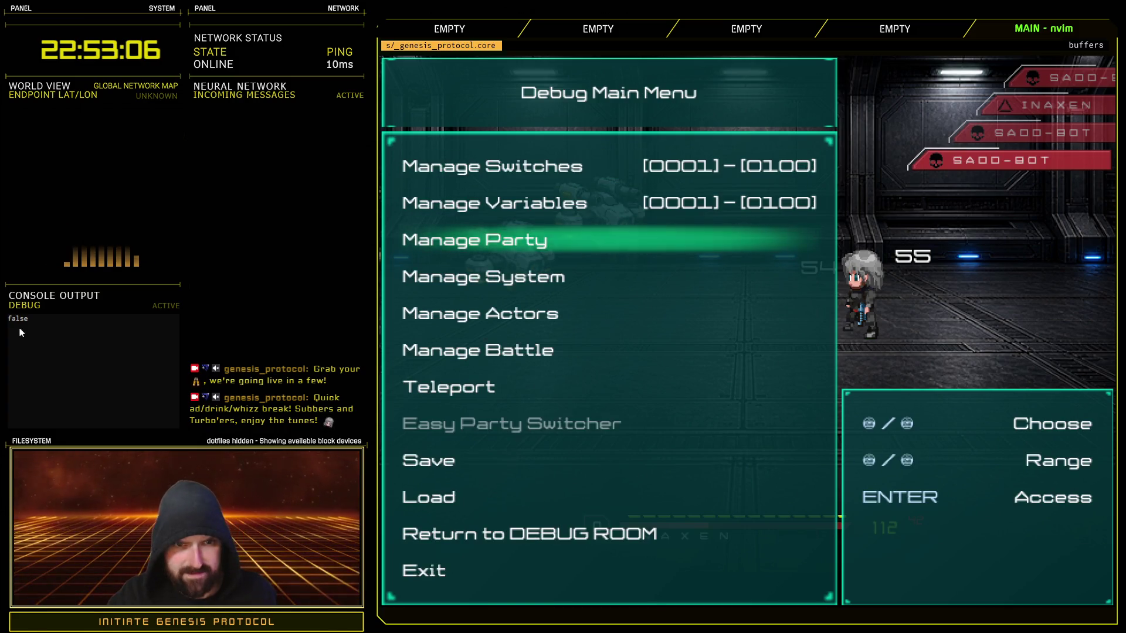
Step: Open Inaxen's stats page from actor management and browse down to the weapon stats
key("Down")
key("Down")
key("Return")
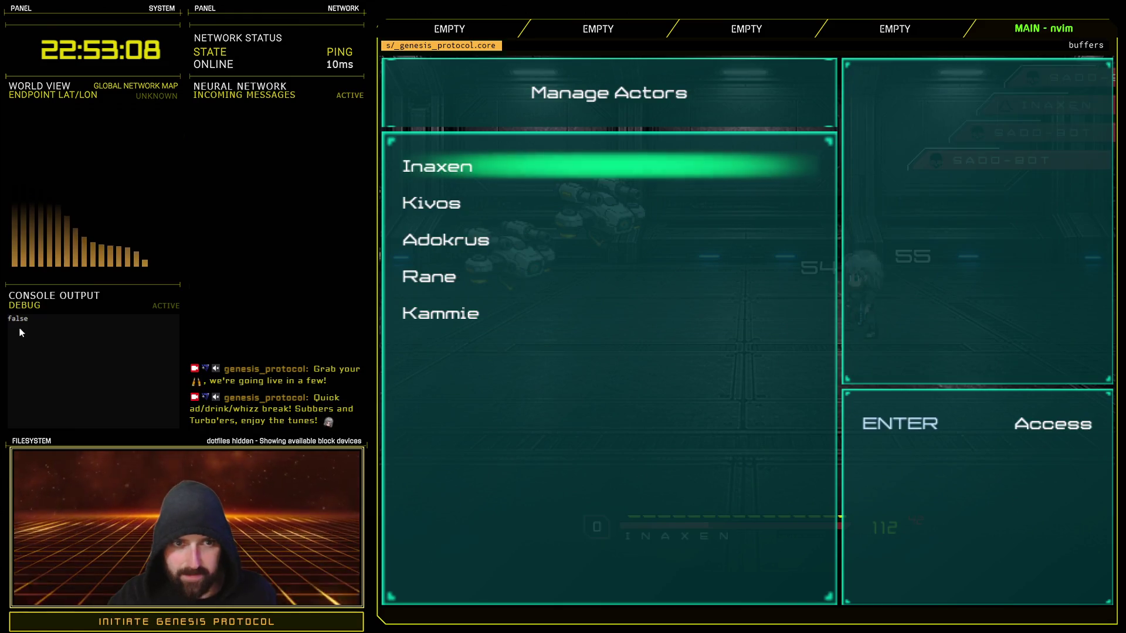
key("Return")
key("Down")
key("Down")
key("Down")
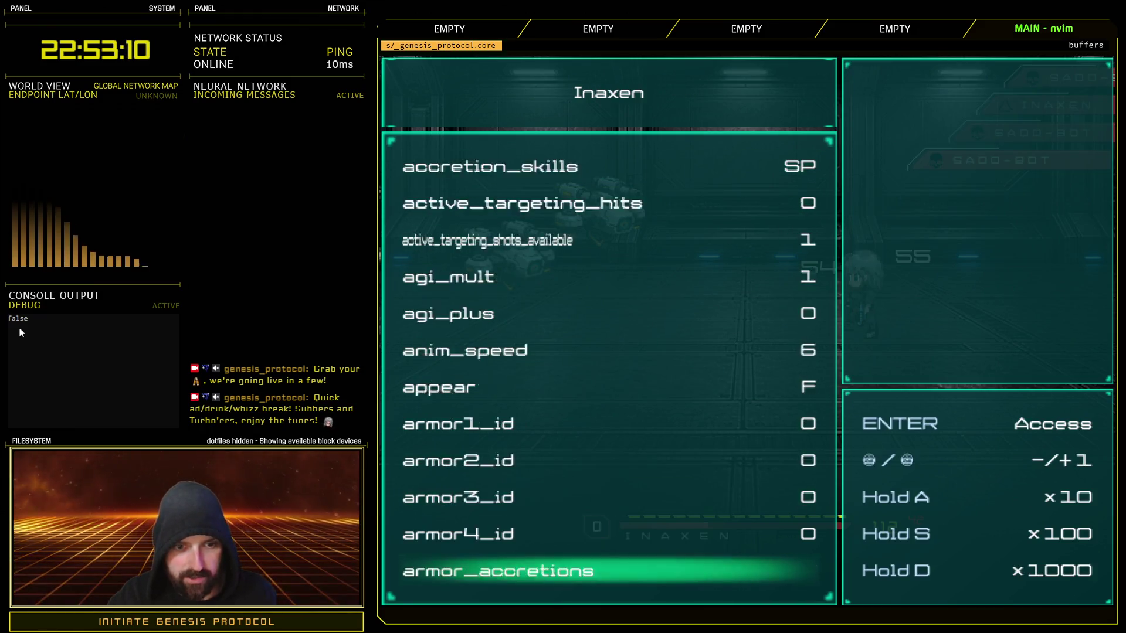
key("Down")
key("Down")
key("Down")
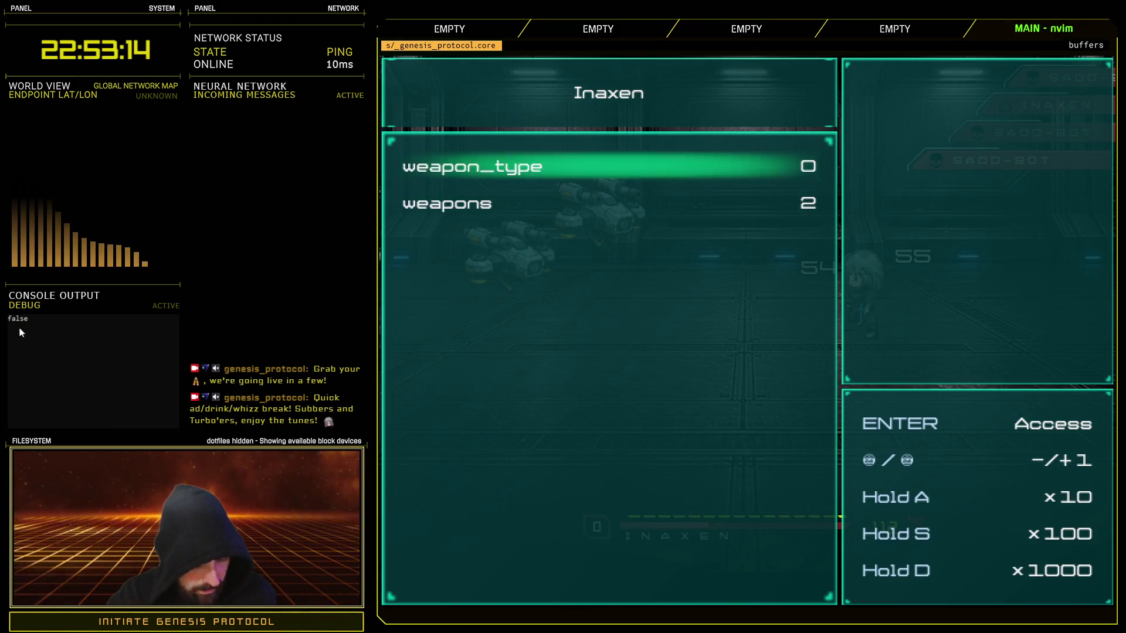
Step: Step through Inaxen's weapon stats, raise sp from 1 to 3, and back out to the actor list
key("Up")
key("Up")
key("Up")
key("Down")
key("Down")
key("Up")
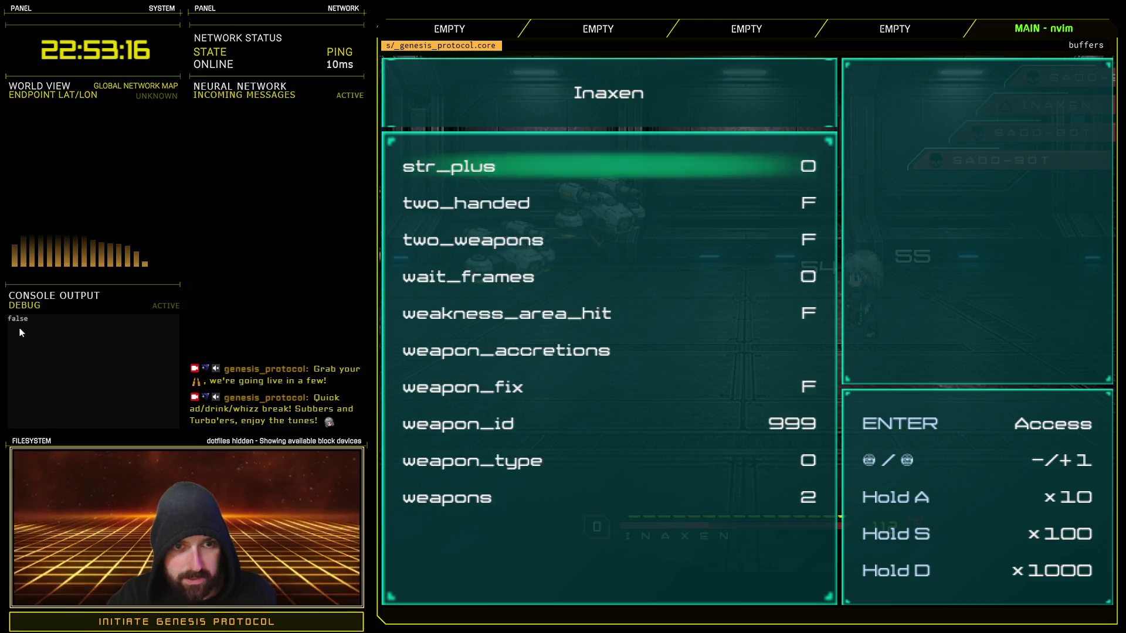
key("Down")
key("Down")
key("Up")
key("Down")
key("Down")
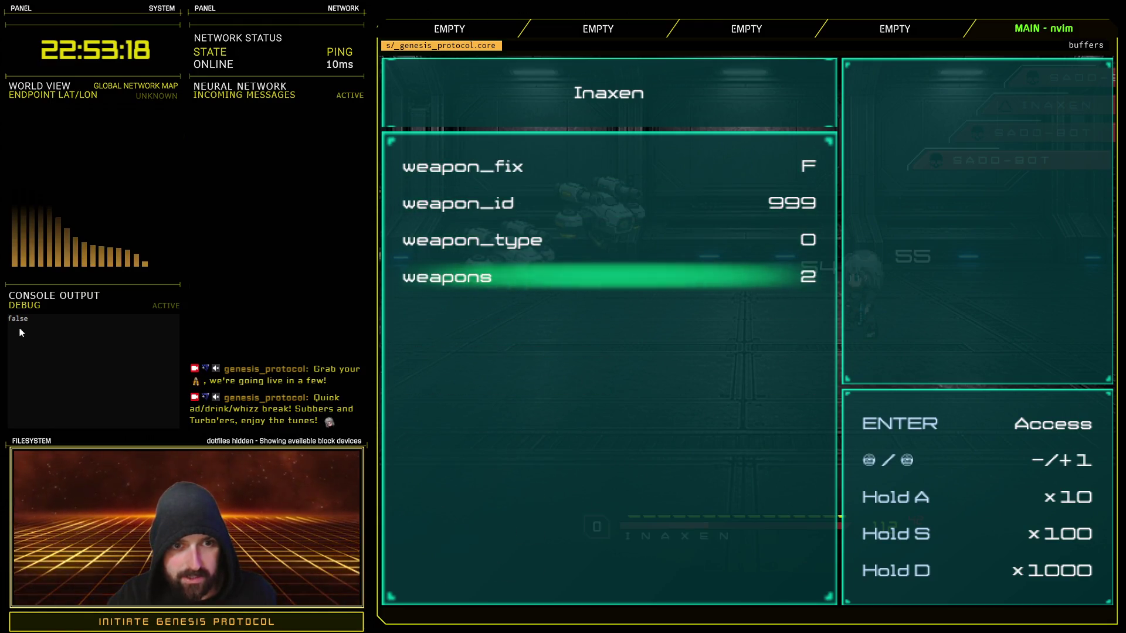
key("Up")
key("Up")
key("Up")
key("Down")
key("Down")
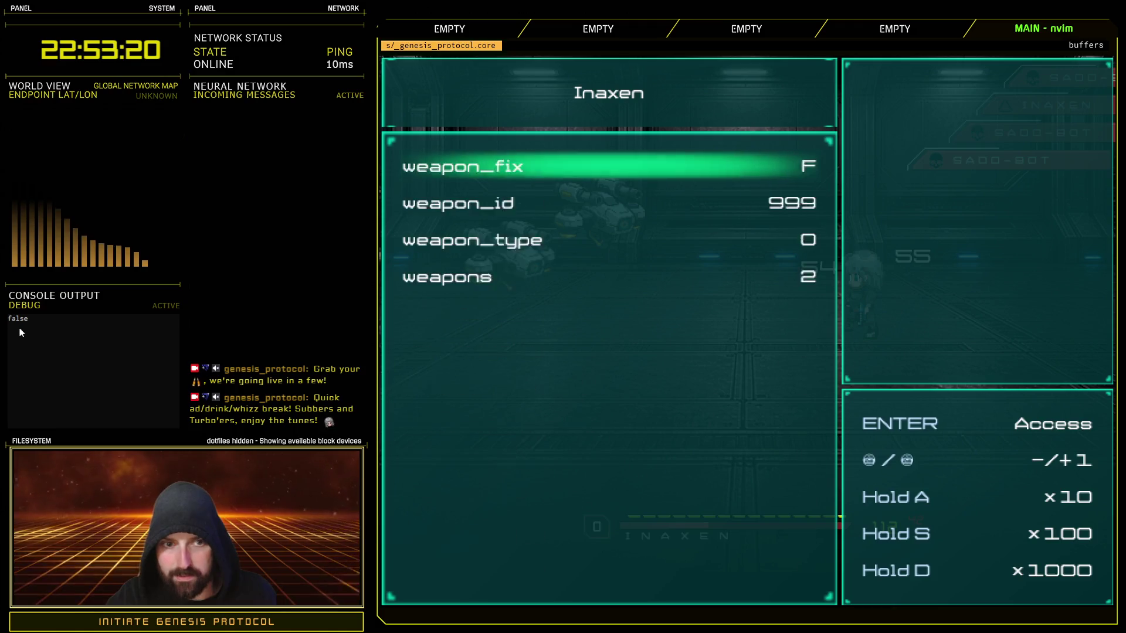
key("Up")
key("Up")
key("Up")
key("Right")
key("Right")
key("Down")
key("Down")
key("Down")
key("Escape")
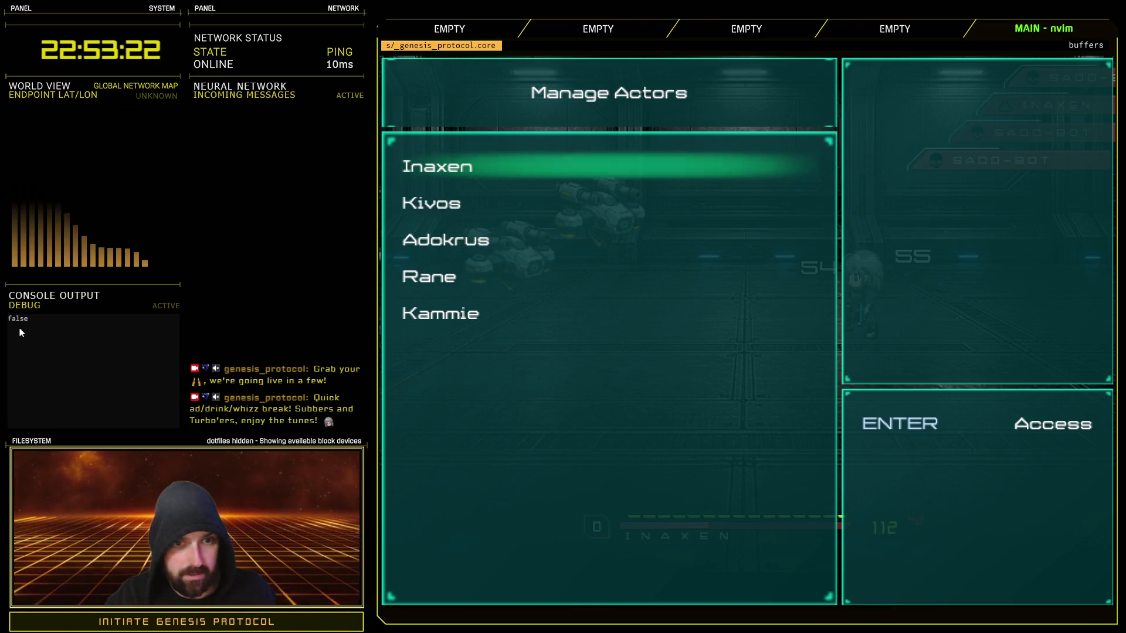
Step: Reopen Inaxen's stats and adjust the rec_mult value back and forth
key("Return")
key("Down")
key("Down")
key("Down")
key("Down")
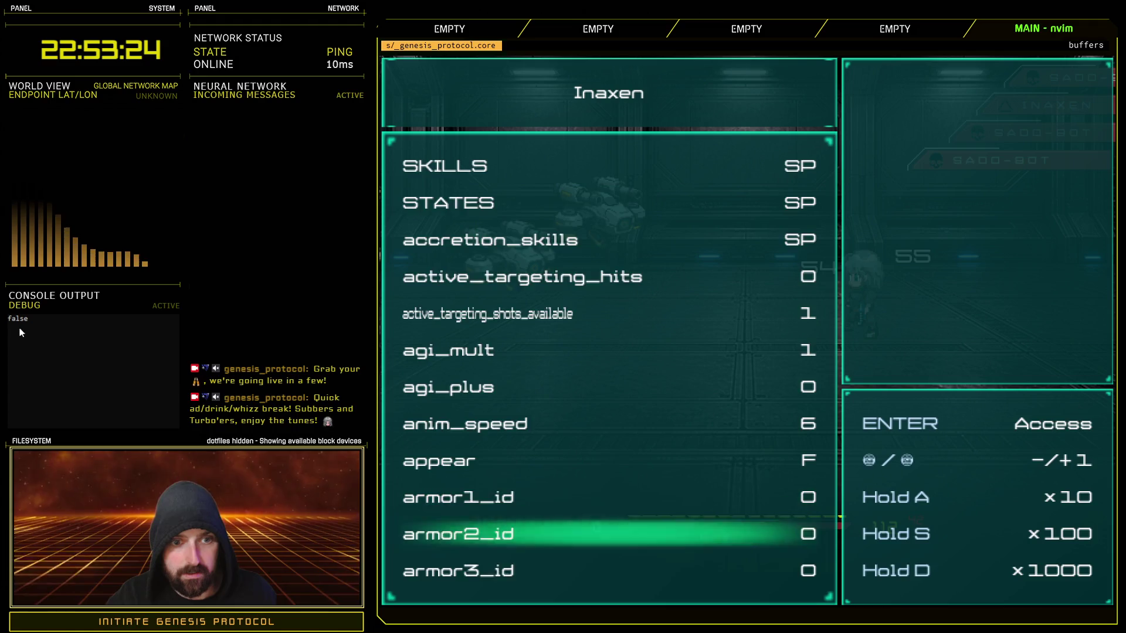
key("Down")
key("Down")
key("Down")
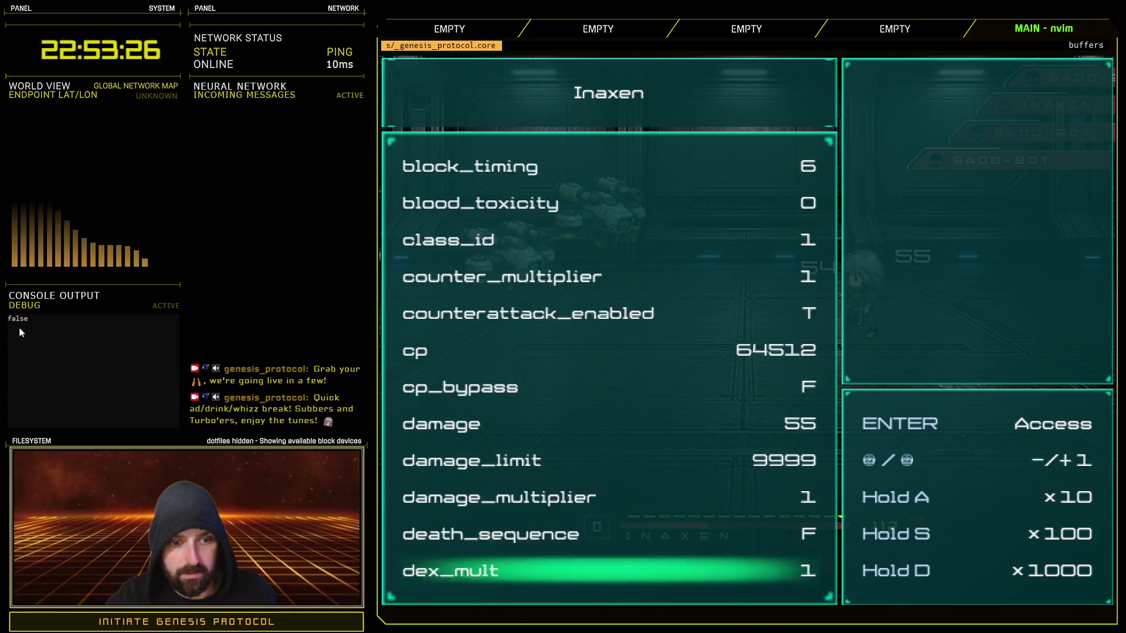
key("Down")
key("Down")
key("Down")
key("Up")
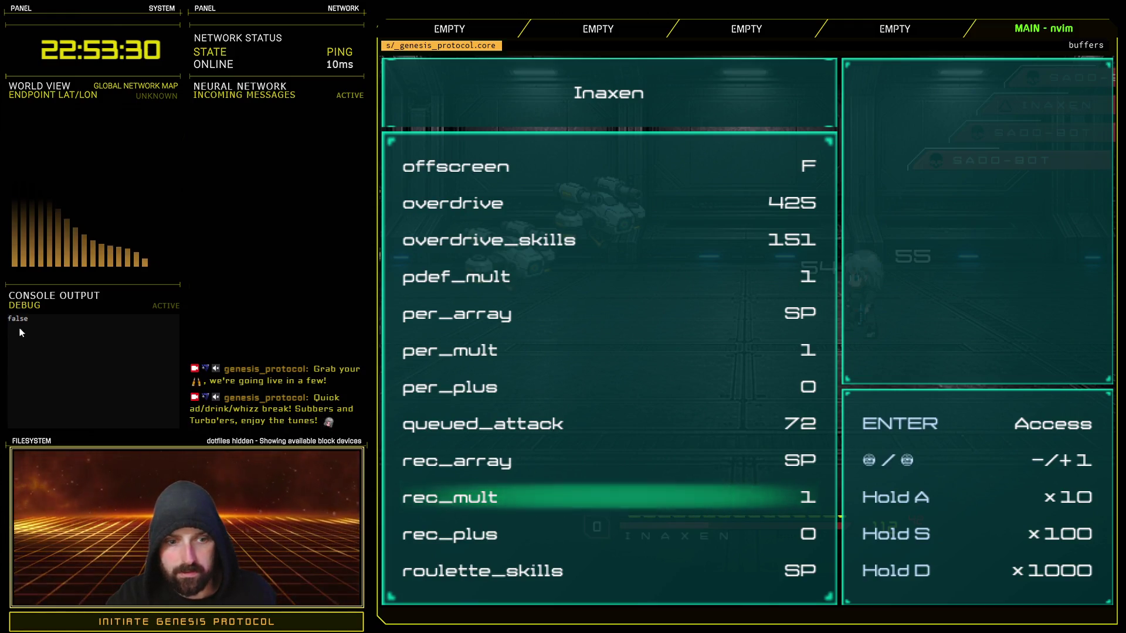
key("Left")
key("Right")
key("Left")
Step: Step down to Inaxen's hp, lower it from 267 to -8, and return to battle
key("Down")
key("Down")
key("Down")
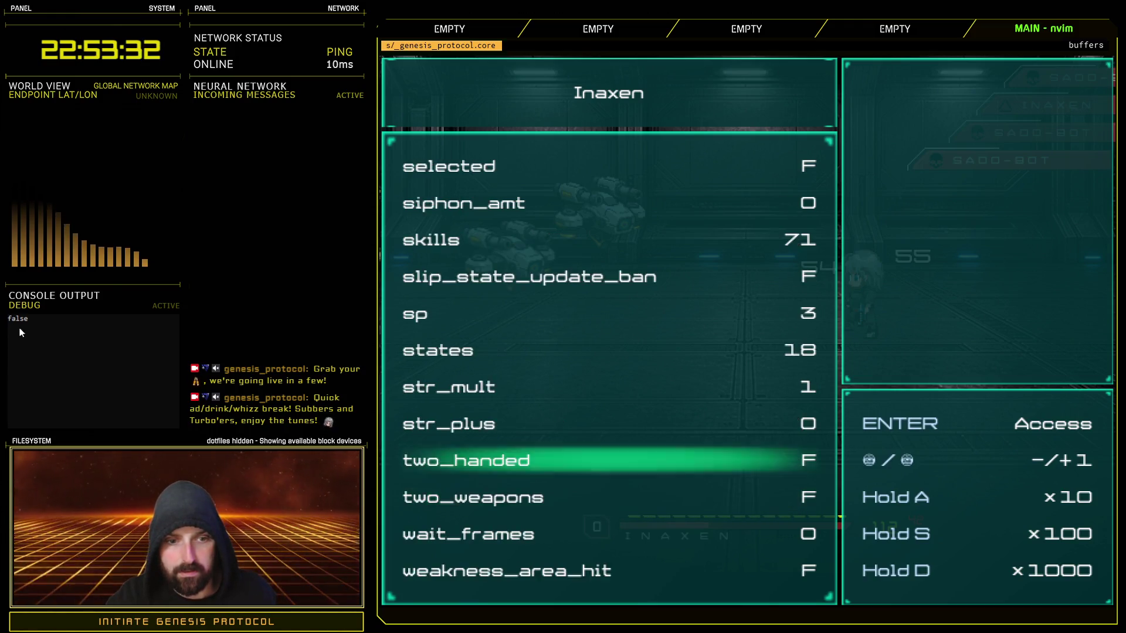
key("Down")
key("Down")
key("Down")
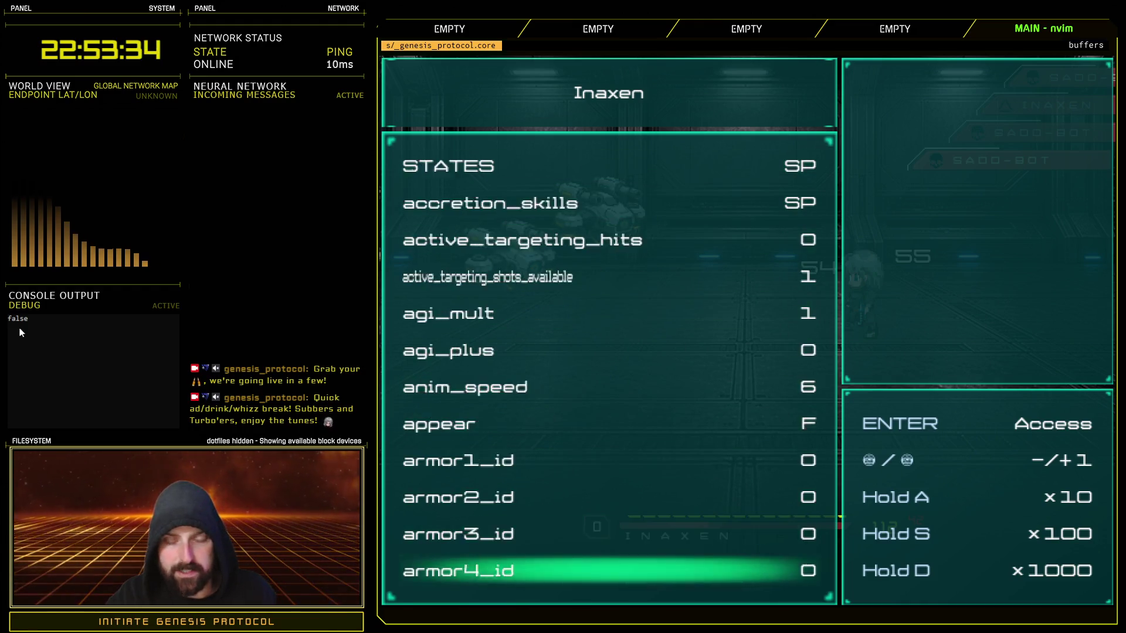
key("Down")
key("Down")
key("Down")
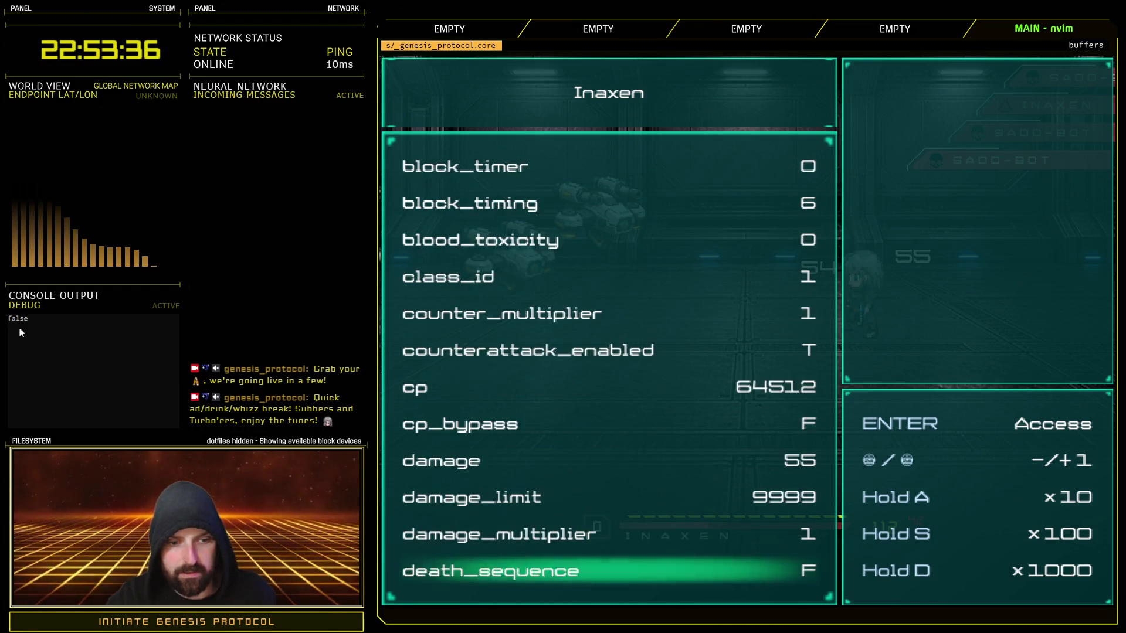
key("Down")
key("Down")
key("Down")
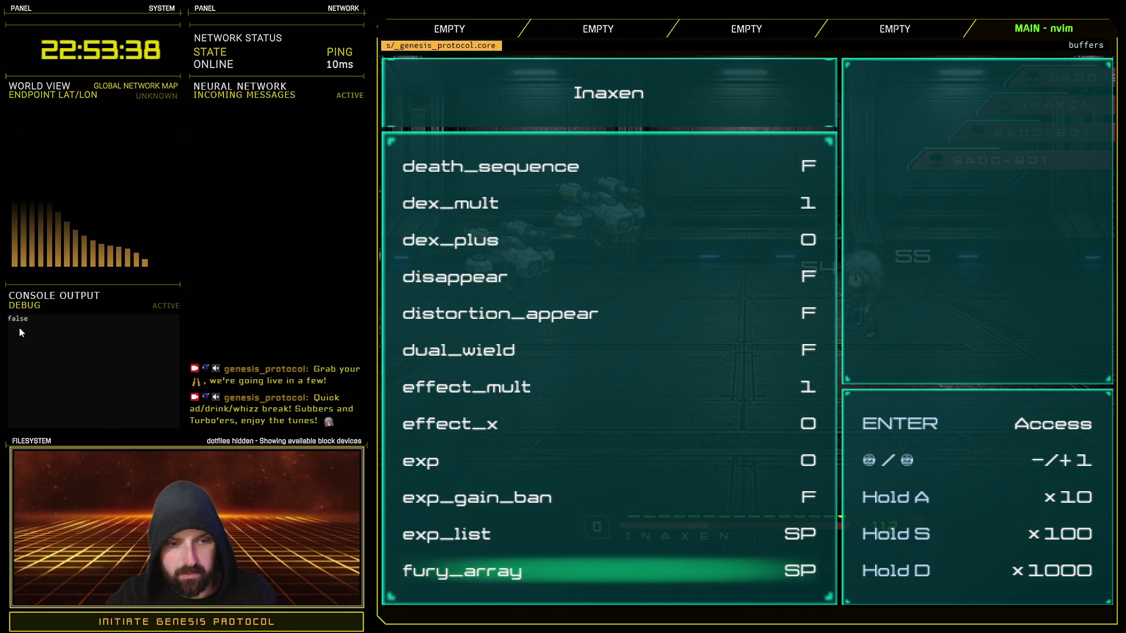
key("Down")
key("Down")
key("Down")
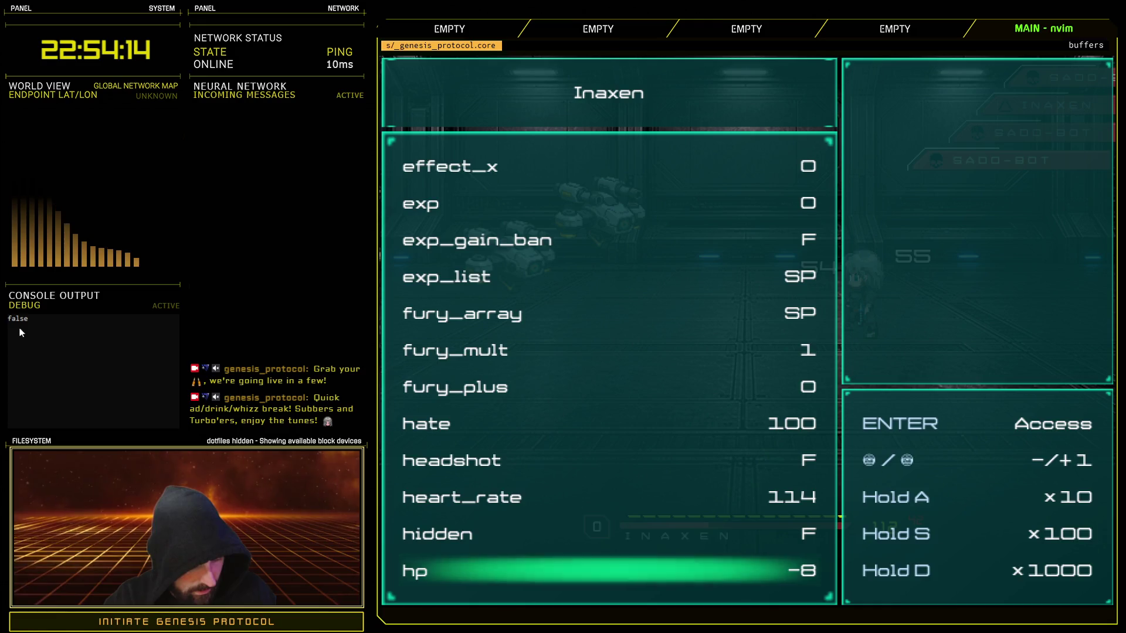
key("Escape")
key("Escape")
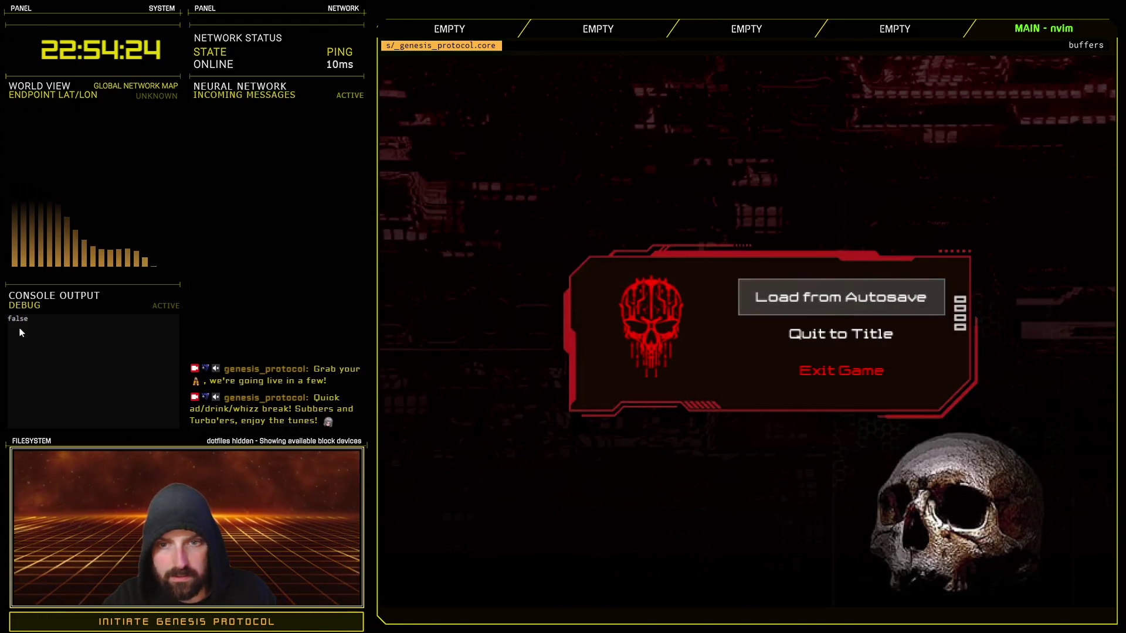
Step: Load from Autosave on the game-over screen, then quit through the menu's Exit Game choice
key("Return")
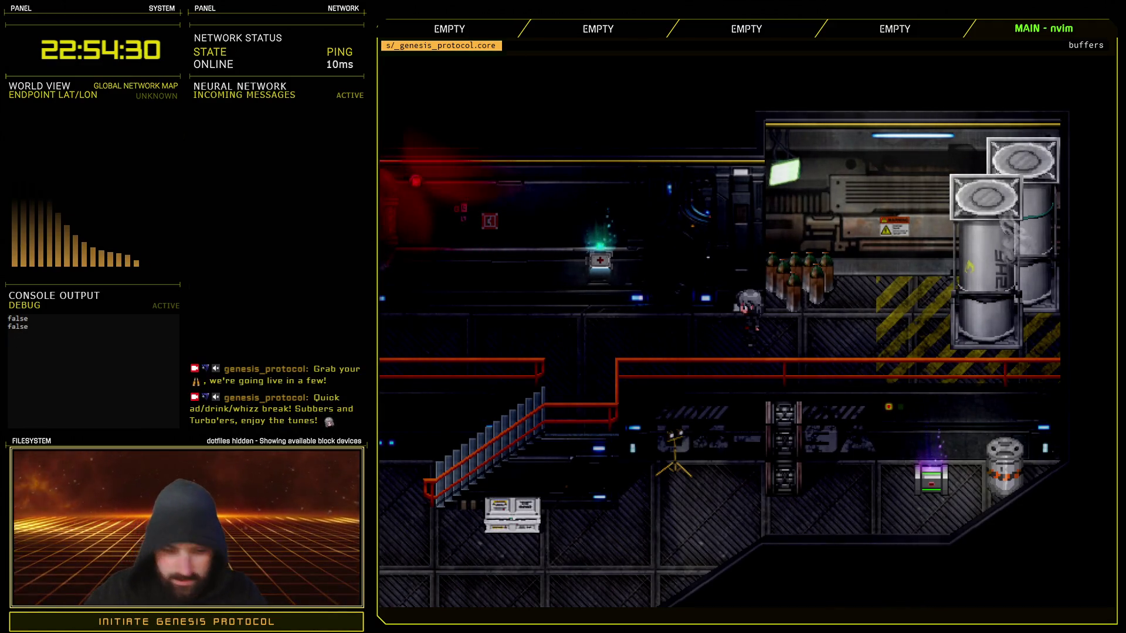
key("Escape")
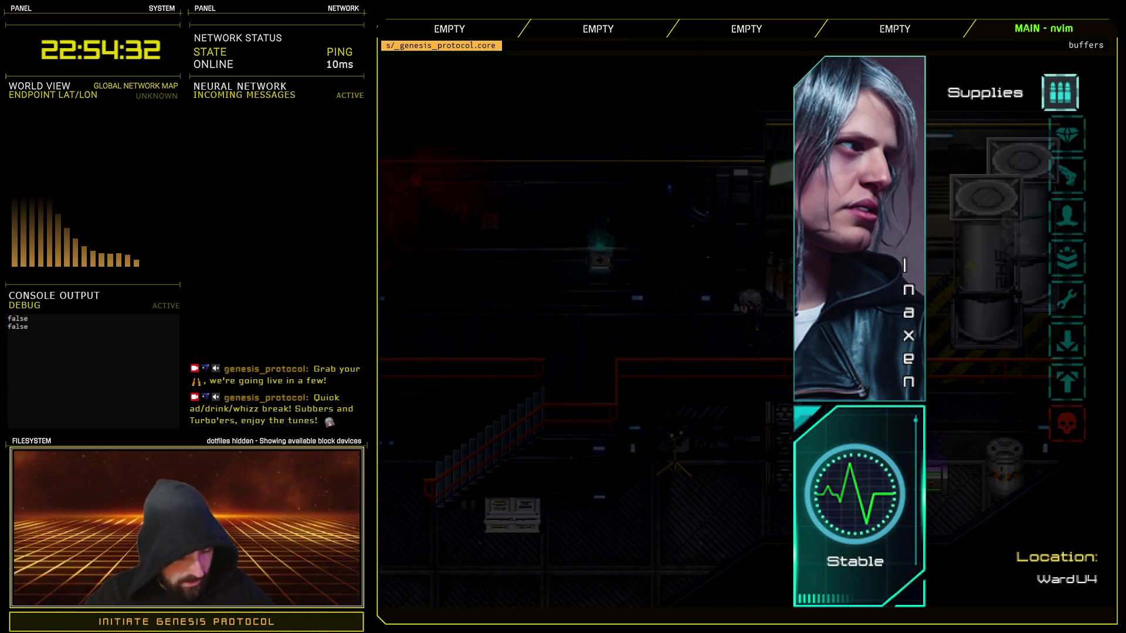
key("Up")
key("Return")
key("Up")
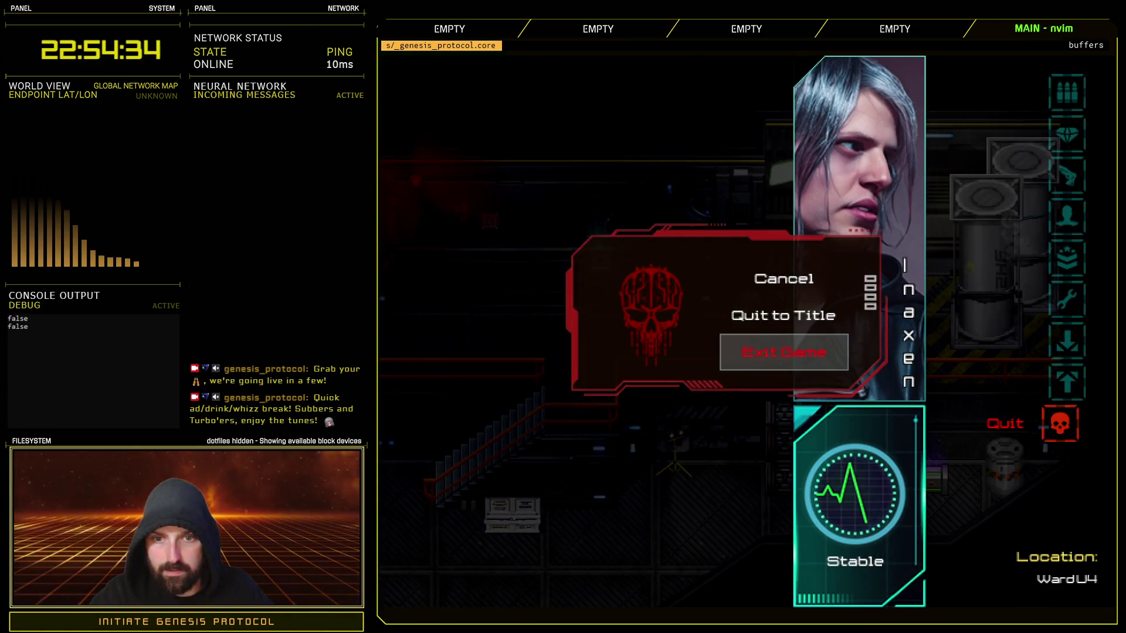
key("Return")
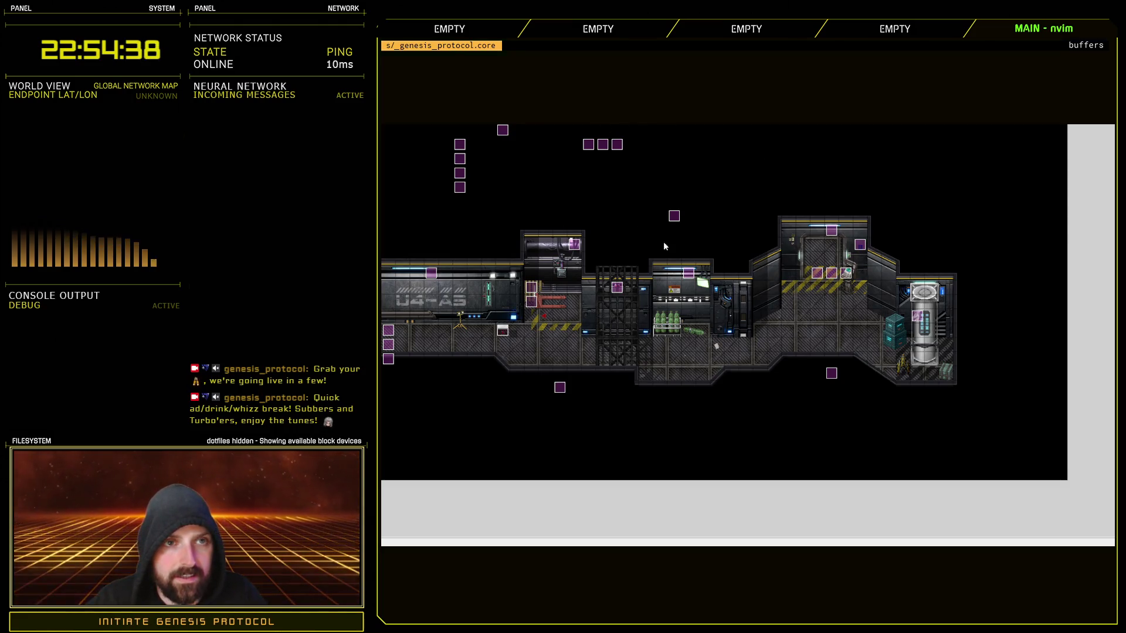
Step: Delete line 39 'puts $game_temp.gameover' from Scene_Load and leave the script editor
key("F11")
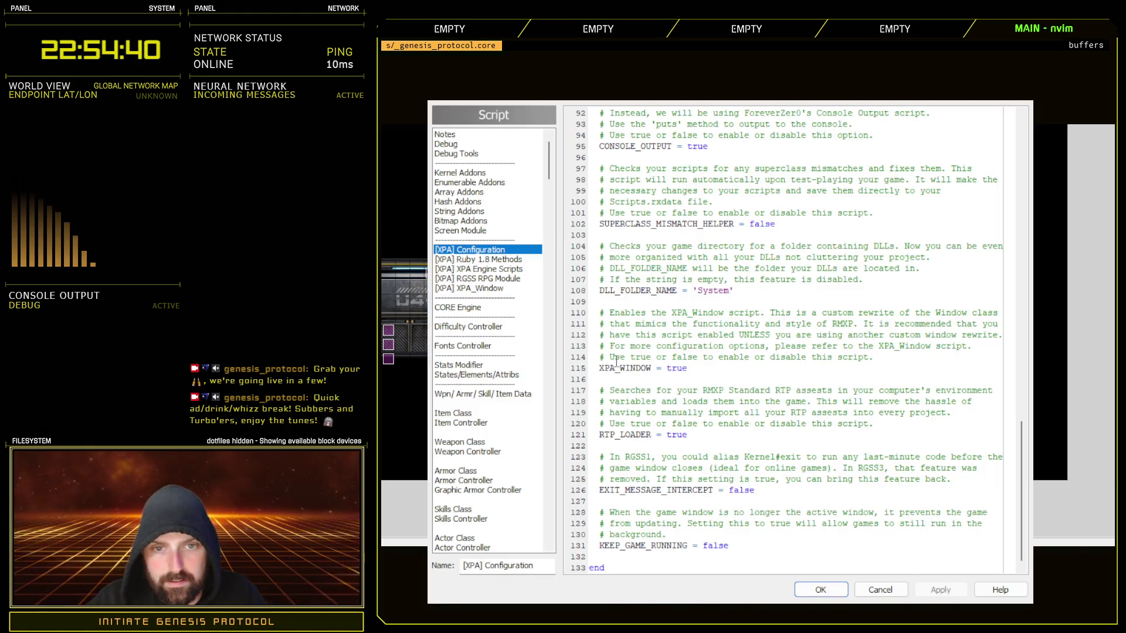
left_click_drag(519, 152, 527, 446)
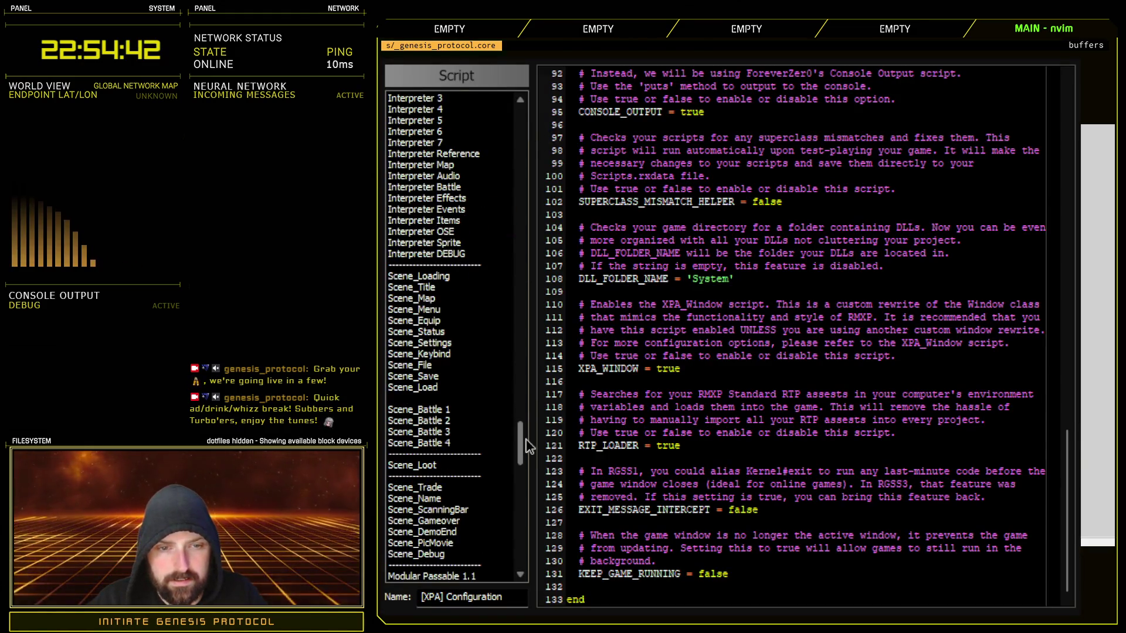
left_click(425, 388)
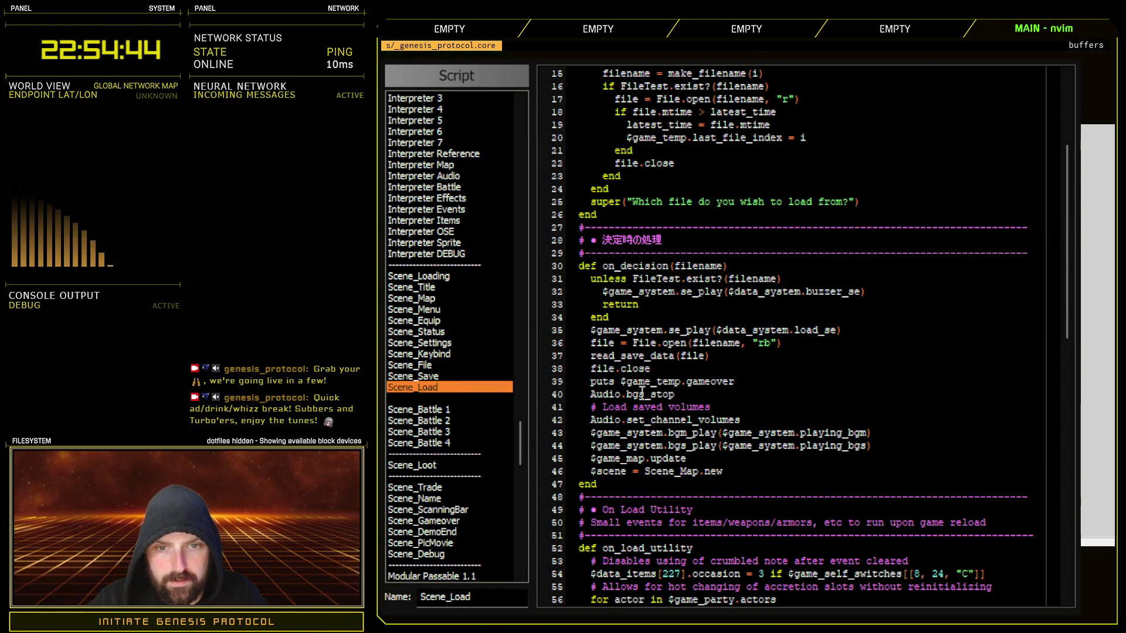
mouse_move(611, 380)
left_mouse_down()
mouse_move(756, 380)
mouse_move(563, 376)
left_mouse_up()
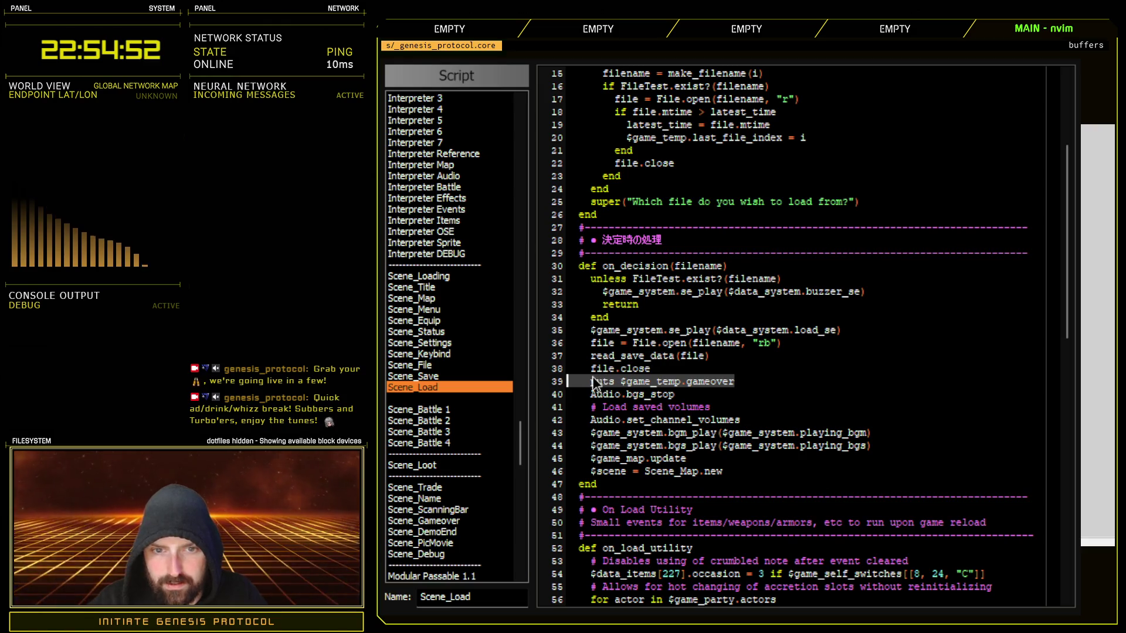
key("Delete")
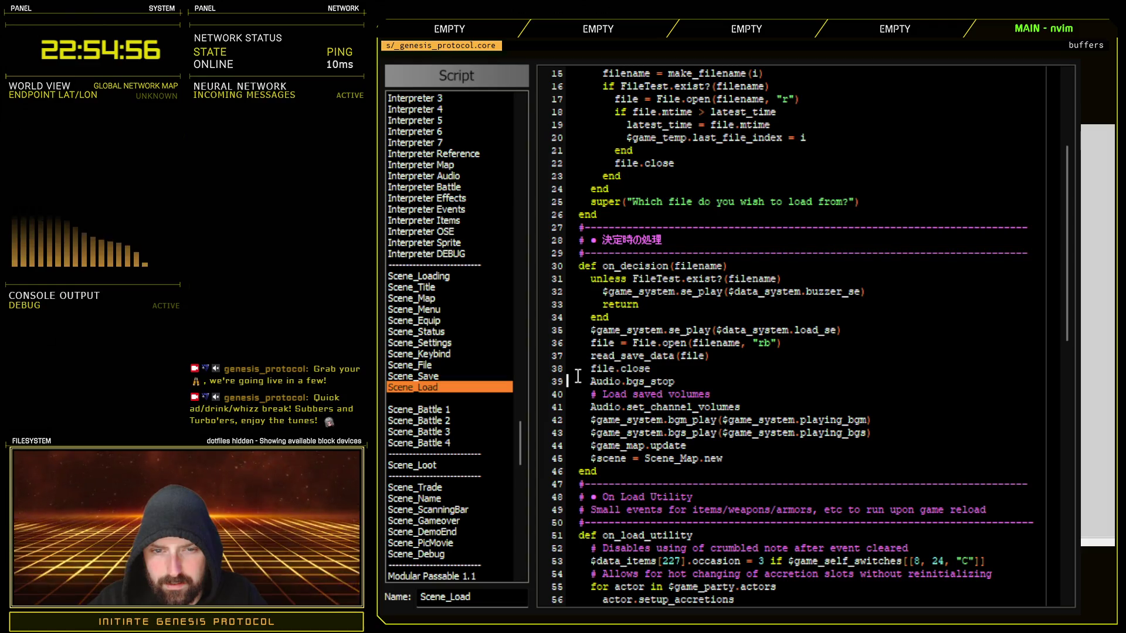
key("alt+Tab")
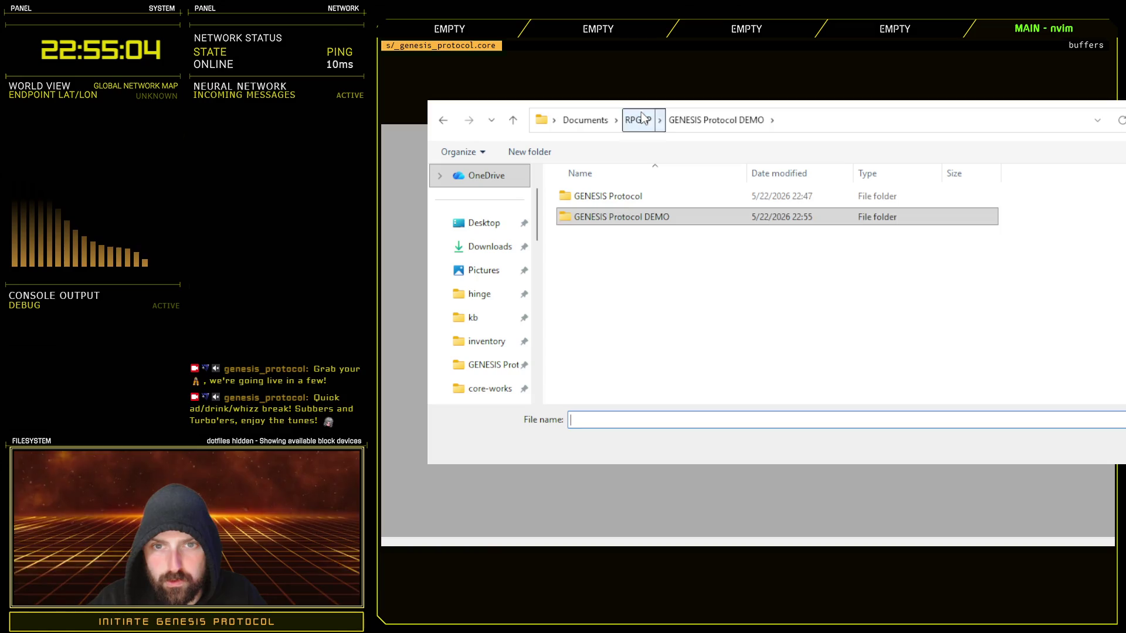
Step: Open the GENESIS Protocol project's Game file from the RPGXP folder
left_click(638, 119)
double_click(638, 200)
double_click(604, 297)
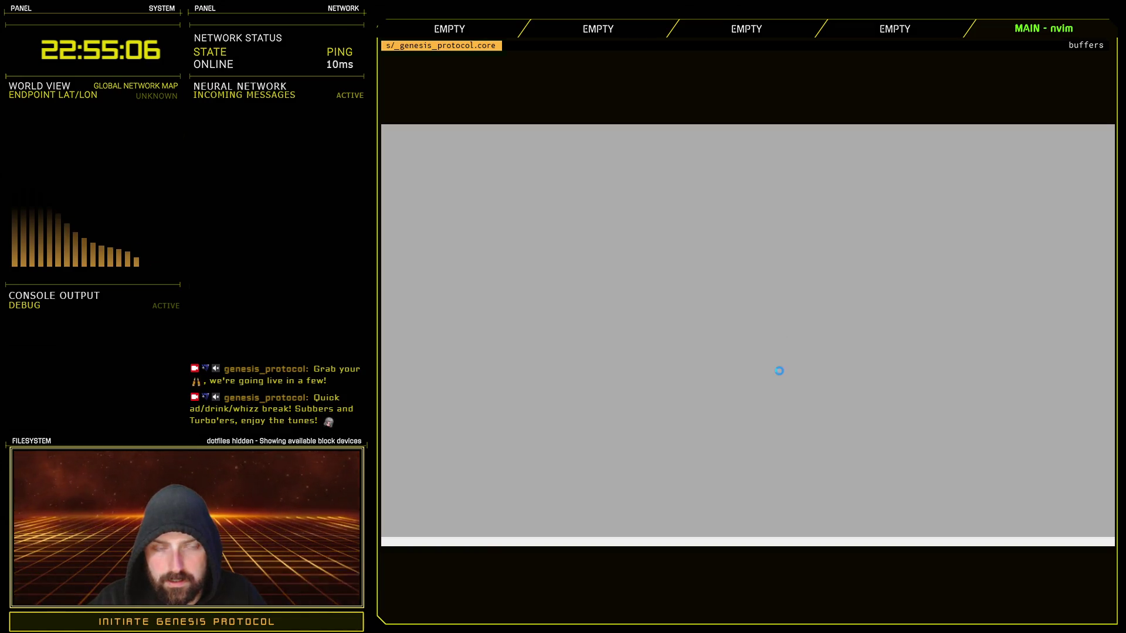
Step: Insert 'puts $game_temp.gameover' on a new line after file.close in Scene_Load
key("F11")
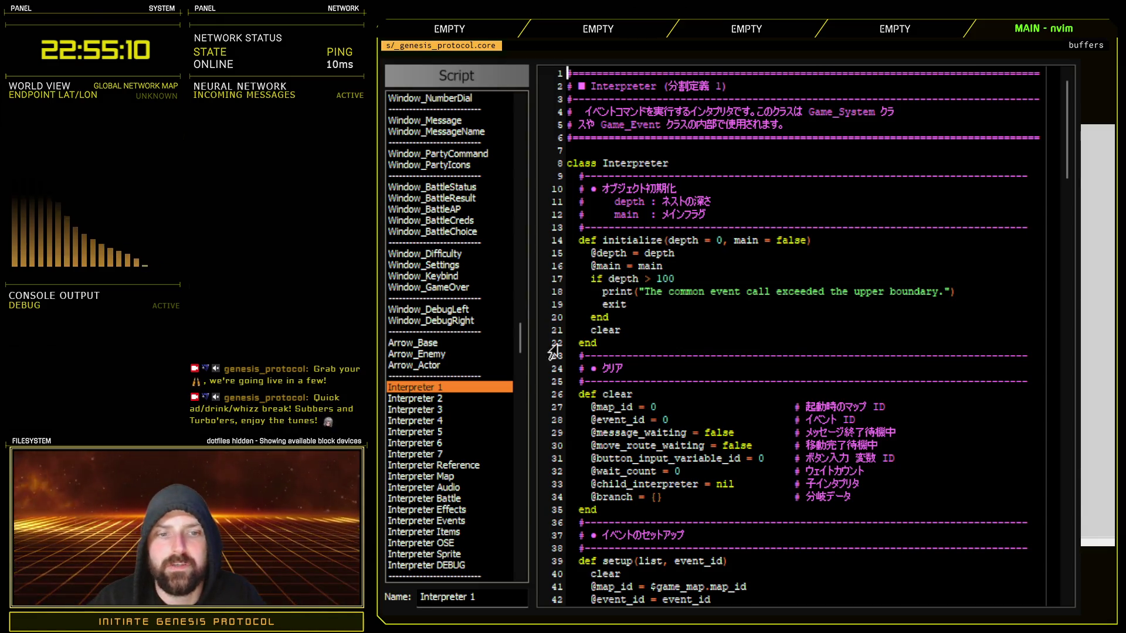
scroll(520, 328, "down", 10)
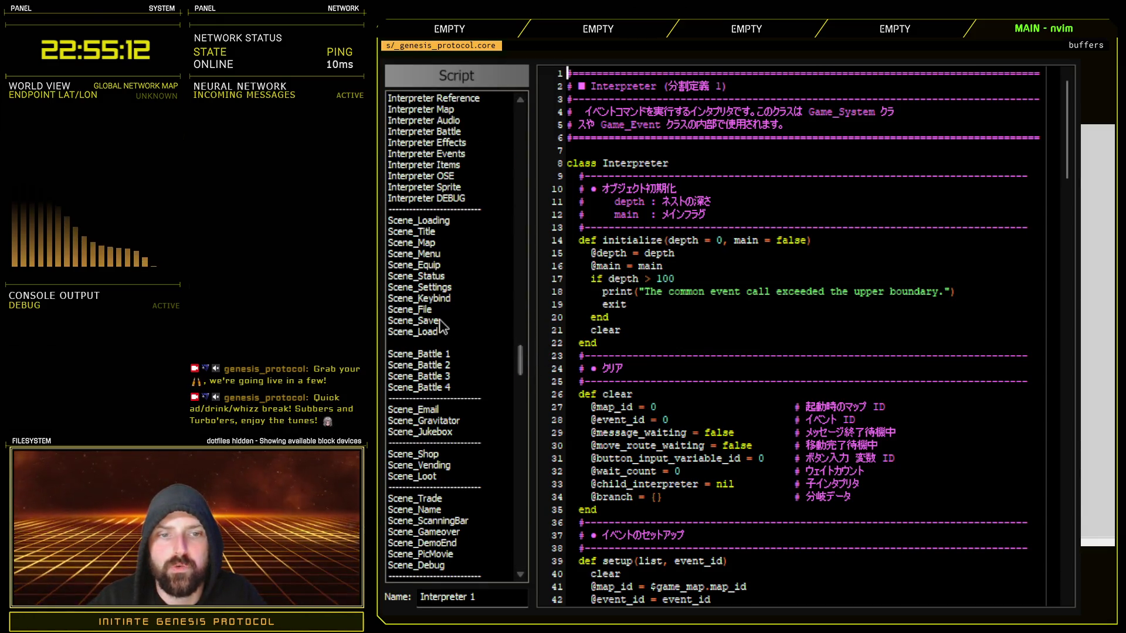
left_click(431, 332)
scroll(690, 400, "down", 4)
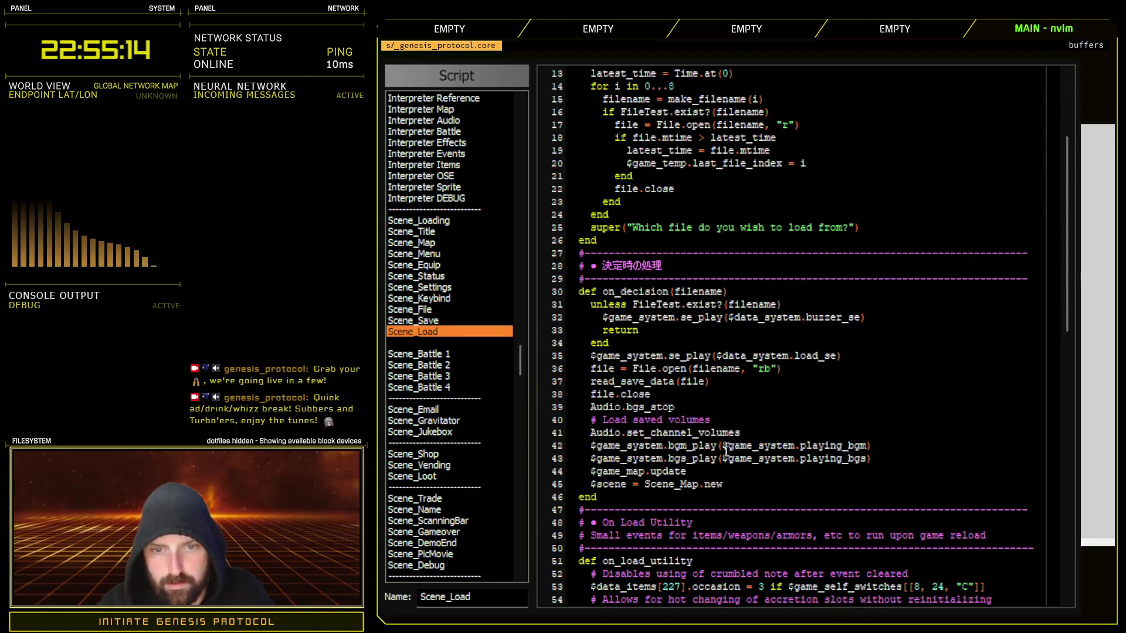
key("Return")
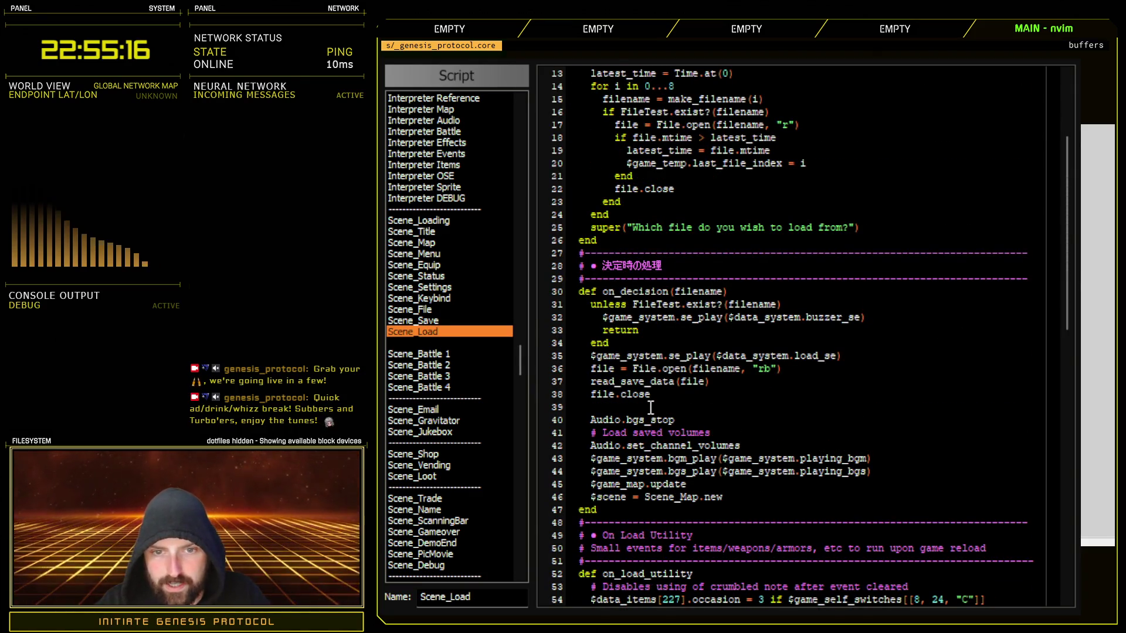
type("$game_temp.gameover")
type("uts")
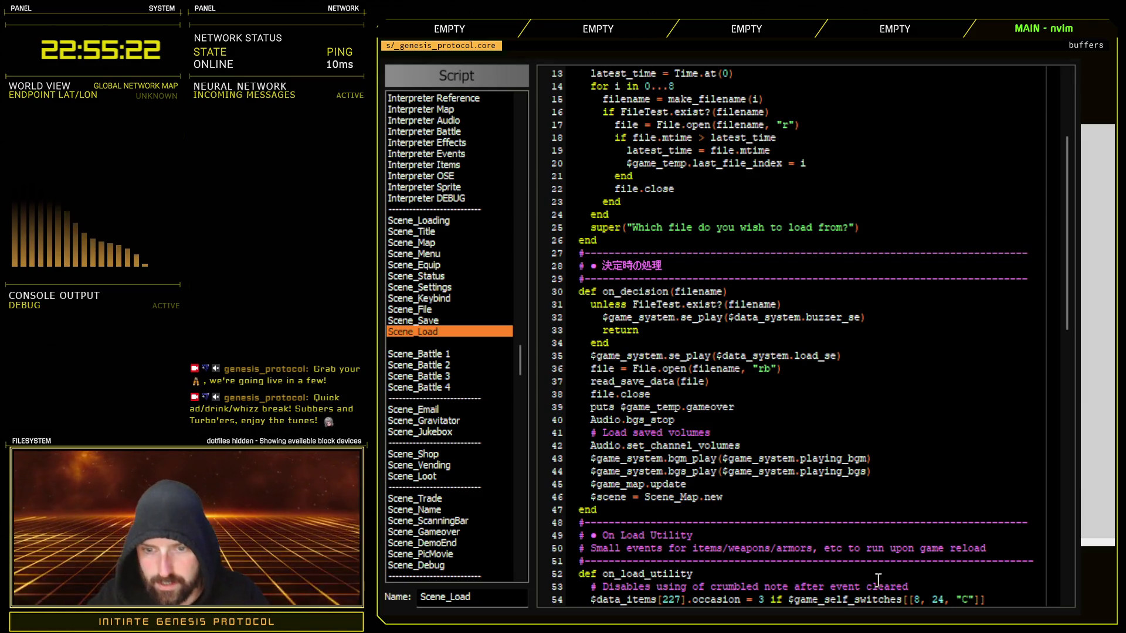
key("F12")
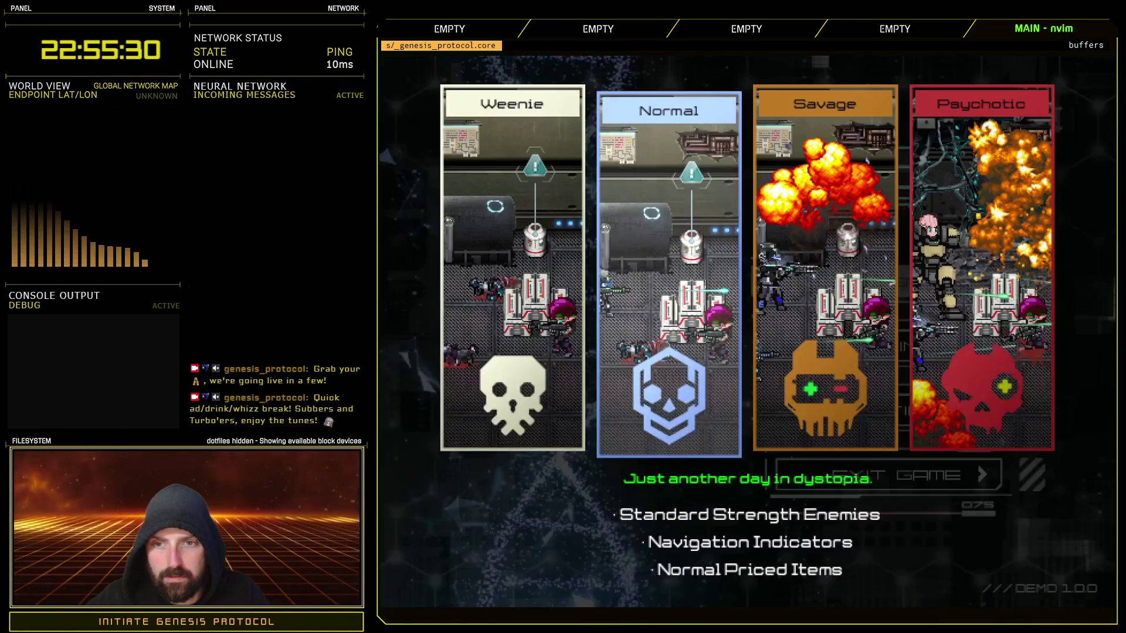
Step: Start a new game to the difficulty choices and briefly check the debug menu
key("Return")
key("Return")
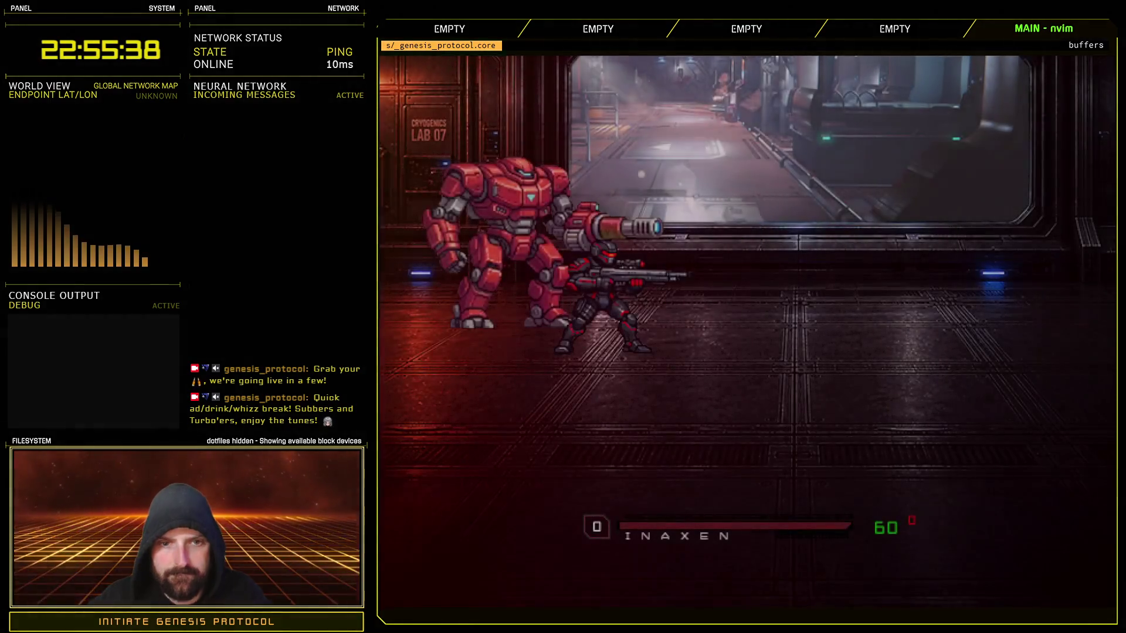
key("F9")
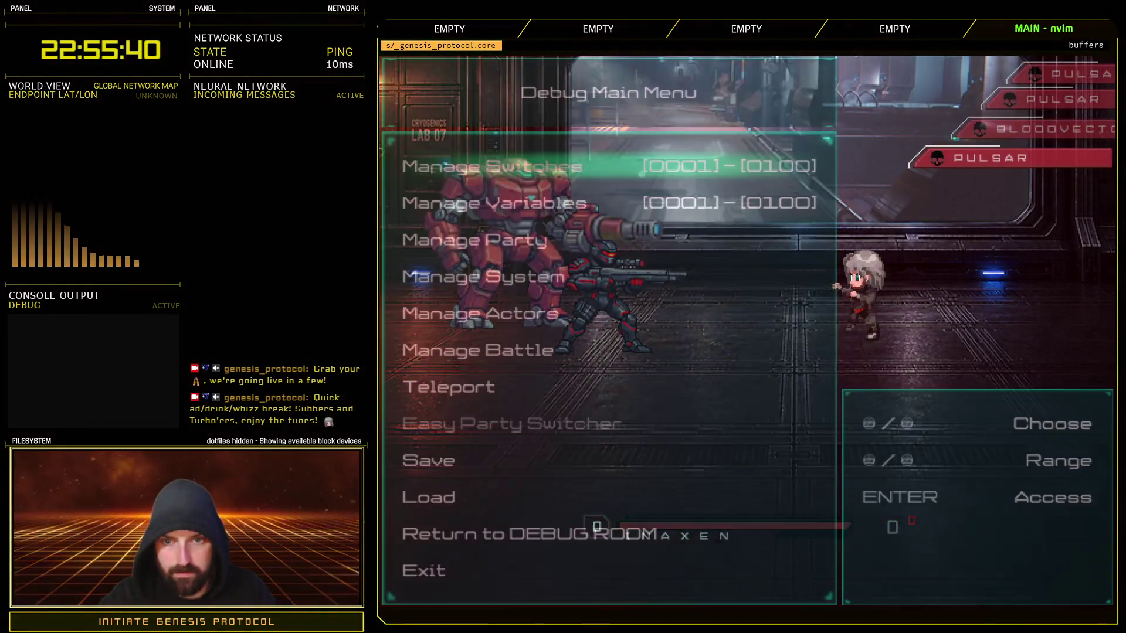
key("Down")
key("Escape")
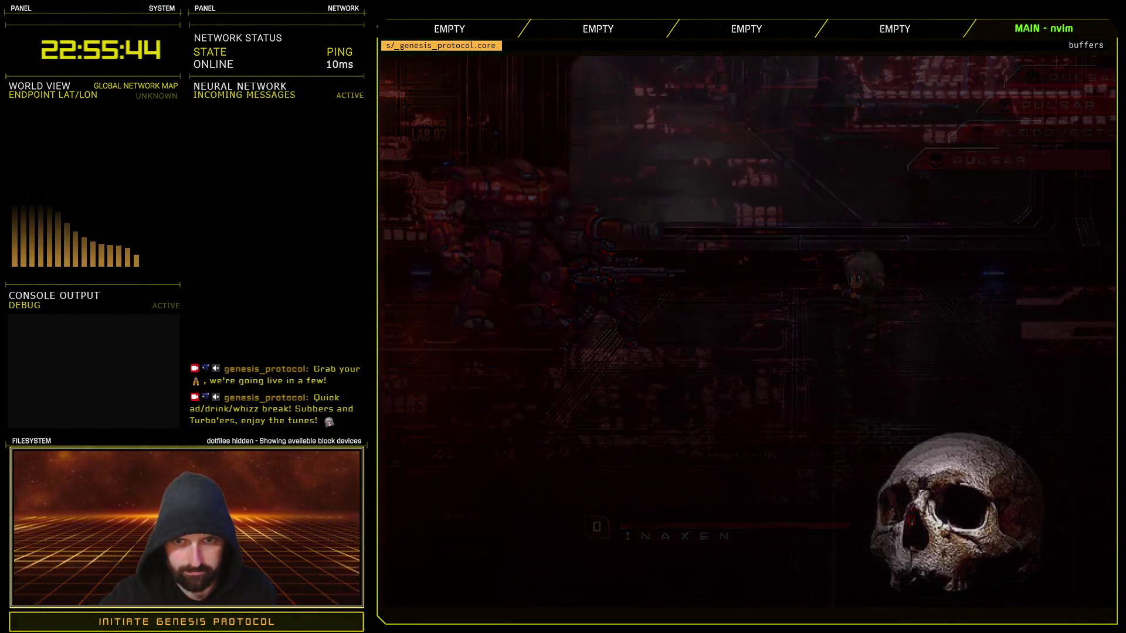
Step: Load from Autosave on the defeat screen, then choose Exit Game to end the playtest
key("Down")
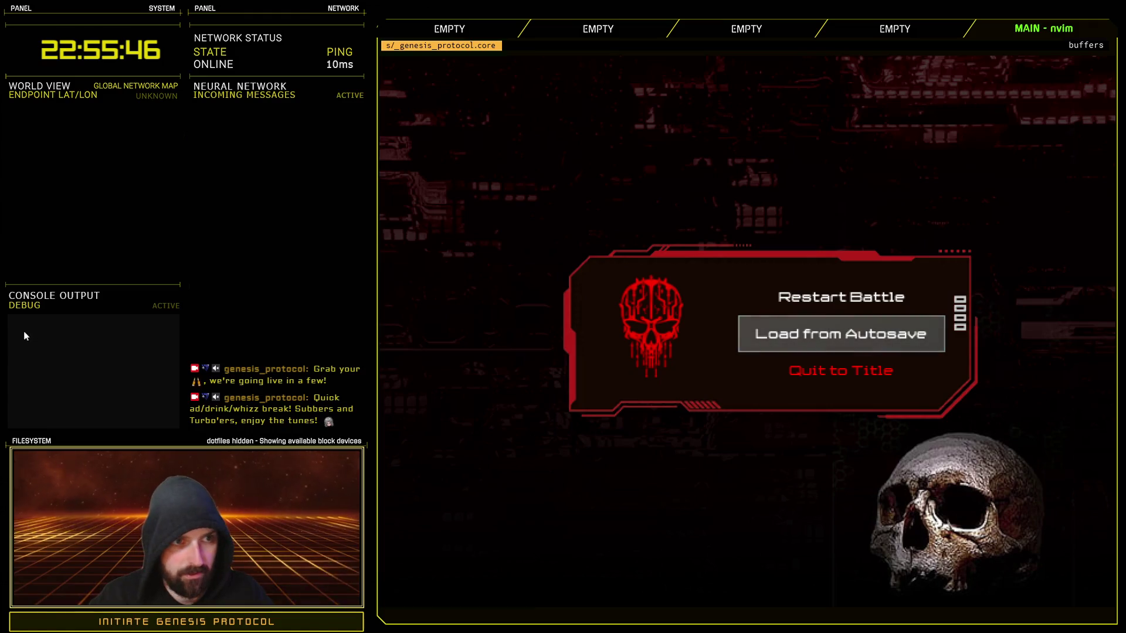
key("Return")
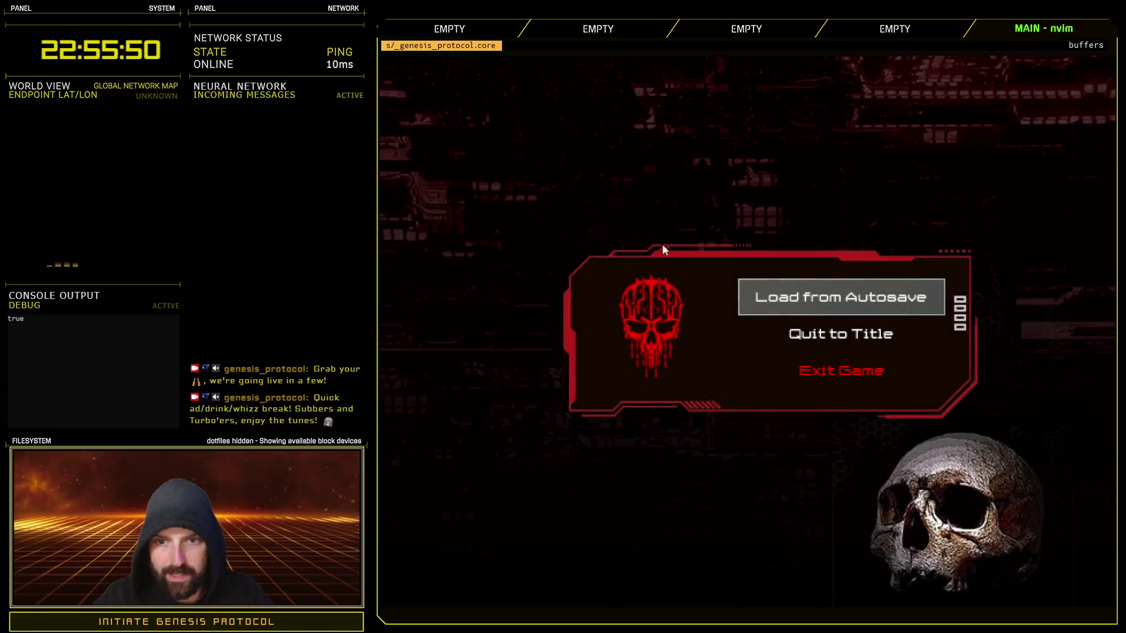
key("Return")
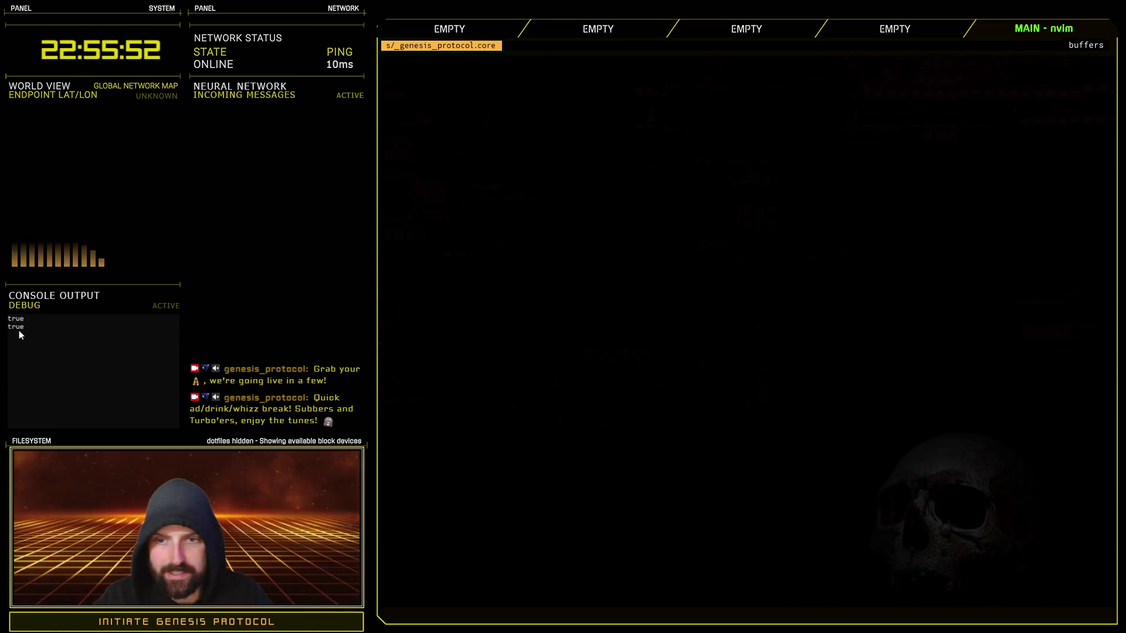
key("Up")
key("Return")
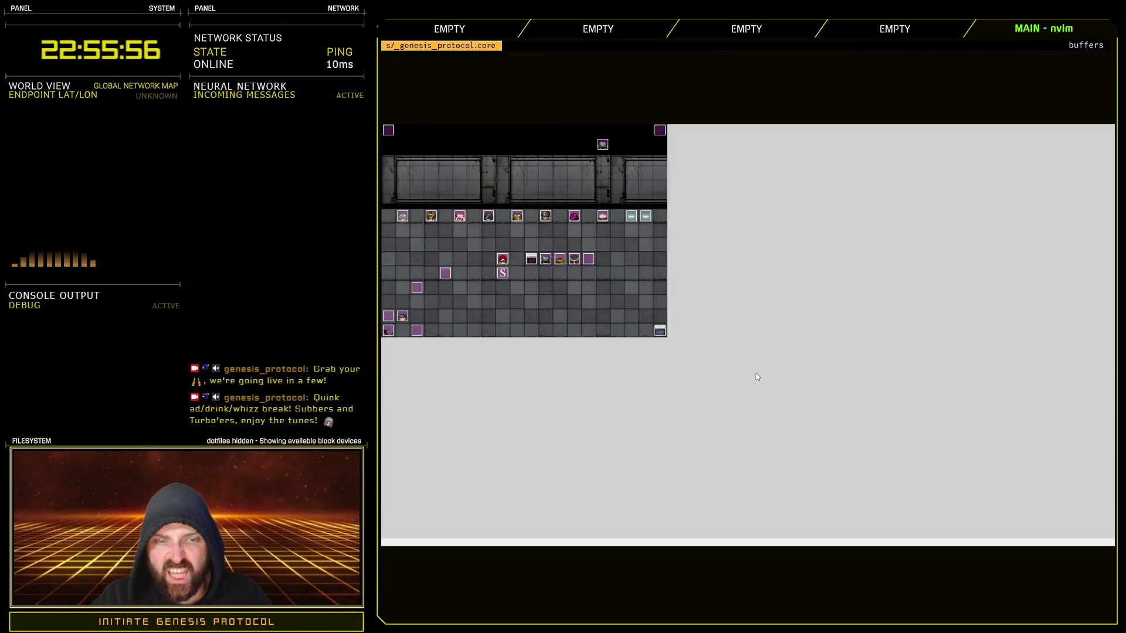
Step: Delete the 'puts $game_temp.gameover' line 39 from Scene_Load
key("F11")
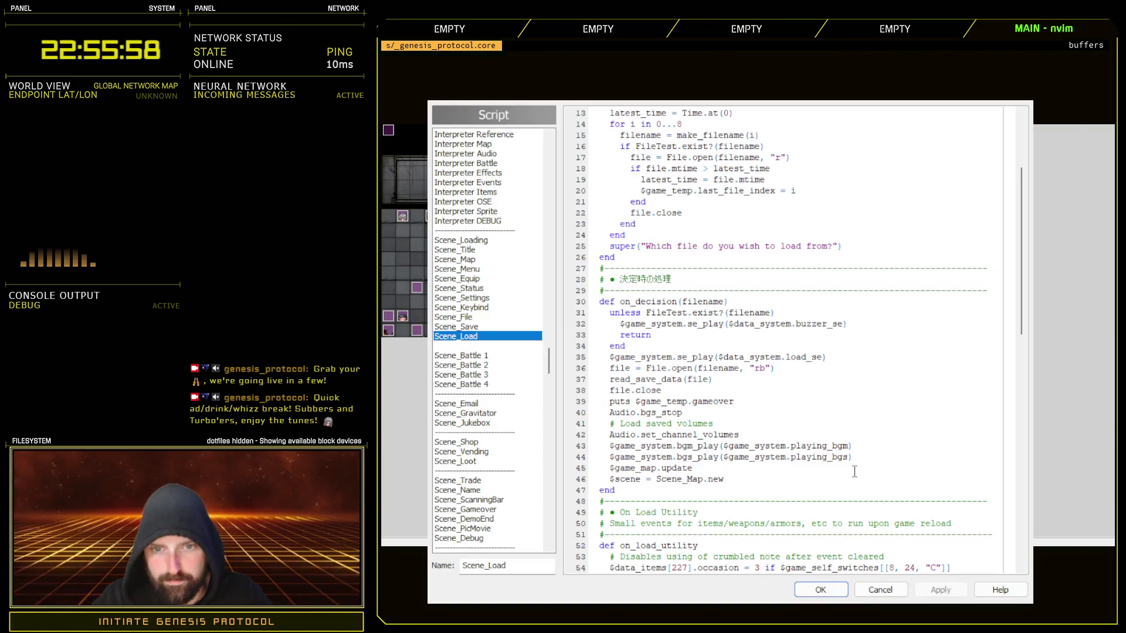
left_click_drag(734, 407, 618, 407)
key("shift+Home")
key("BackSpace")
key("BackSpace")
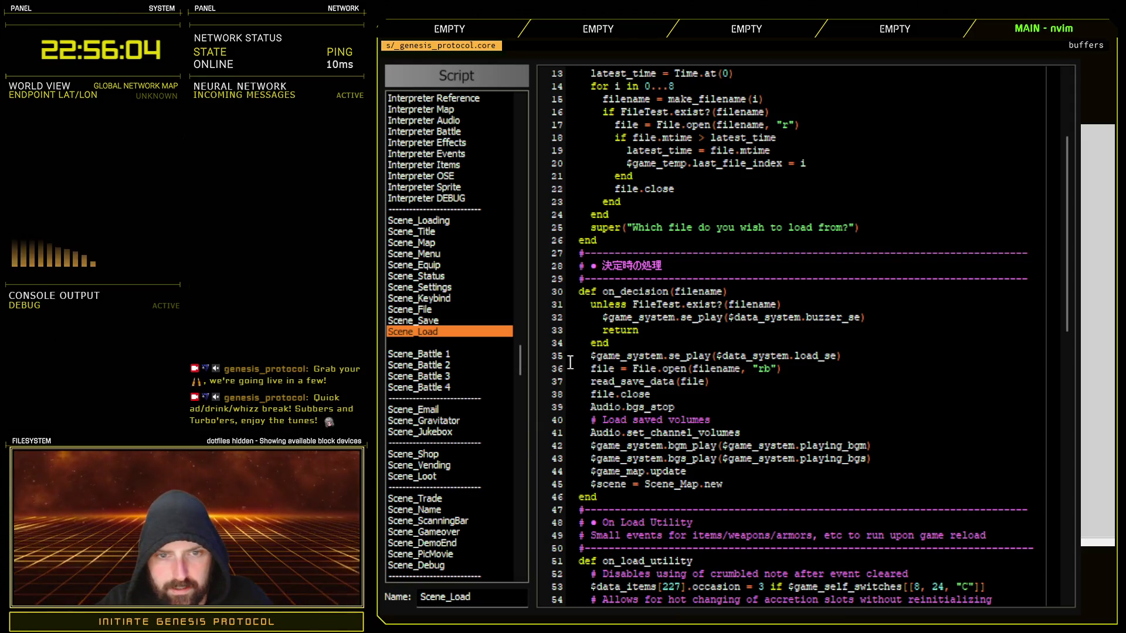
Step: Open Scene_Title and select the $game_temp assignment on line 245
left_click(412, 232)
mouse_move(1068, 111)
left_mouse_down()
mouse_move(1063, 524)
mouse_move(1045, 423)
left_mouse_up()
left_click_drag(628, 356, 812, 356)
scroll(809, 422, "up", 8)
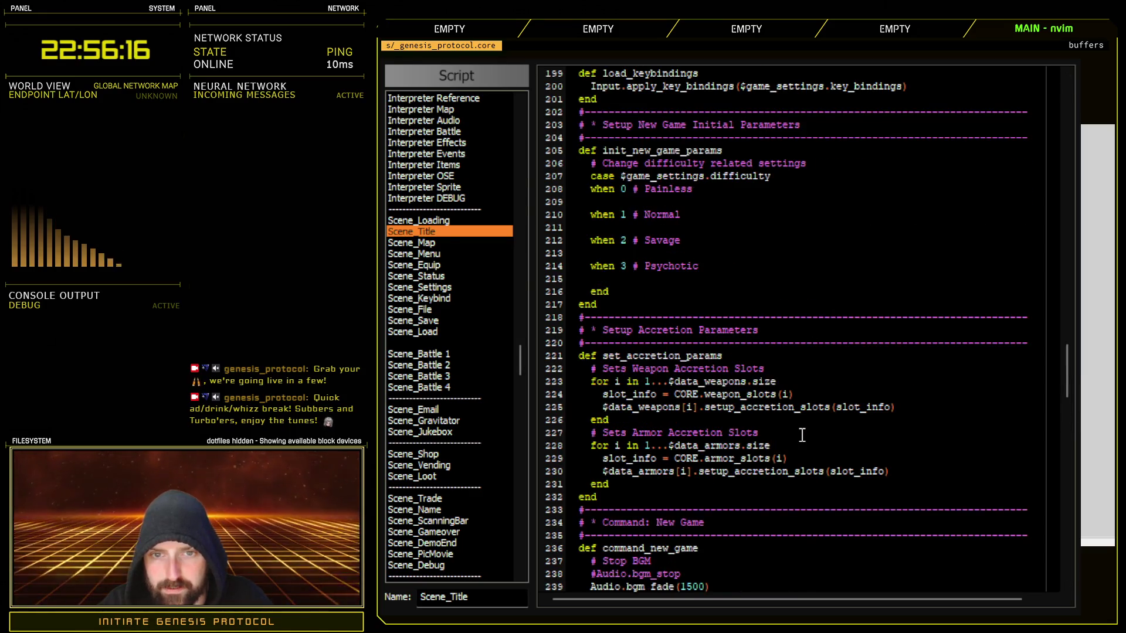
Step: Search all scripts for $game_temp and jump to the first Scene_Load match at line 11
scroll(802, 435, "up", 8)
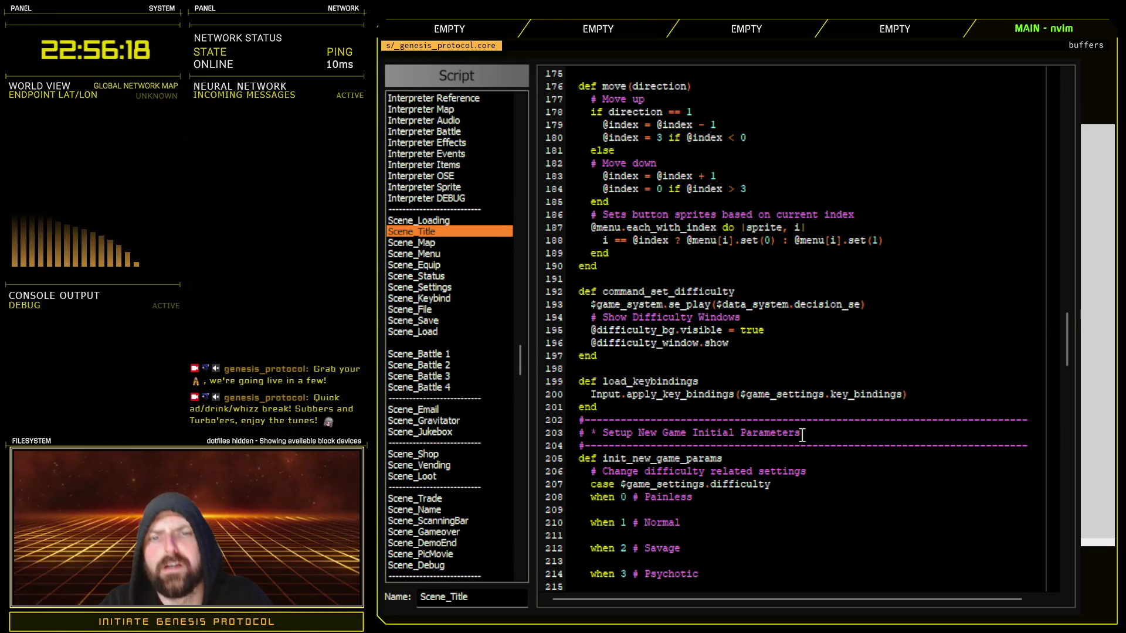
scroll(801, 434, "up", 8)
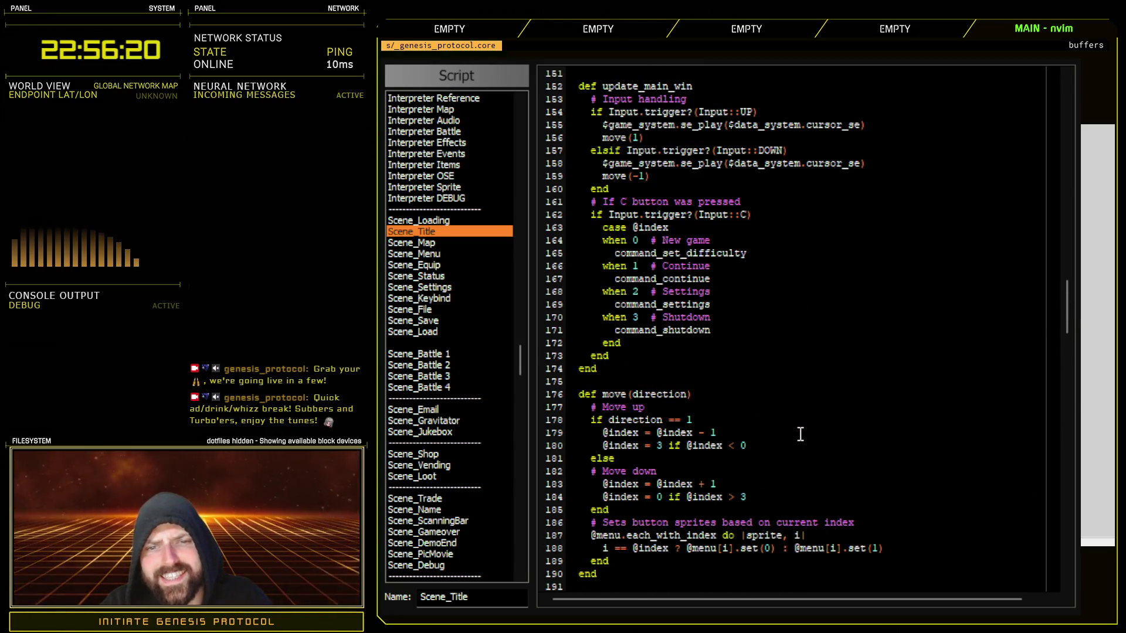
scroll(800, 434, "down", 20)
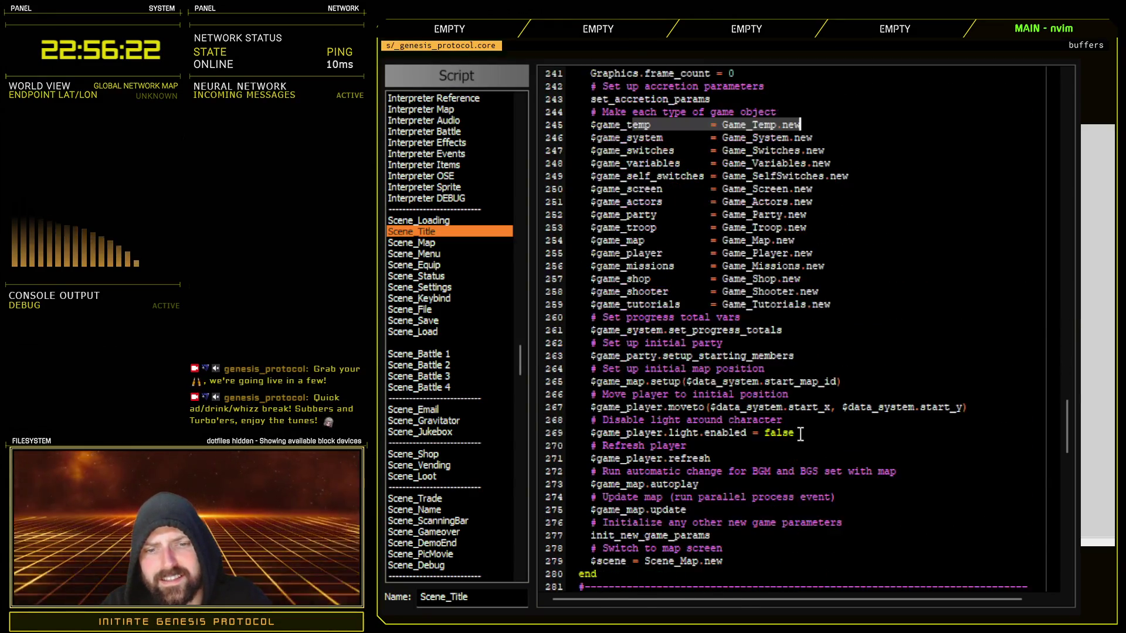
scroll(612, 183, "up", 4)
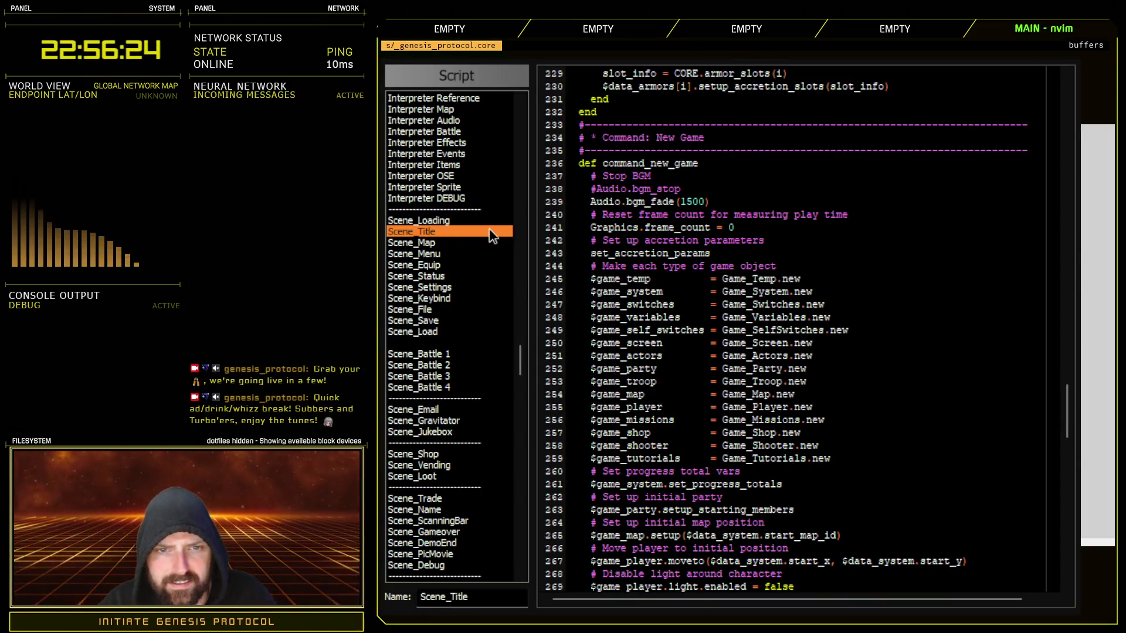
key("ctrl+f")
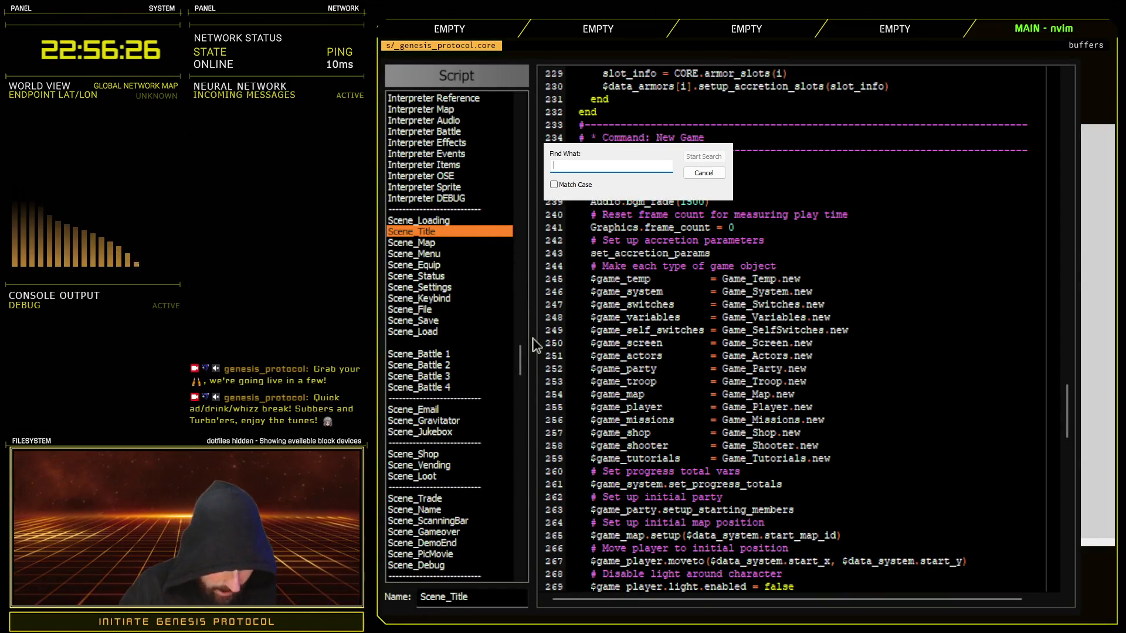
type("game_temp")
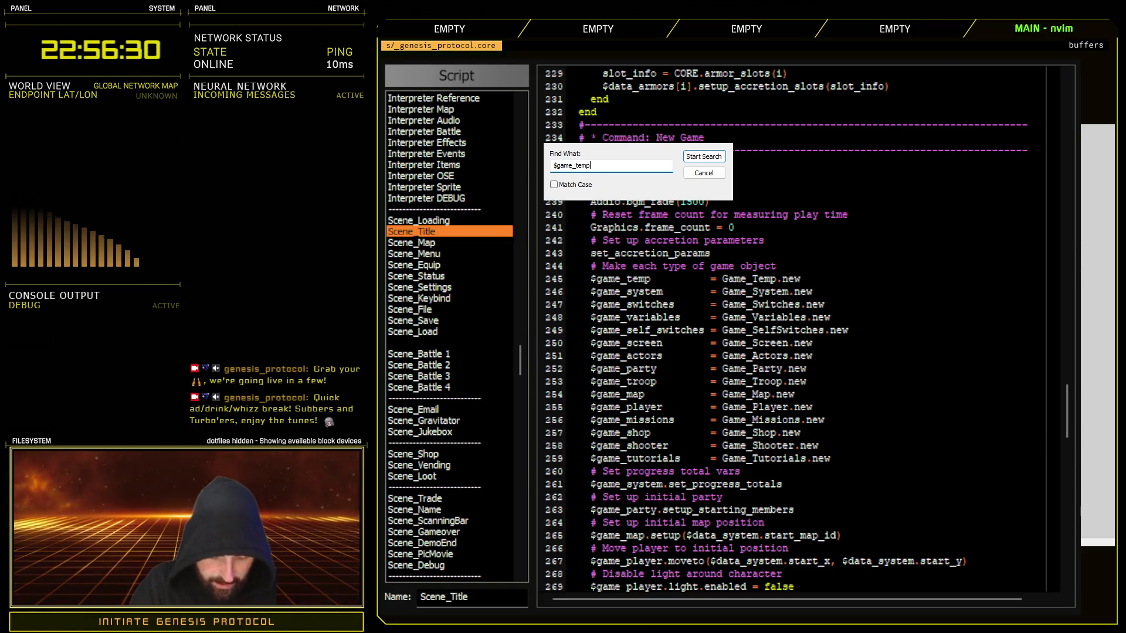
key("Return")
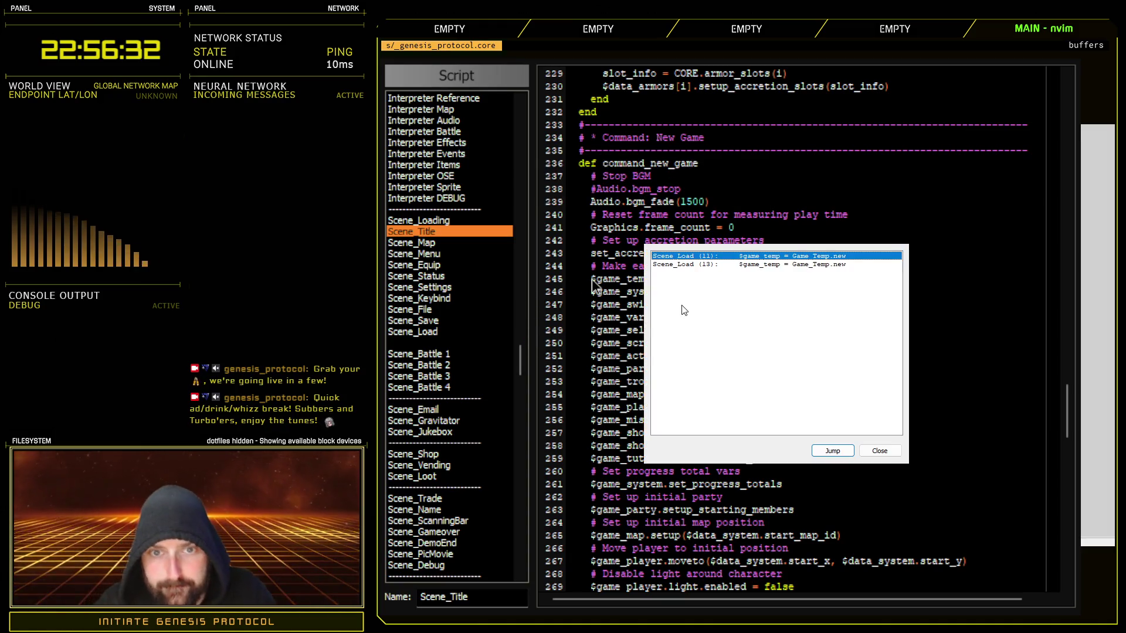
double_click(800, 258)
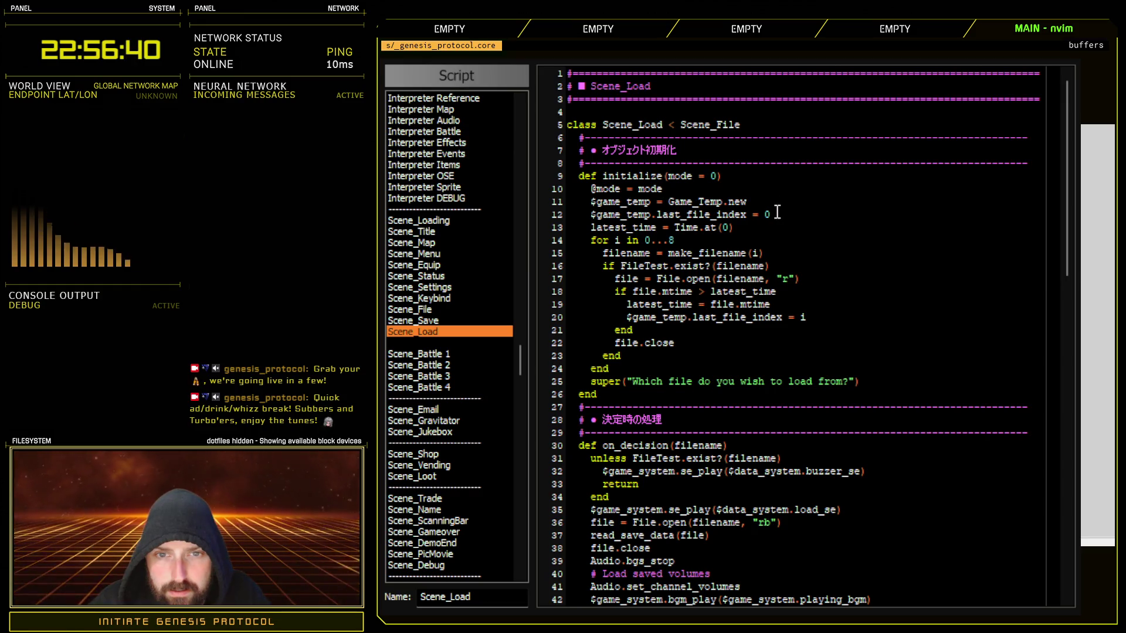
Step: Find the next '$game_temp =' in Scene_Load and review on_decision and on_load_utility
left_click_drag(591, 207, 664, 206)
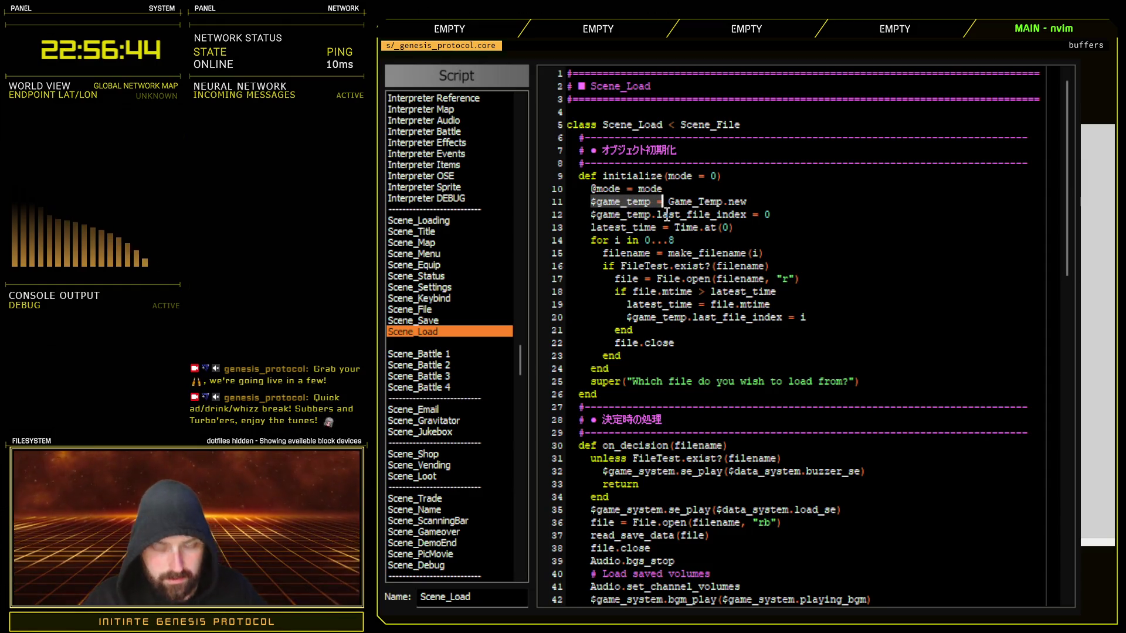
key("ctrl+f")
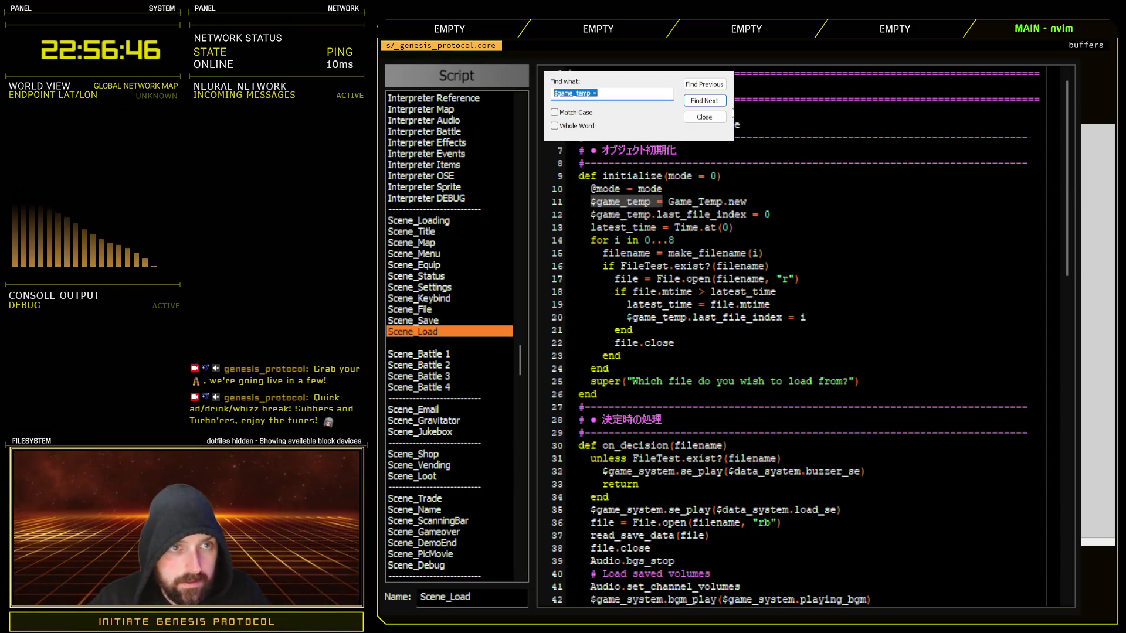
left_click(704, 101)
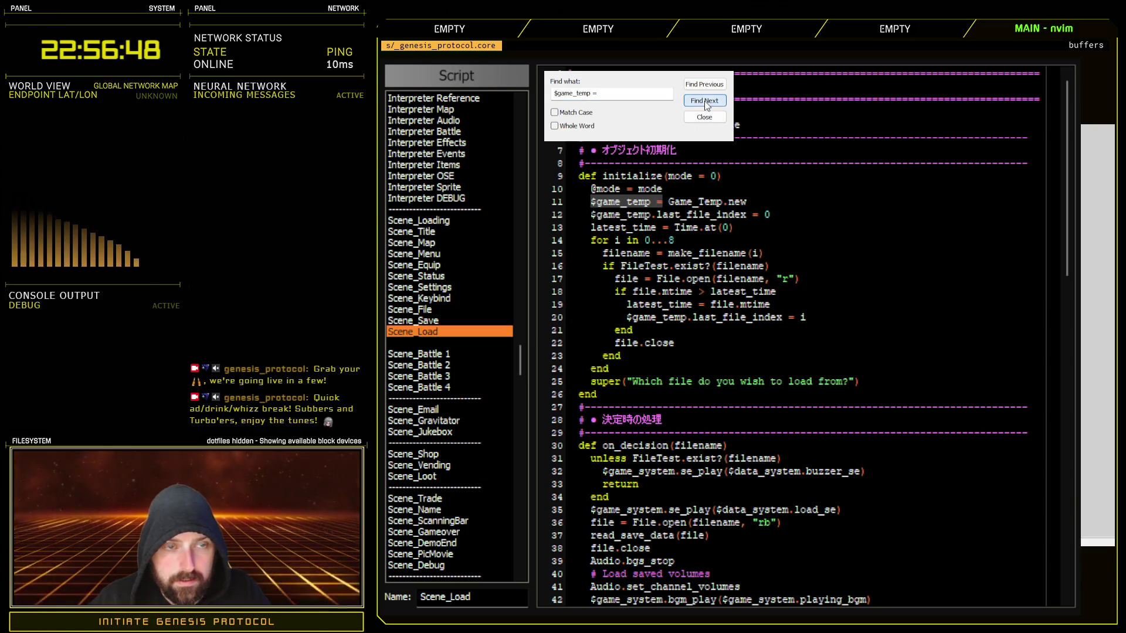
left_click(756, 201)
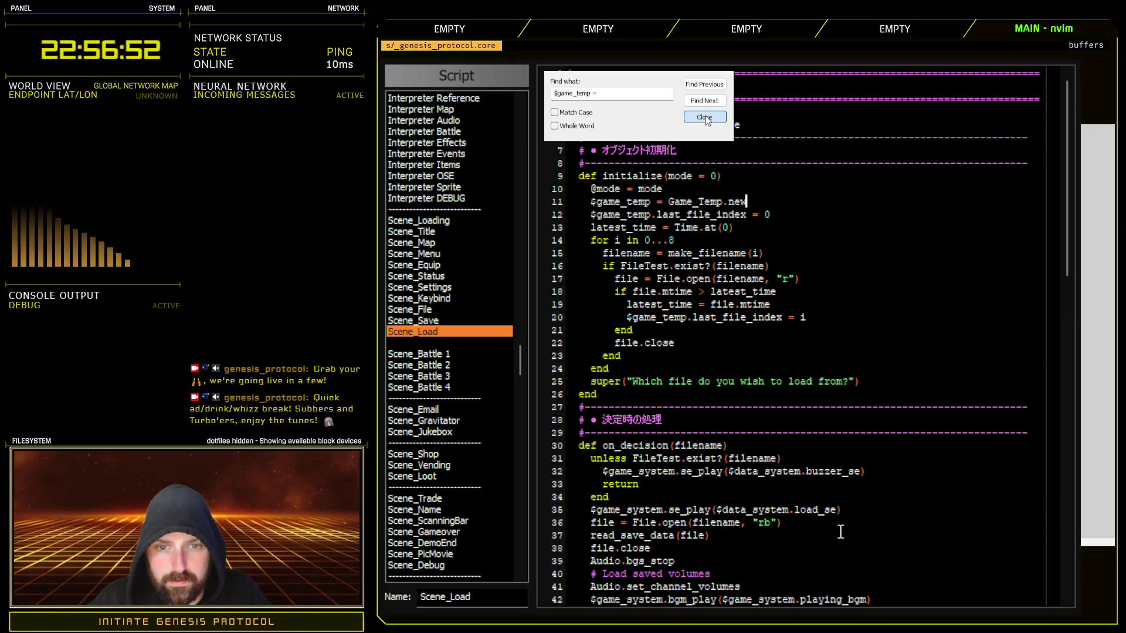
scroll(803, 486, "down", 20)
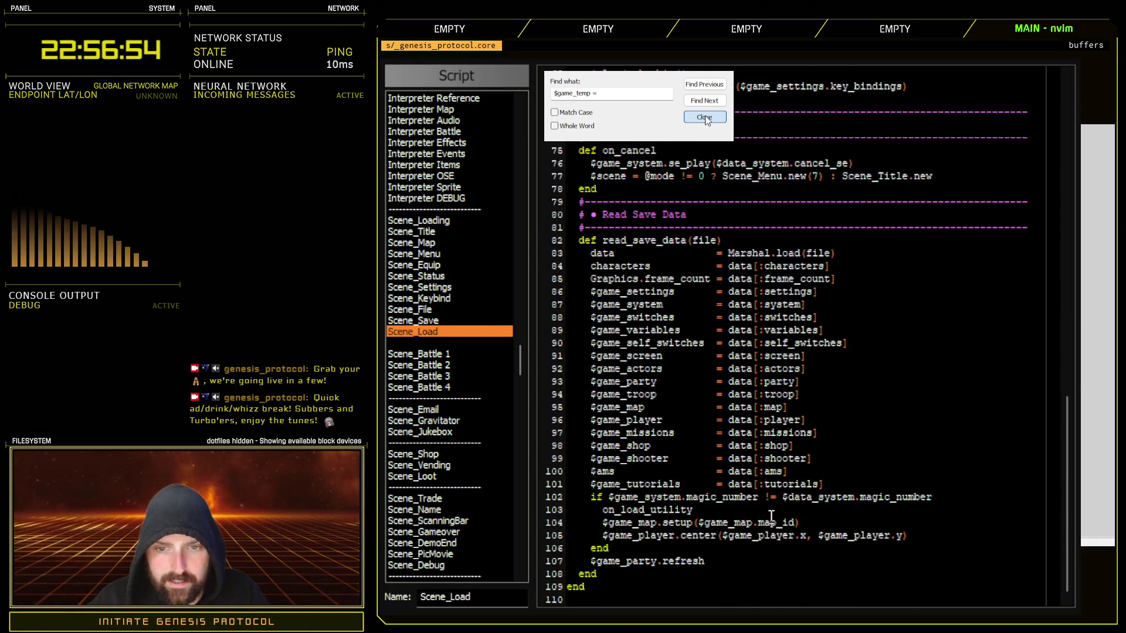
scroll(765, 517, "up", 12)
scroll(765, 517, "up", 6)
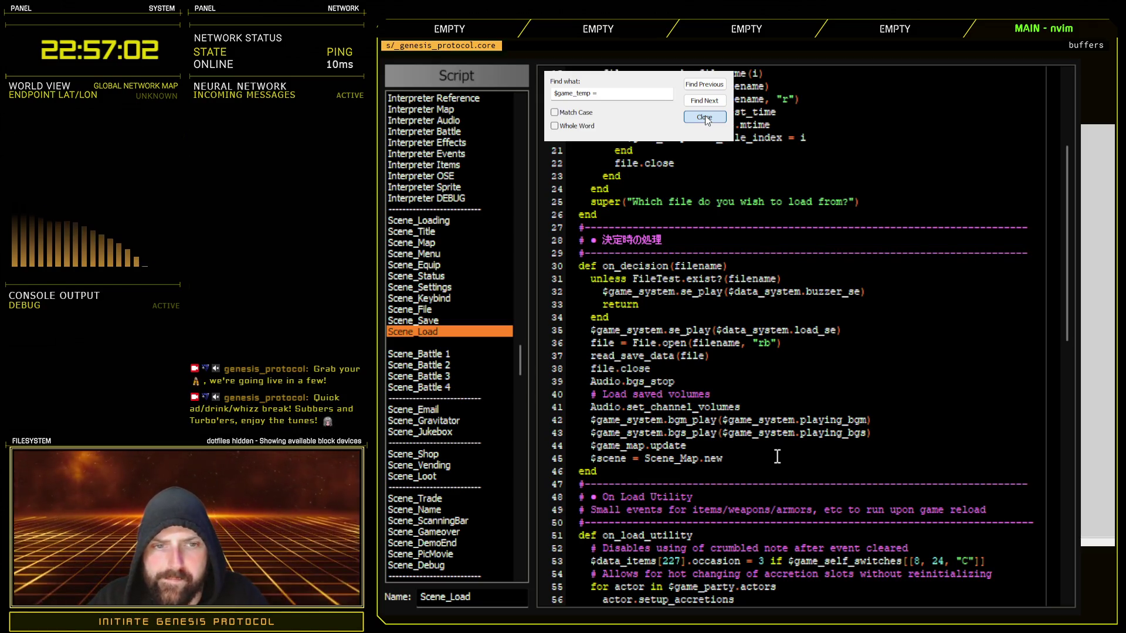
scroll(777, 456, "up", 5)
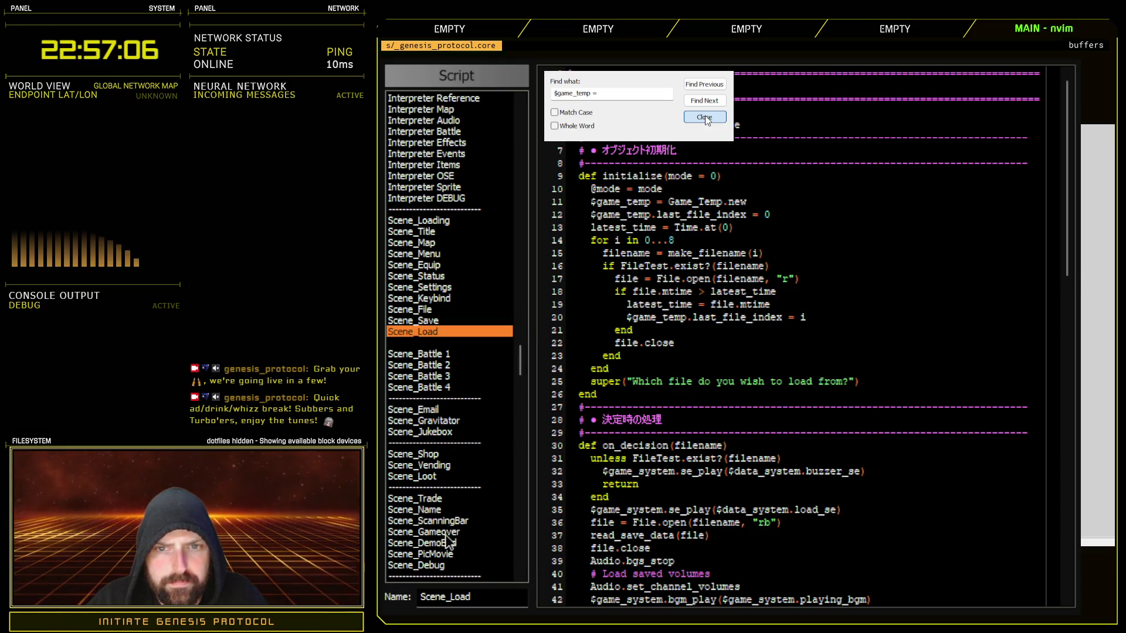
Step: Review Scene_Gameover's restart_battle and update_command code, placing the cursor at the end of line 67
left_click(446, 533)
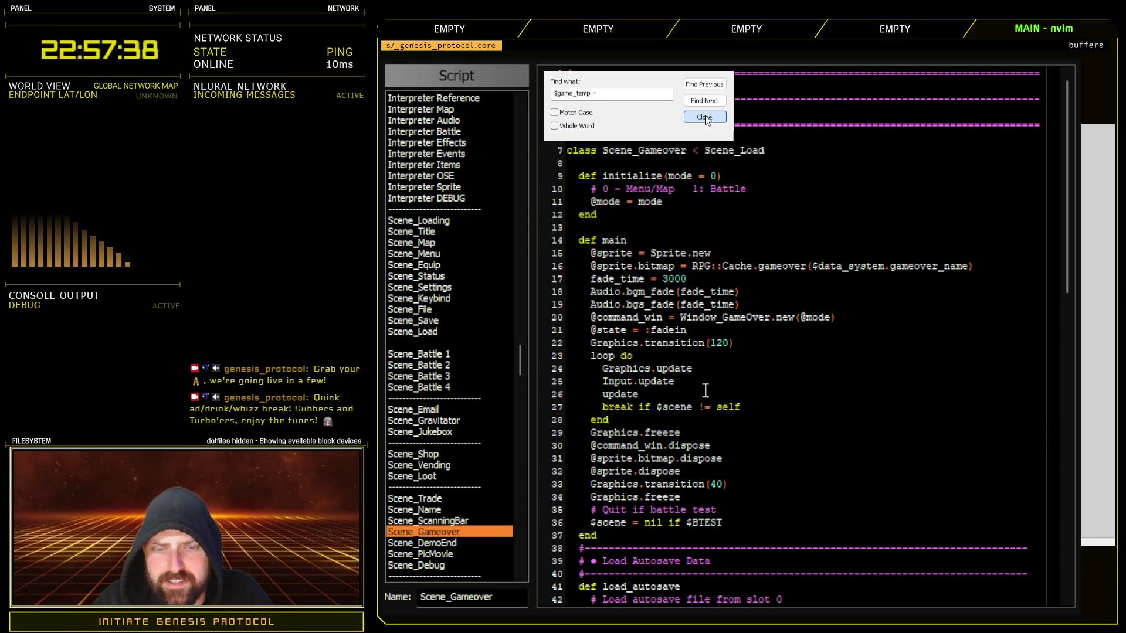
scroll(754, 365, "down", 12)
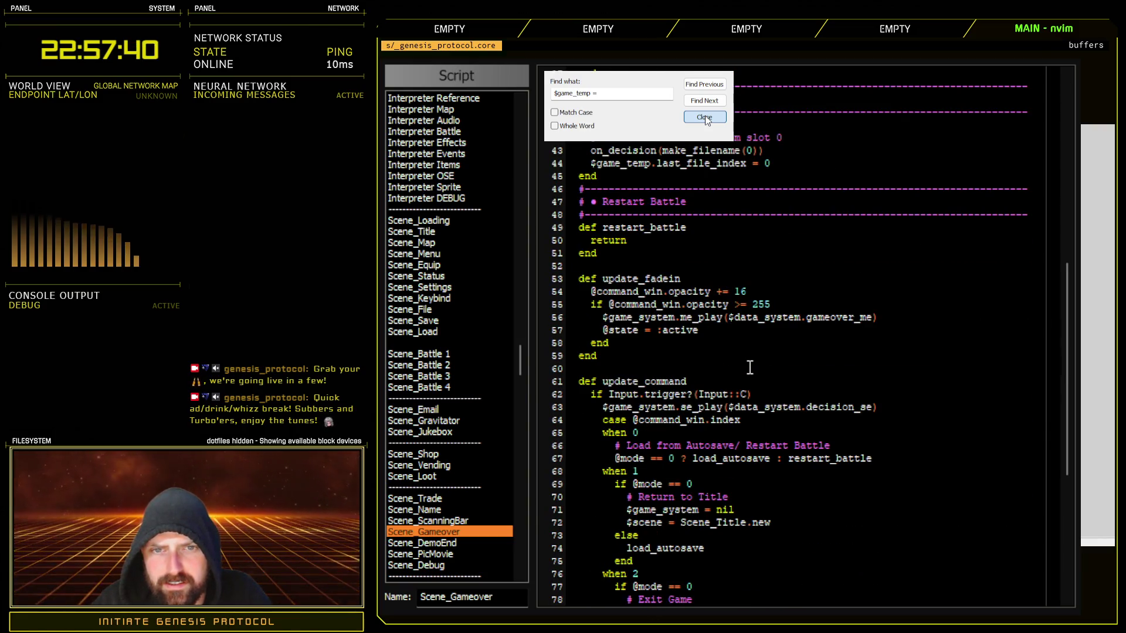
scroll(746, 368, "down", 8)
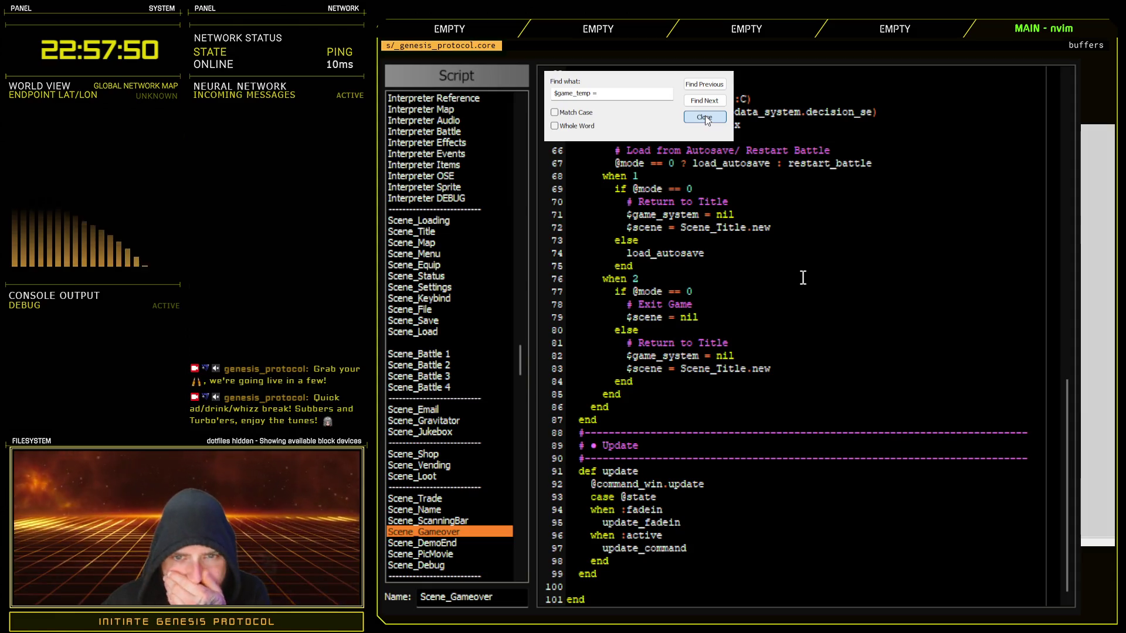
scroll(827, 315, "up", 6)
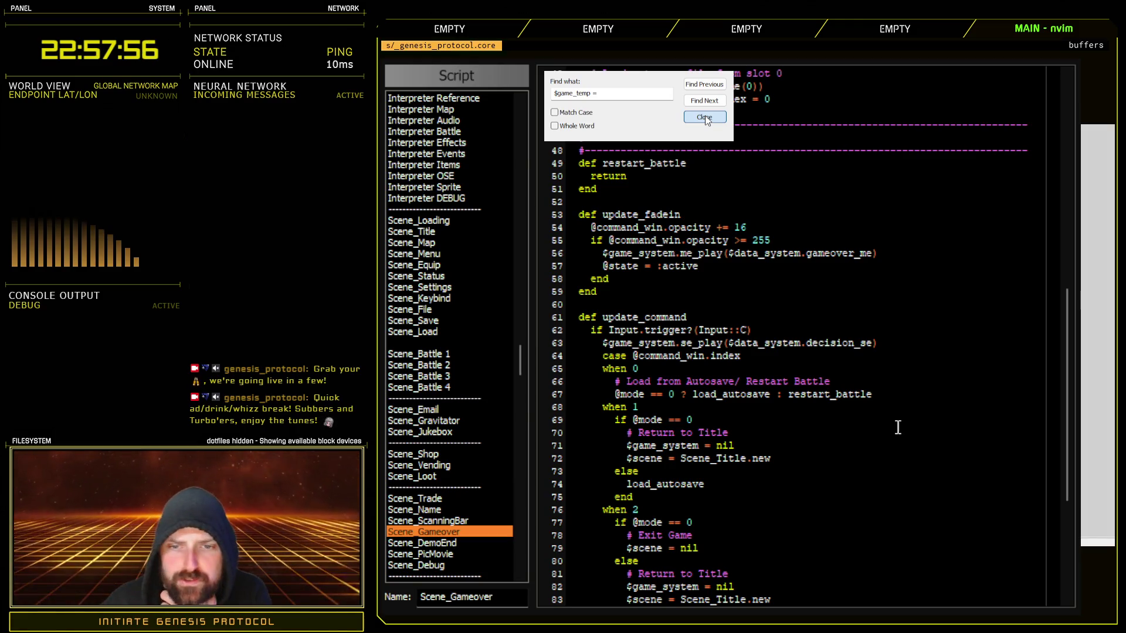
left_click(897, 397)
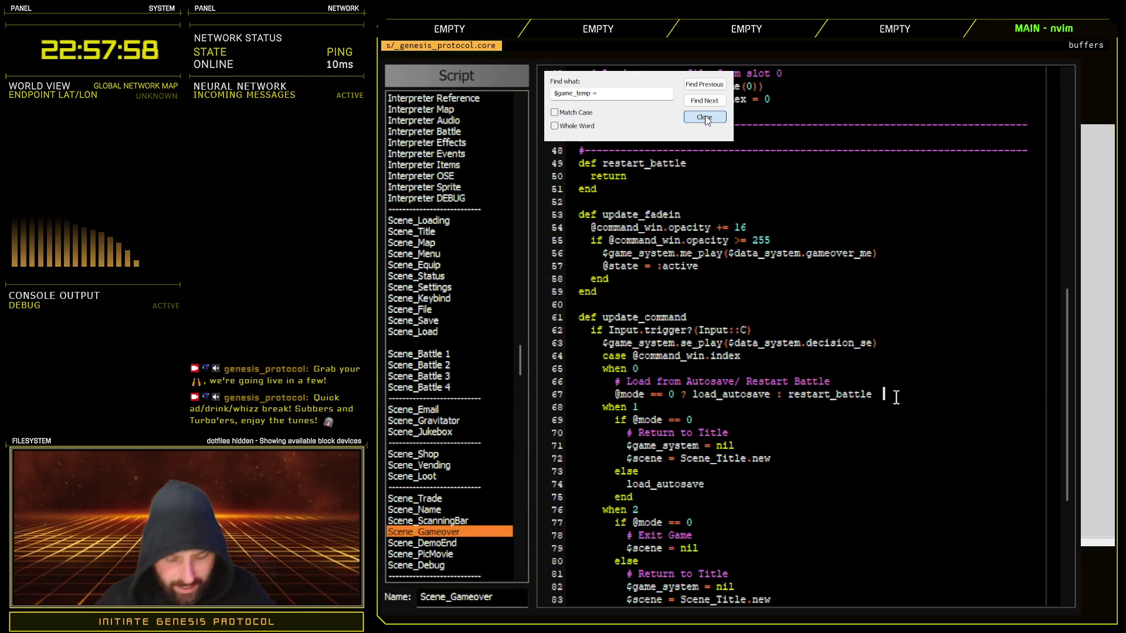
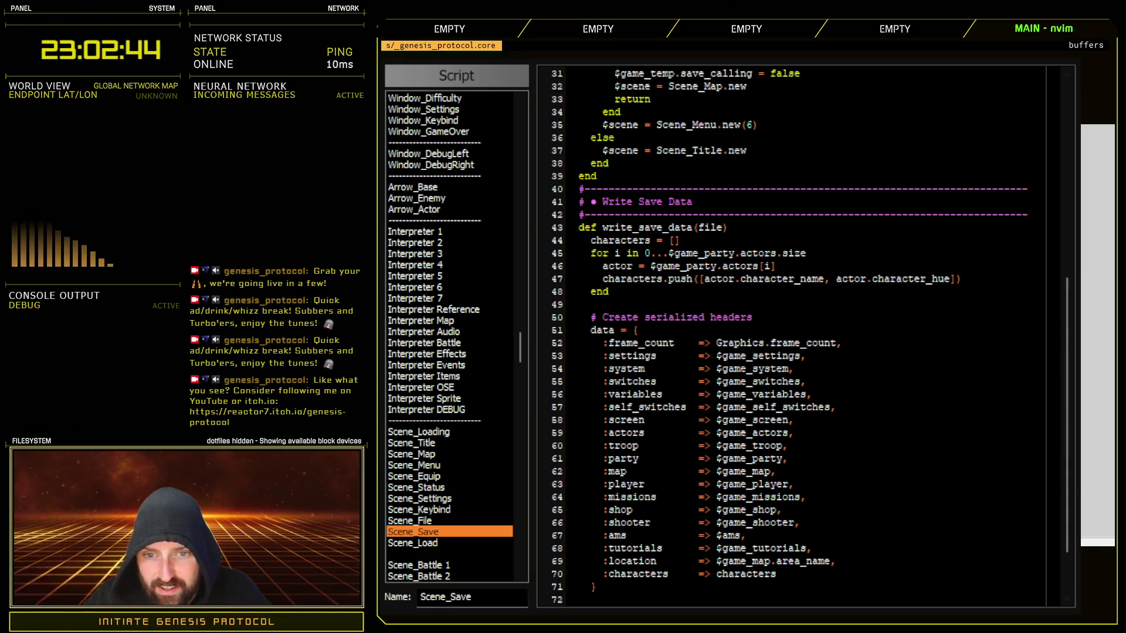
Step: Scroll back through Scene_Save's write_save_data code, then switch to the Scene_Load script
scroll(791, 334, "down", 2)
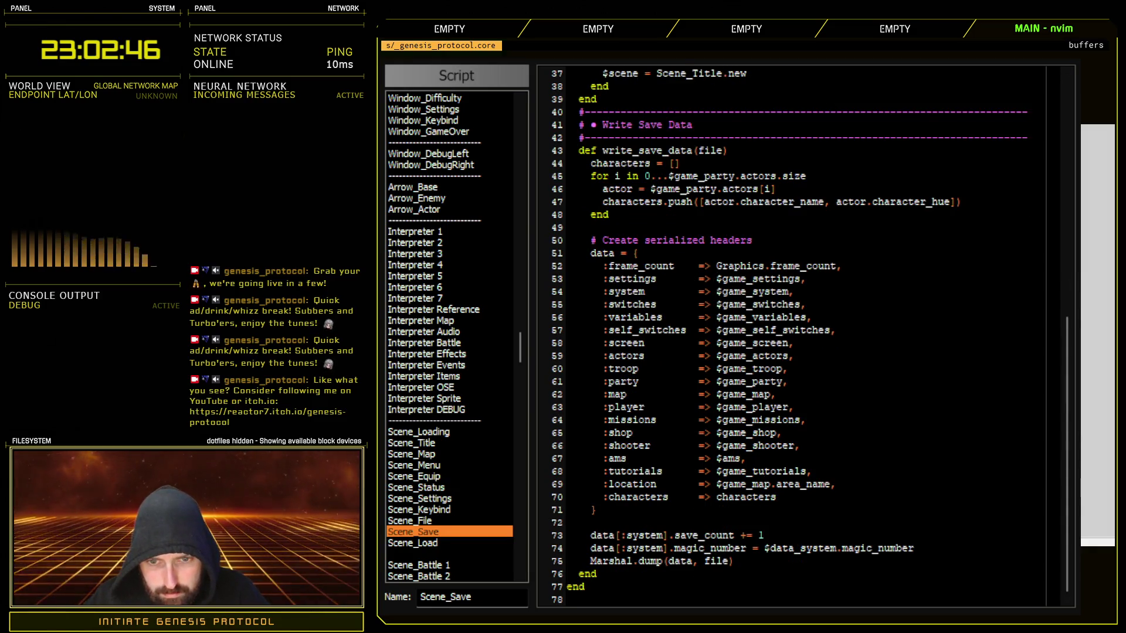
scroll(792, 334, "up", 6)
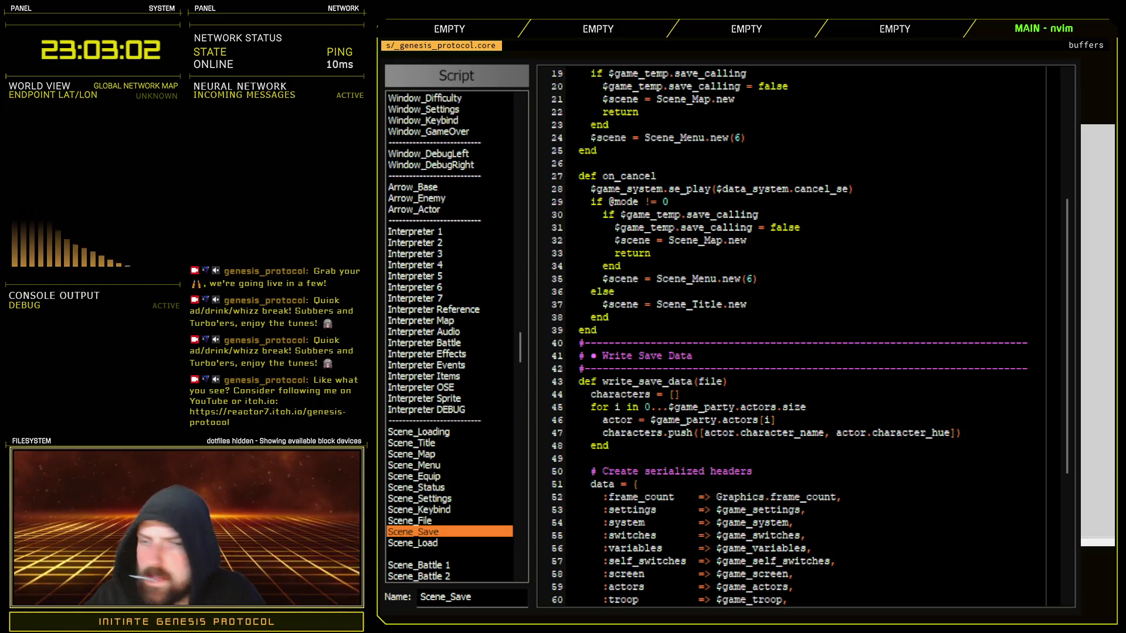
scroll(792, 334, "up", 6)
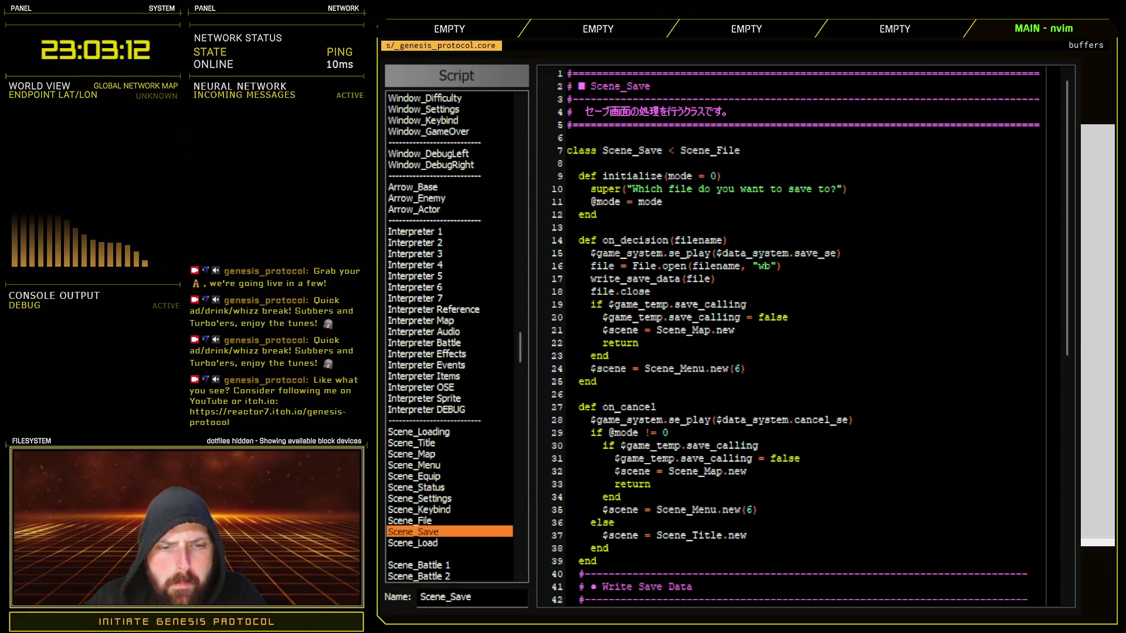
left_click(454, 543)
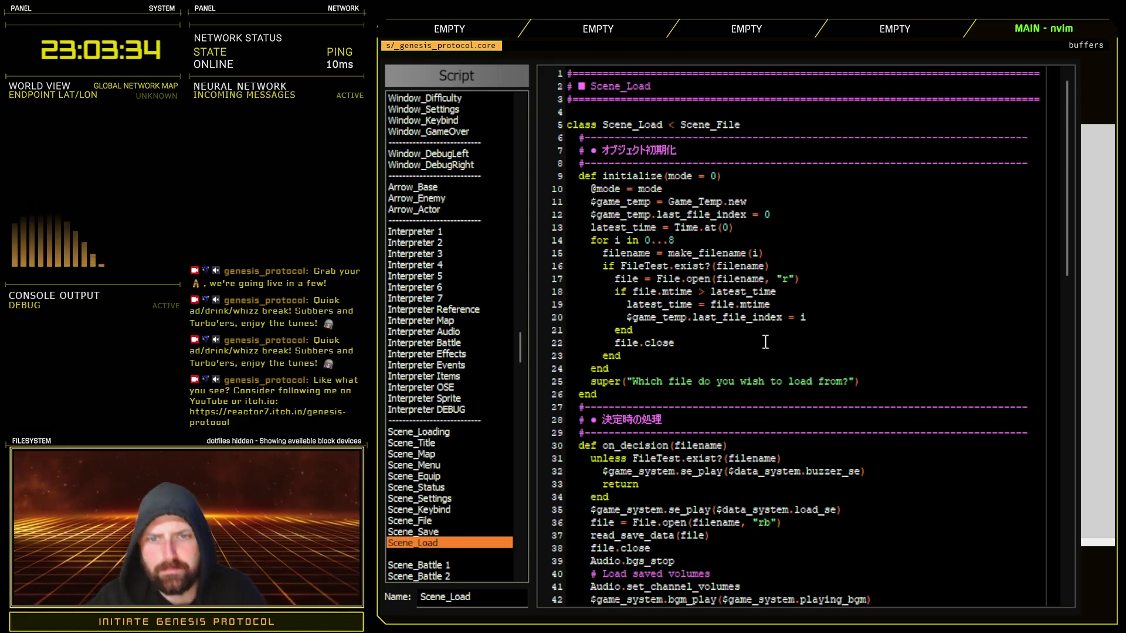
scroll(765, 342, "down", 4)
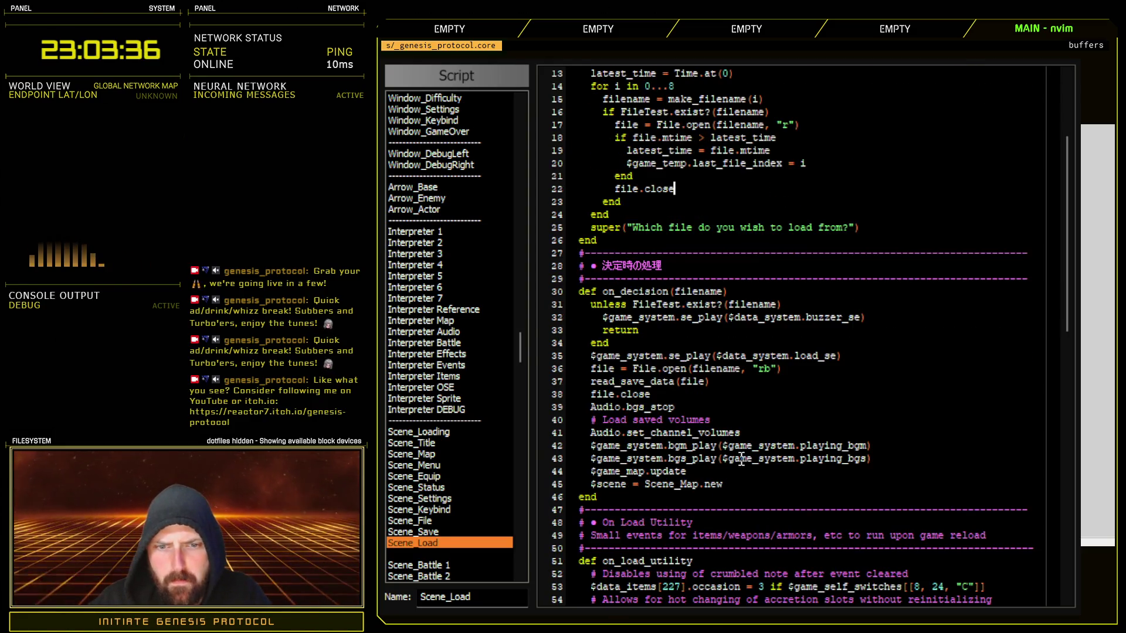
left_click(682, 400)
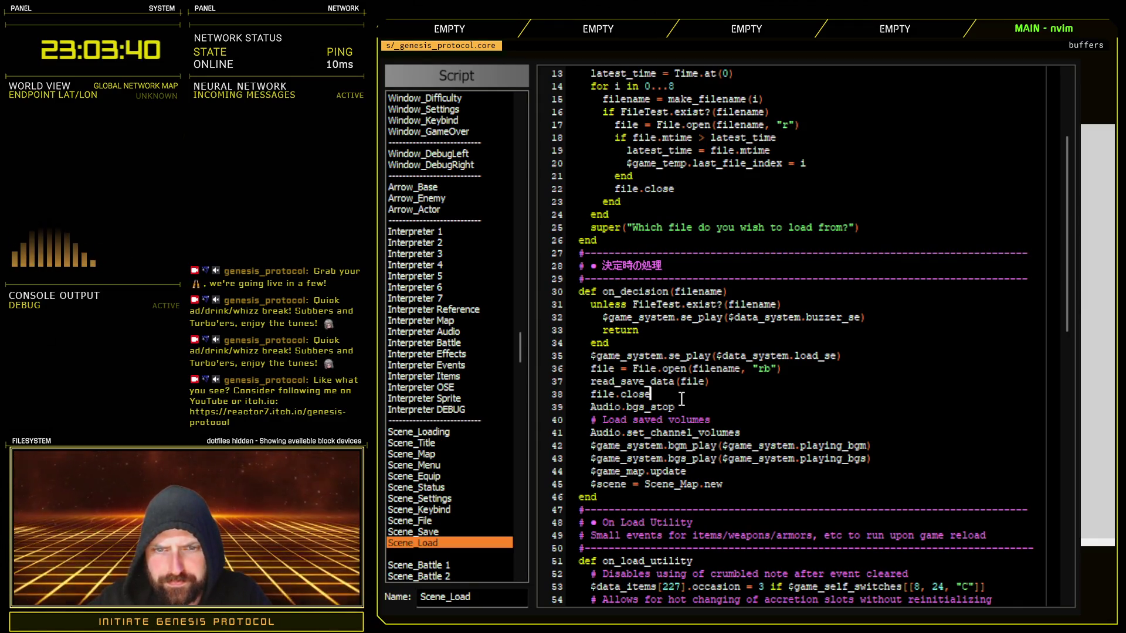
scroll(682, 399, "up", 4)
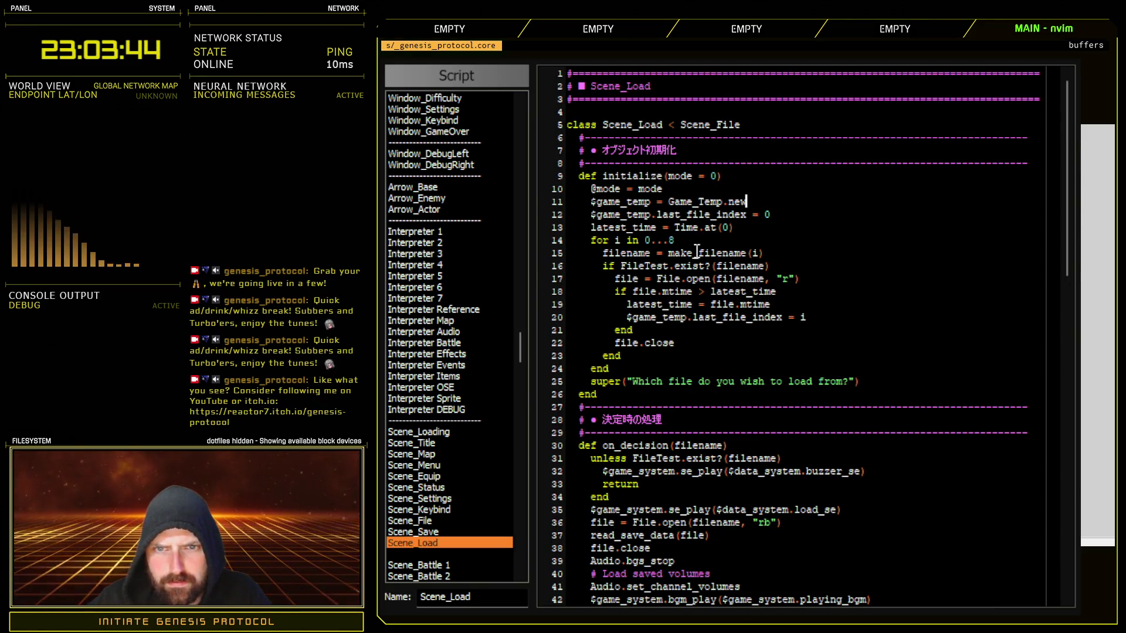
scroll(426, 405, "up", 15)
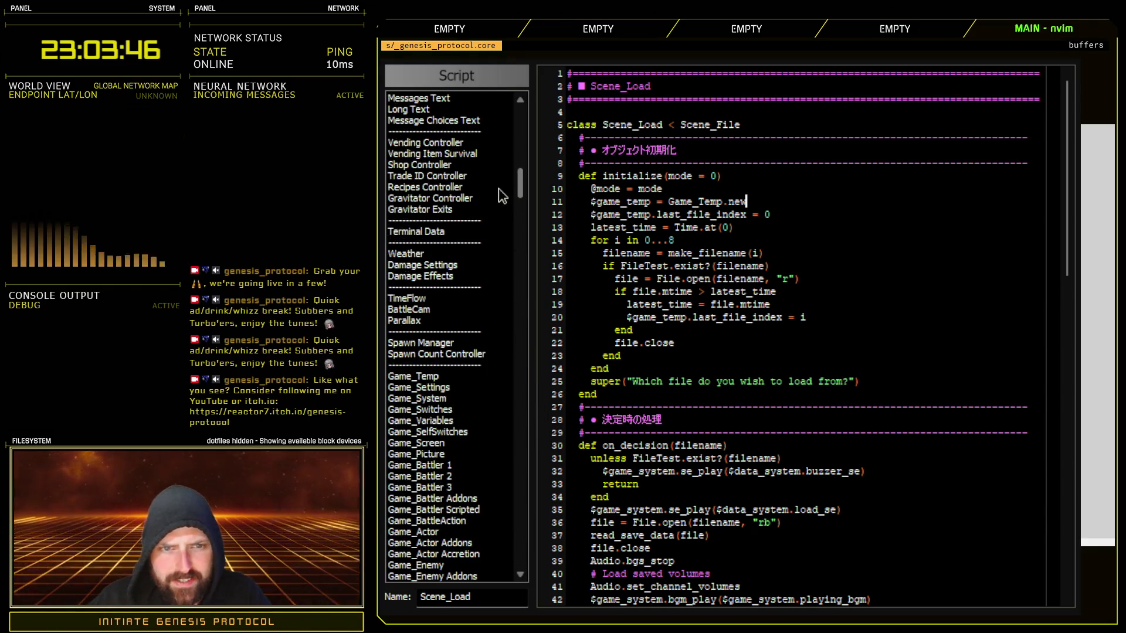
Step: Open the Game_Temp script and scroll through its flag initializations
left_click(439, 377)
scroll(772, 416, "down", 16)
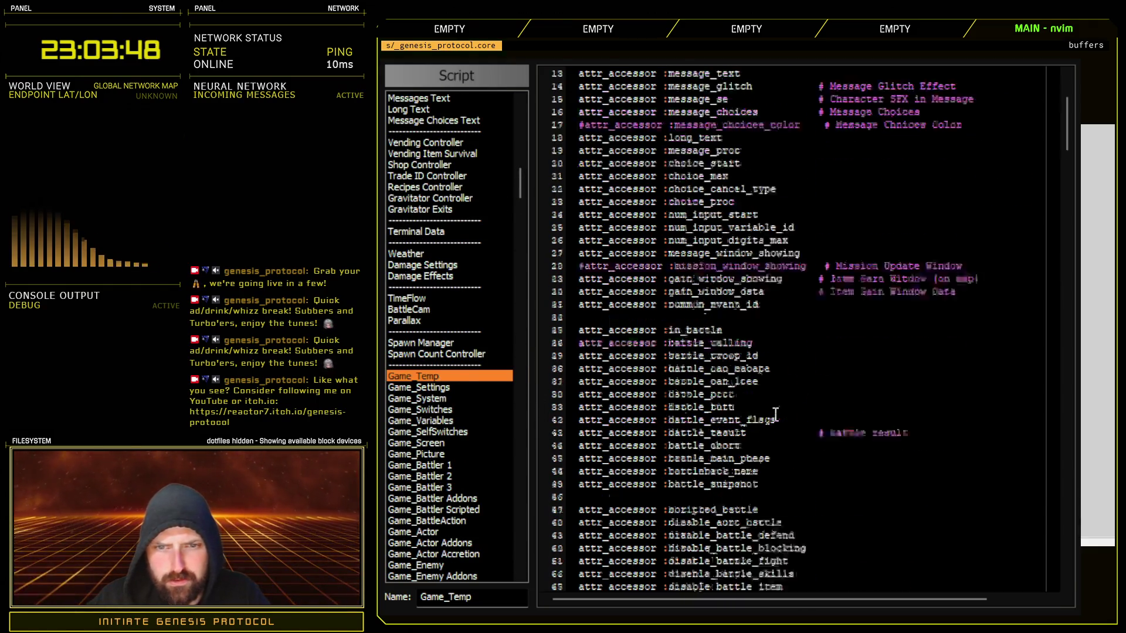
scroll(772, 417, "down", 20)
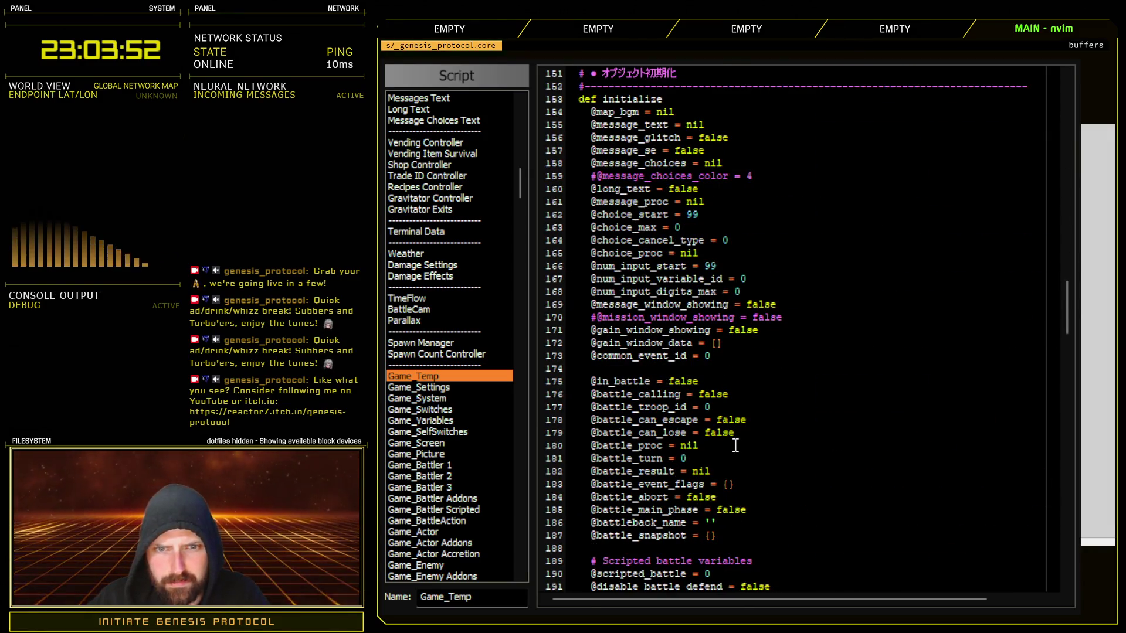
scroll(736, 446, "down", 16)
scroll(734, 446, "down", 14)
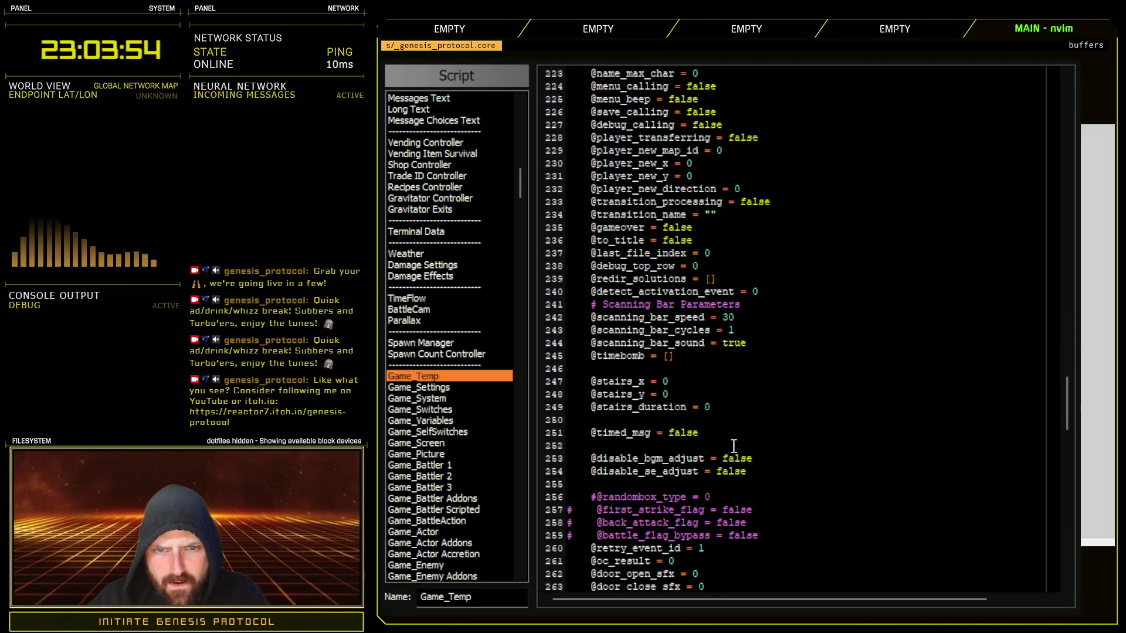
scroll(733, 445, "down", 6)
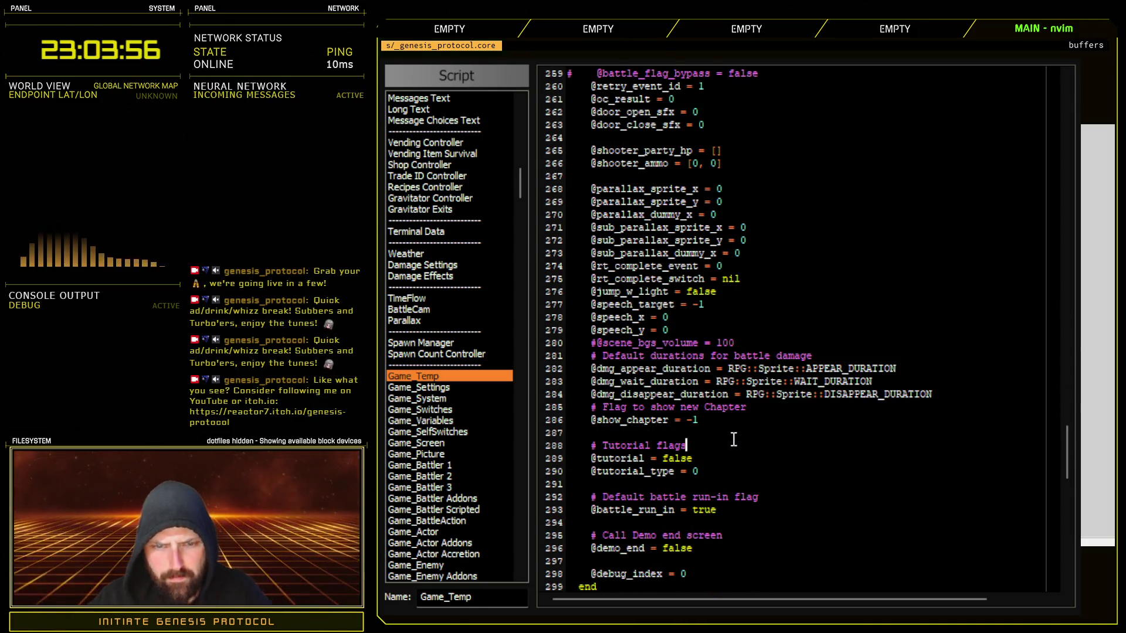
key("ctrl+f")
type("game")
key("Return")
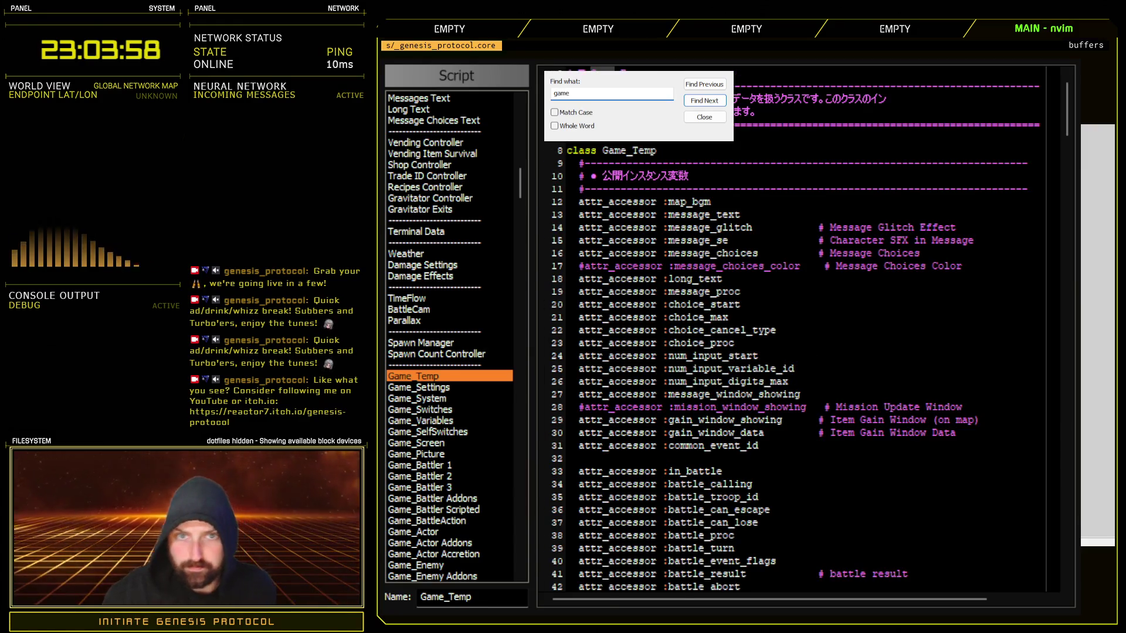
key("Return")
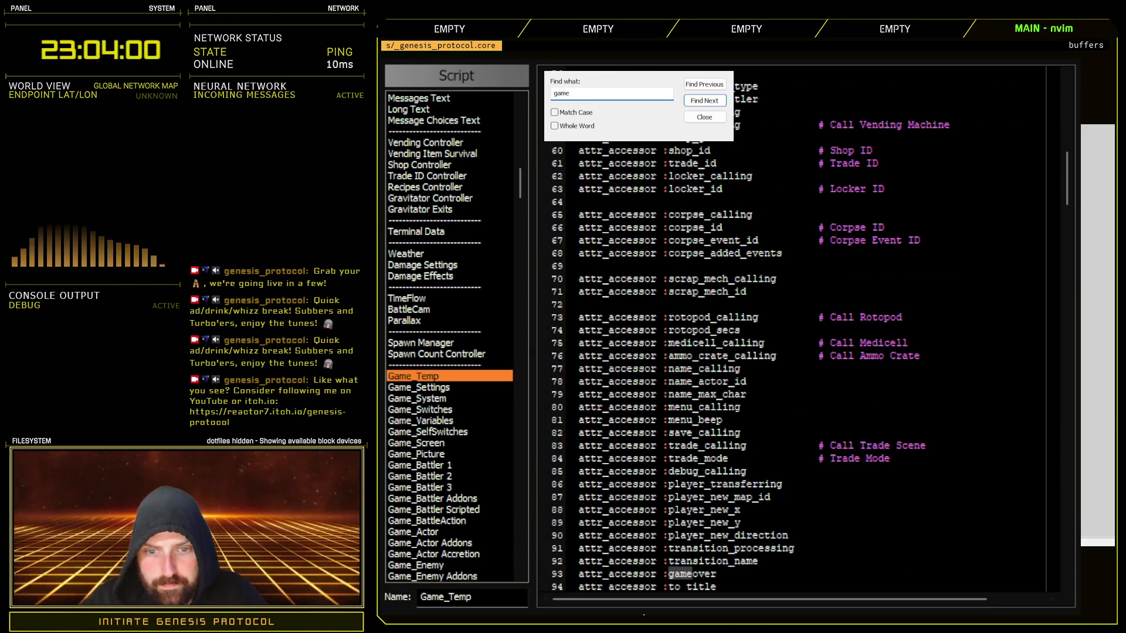
key("Return")
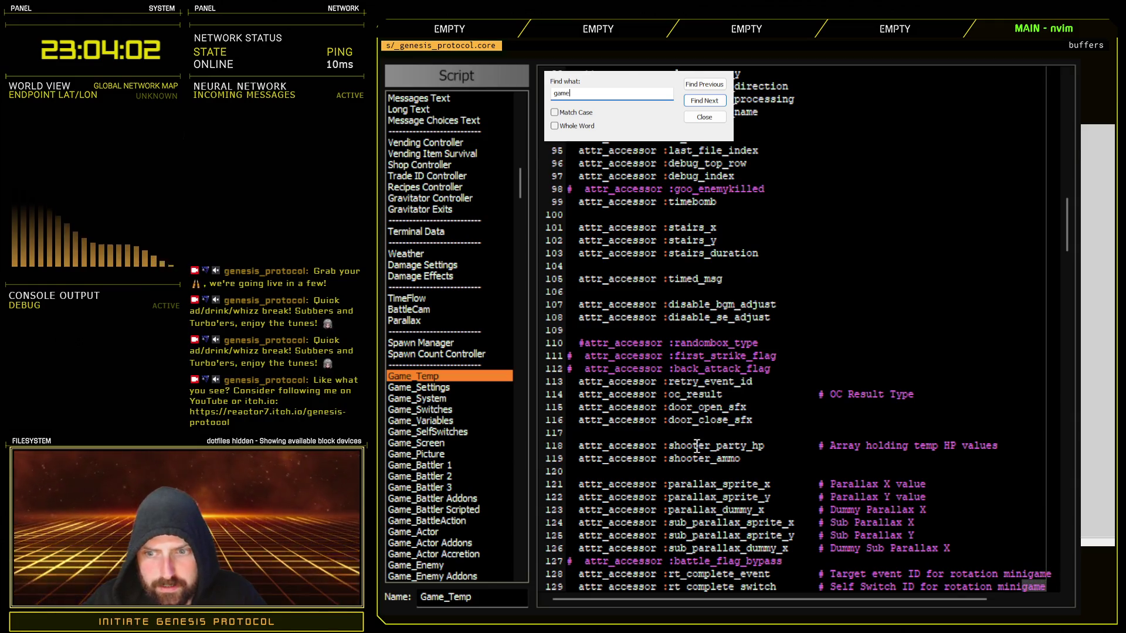
key("Return")
key("Return")
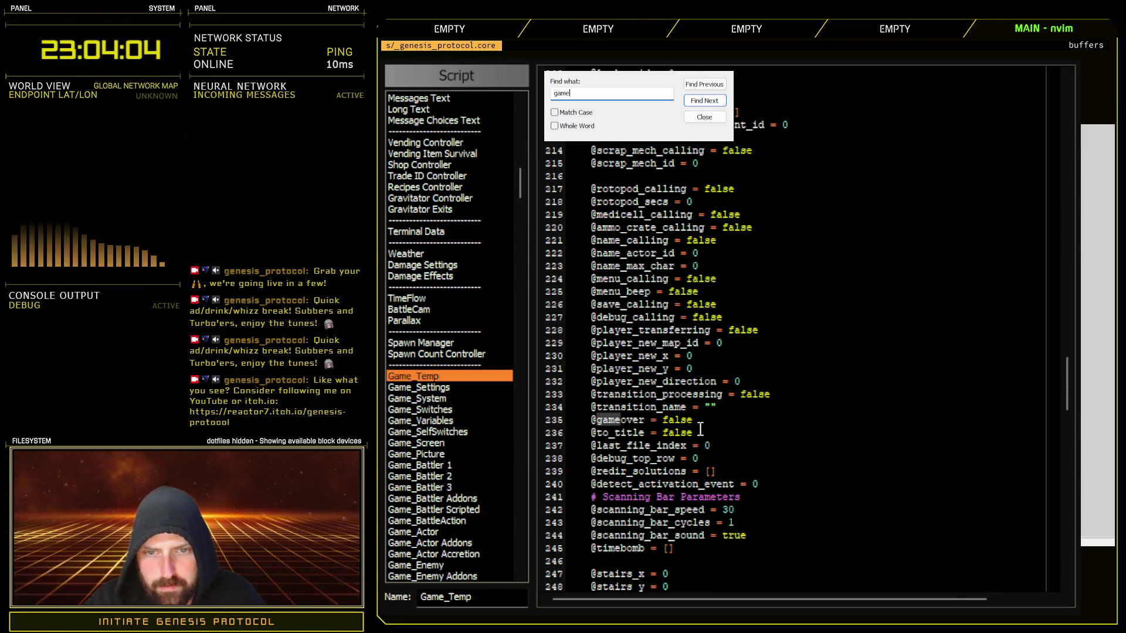
left_click(699, 422)
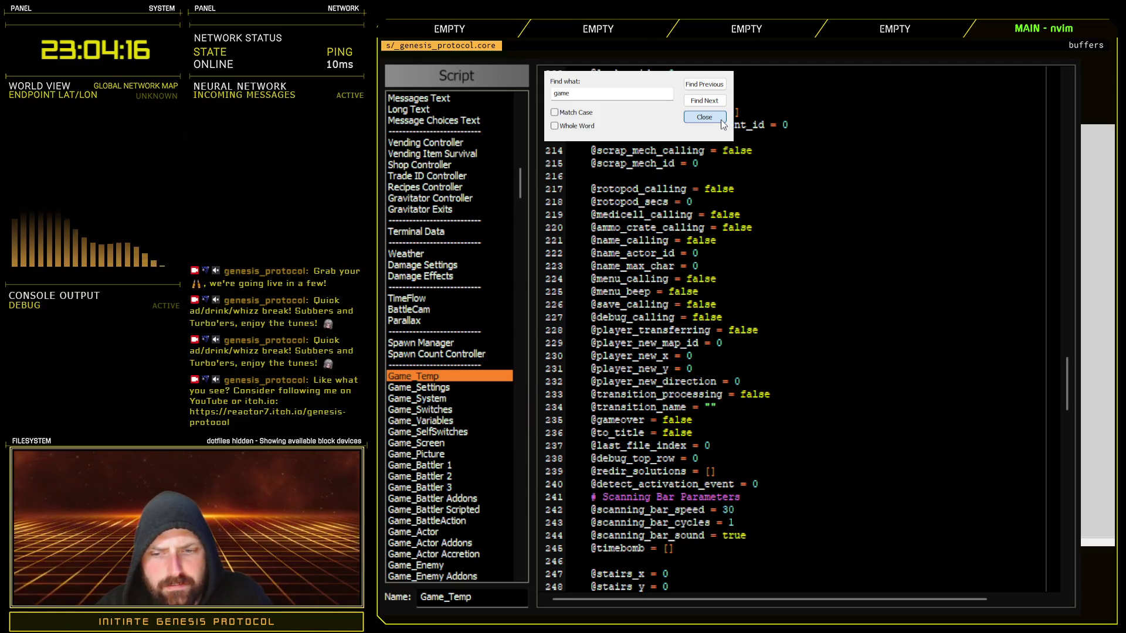
left_click(705, 117)
key("Escape")
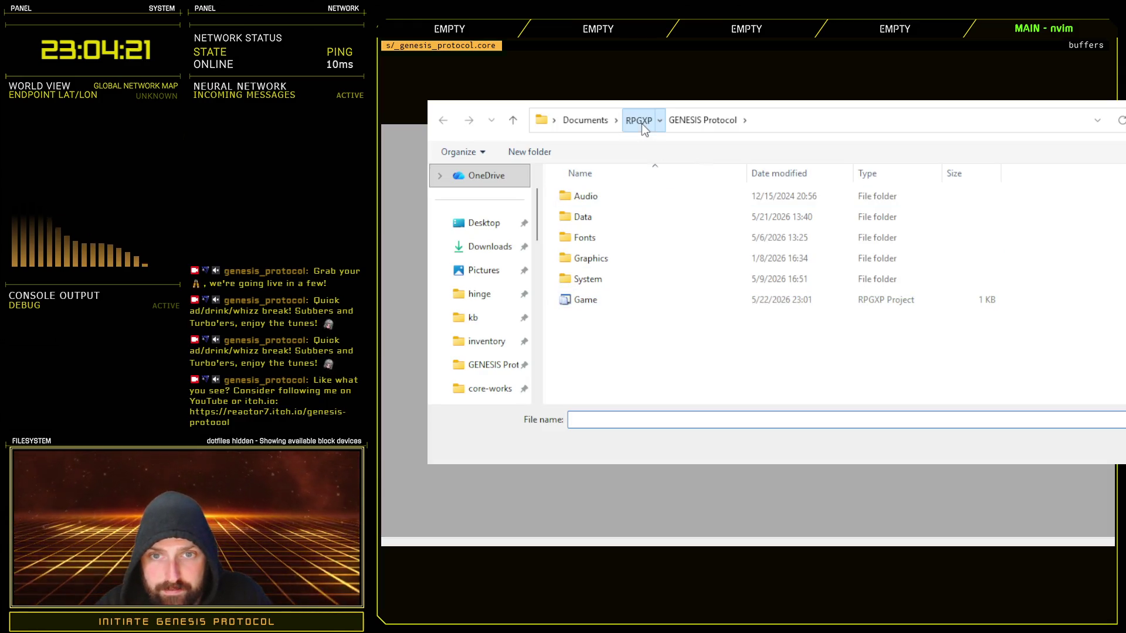
Step: Open the Game project in the GENESIS Protocol DEMO folder
left_click(639, 121)
double_click(589, 223)
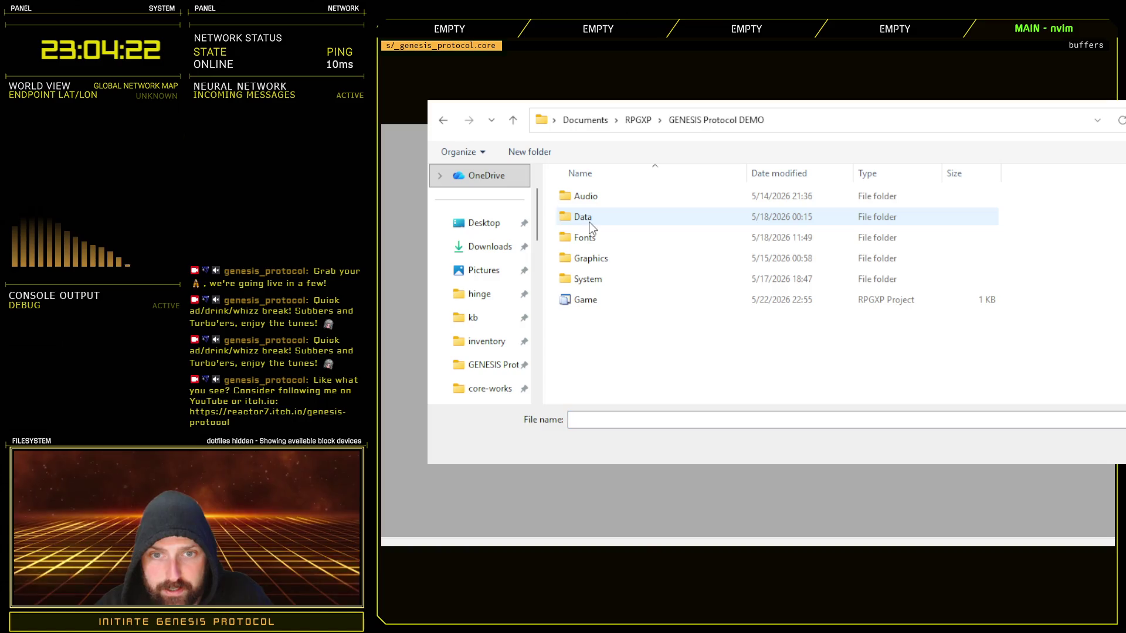
left_click(588, 296)
double_click(587, 297)
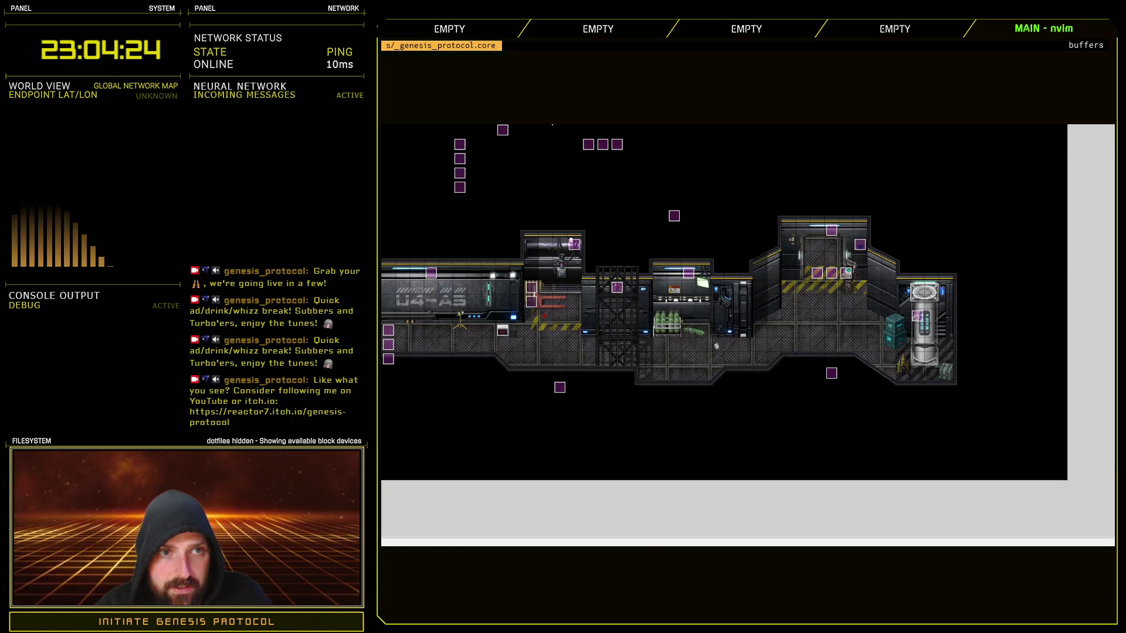
Step: Search all scripts for '.gameover' and jump to the Scene_Battle 1 judge match
key("F11")
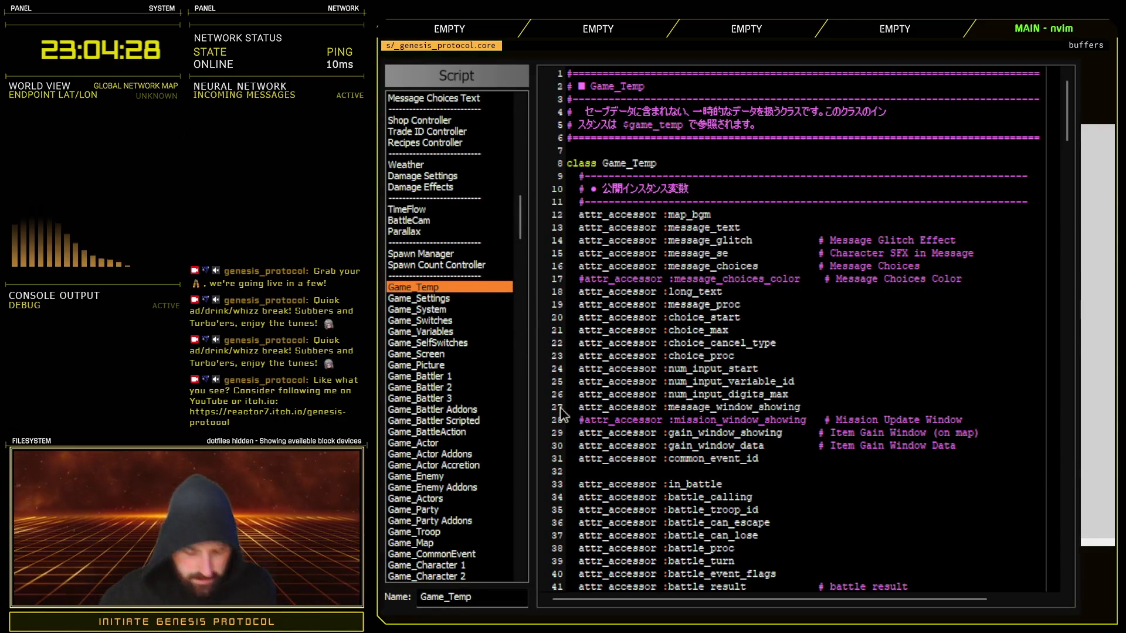
key("ctrl+f")
type(".g")
key("Return")
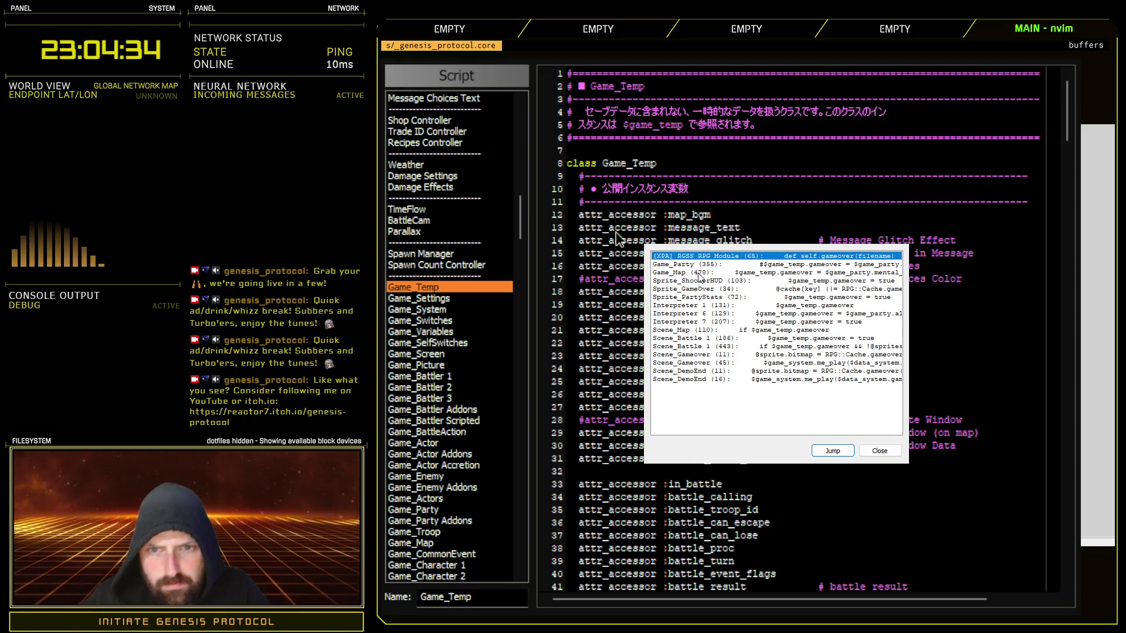
left_click(803, 282)
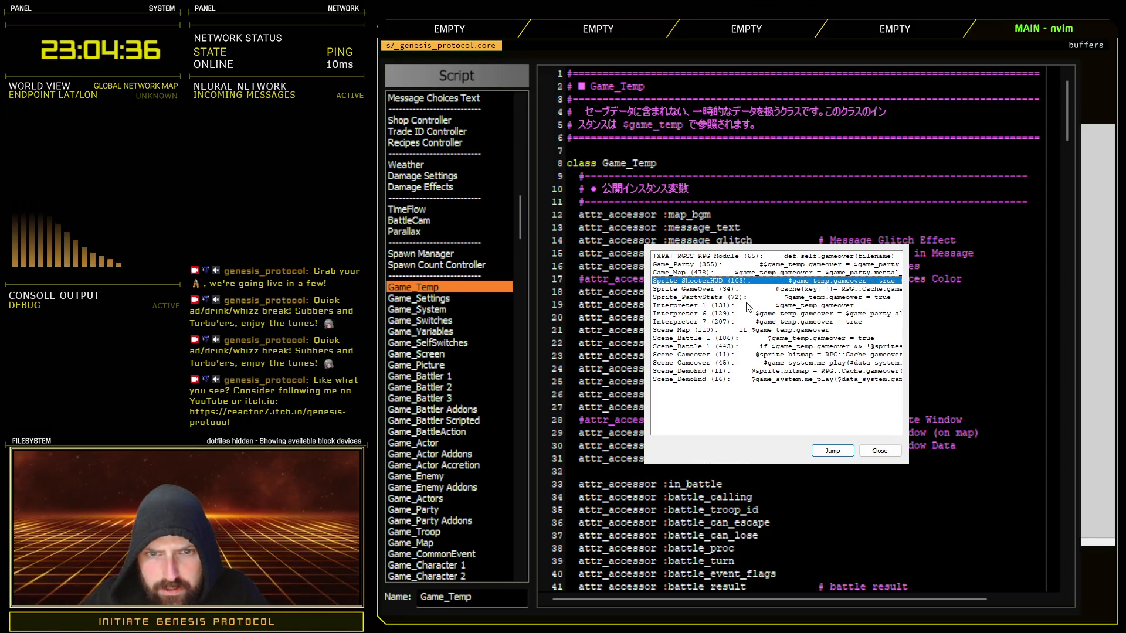
left_click(804, 331)
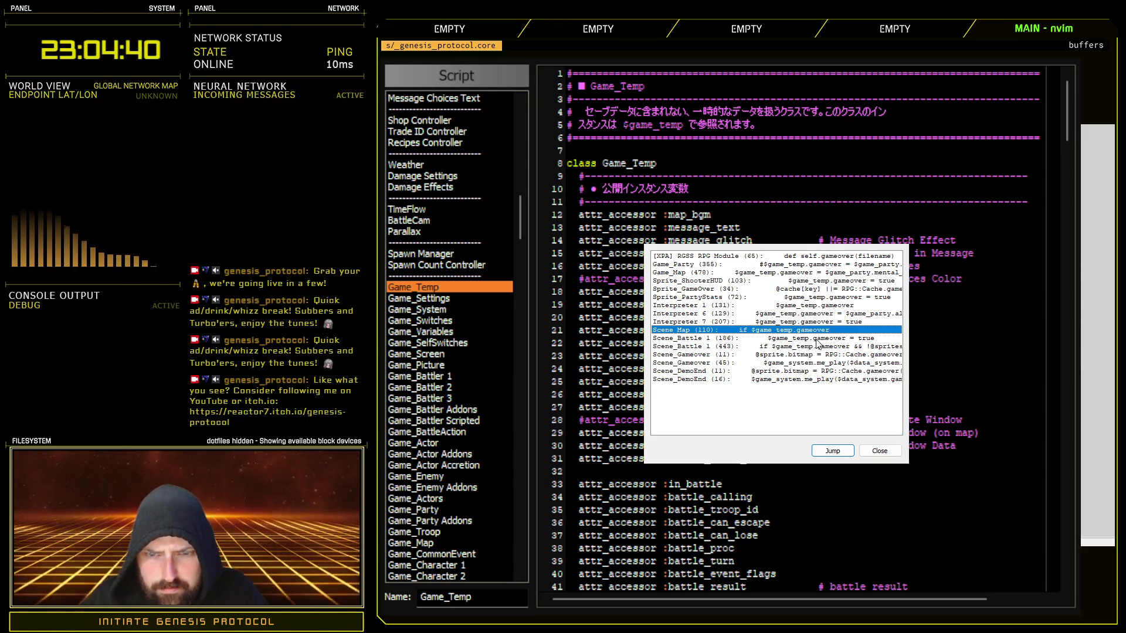
double_click(818, 339)
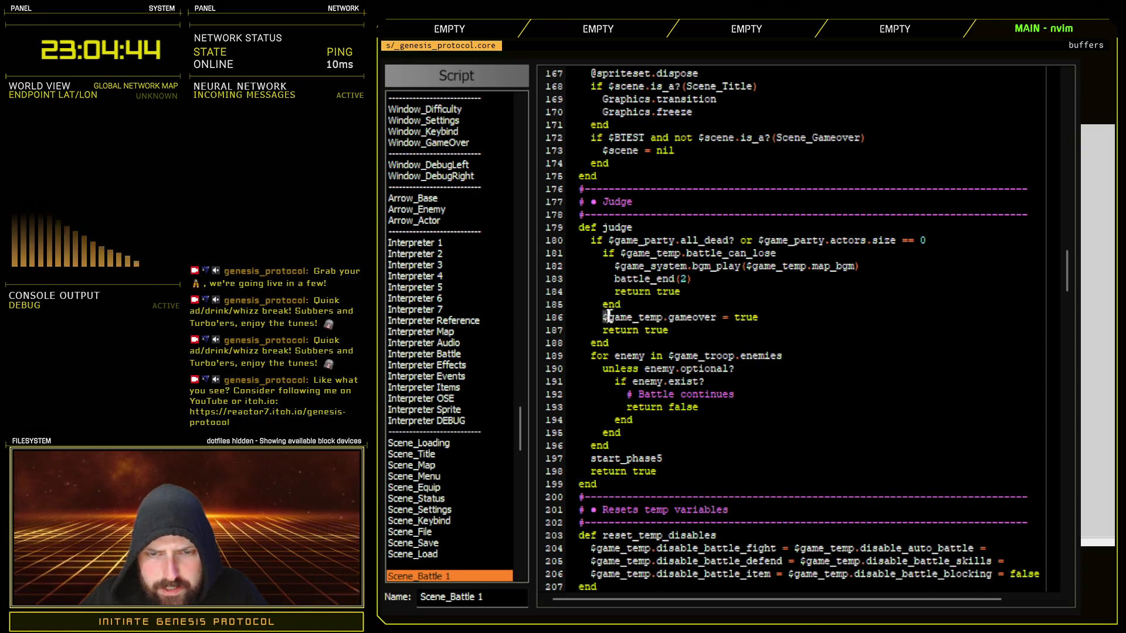
left_click_drag(599, 317, 759, 318)
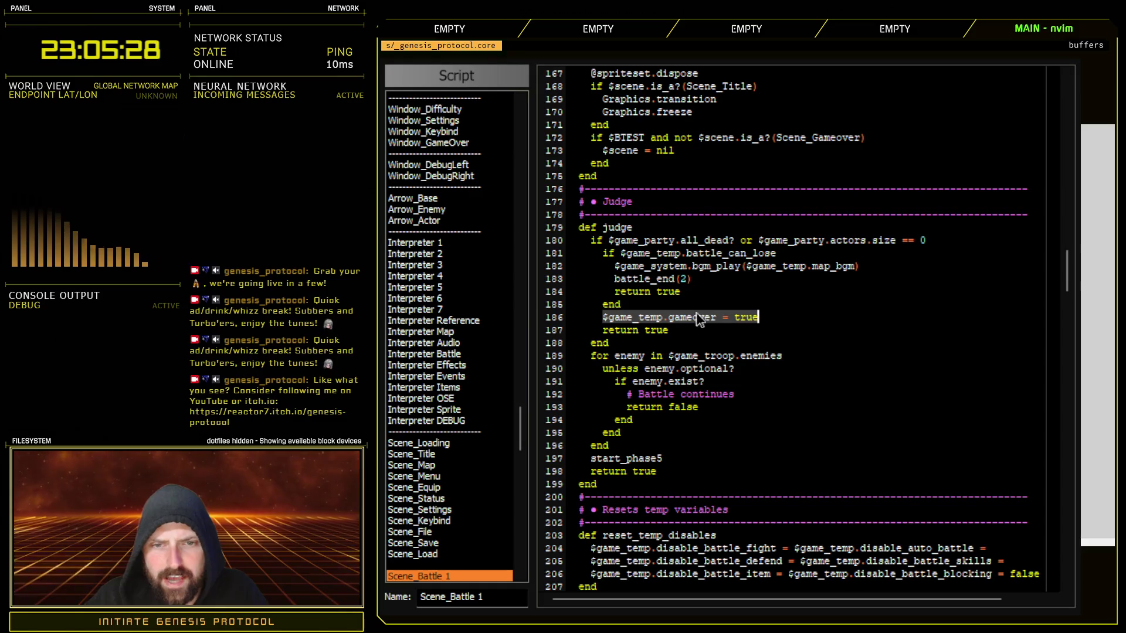
scroll(705, 526, "down", 10)
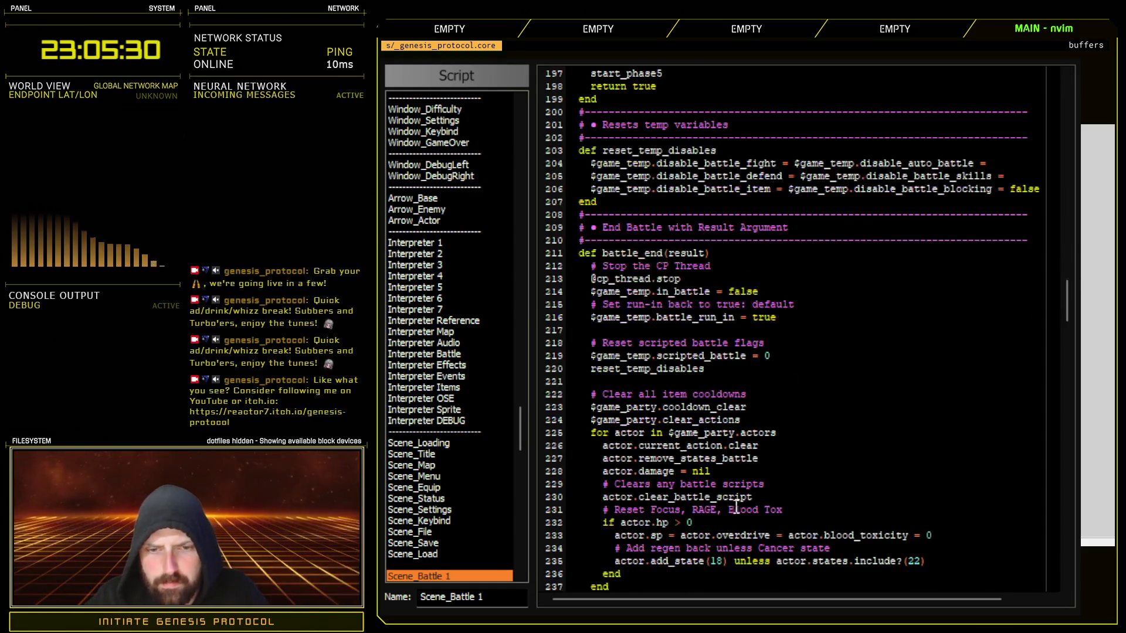
Step: Open Scene_Load and highlight the read_save_data call and the restored game variables
scroll(519, 431, "down", 5)
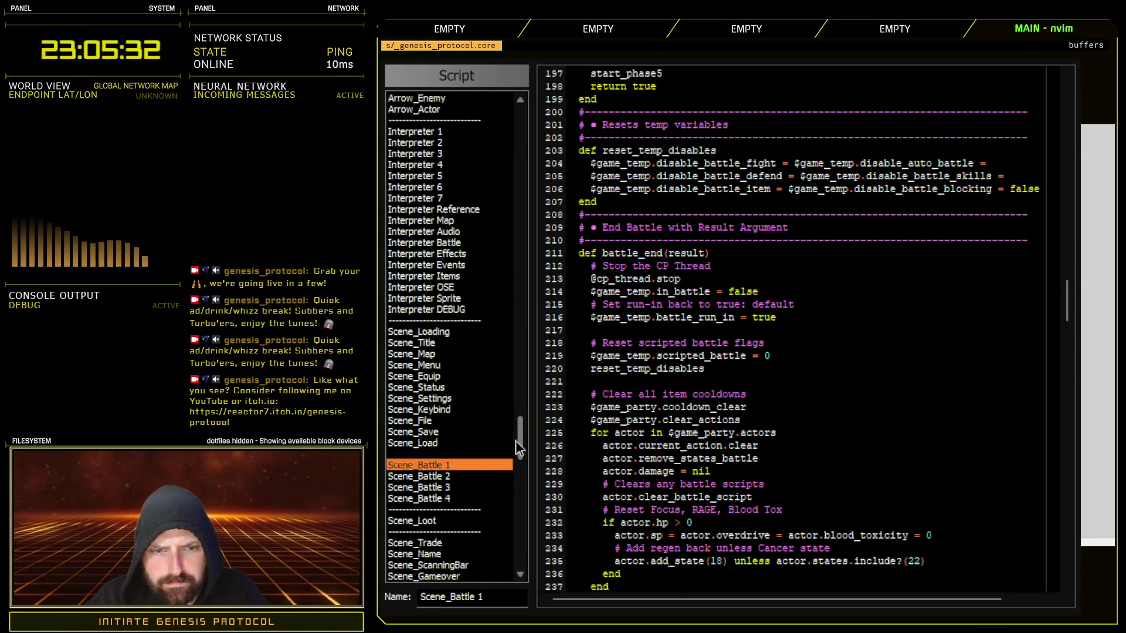
left_click(509, 400)
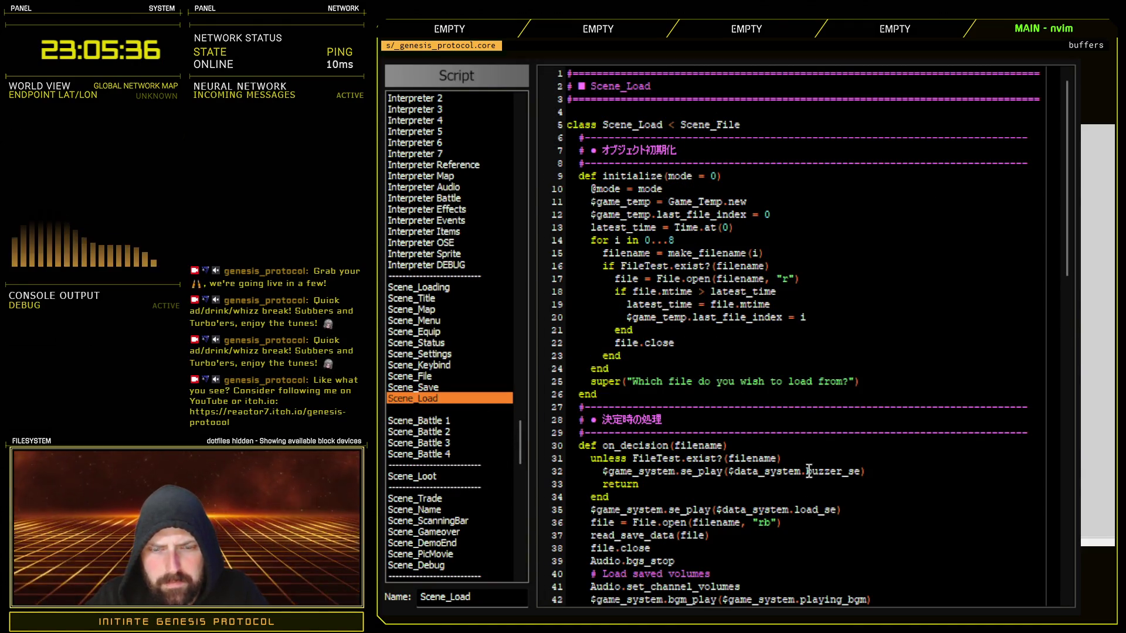
scroll(685, 397, "down", 4)
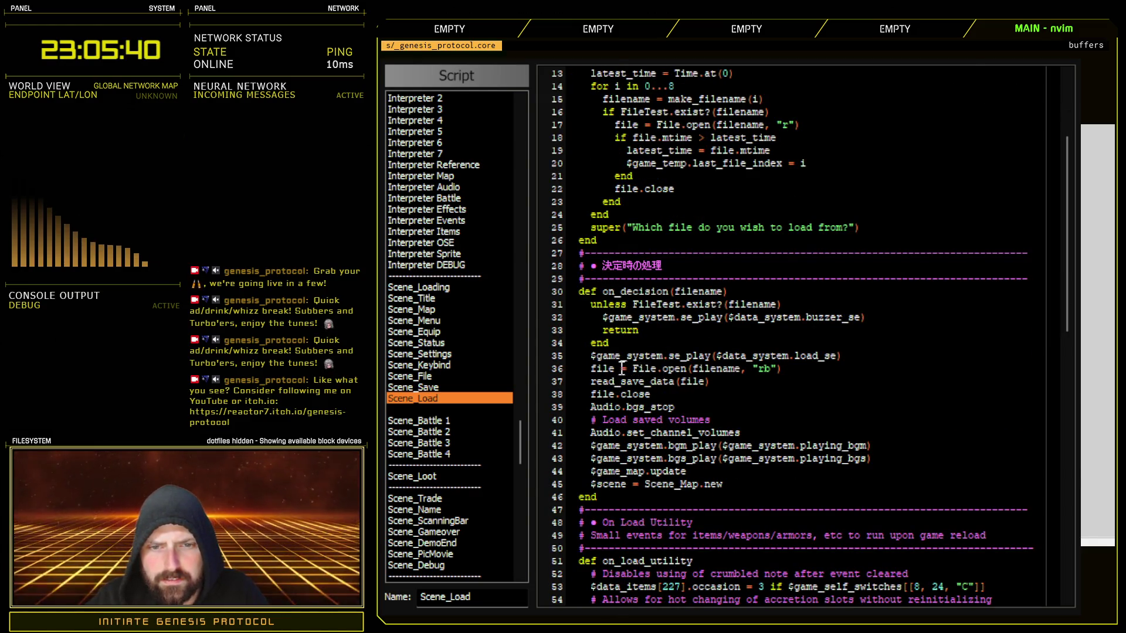
left_click_drag(604, 384, 747, 381)
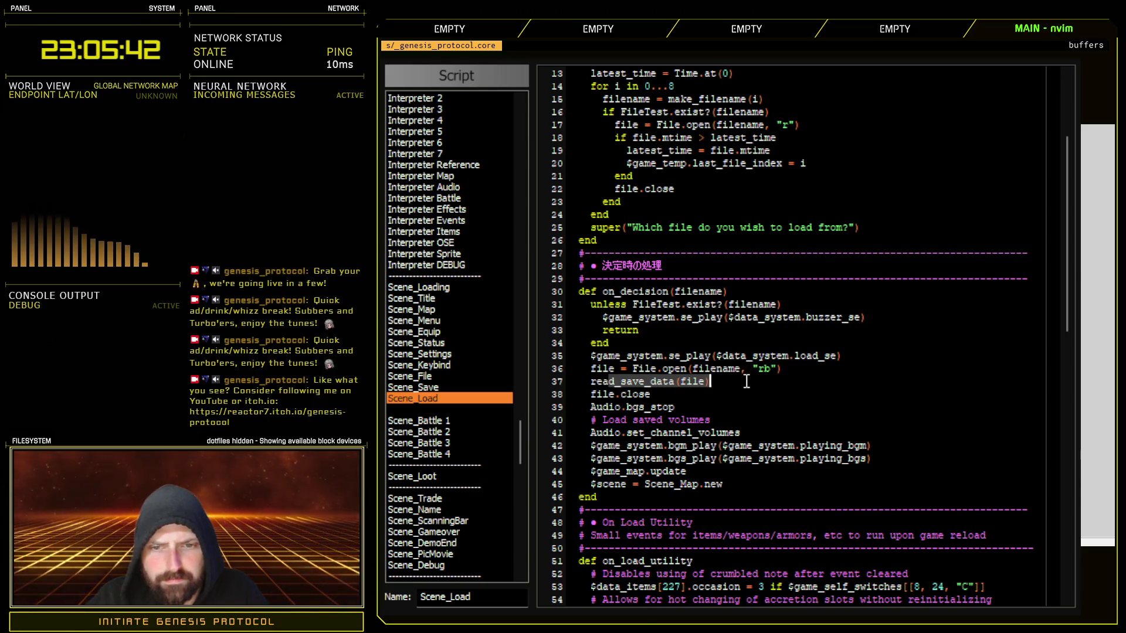
scroll(741, 397, "down", 19)
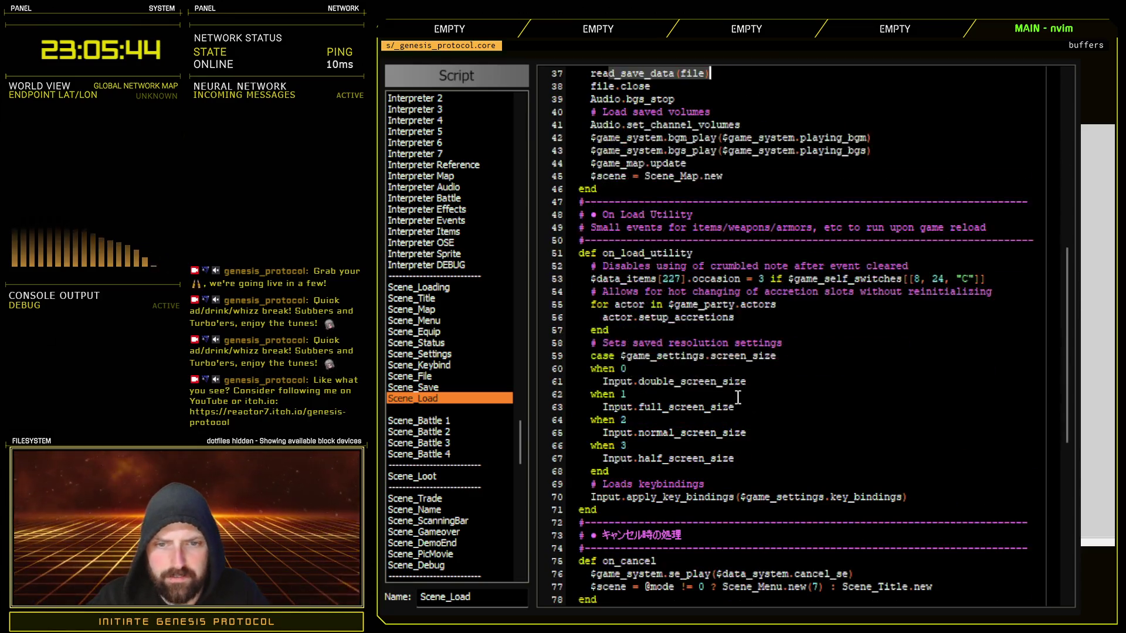
mouse_move(642, 291)
left_mouse_down()
mouse_move(810, 472)
mouse_move(845, 484)
left_mouse_up()
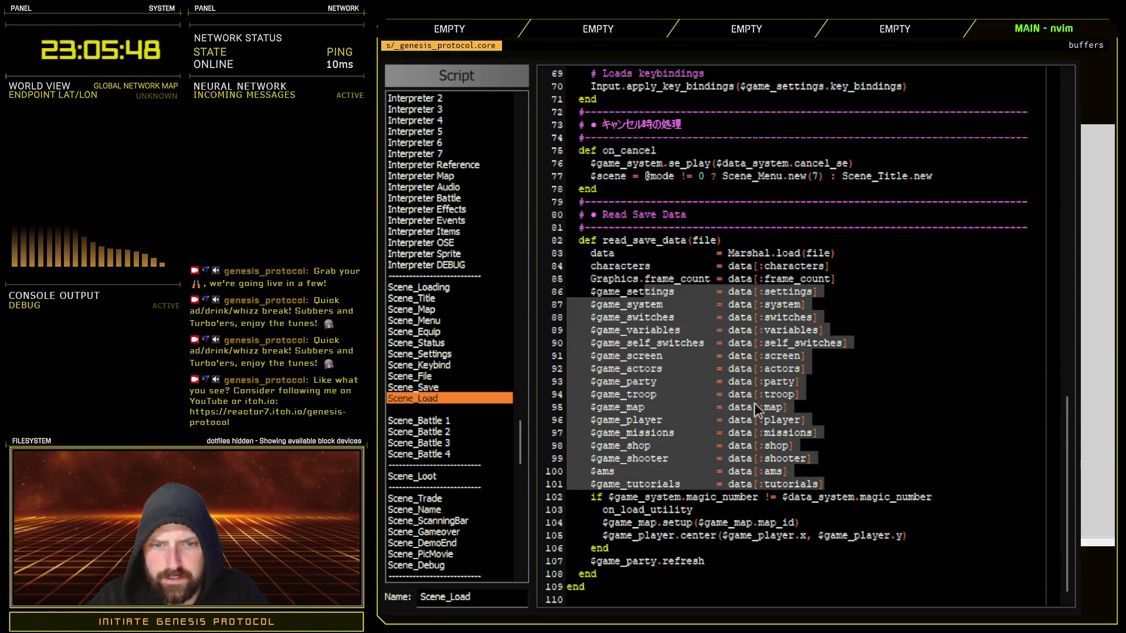
Step: Highlight $game_system, place the caret after read_save_data, and bring up the all-scripts search
left_click(647, 318)
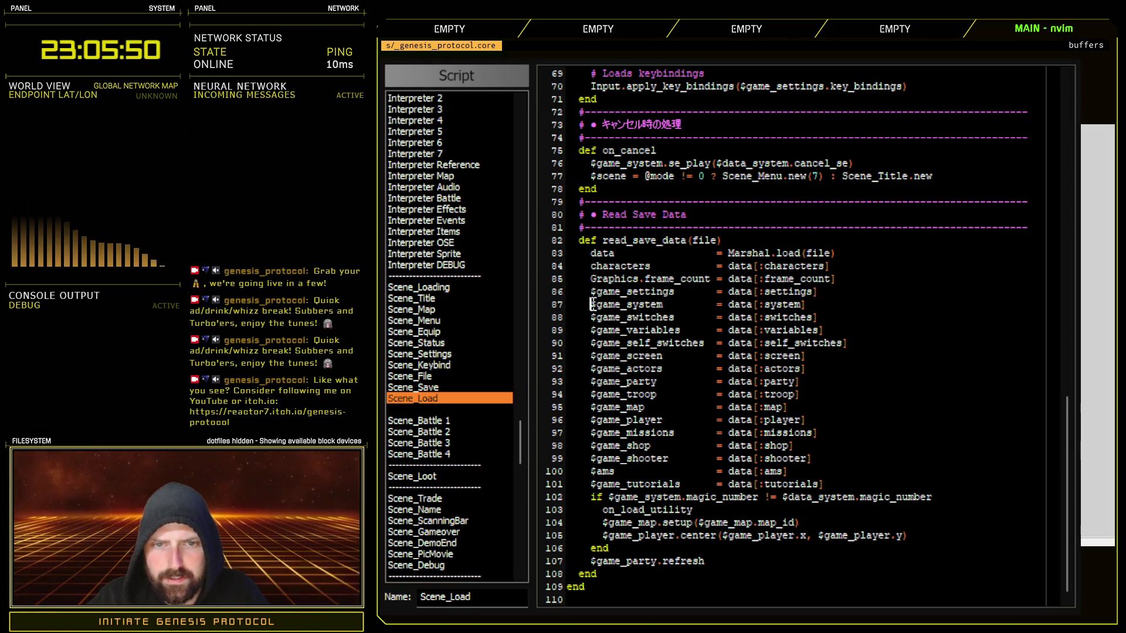
left_click_drag(591, 304, 664, 304)
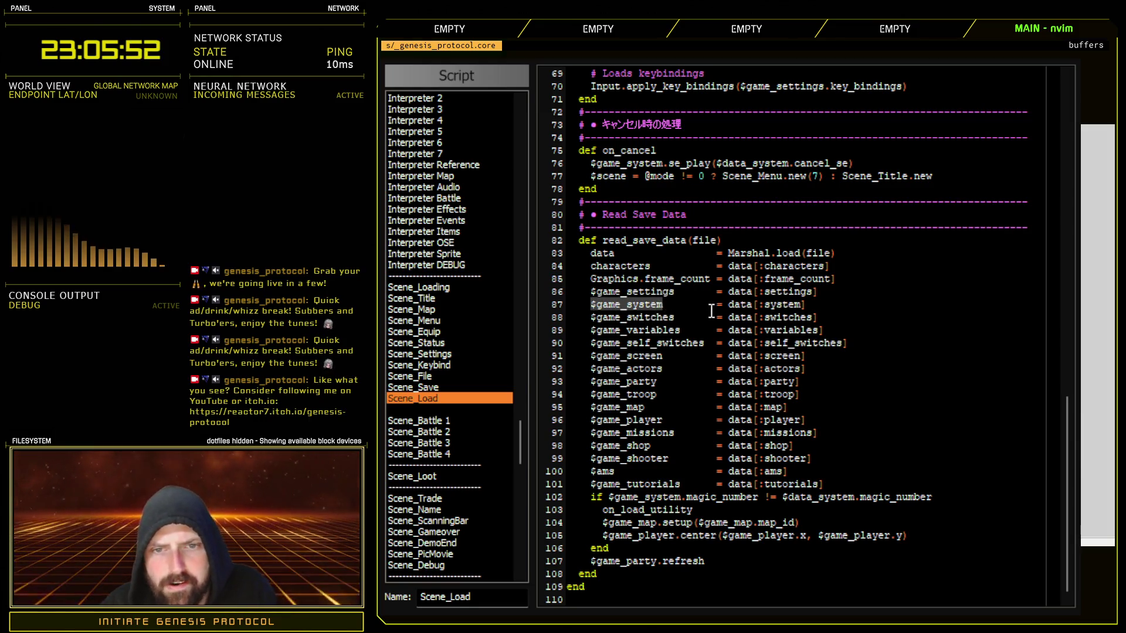
scroll(692, 393, "up", 12)
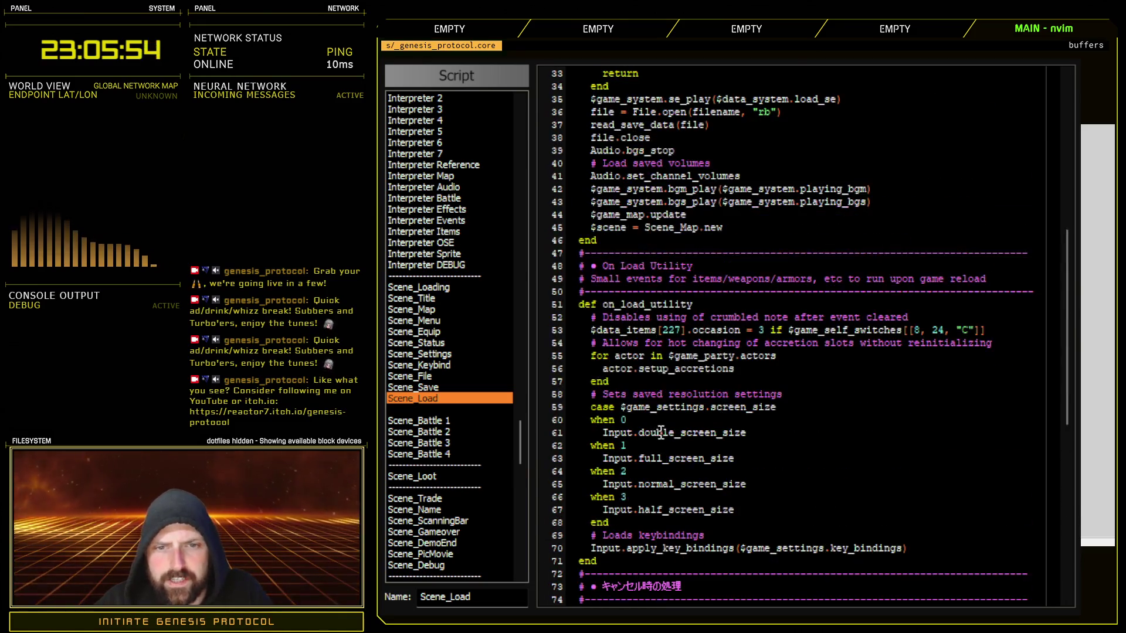
scroll(704, 296, "up", 4)
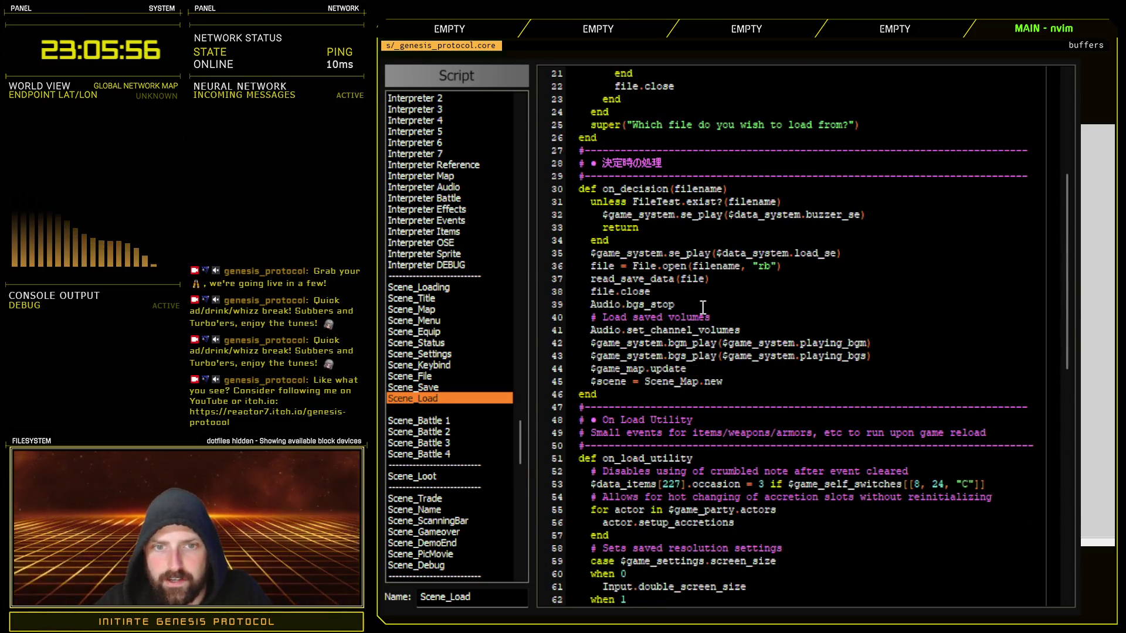
left_click(725, 284)
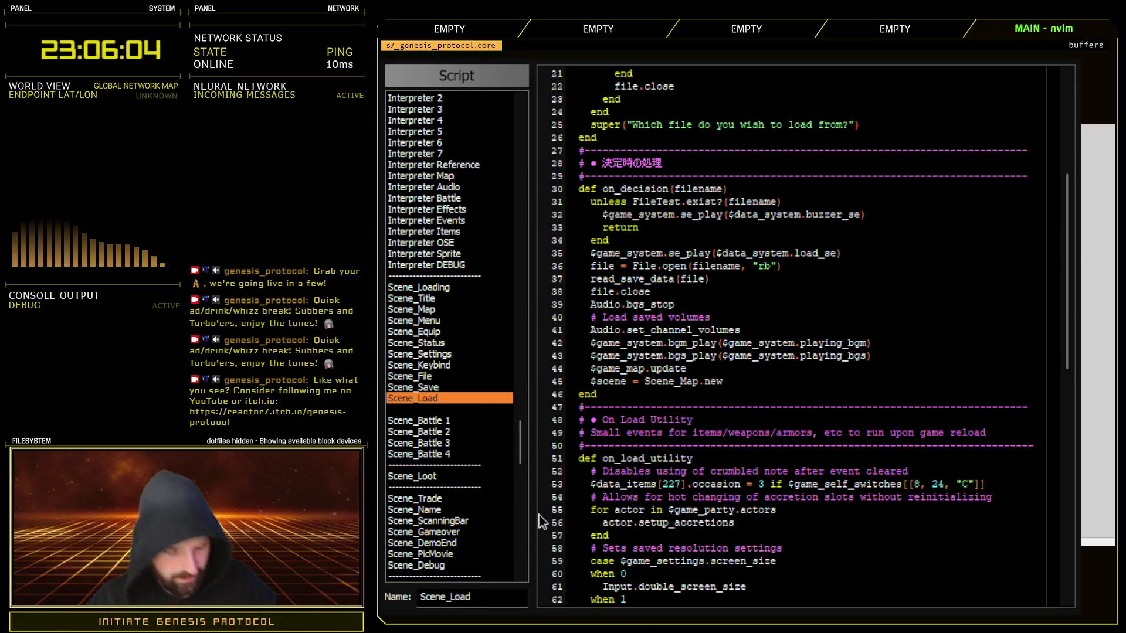
key("ctrl+shift+f")
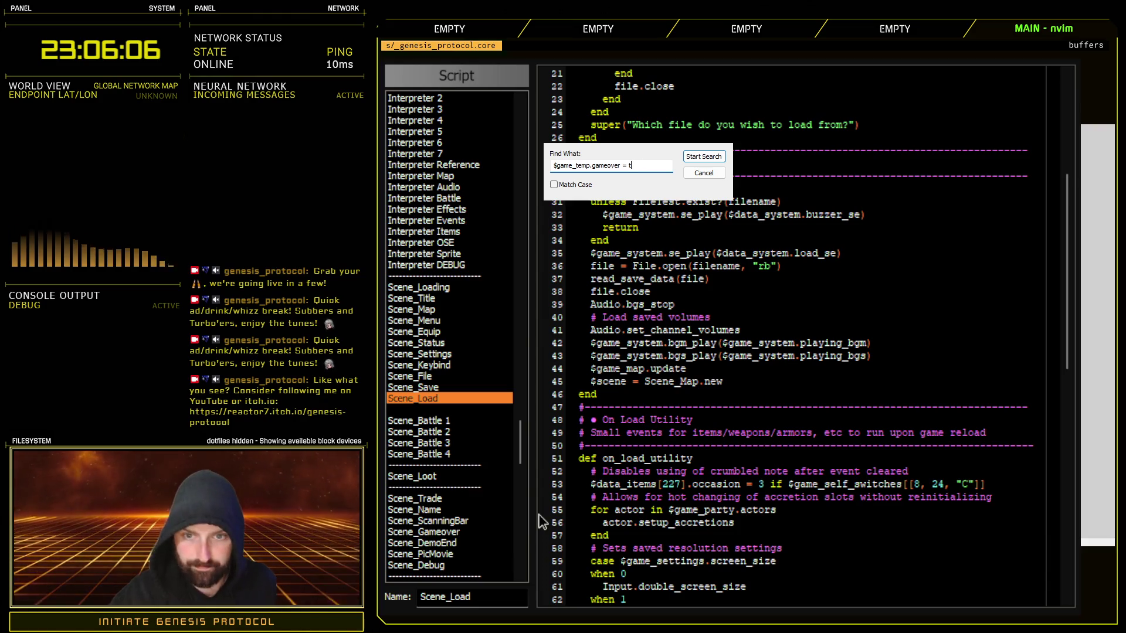
Step: Dismiss the search prompt and select Game_Temp.new on line 11
key("Escape")
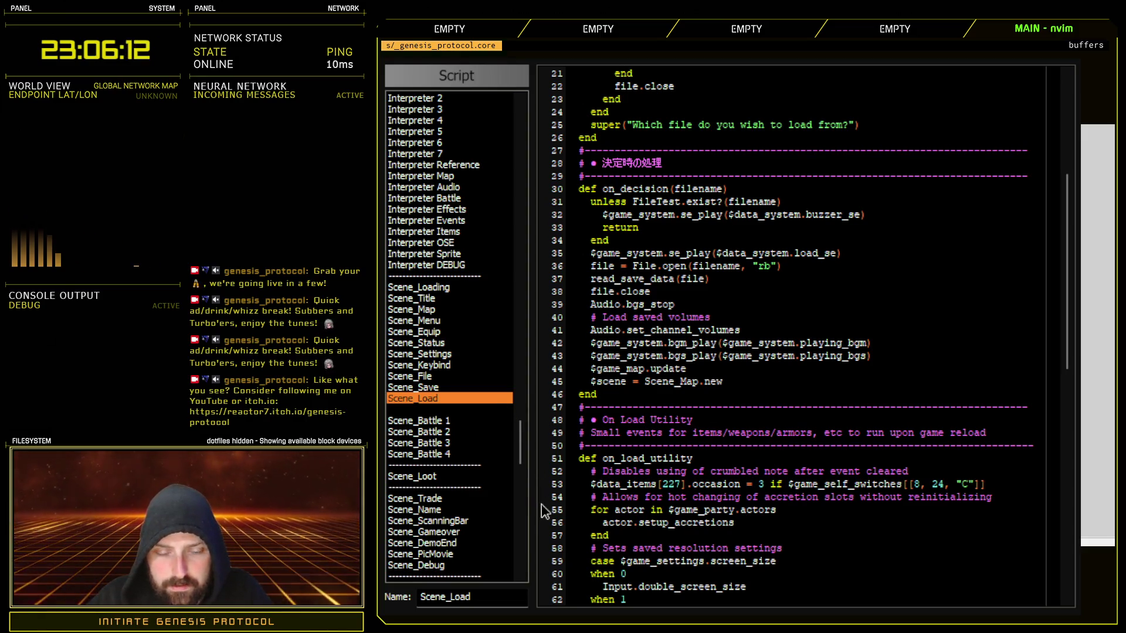
key("ctrl+shift+f")
left_click(713, 171)
scroll(758, 412, "up", 7)
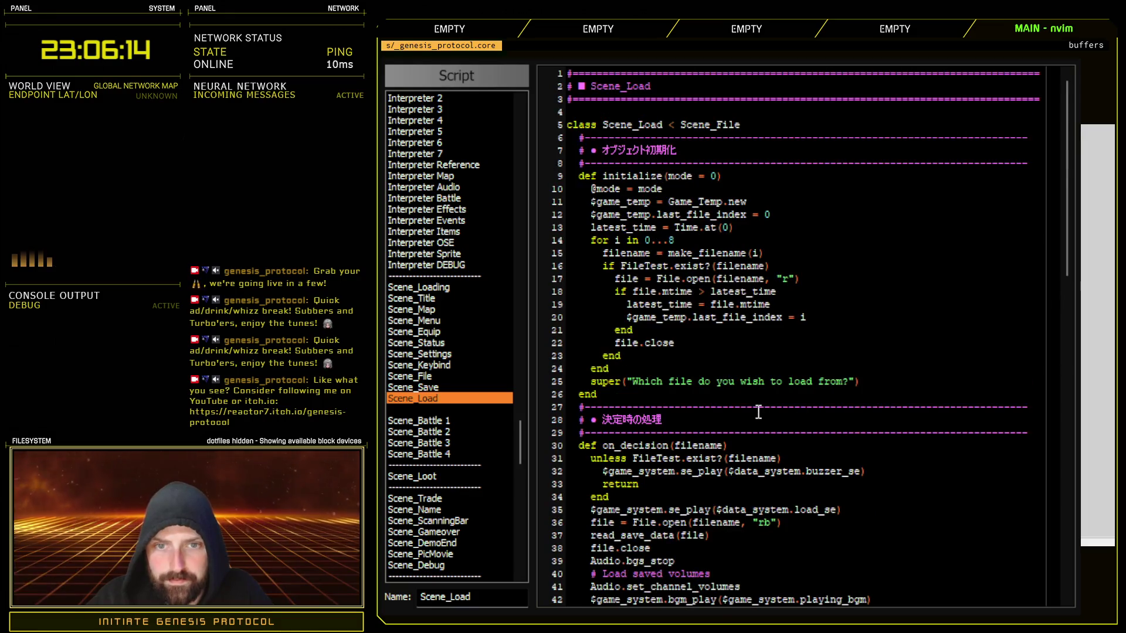
left_click_drag(668, 201, 748, 201)
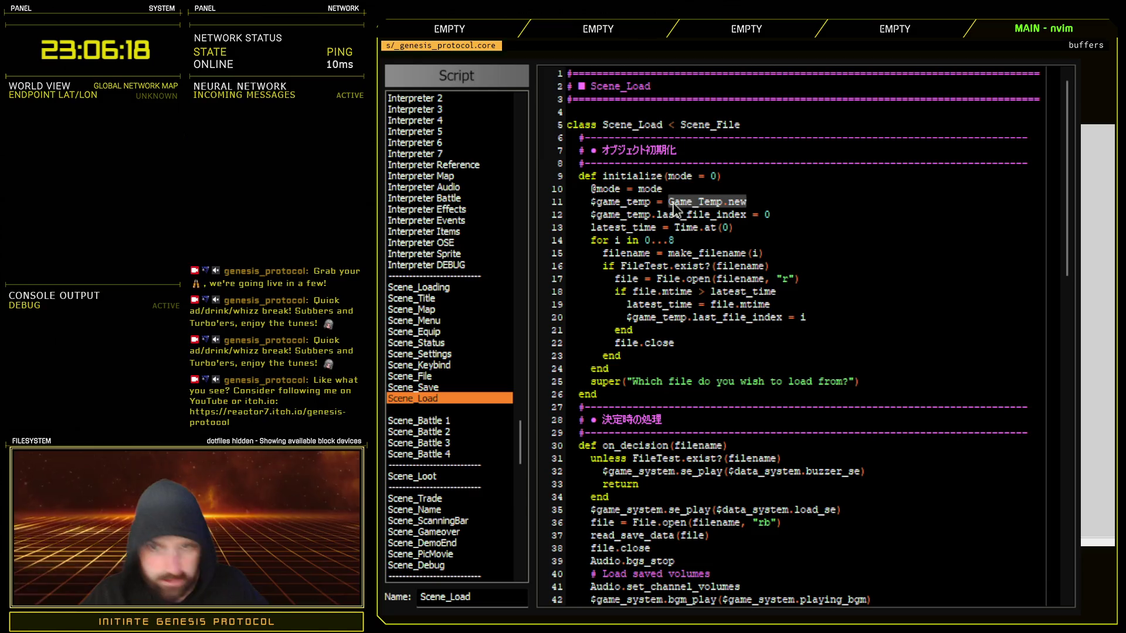
left_click(492, 404)
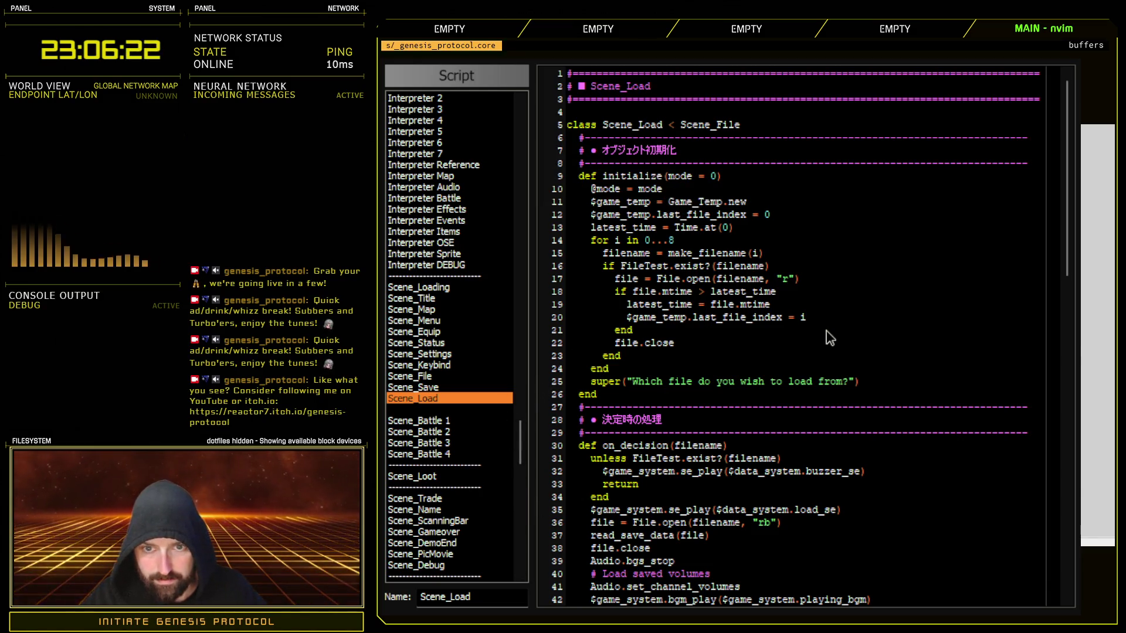
Step: Search all scripts for Game_Temp.new and visit the Scene_Title matches at lines 245 and 343
key("ctrl+shift+f")
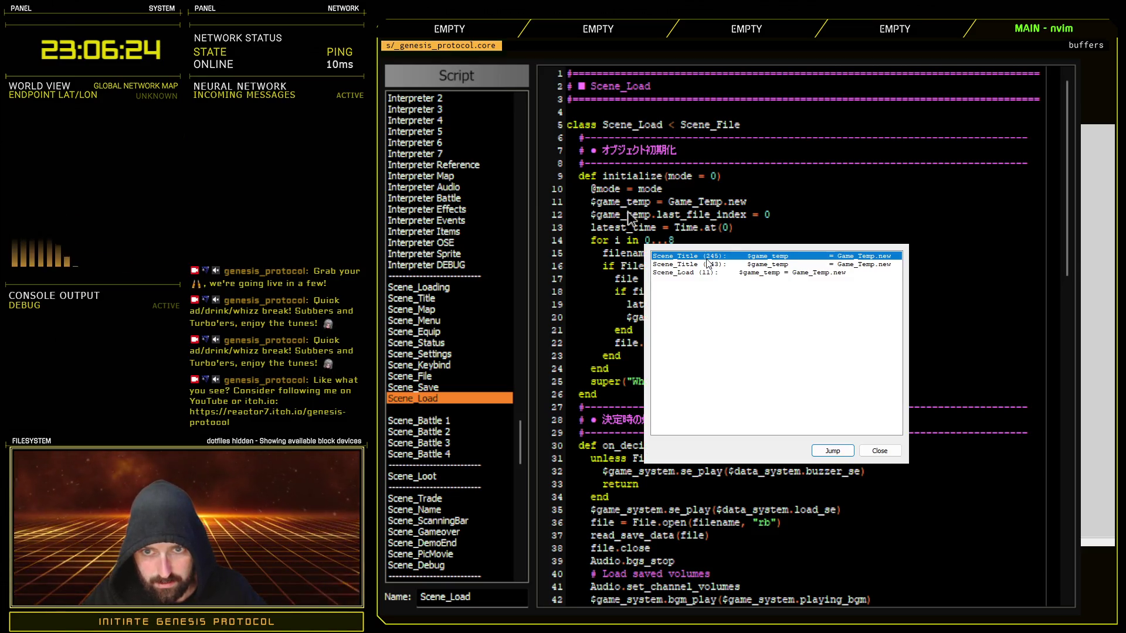
key("Return")
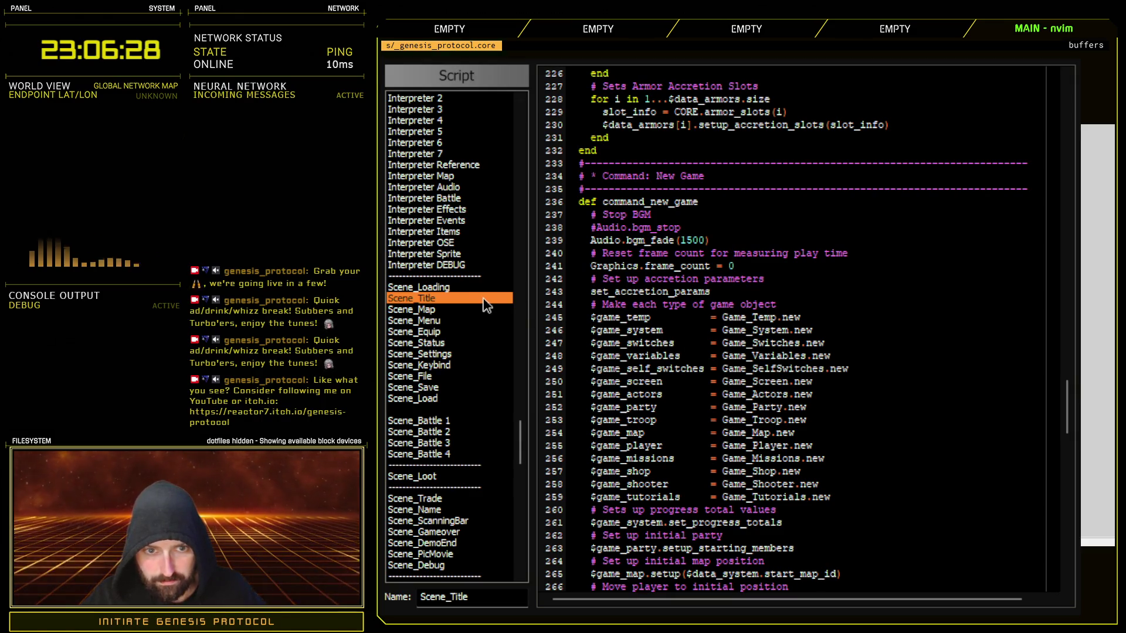
key("ctrl+shift+f")
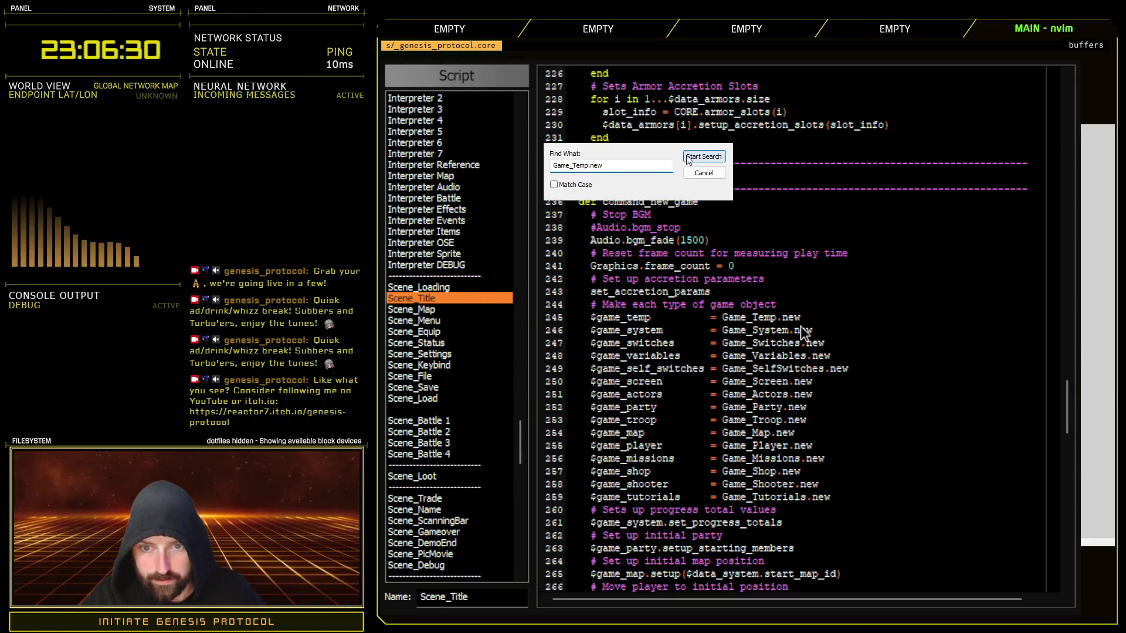
key("Return")
key("Down")
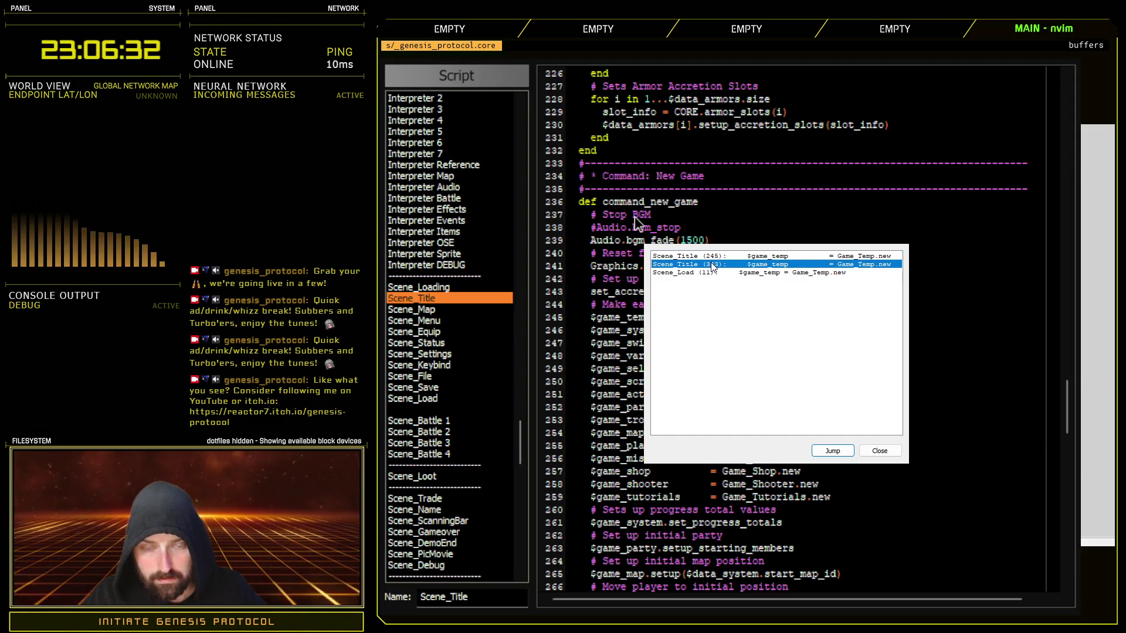
key("Return")
scroll(702, 387, "up", 4)
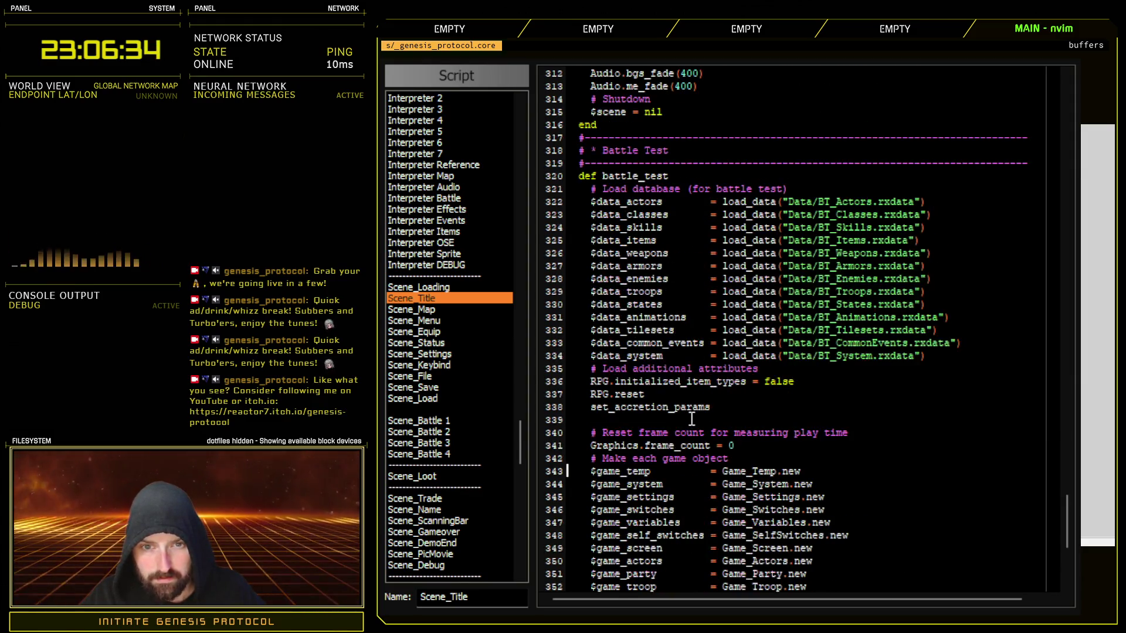
scroll(692, 418, "down", 4)
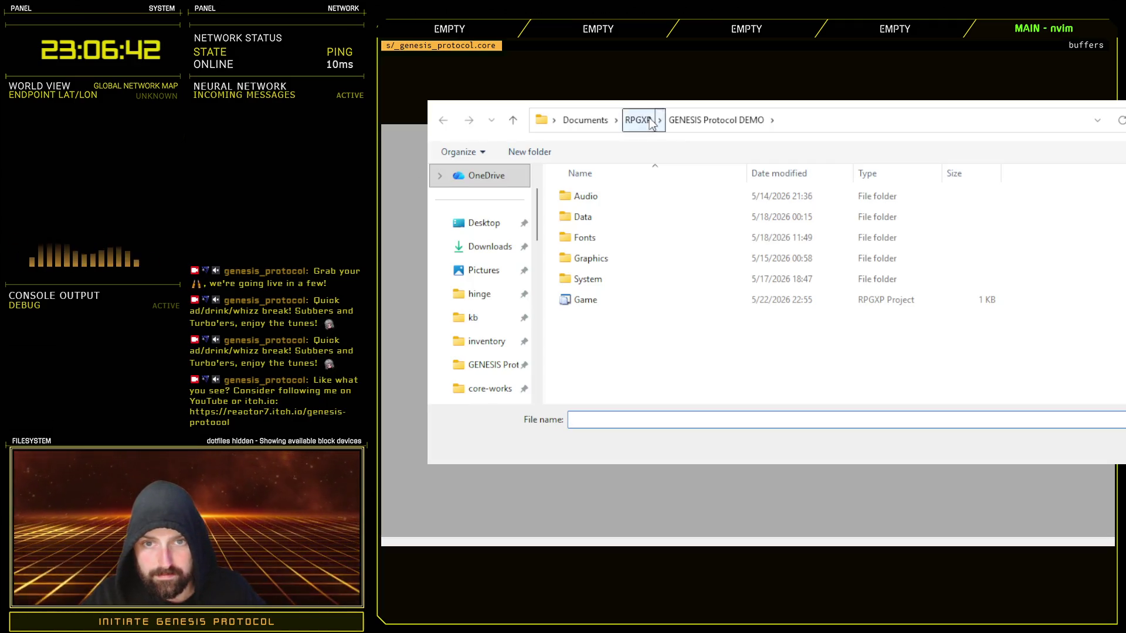
Step: Reopen the GENESIS Protocol project and its Script Editor
left_click(637, 120)
left_click(619, 199)
double_click(619, 198)
double_click(595, 299)
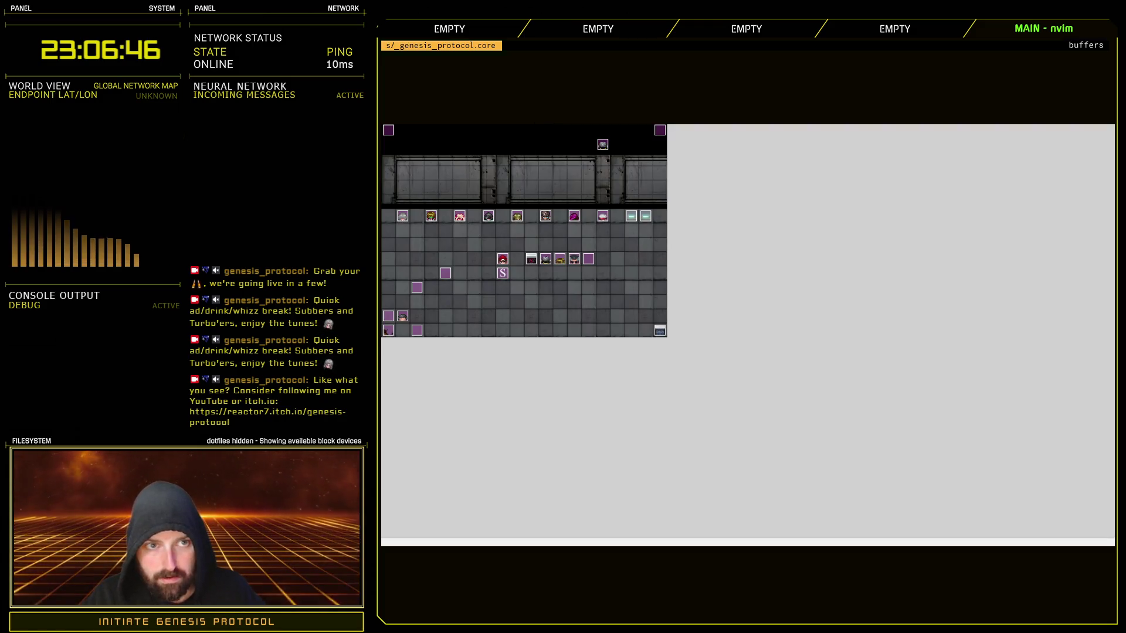
key("F11")
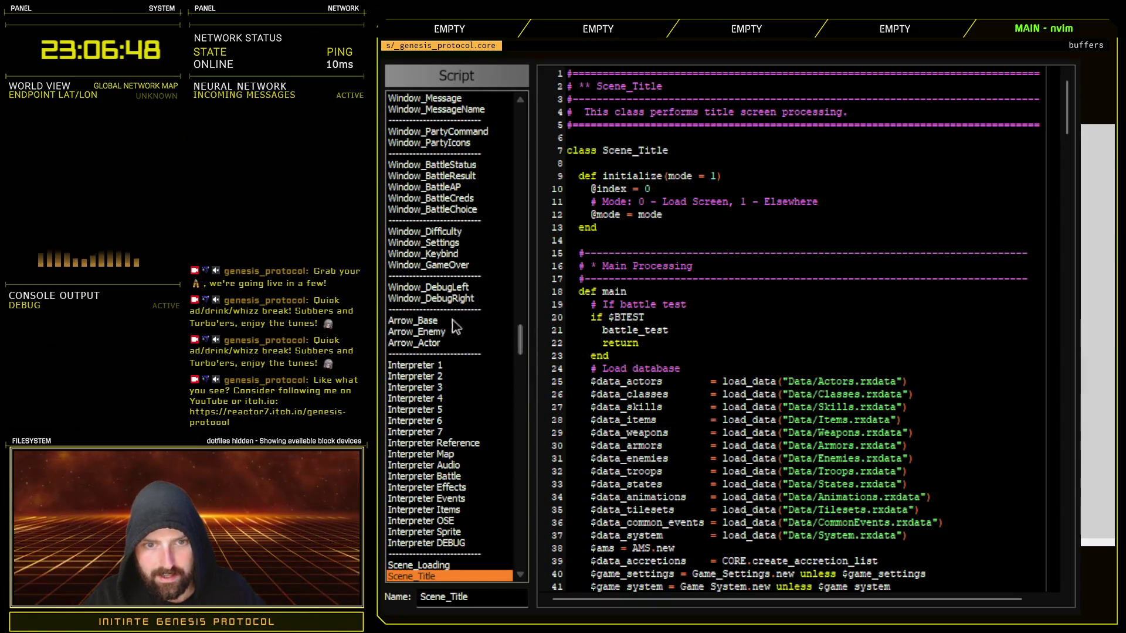
Step: Find 'Game_Temp.new' in Scene_Title, stepping through its matches
key("ctrl+f")
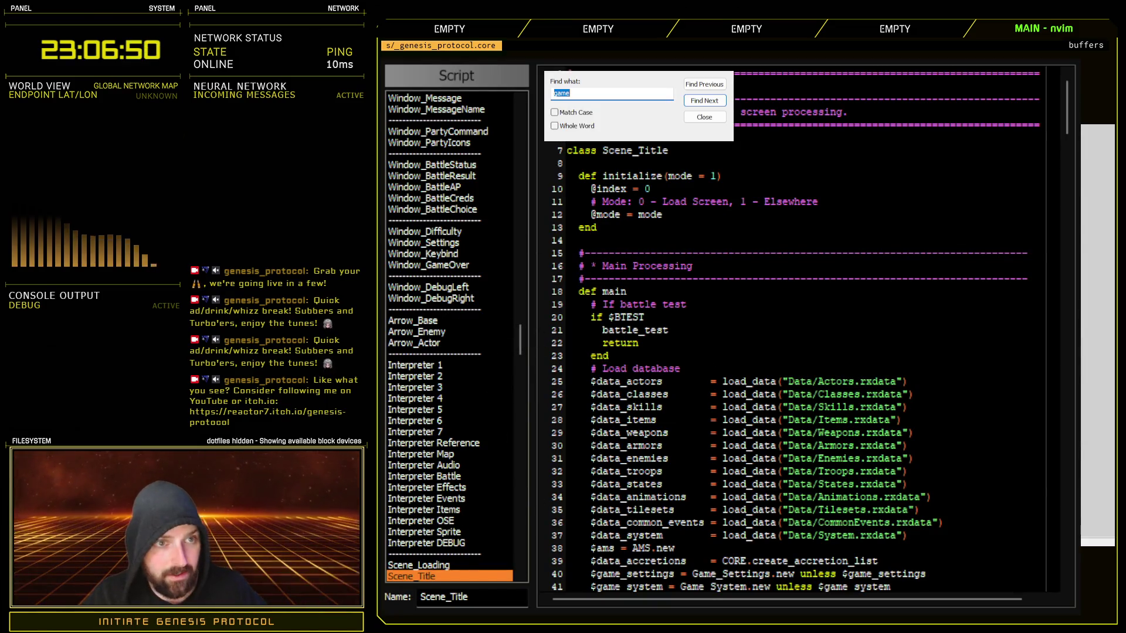
type("Game_Temp.new")
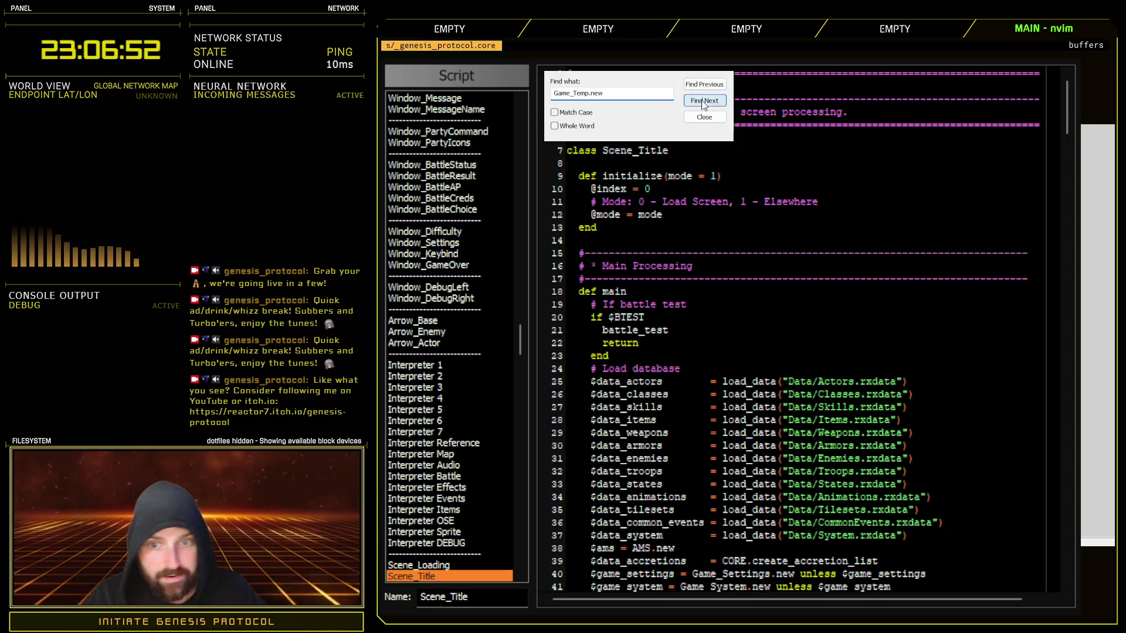
left_click(703, 101)
scroll(633, 509, "down", 6)
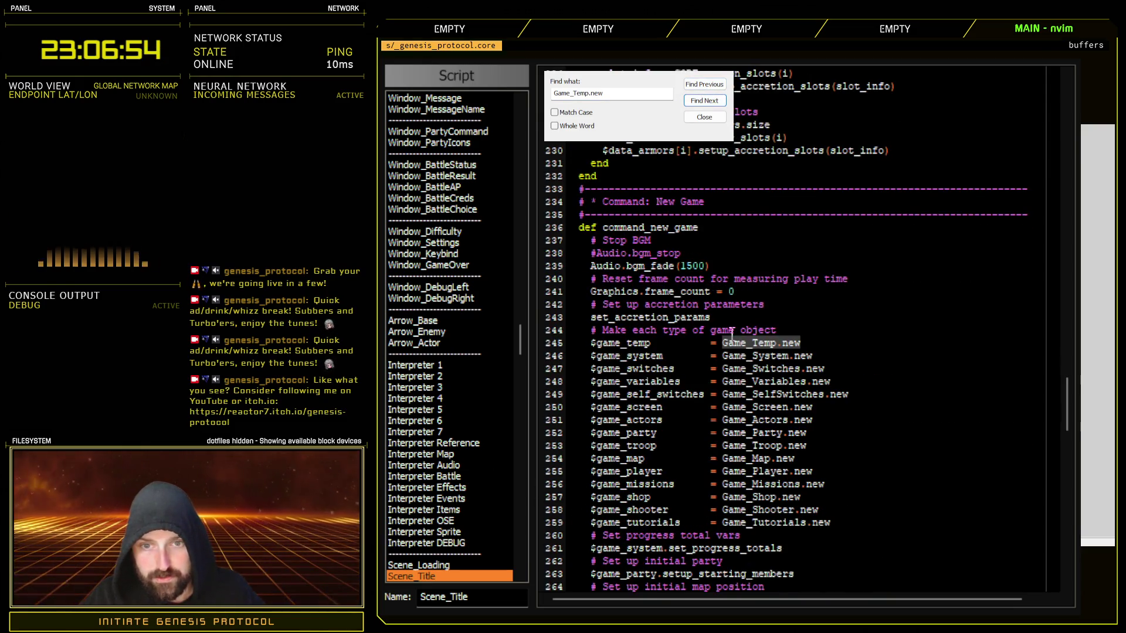
left_click(704, 101)
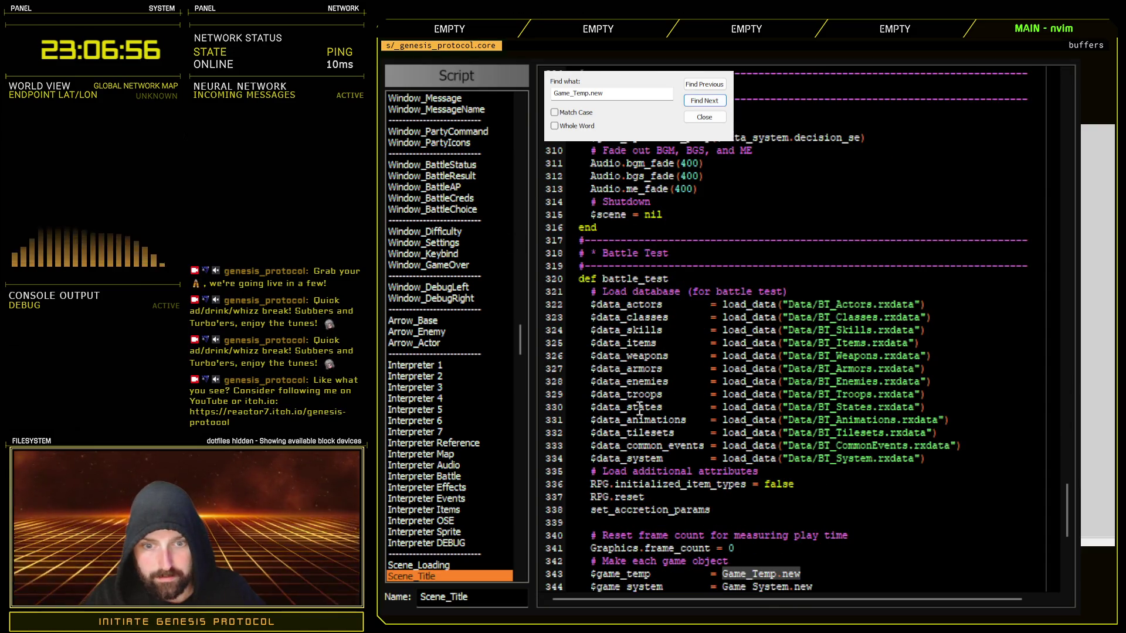
scroll(535, 115, "down", 4)
left_click(704, 101)
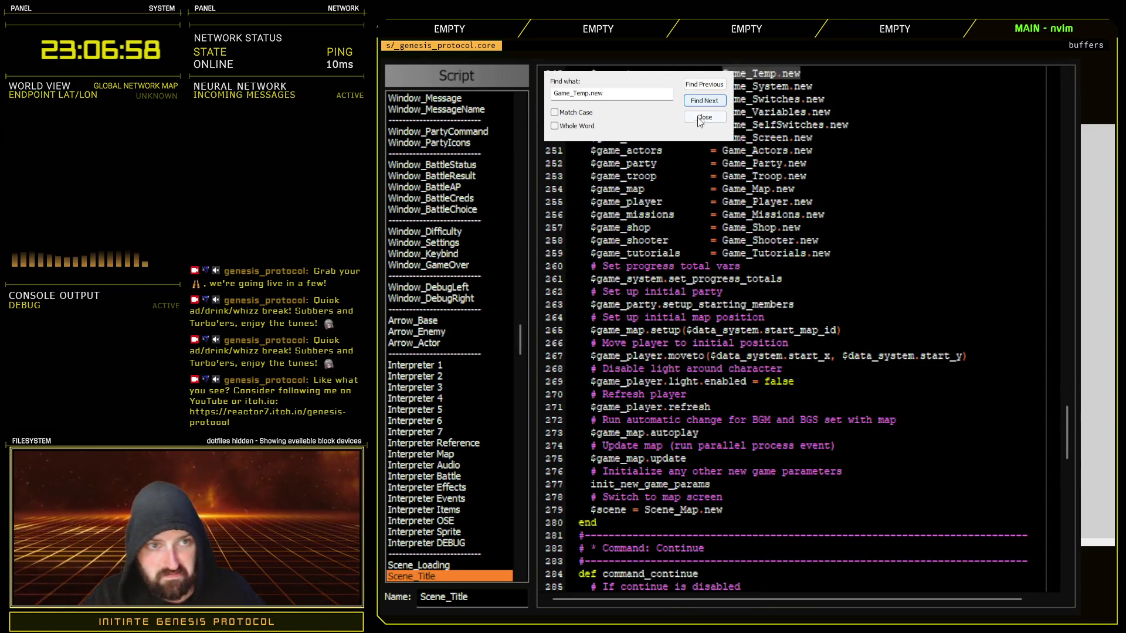
Step: Open Scene_Load via the script search and select its Game_Temp assignment on line 11
left_click(445, 198)
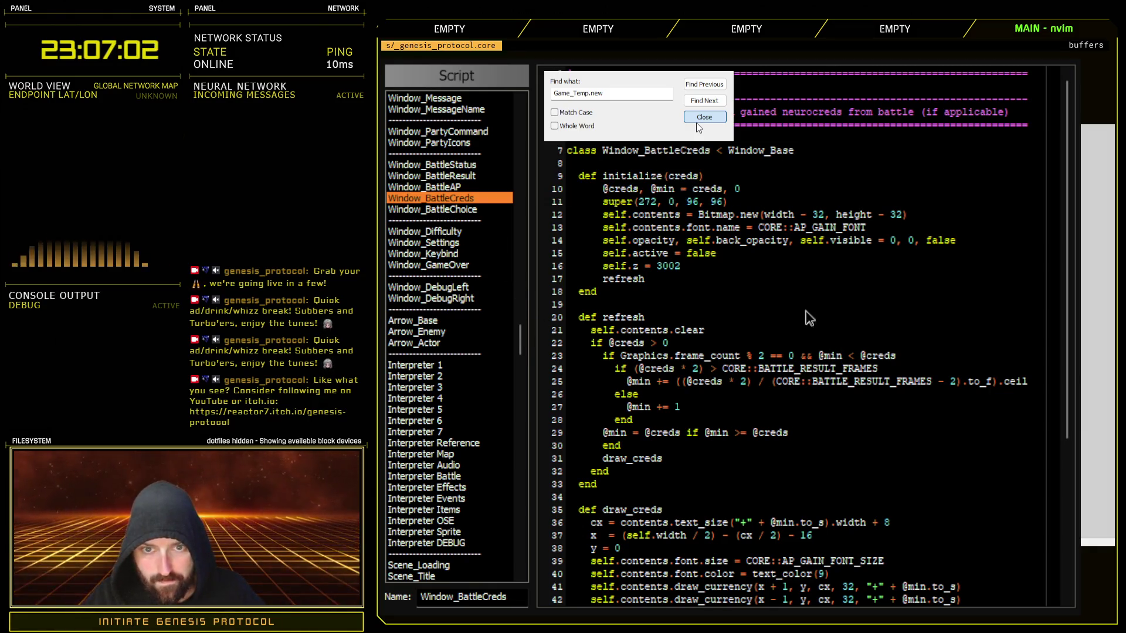
key("ctrl+shift+f")
key("Down")
key("Return")
left_click_drag(638, 202, 734, 201)
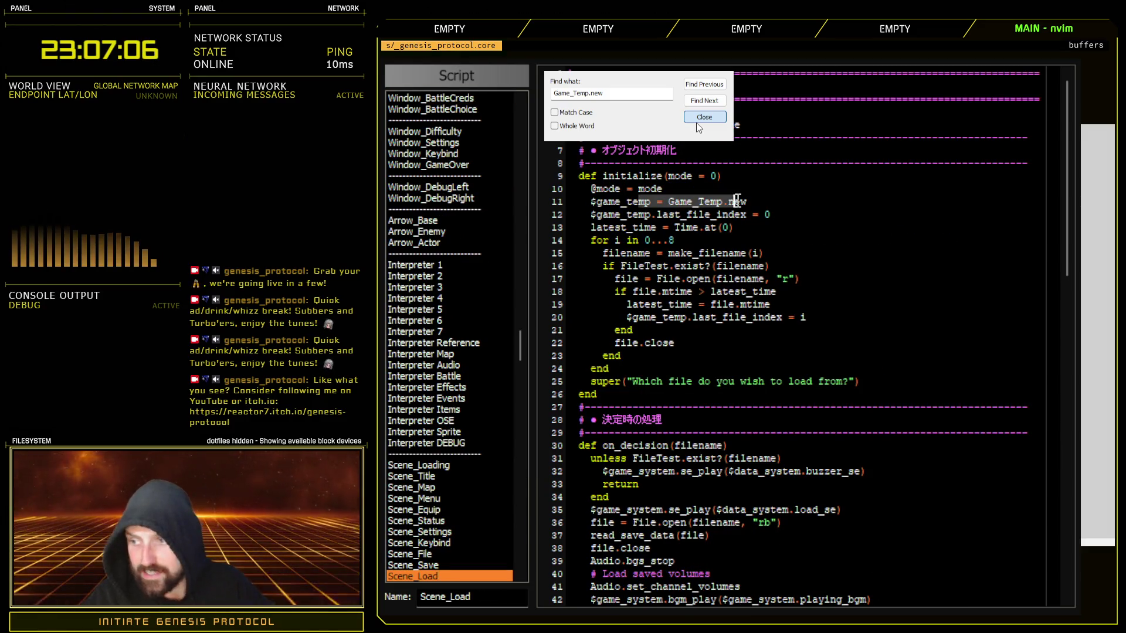
left_click(507, 577)
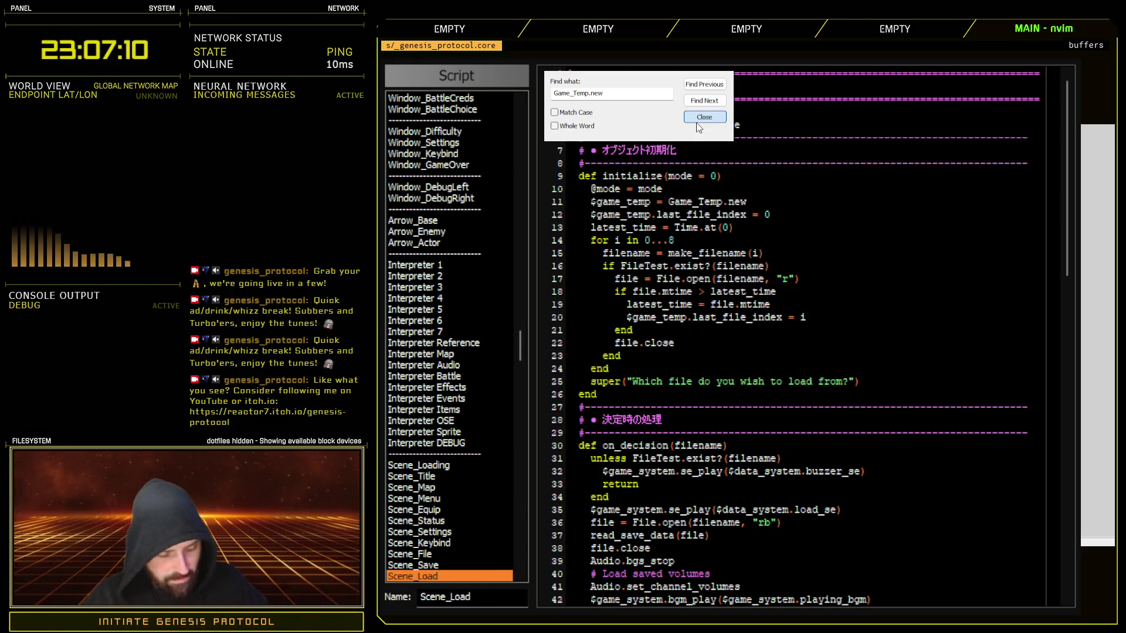
Step: Find All 'Game_Temp.new', jump to the Scene_Load result, then close Find and the Script Editor
key("ctrl+shift+f")
key("Return")
left_click(725, 281)
double_click(724, 284)
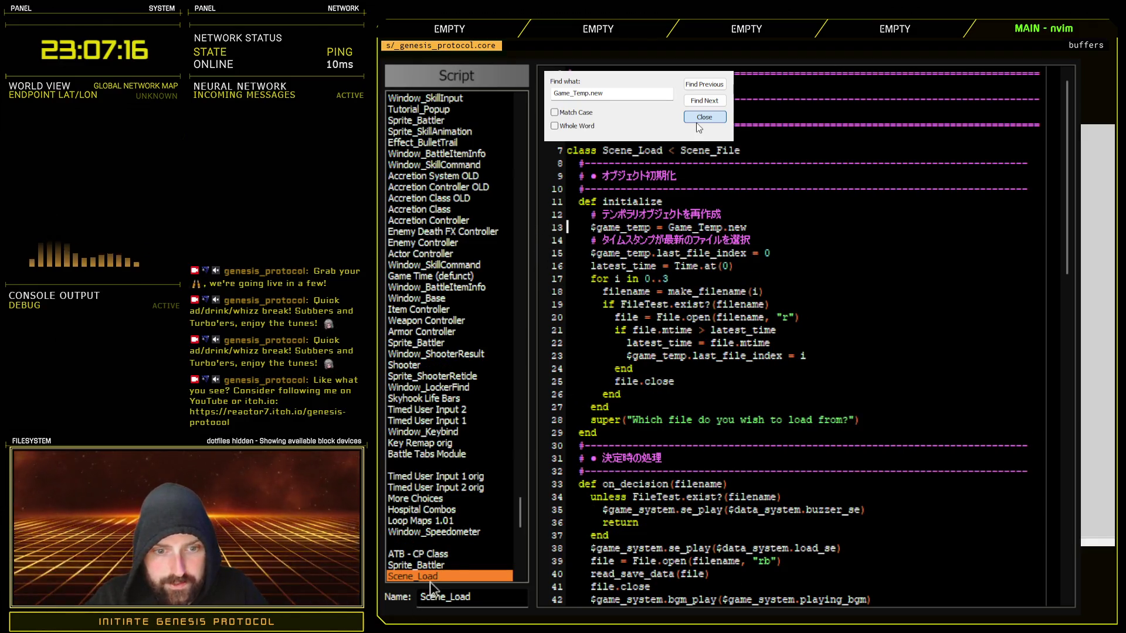
scroll(696, 460, "down", 18)
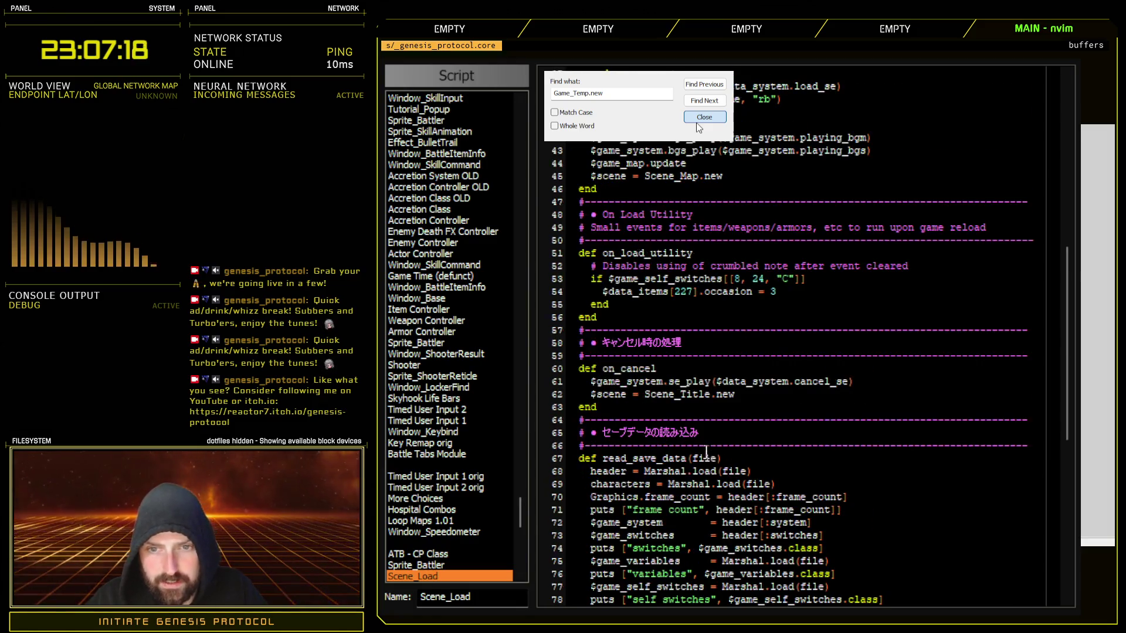
scroll(696, 459, "down", 5)
scroll(645, 351, "up", 4)
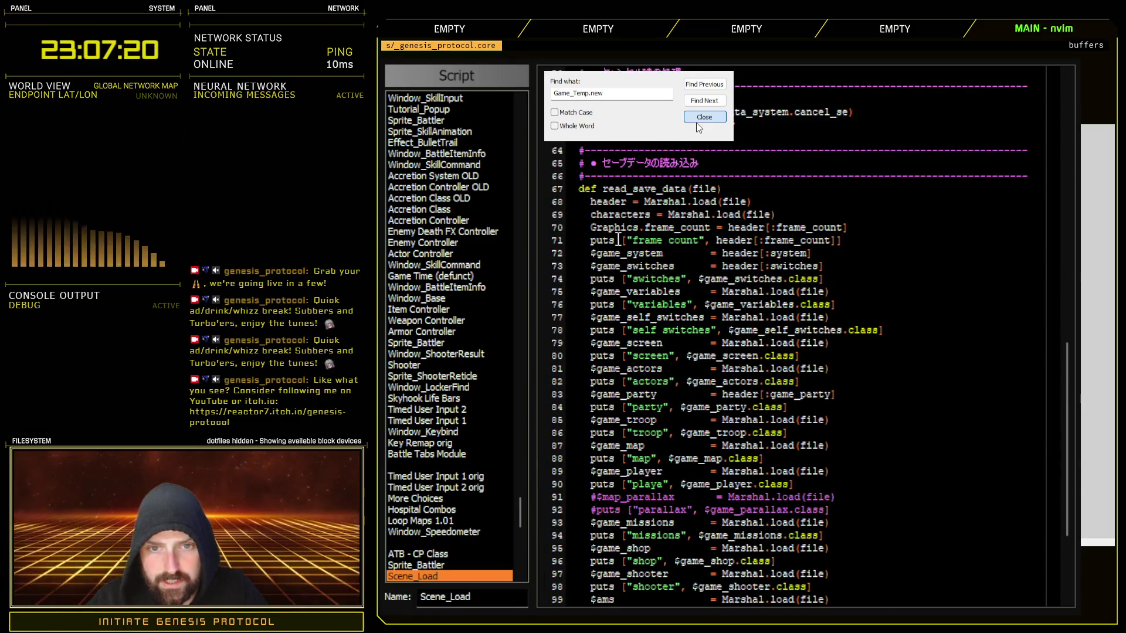
key("Down")
key("Down")
key("Down")
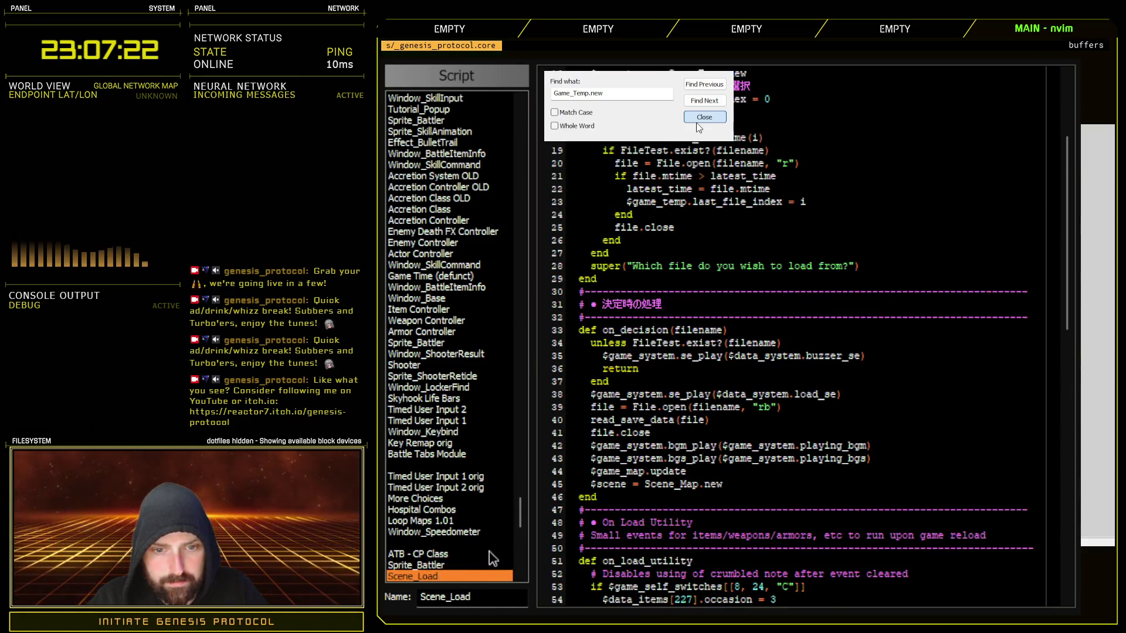
left_click_drag(519, 515, 519, 393)
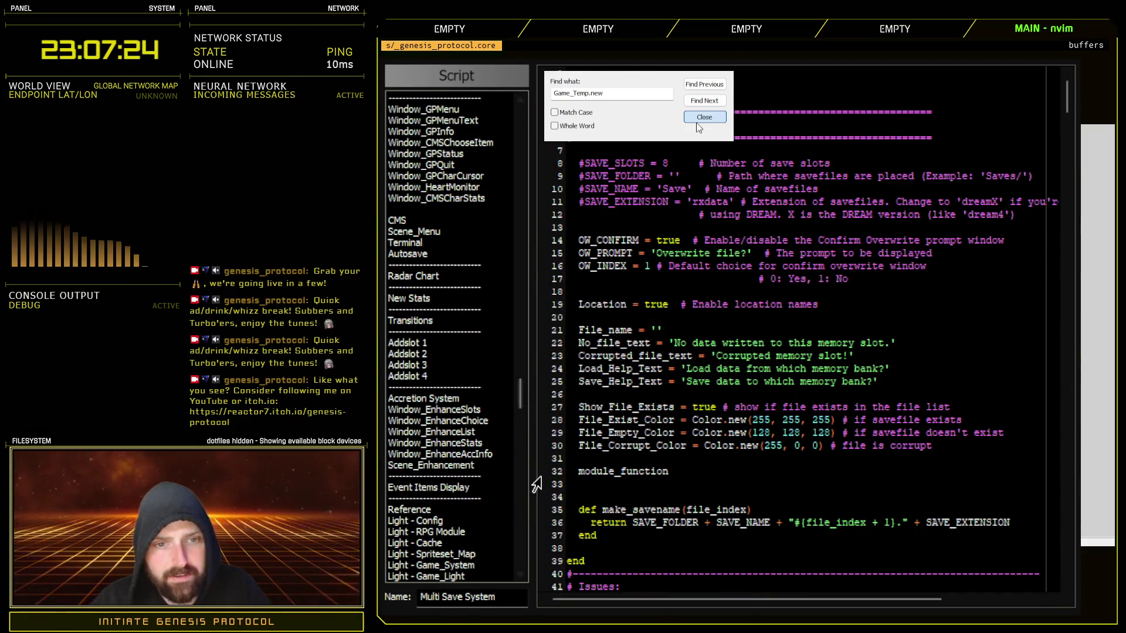
left_click(695, 120)
key("Escape")
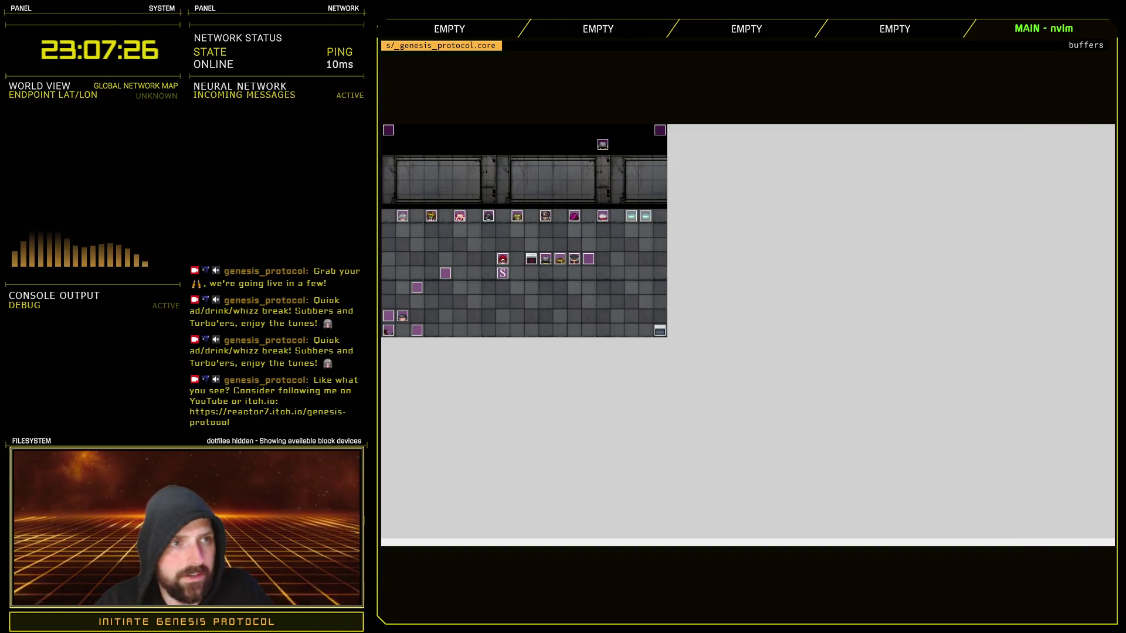
Step: Playtest a New Game on Normal, lose the battle, and choose Load from Autosave
key("ctrl+r")
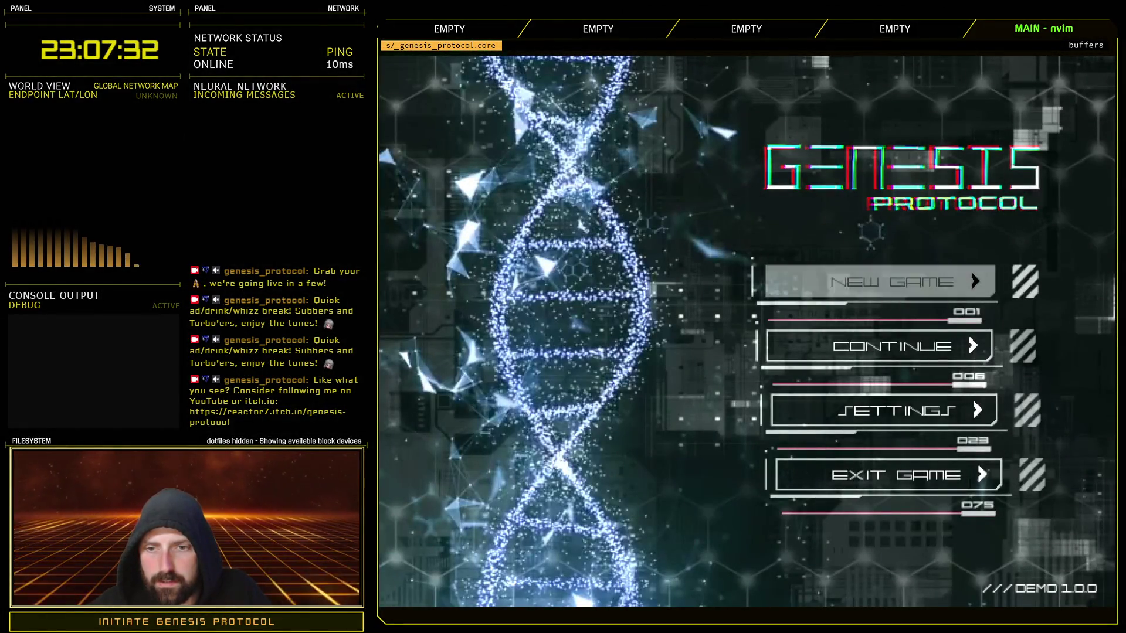
key("Return")
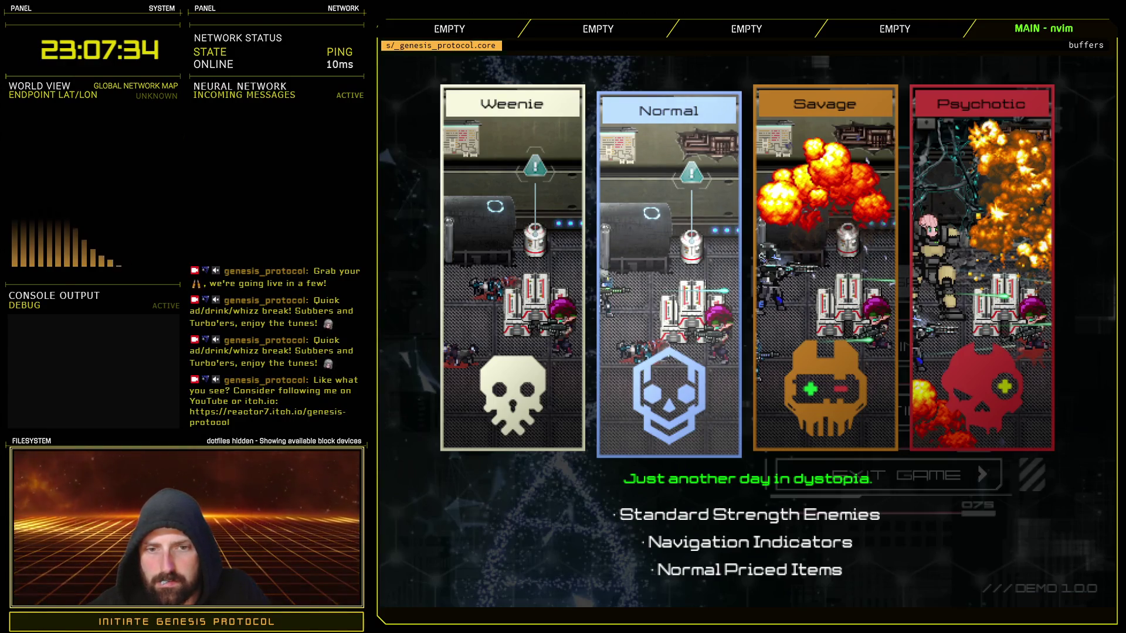
key("Return")
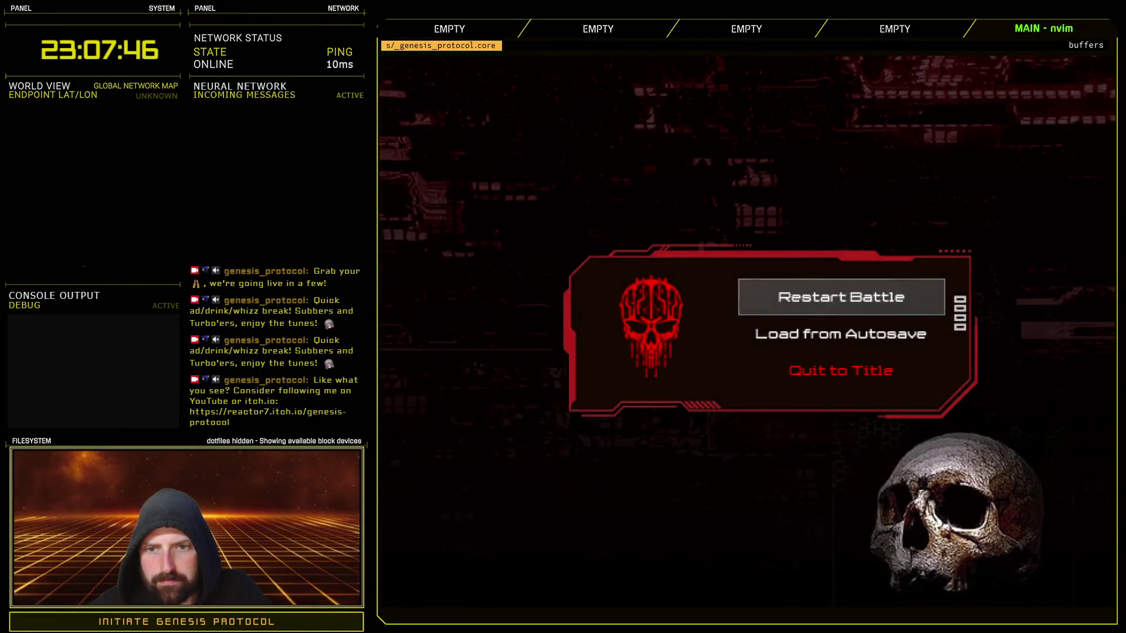
key("Down")
key("Return")
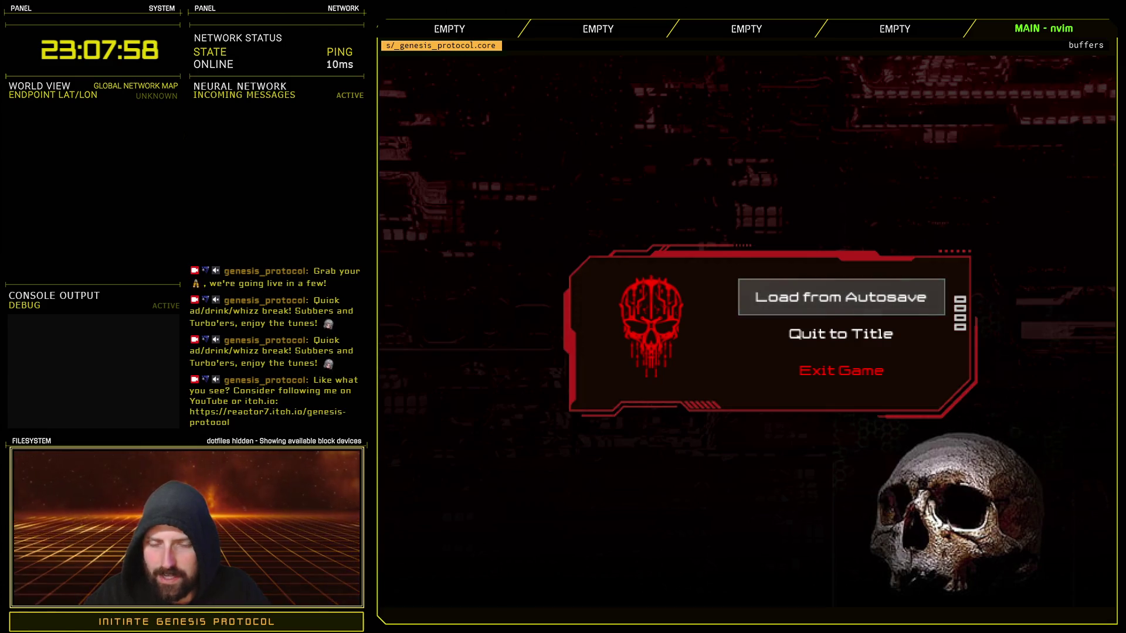
Step: Choose Exit Game at the defeat menu and reopen the scripts with F11
key("Up")
key("Return")
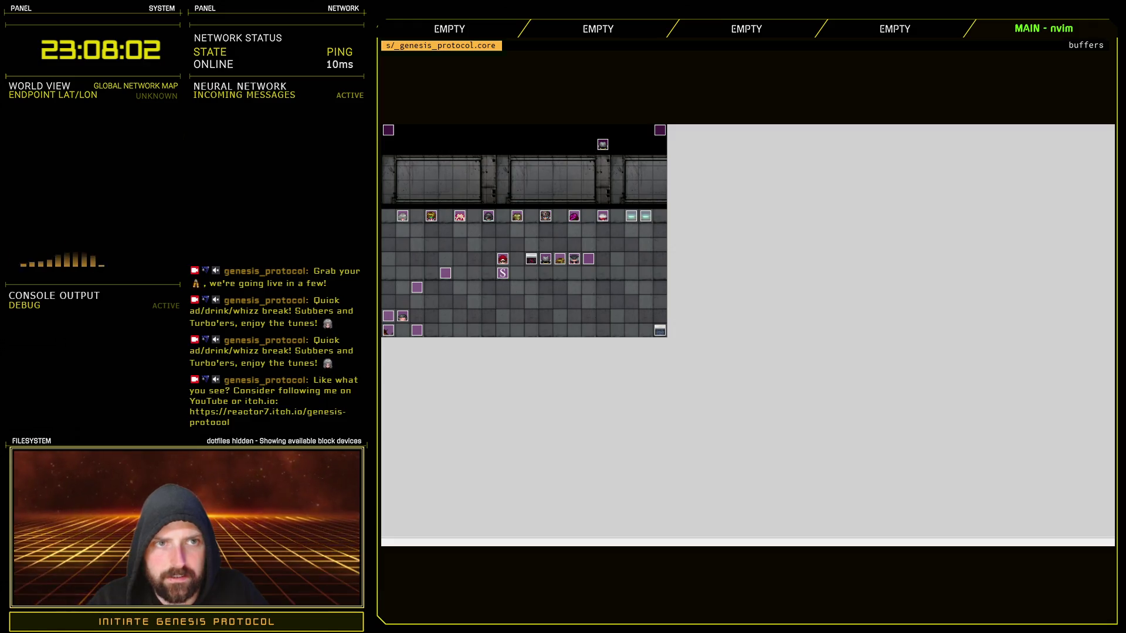
key("F11")
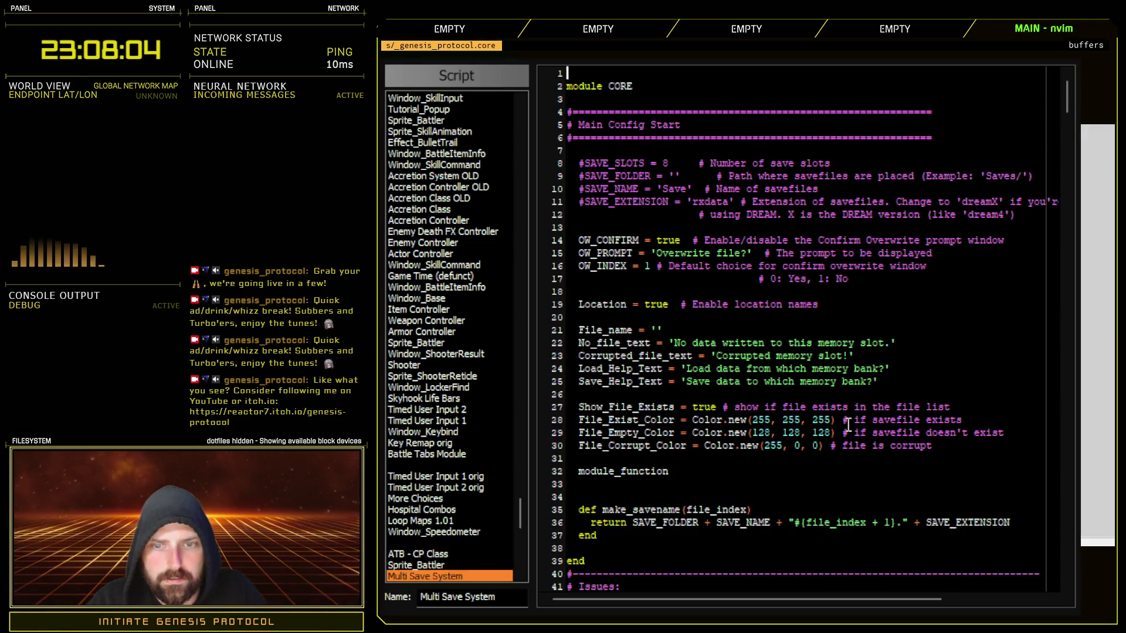
Step: Reopen the Script Editor and select Scene_Gameover from the script list
key("Escape")
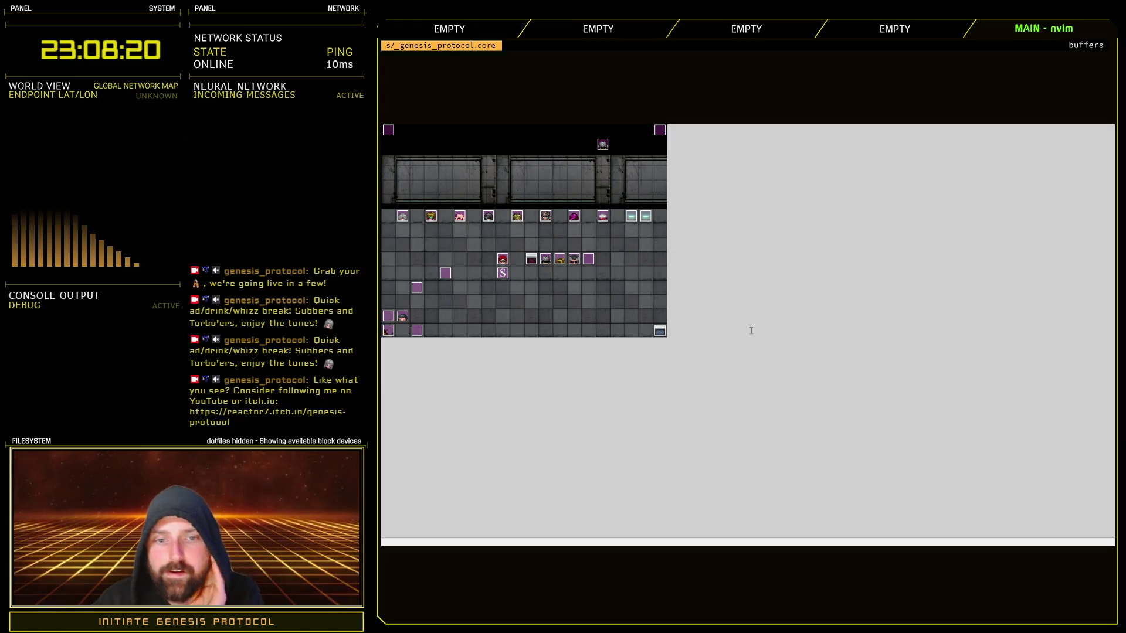
key("F11")
mouse_move(521, 516)
left_mouse_down()
mouse_move(492, 351)
mouse_move(448, 382)
left_mouse_up()
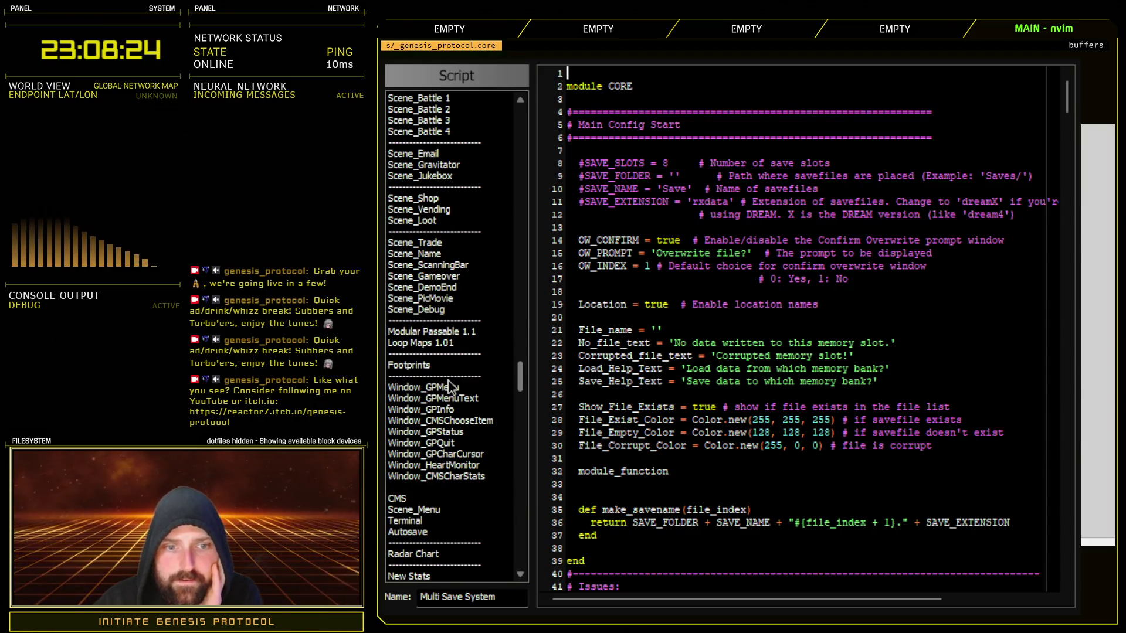
scroll(448, 380, "up", 3)
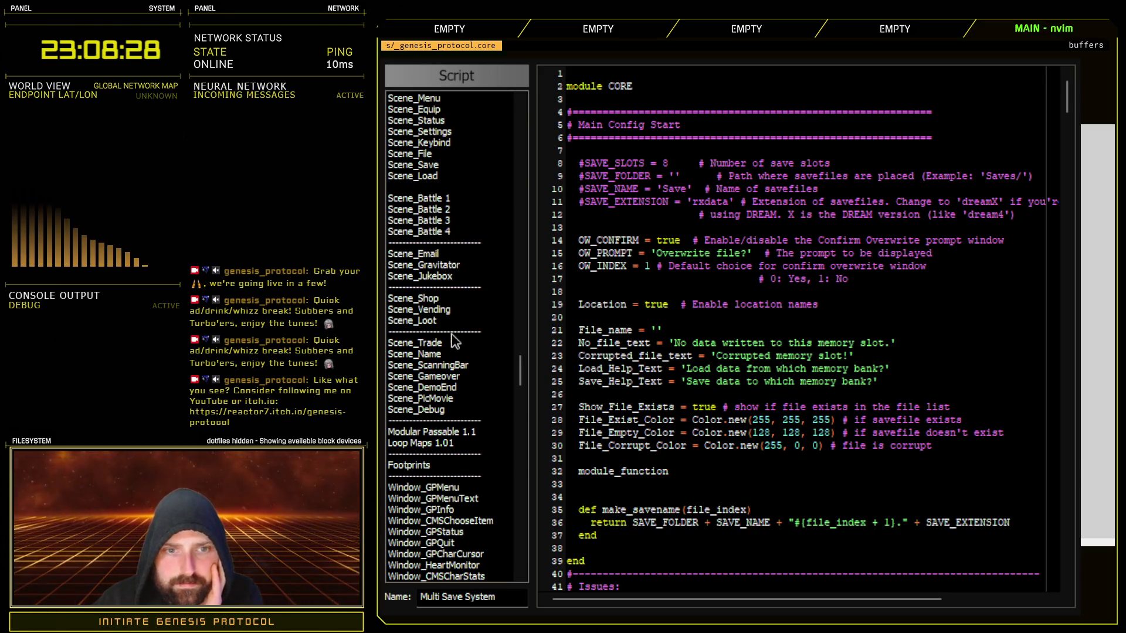
left_click(454, 377)
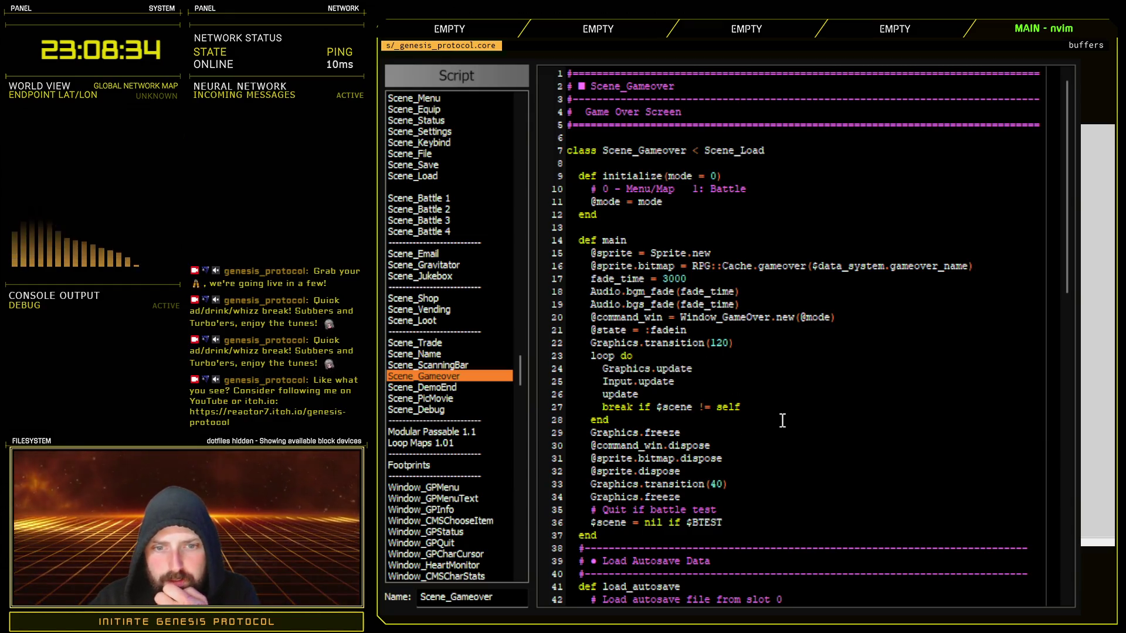
scroll(780, 422, "down", 15)
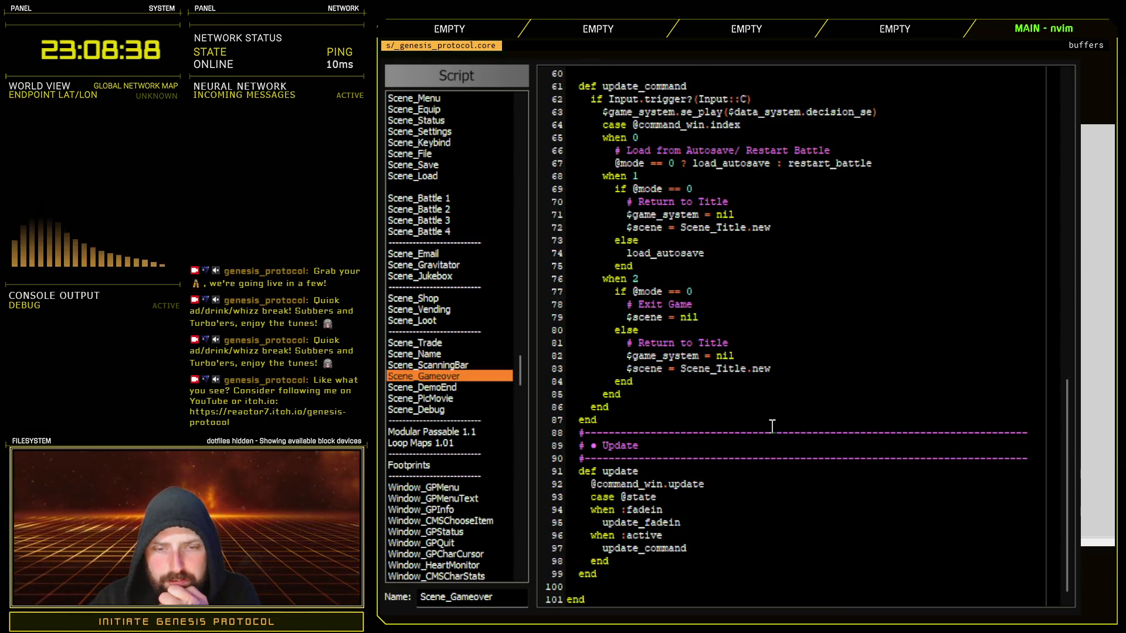
scroll(772, 426, "up", 8)
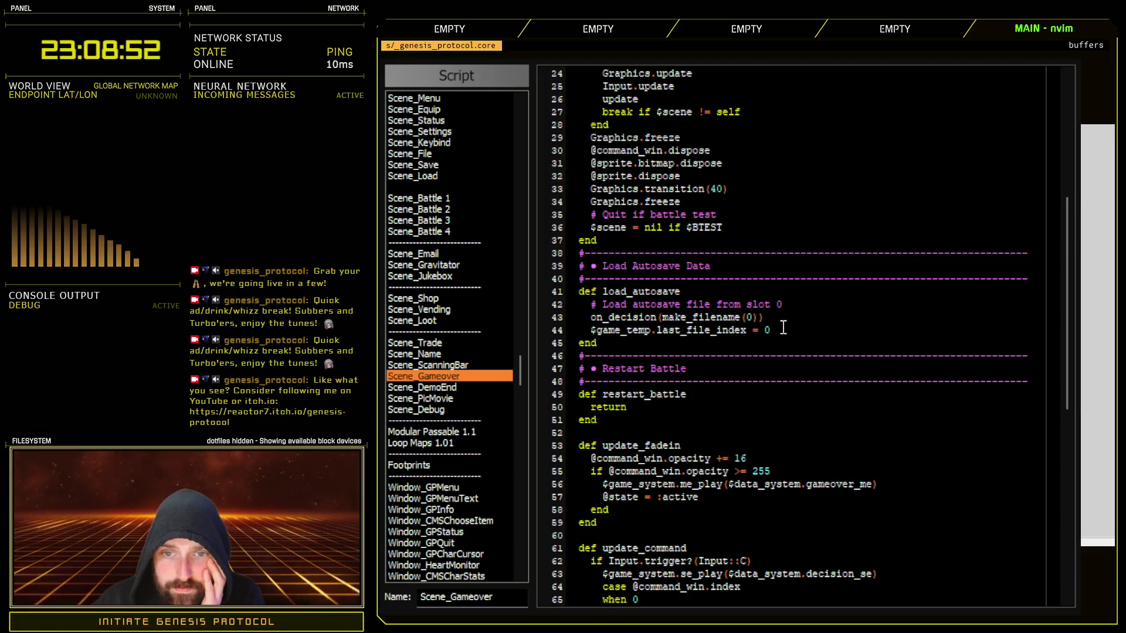
left_click_drag(633, 337, 569, 291)
scroll(645, 411, "up", 8)
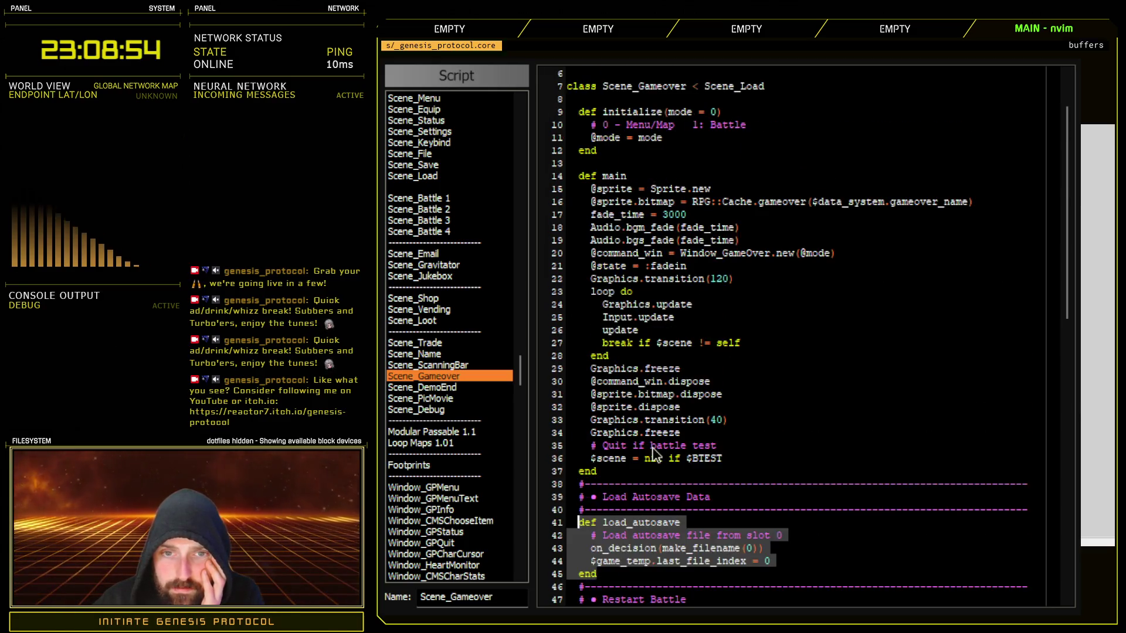
left_click(717, 152)
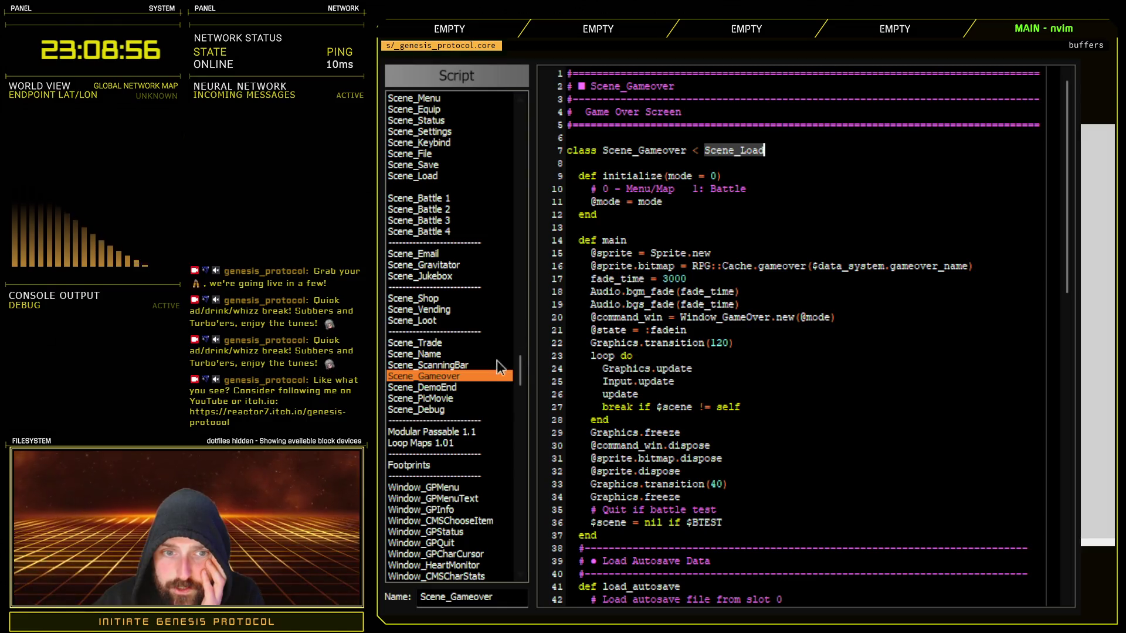
Step: Compare Scene_Load and Scene_Save against Scene_Gameover
left_click(434, 177)
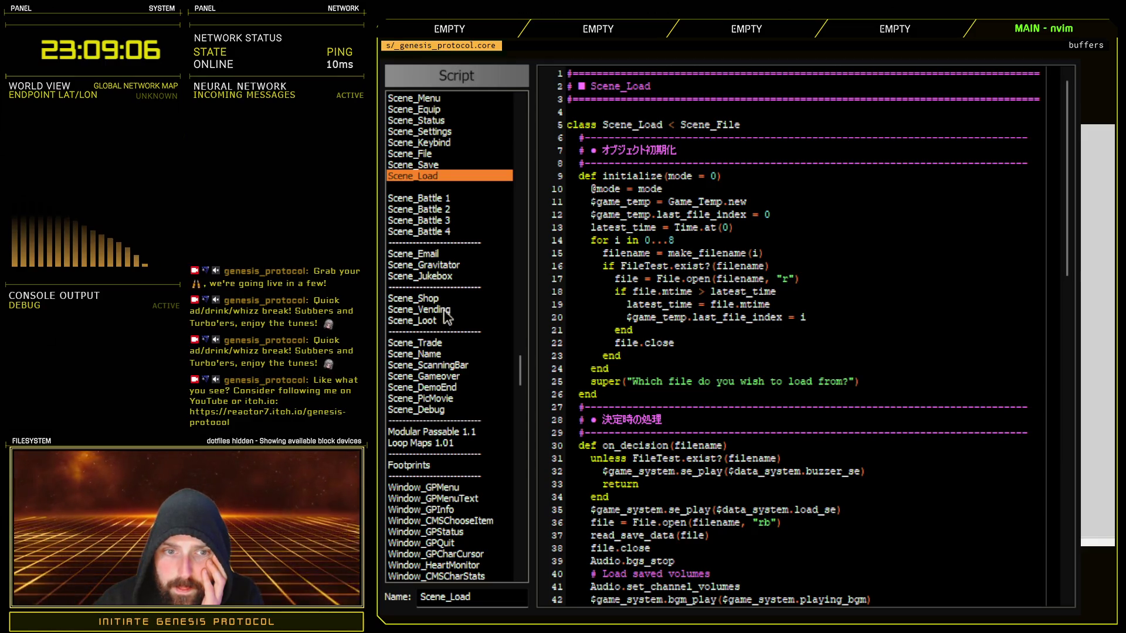
left_click(448, 378)
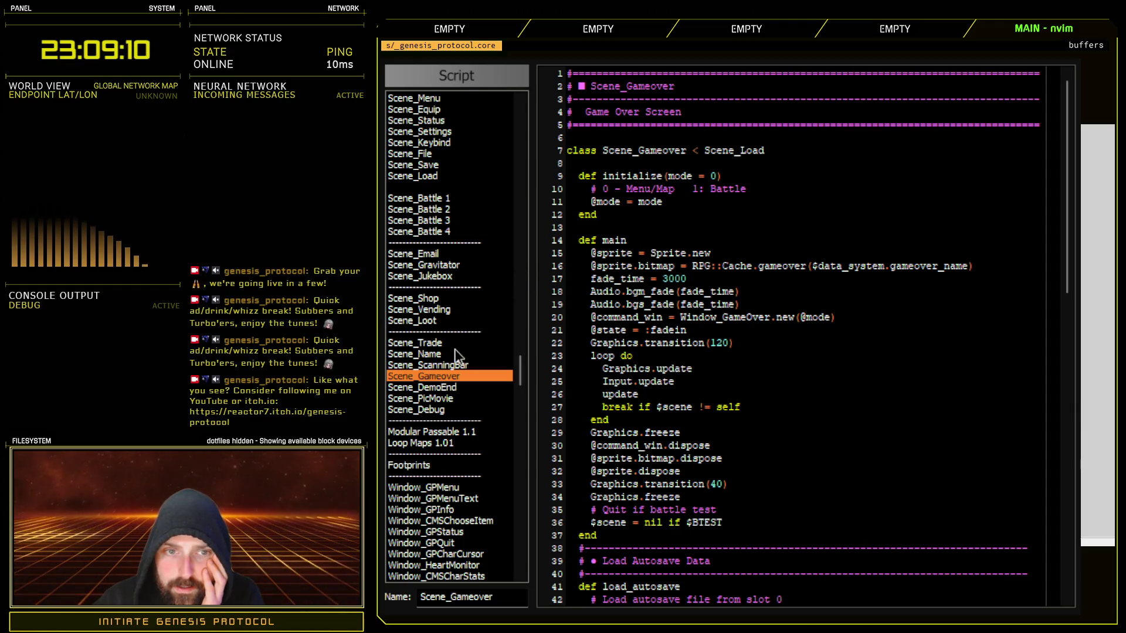
left_click(439, 166)
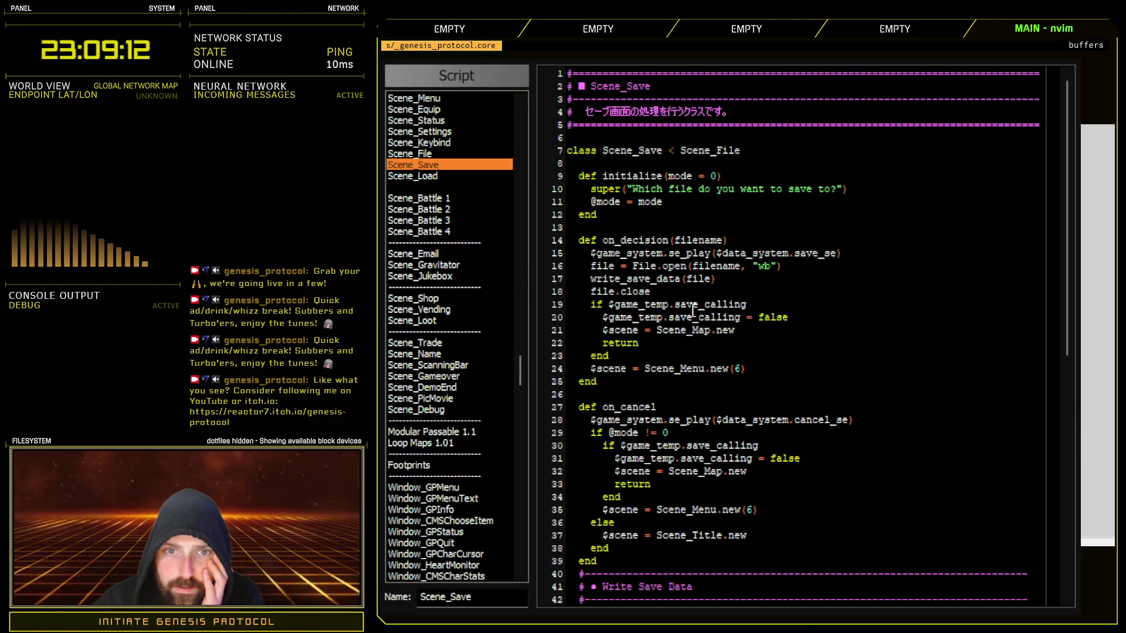
left_click(441, 375)
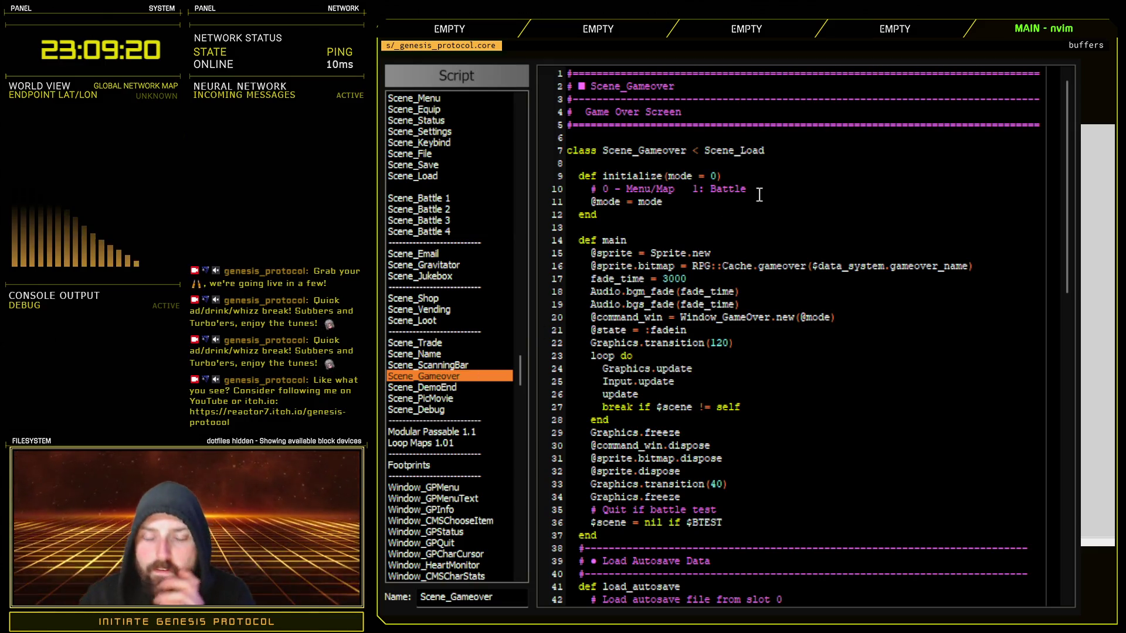
left_click(708, 201)
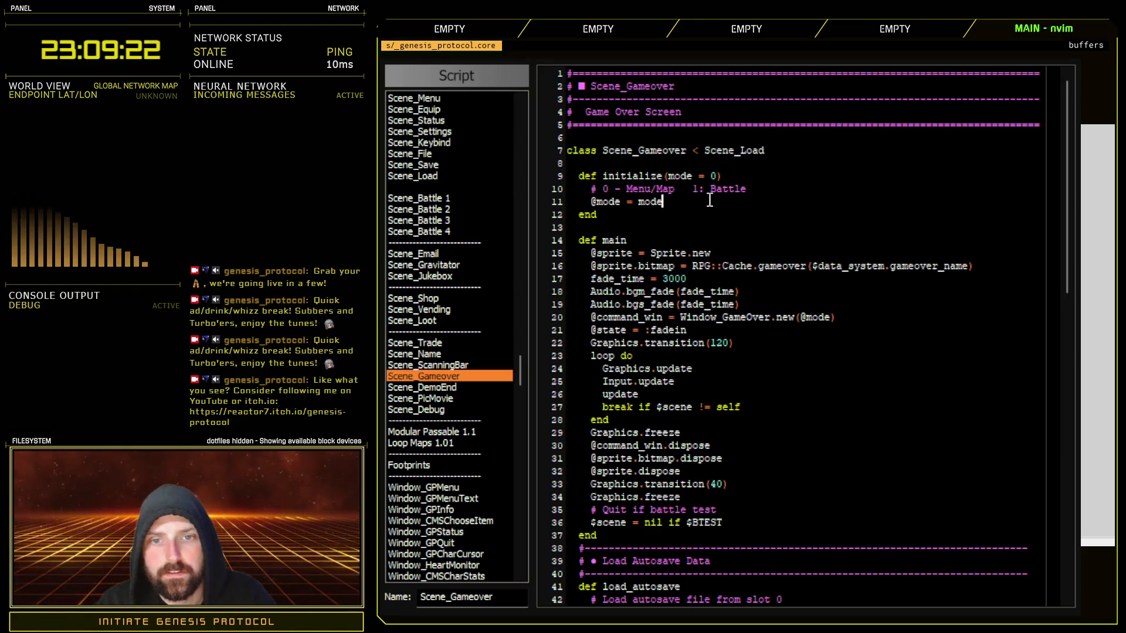
key("Return")
type("er")
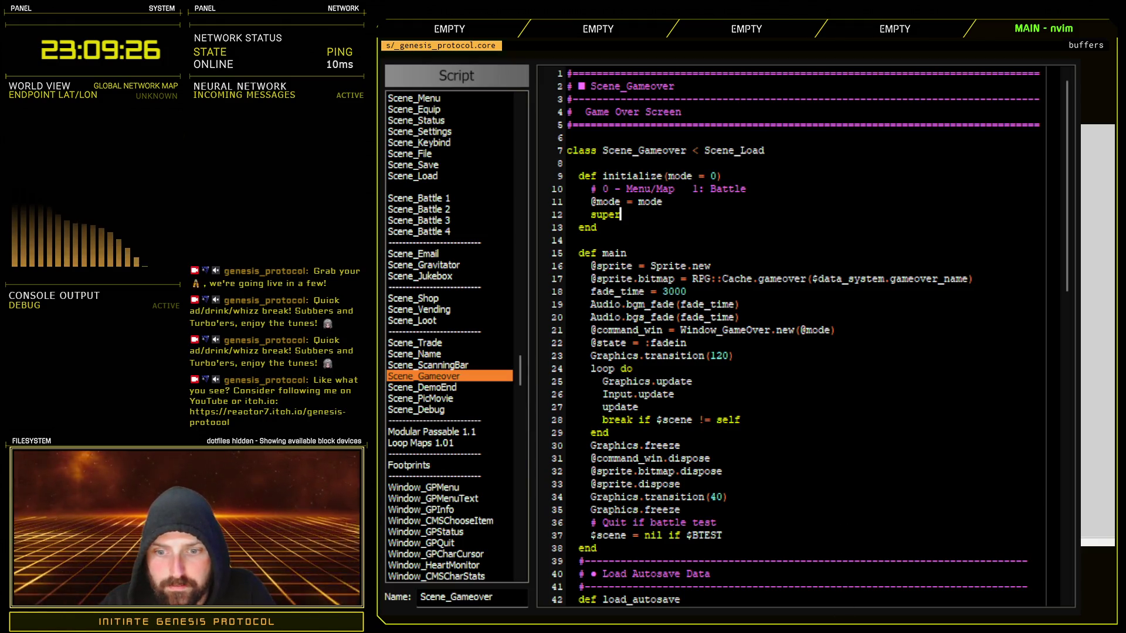
key("Escape")
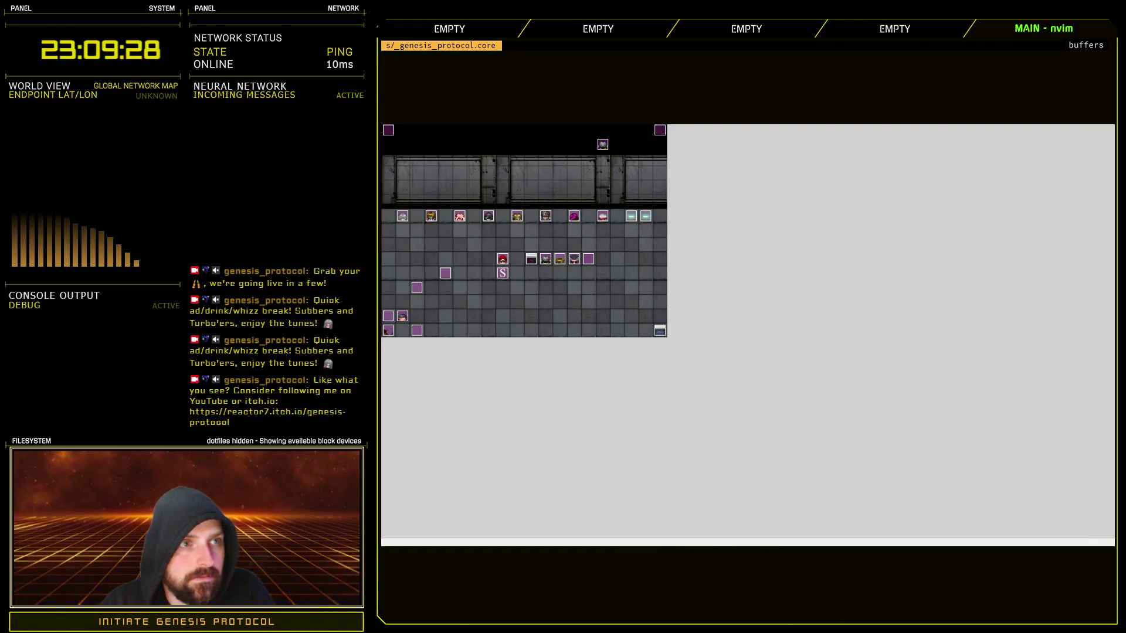
Step: Playtest a New Game on Normal and load the autosave after the game over
key("ctrl+r")
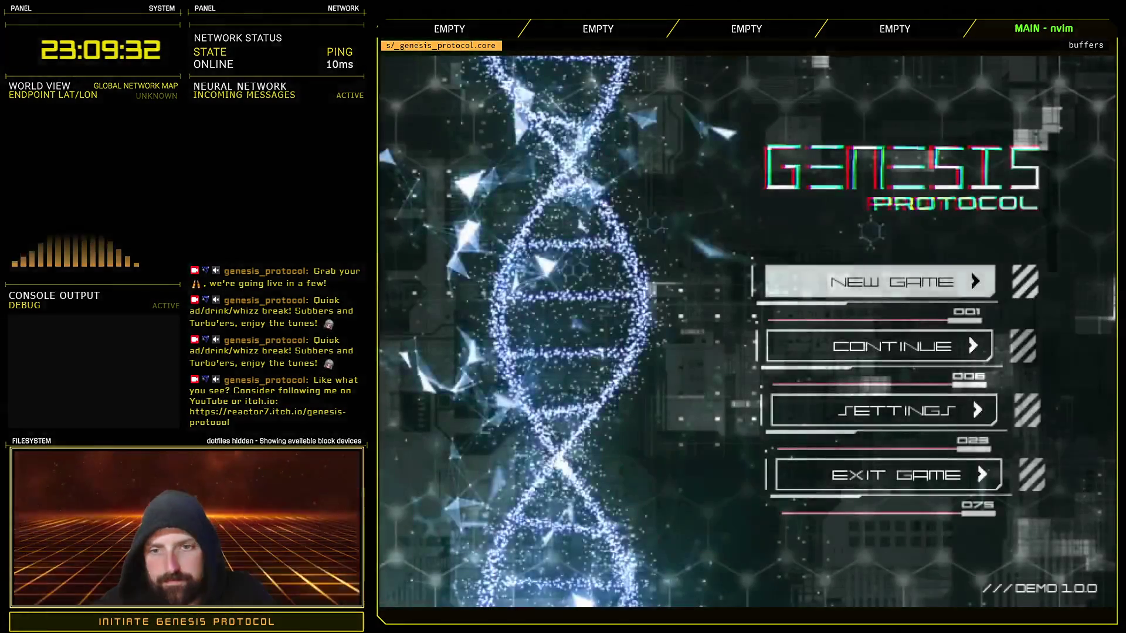
key("Return")
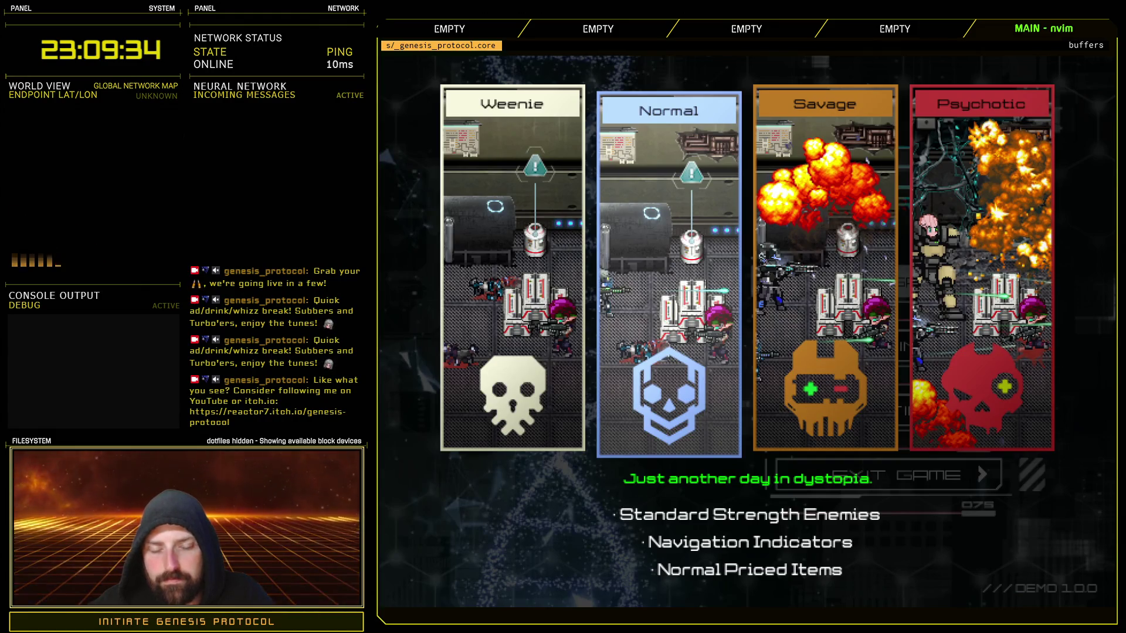
key("Return")
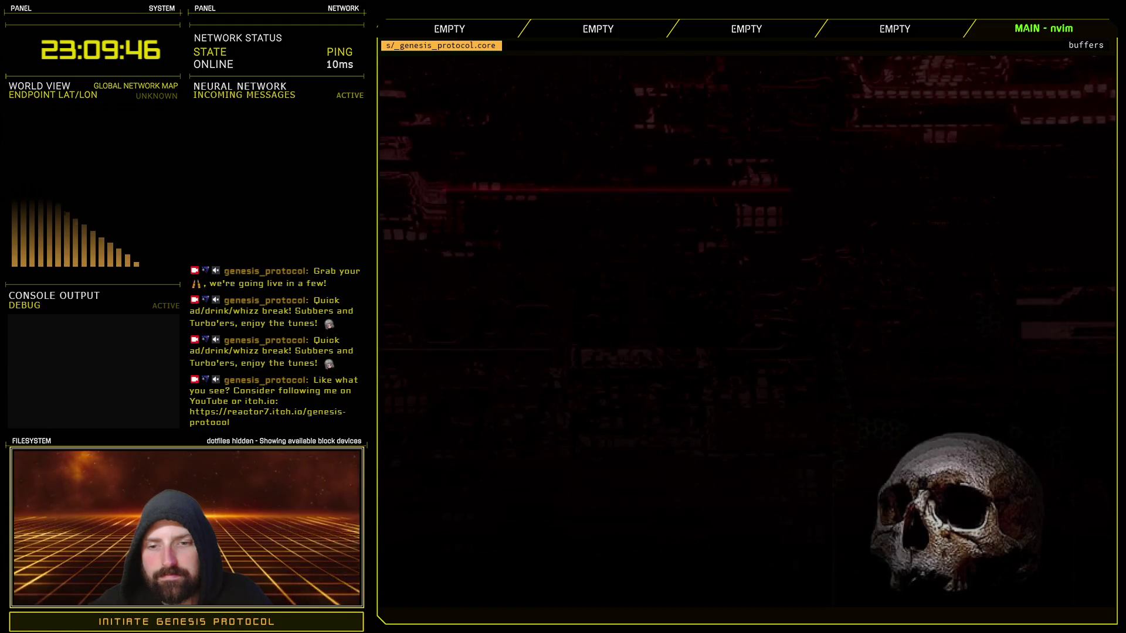
key("Down")
key("Return")
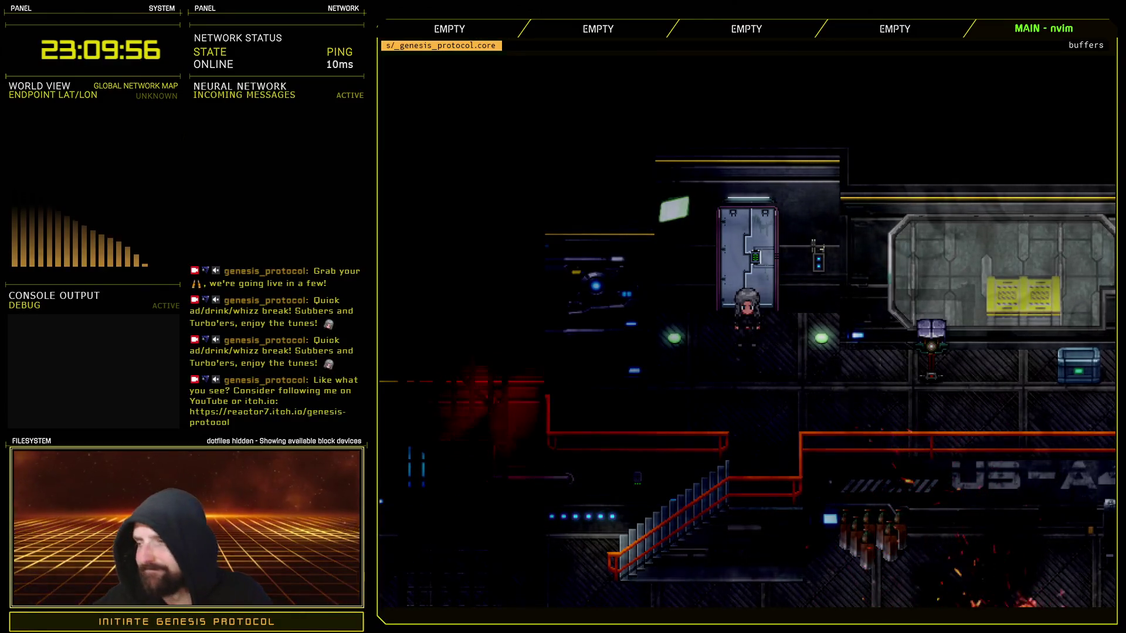
Step: Quit the playtest from the in-game menu via Exit Game
key("Escape")
key("Up")
key("Return")
key("Down")
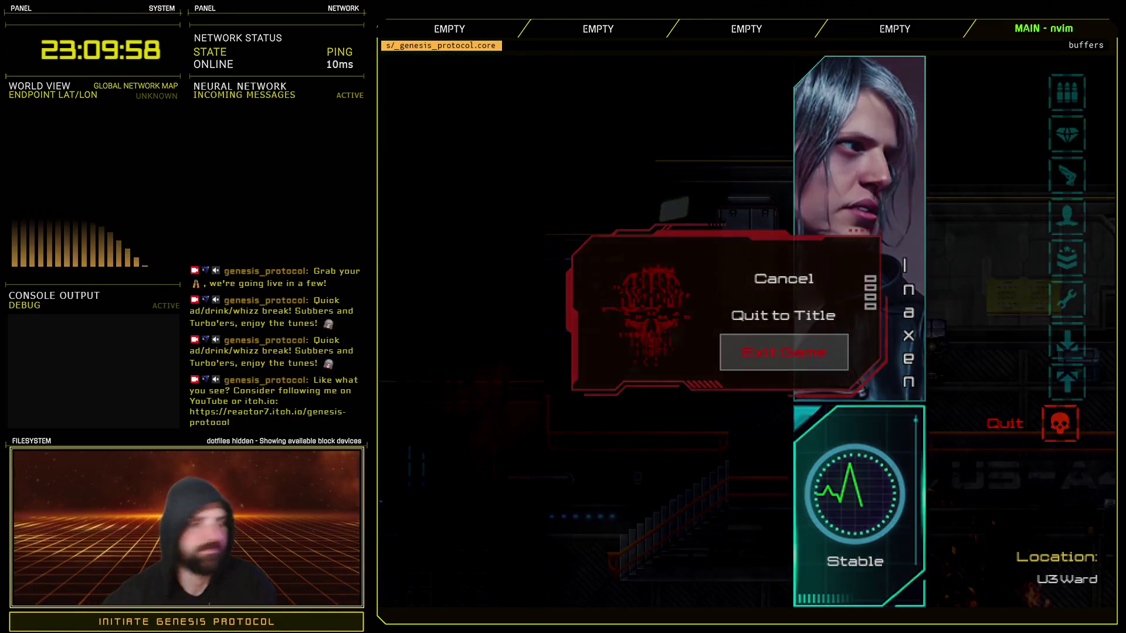
key("Return")
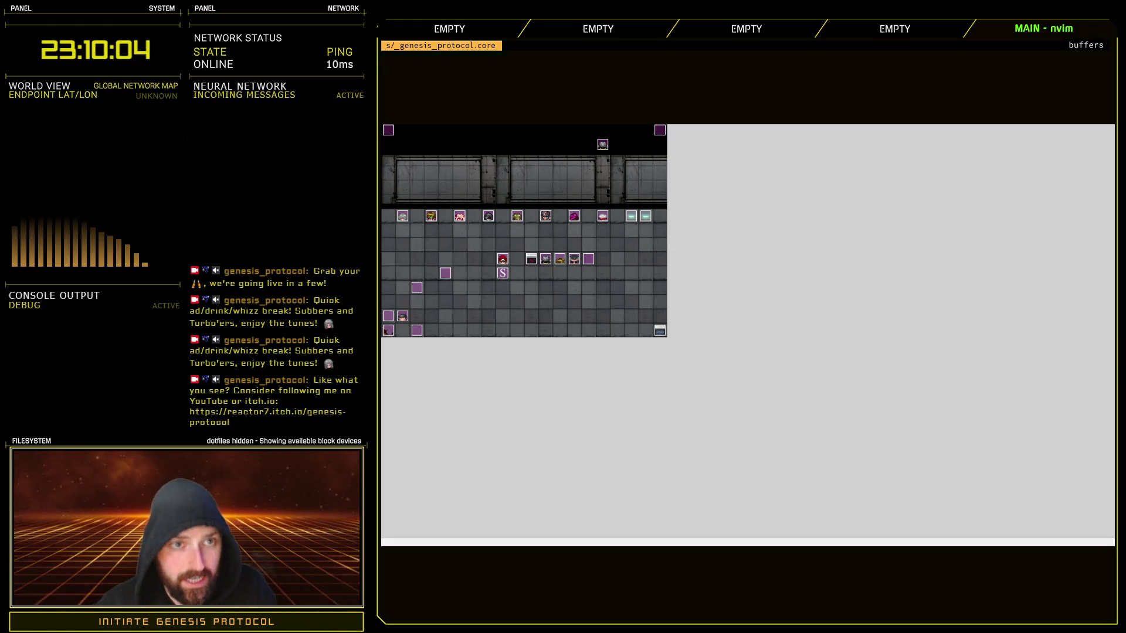
Step: Reopen the Script Editor on Scene_Gameover, add a blank line after super, and select Scene_Load
key("F11")
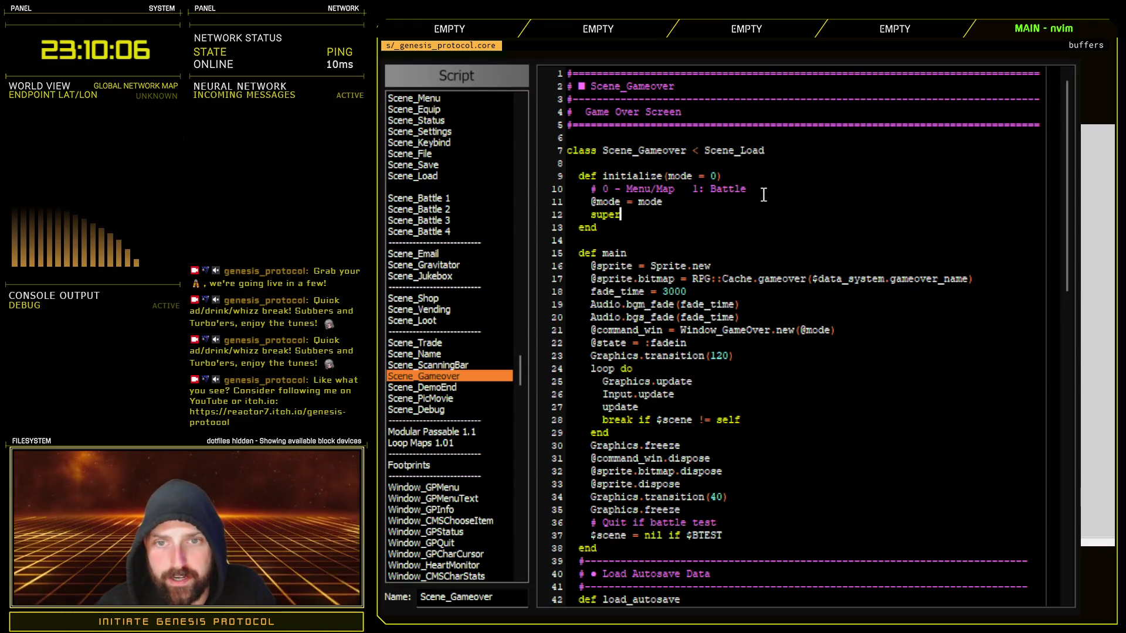
left_click(694, 207)
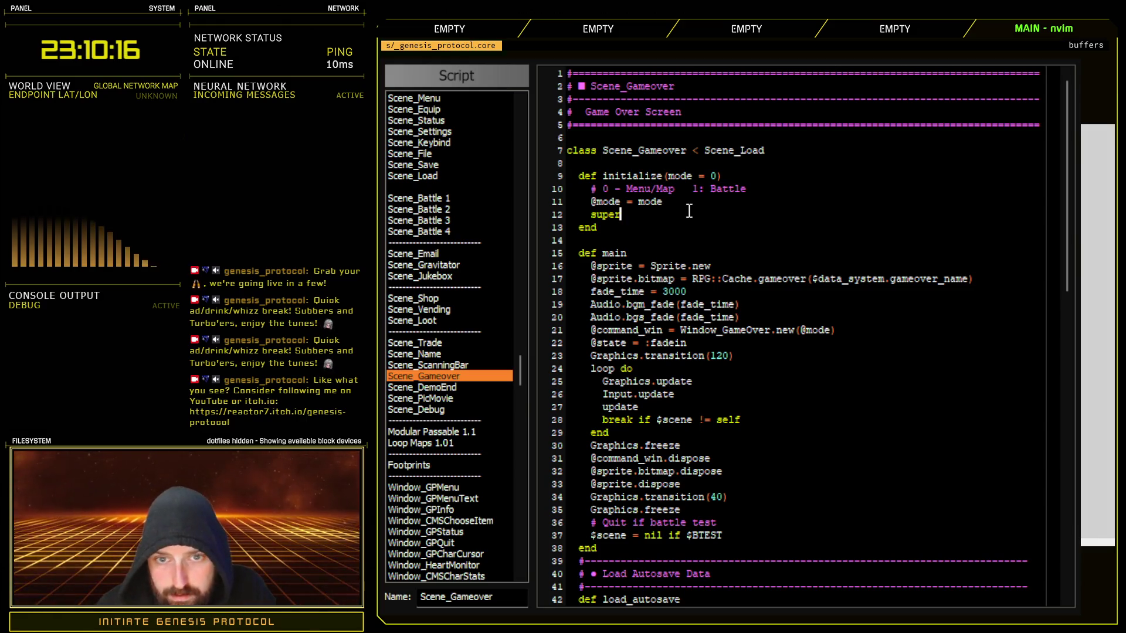
left_click(669, 211)
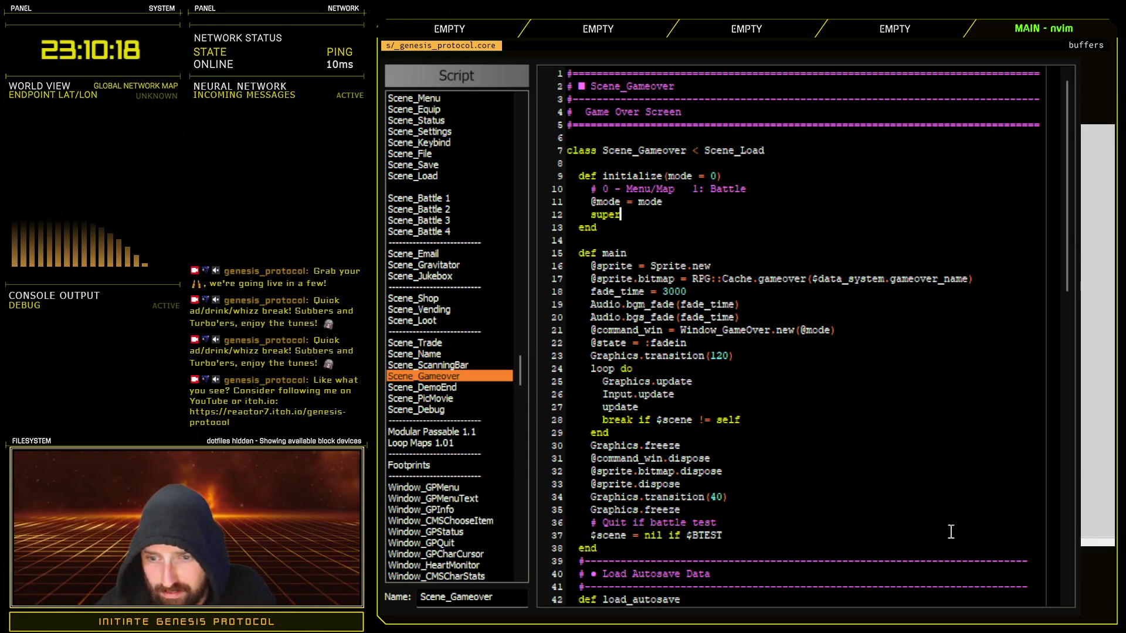
left_click(684, 204)
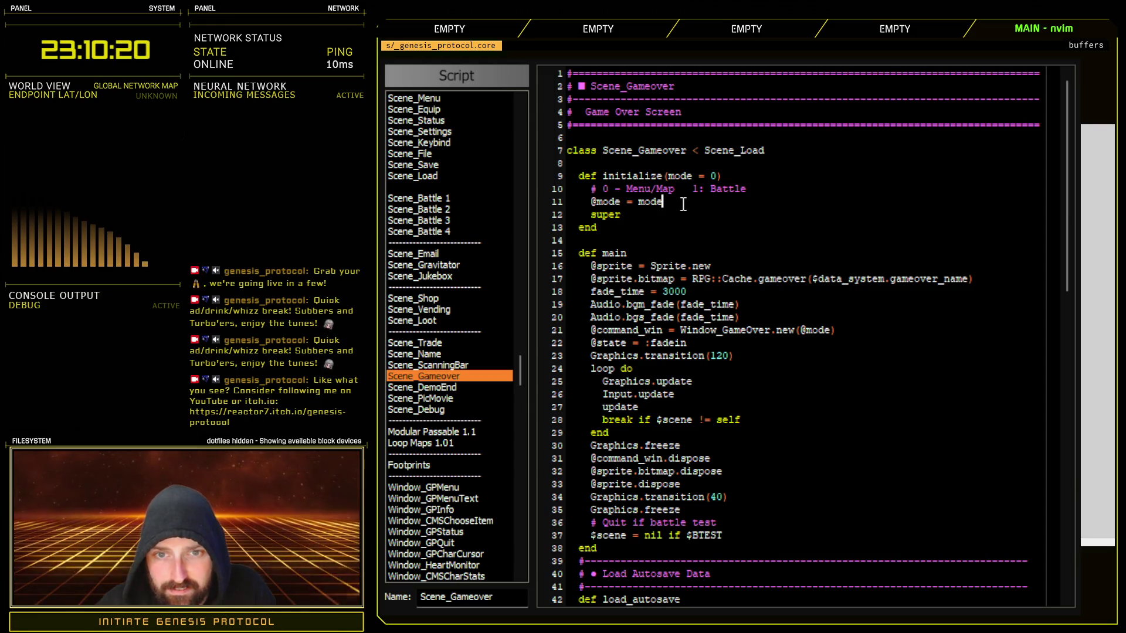
key("Return")
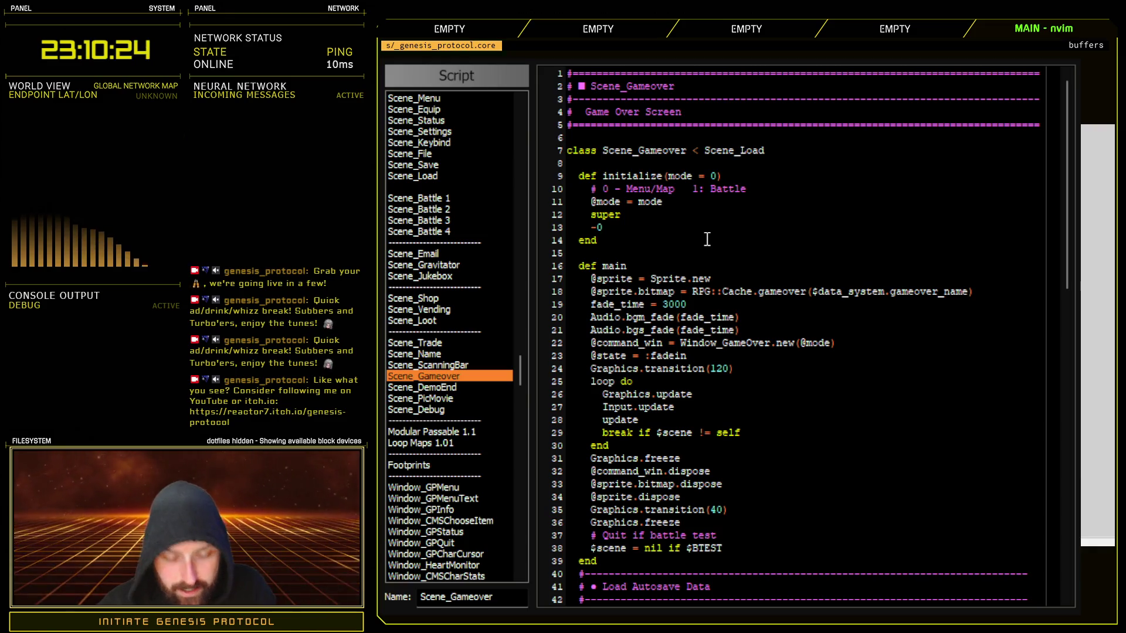
key("BackSpace")
double_click(733, 151)
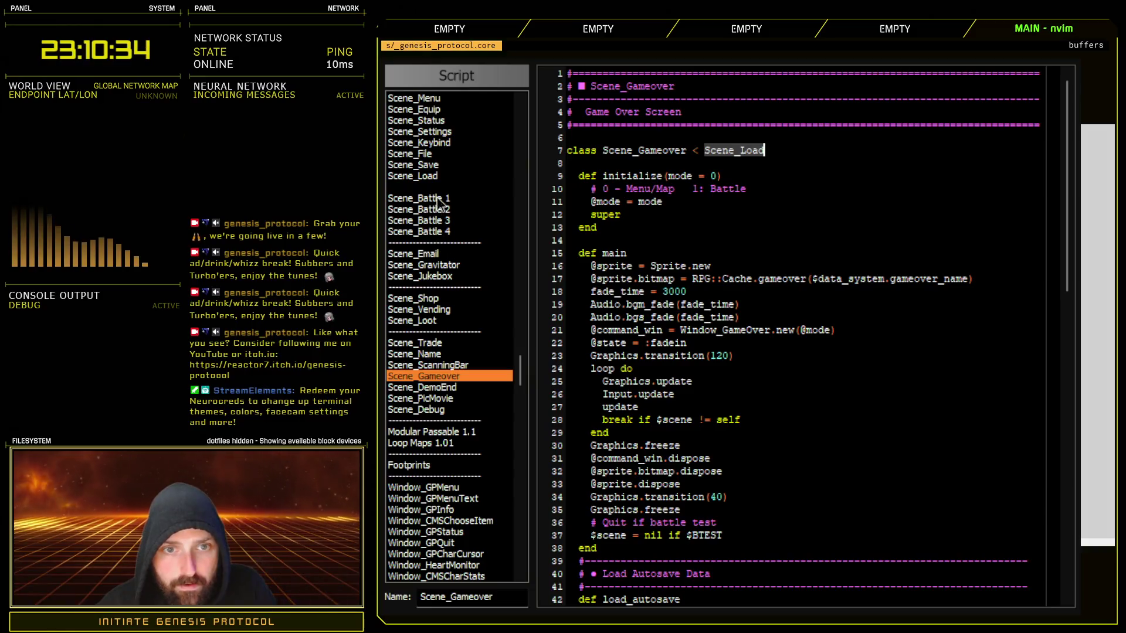
Step: Open the Scene_Load script and look over its initialize method
left_click(422, 176)
left_click_drag(592, 202, 746, 202)
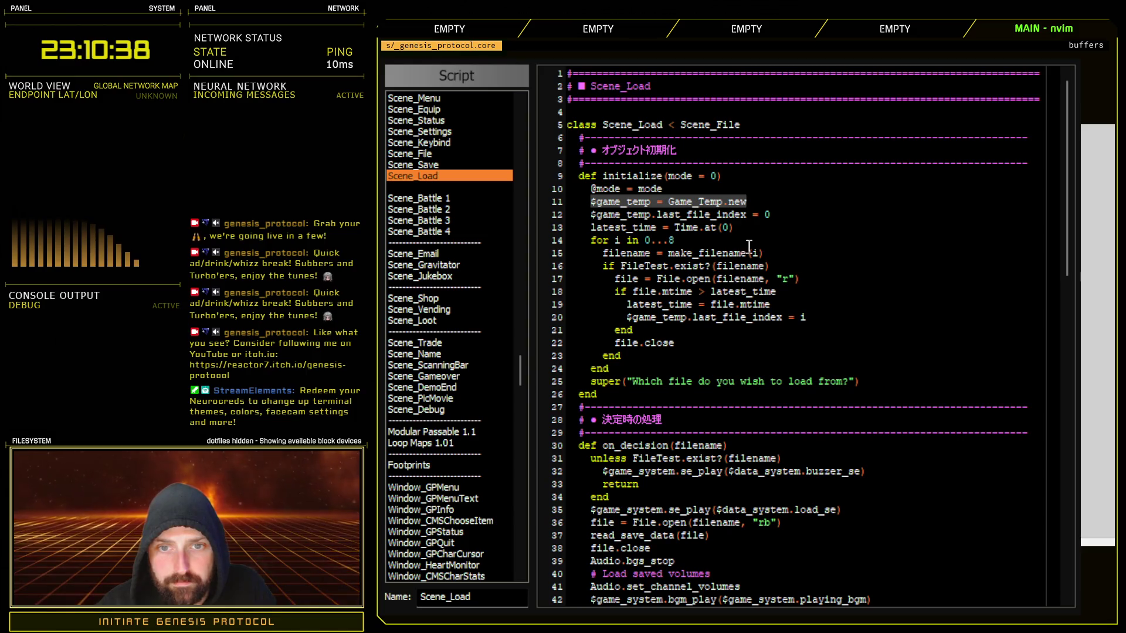
left_click_drag(633, 189, 669, 392)
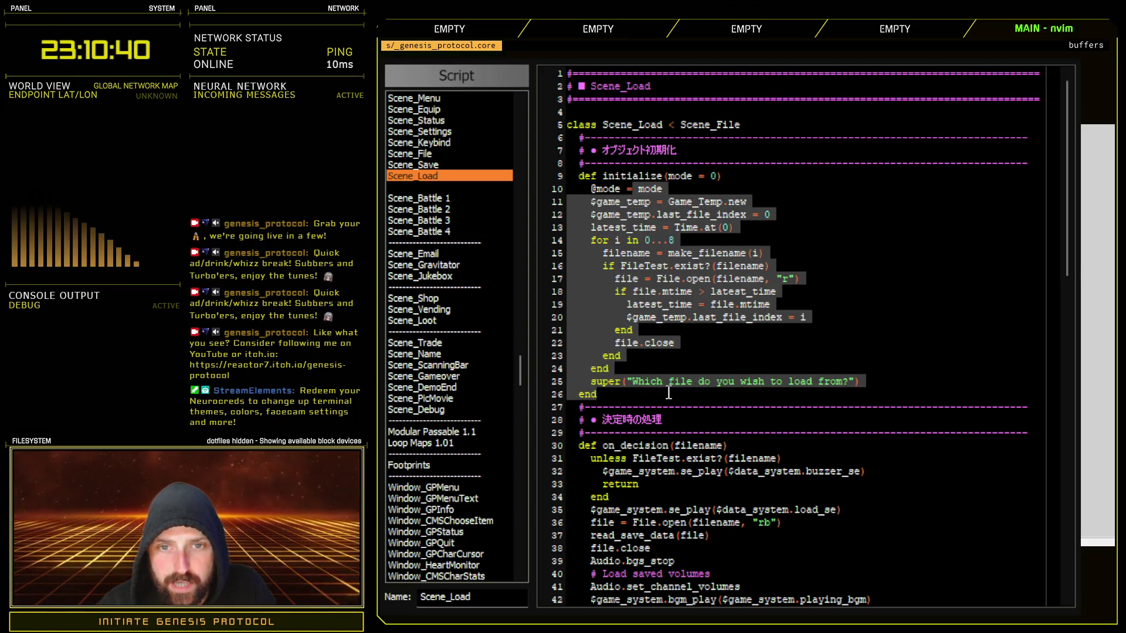
left_click(670, 184)
mouse_move(591, 188)
left_mouse_down()
mouse_move(656, 179)
mouse_move(669, 189)
left_mouse_up()
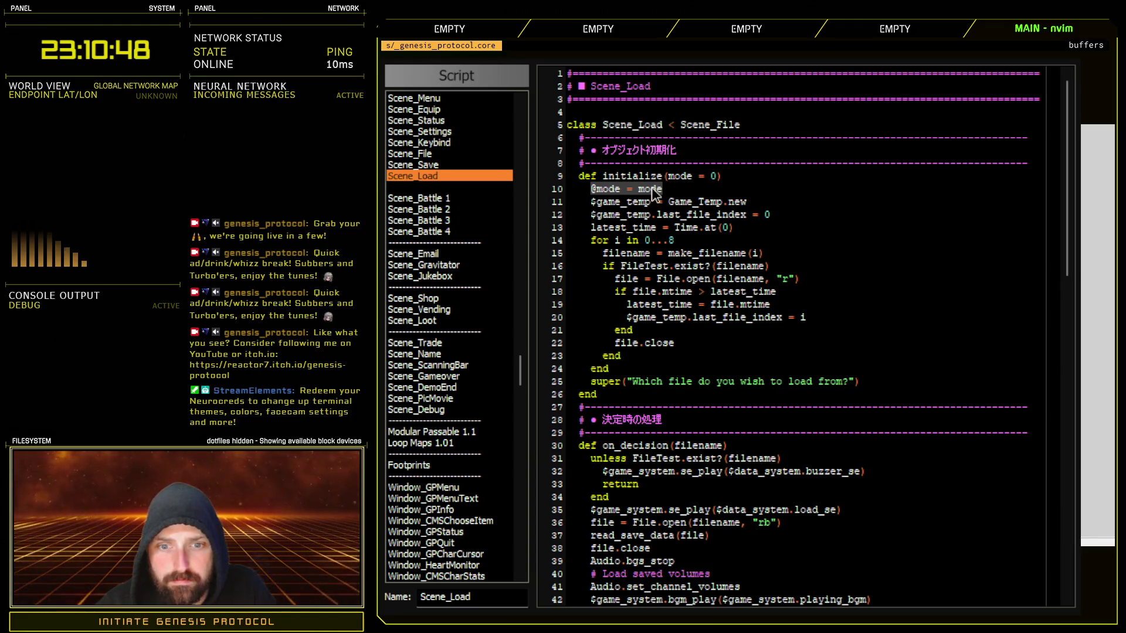
scroll(655, 208, "down", 20)
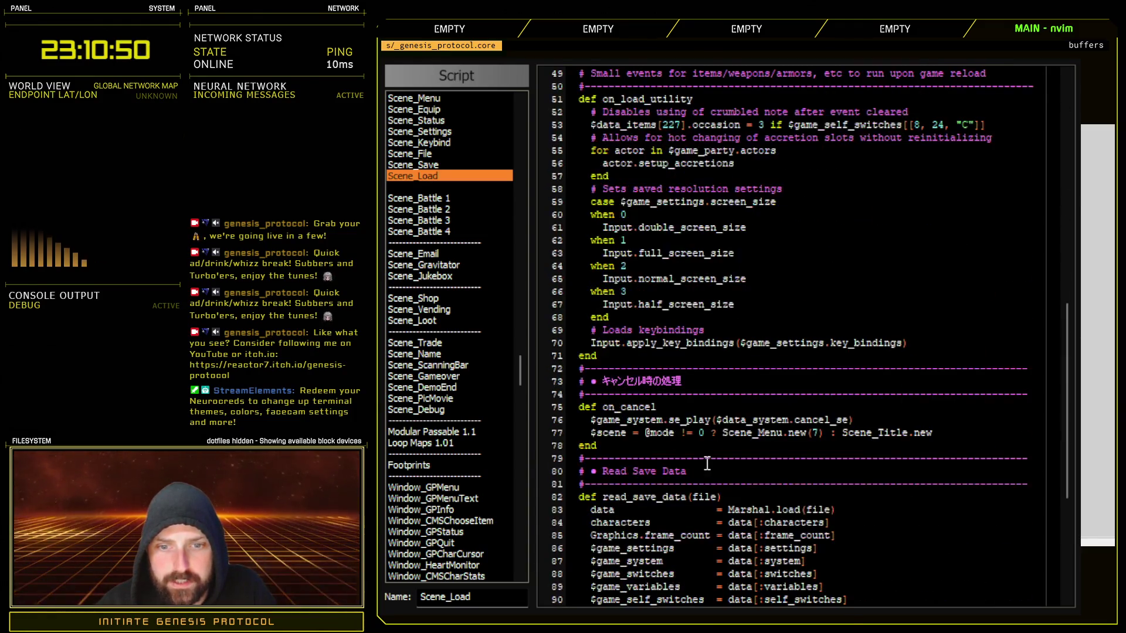
scroll(707, 464, "up", 18)
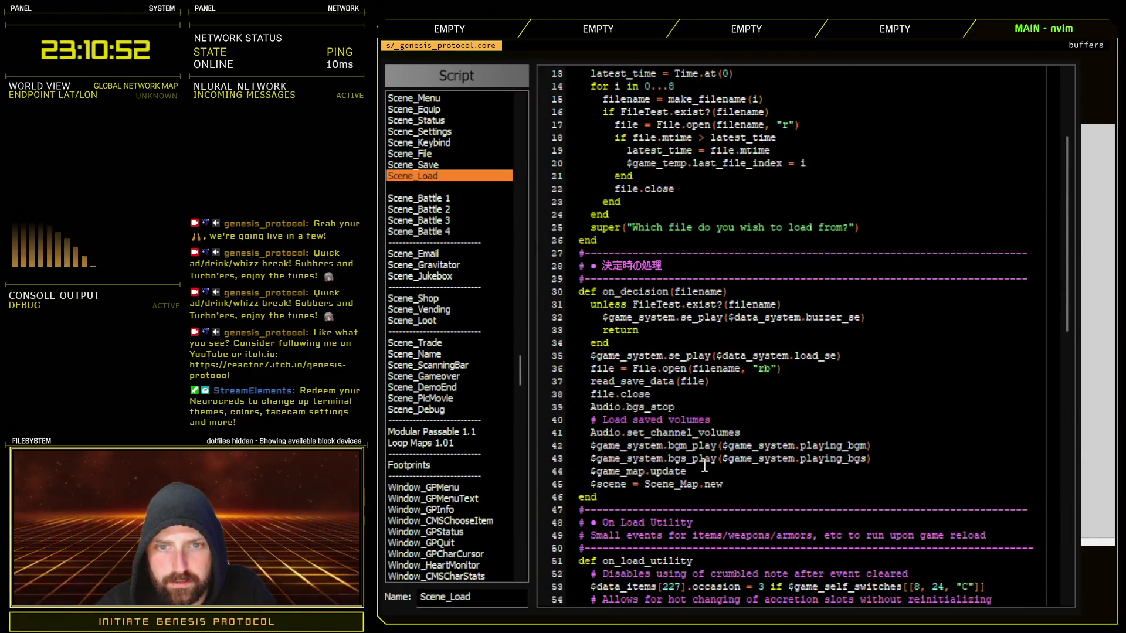
scroll(668, 364, "up", 2)
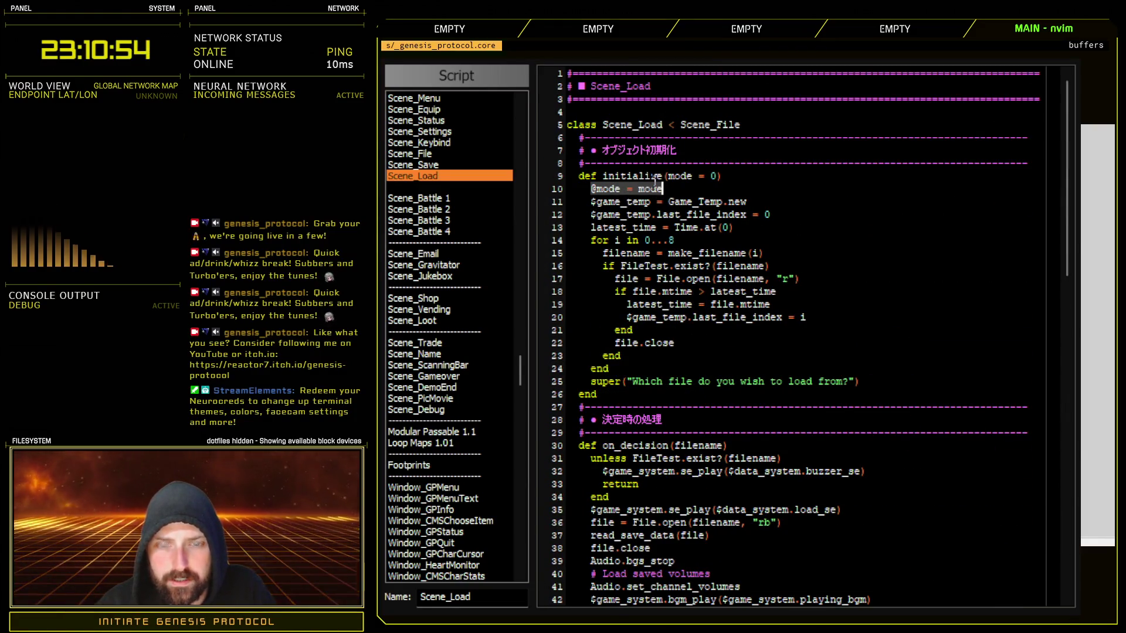
double_click(614, 190)
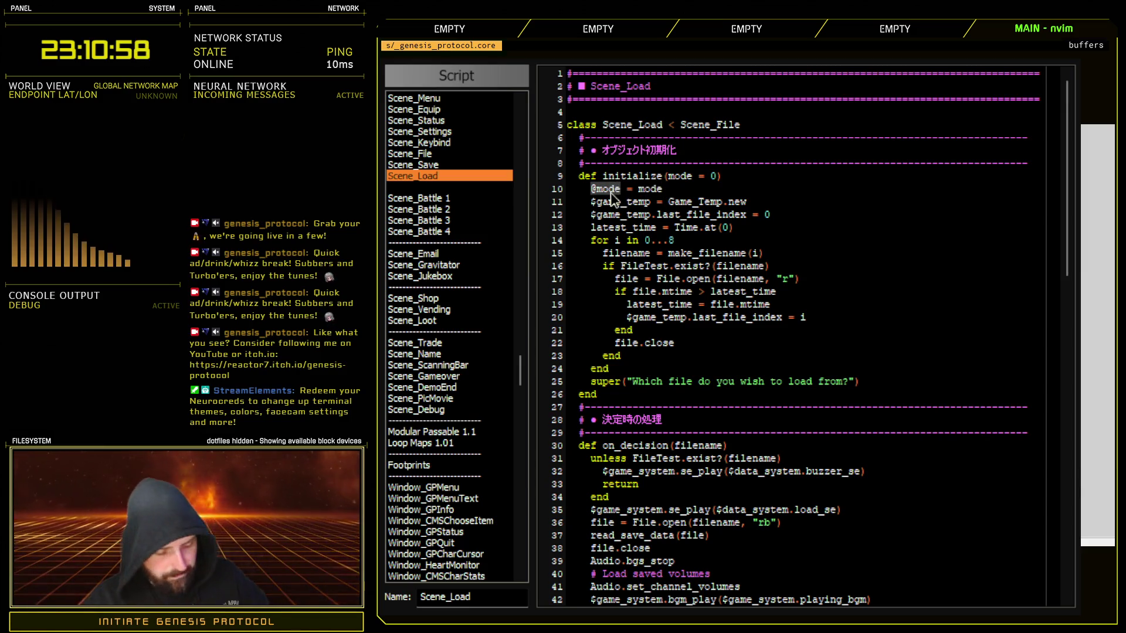
key("ctrl+f")
left_click(707, 101)
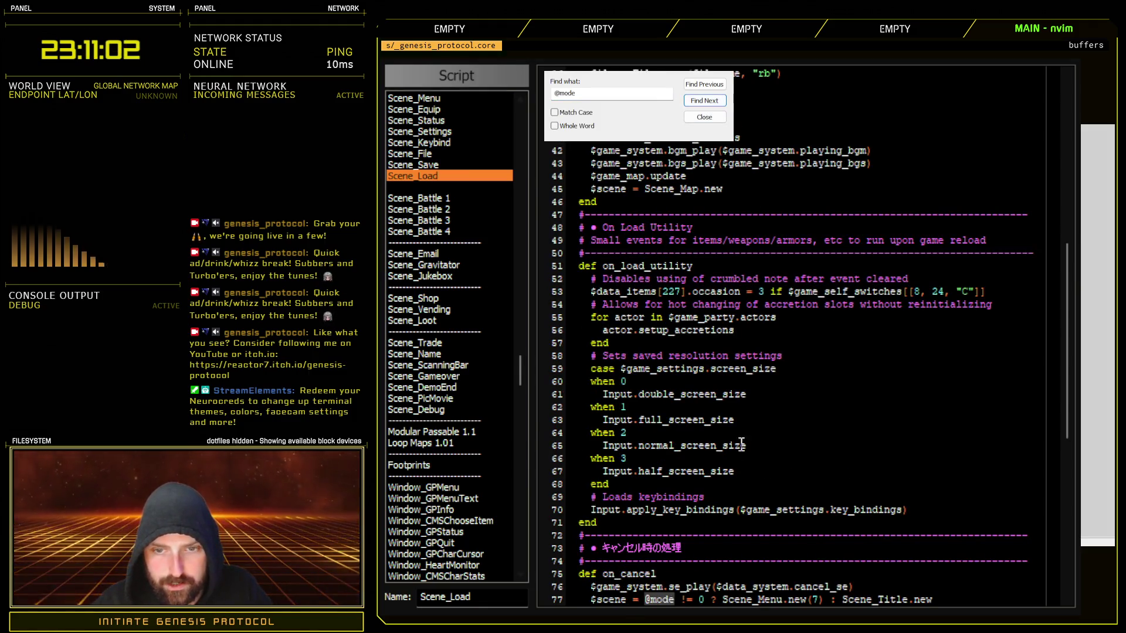
scroll(774, 486, "down", 4)
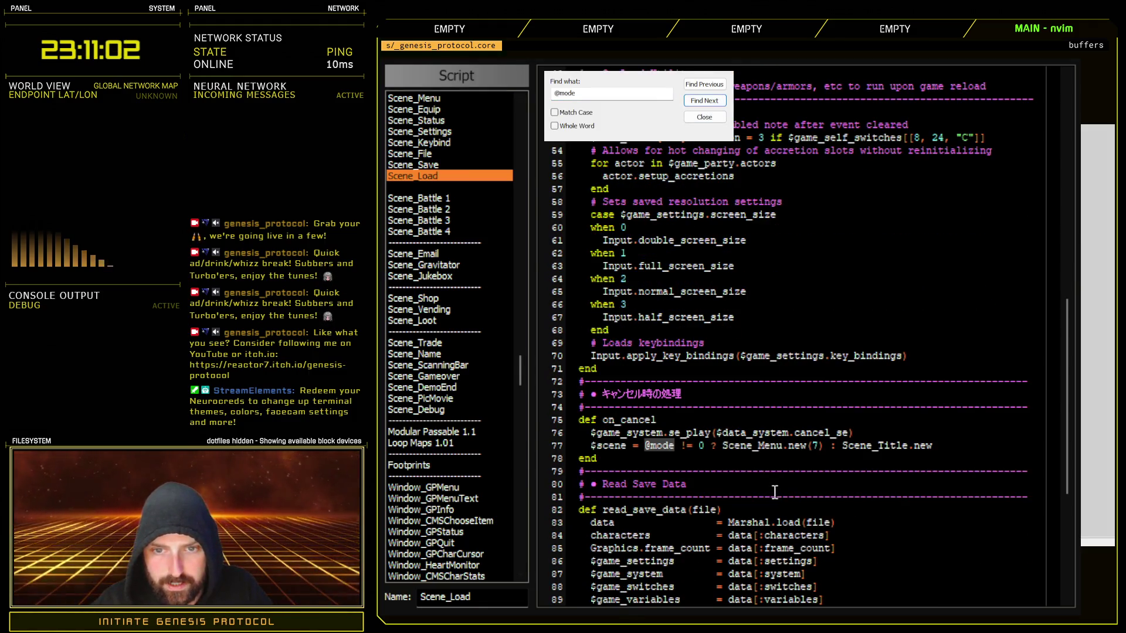
left_click(716, 101)
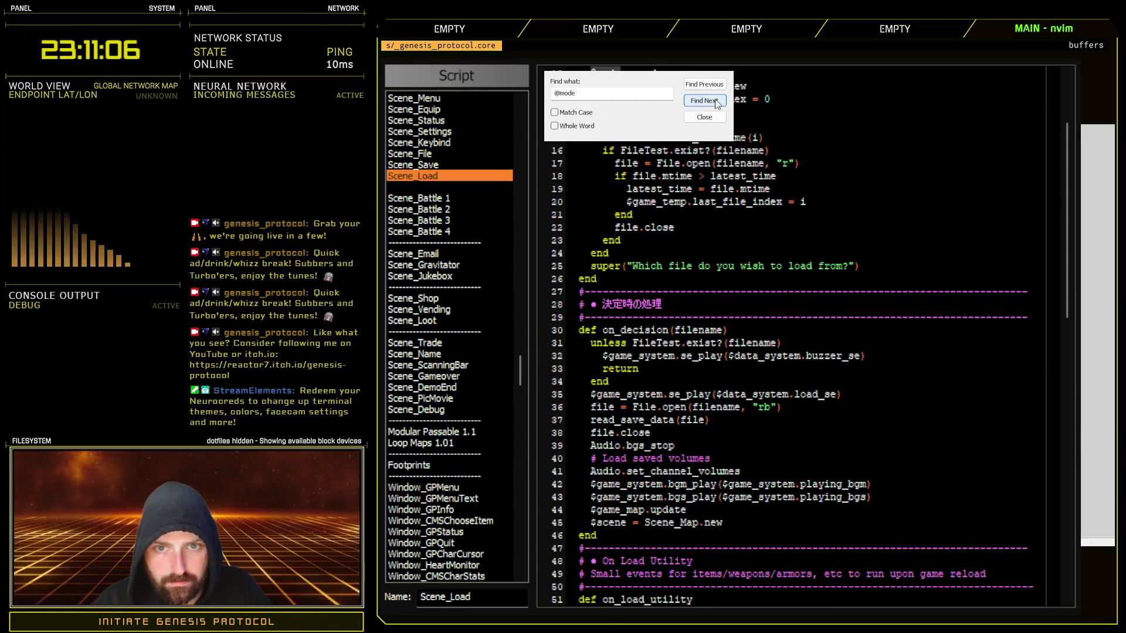
left_click(716, 101)
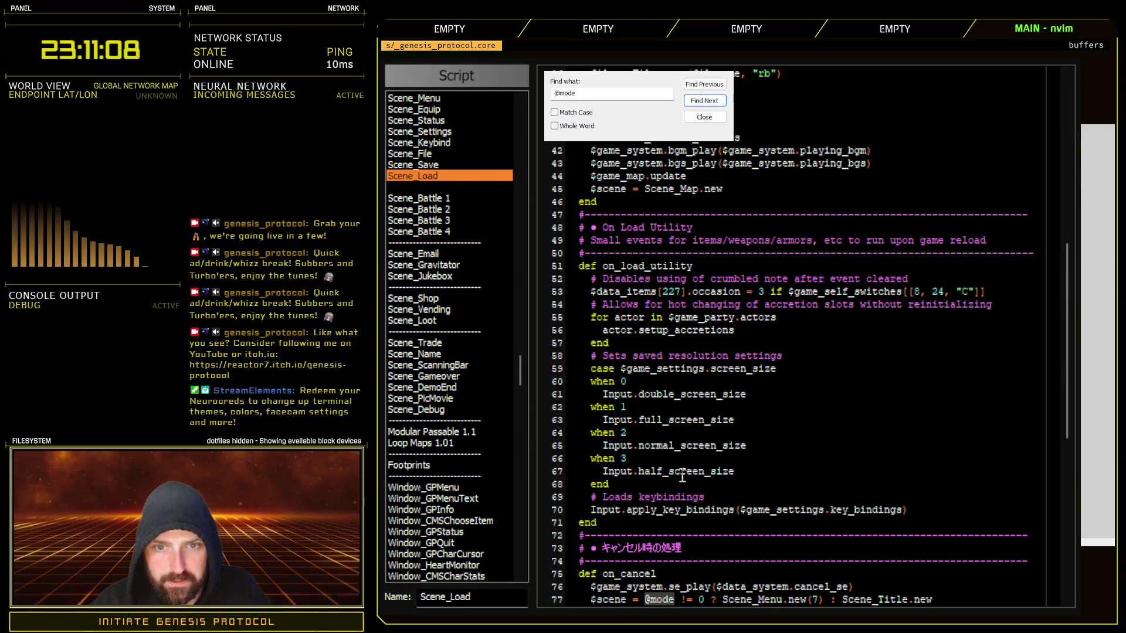
scroll(649, 478, "down", 8)
scroll(650, 478, "up", 12)
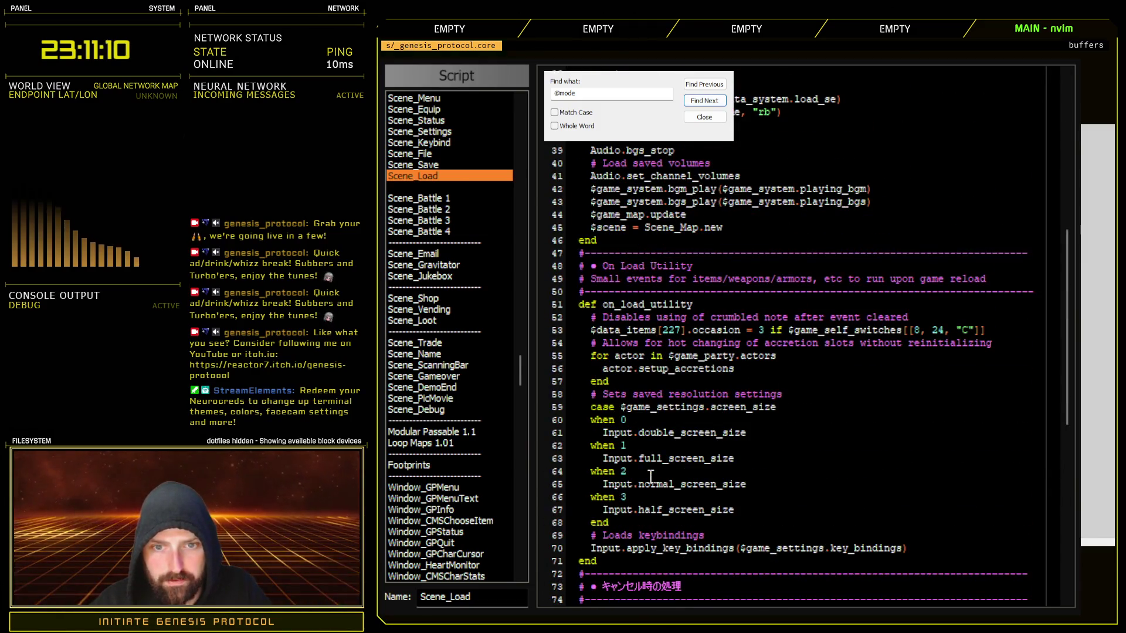
scroll(651, 478, "up", 3)
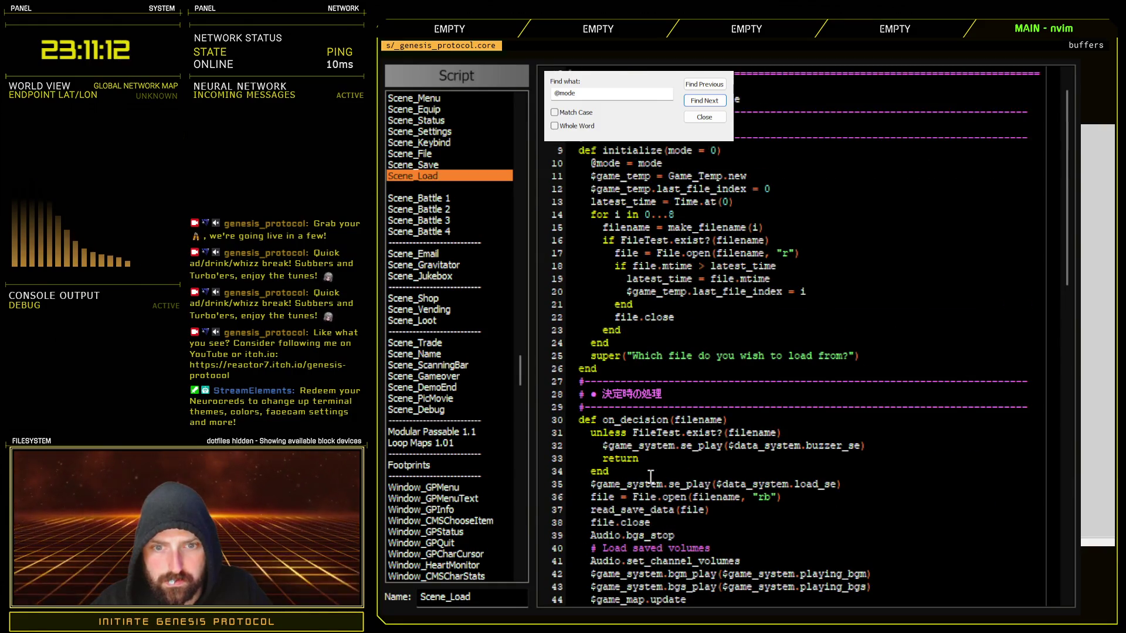
scroll(651, 477, "down", 9)
scroll(650, 478, "down", 6)
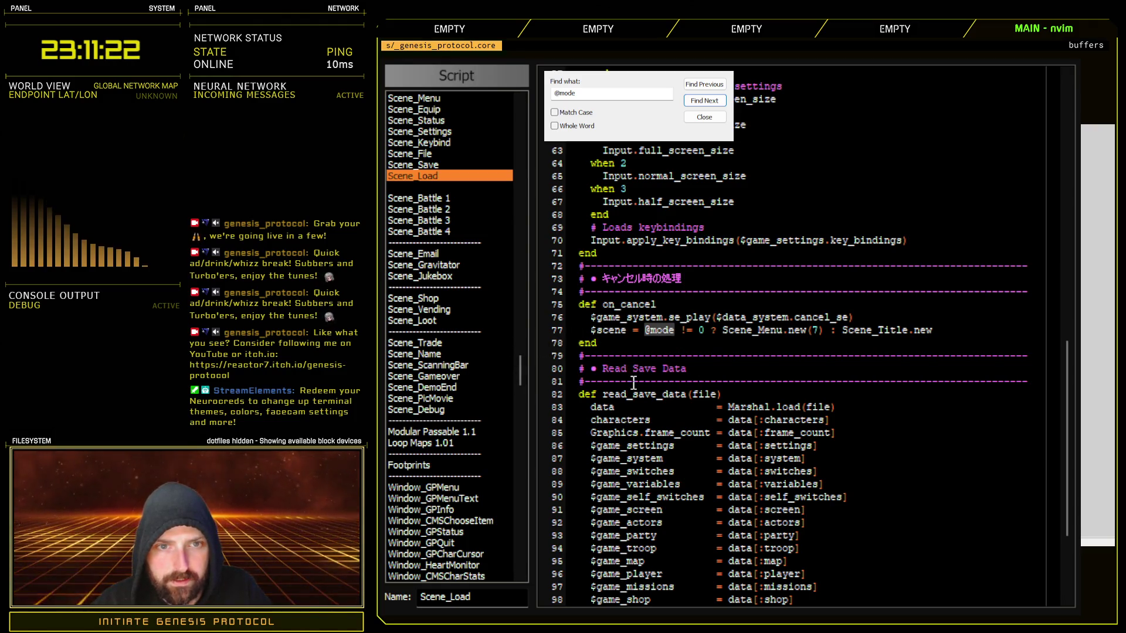
left_click(708, 119)
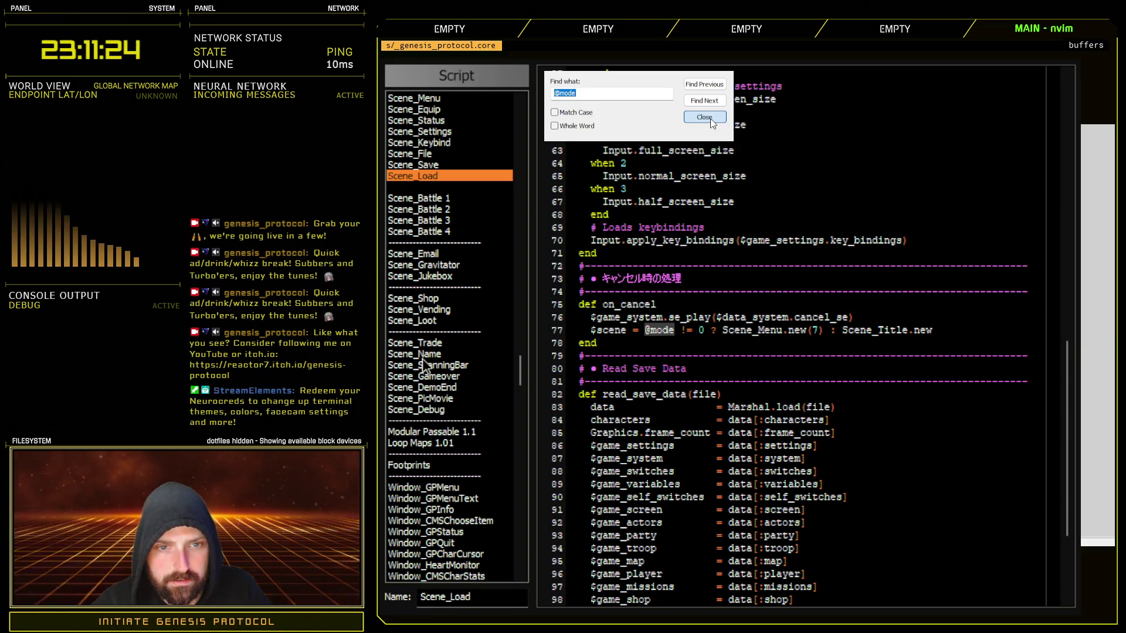
scroll(654, 364, "up", 15)
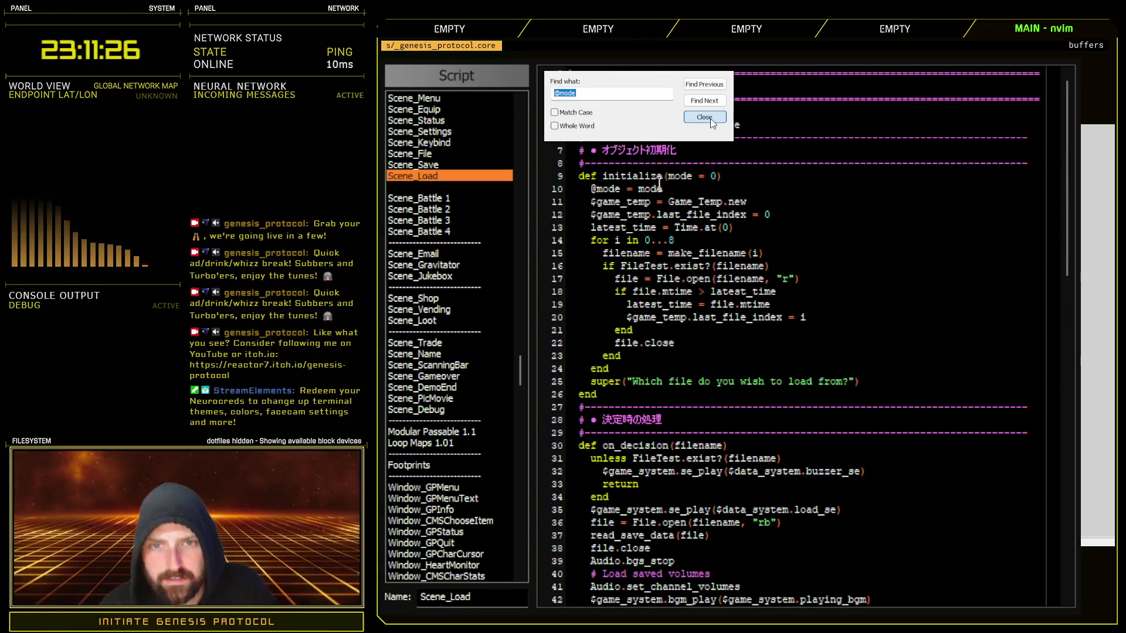
double_click(606, 188)
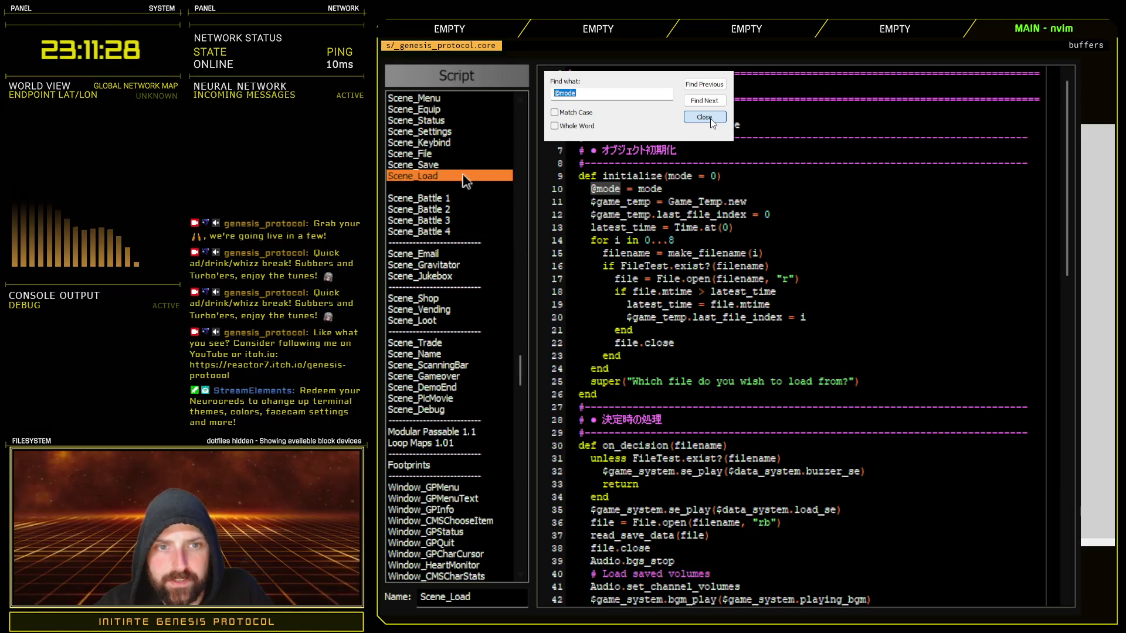
left_click(443, 377)
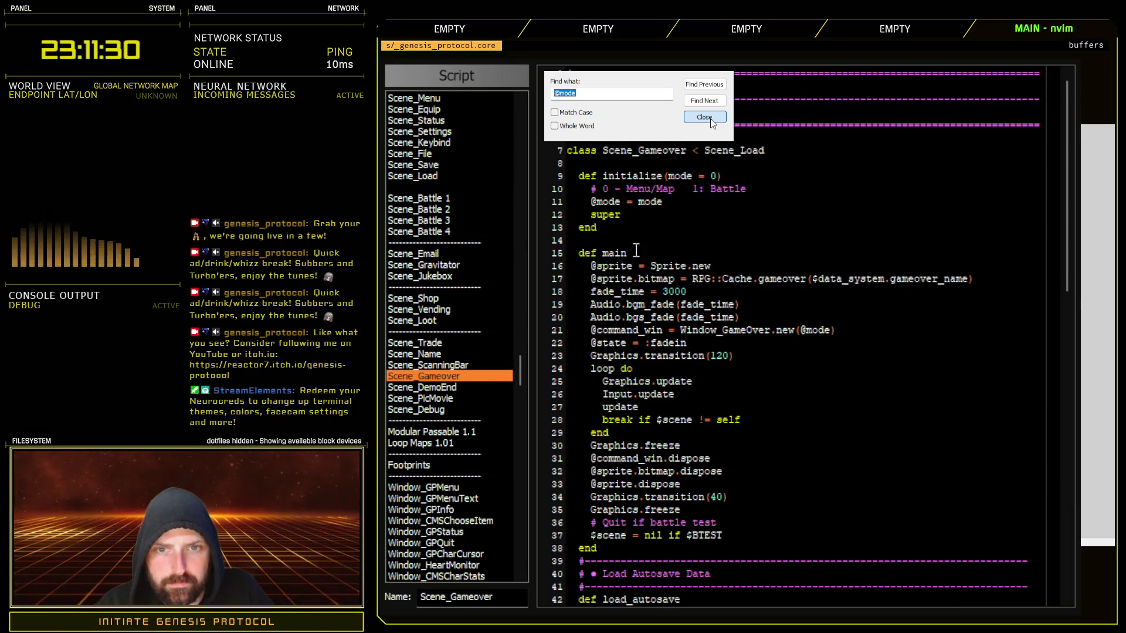
mouse_move(591, 215)
left_mouse_down()
mouse_move(621, 202)
mouse_move(641, 213)
mouse_move(608, 201)
mouse_move(663, 212)
mouse_move(591, 202)
mouse_move(601, 232)
mouse_move(658, 228)
left_mouse_up()
left_click(641, 214)
key("Return")
left_click(680, 201)
left_click(746, 189)
key("Delete")
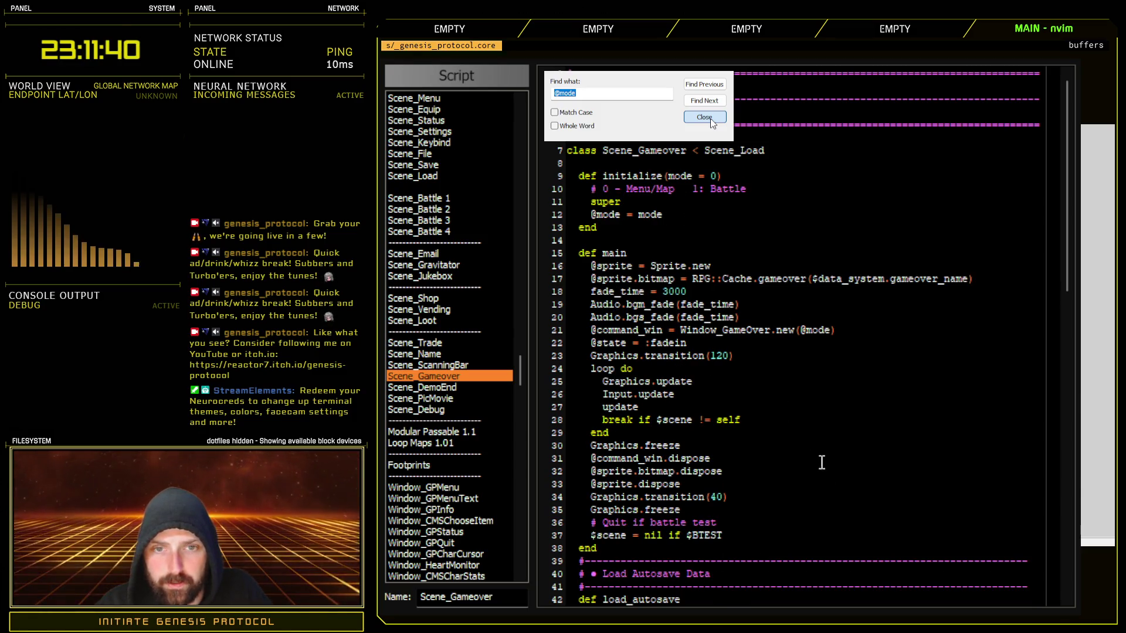
left_click(709, 117)
key("F12")
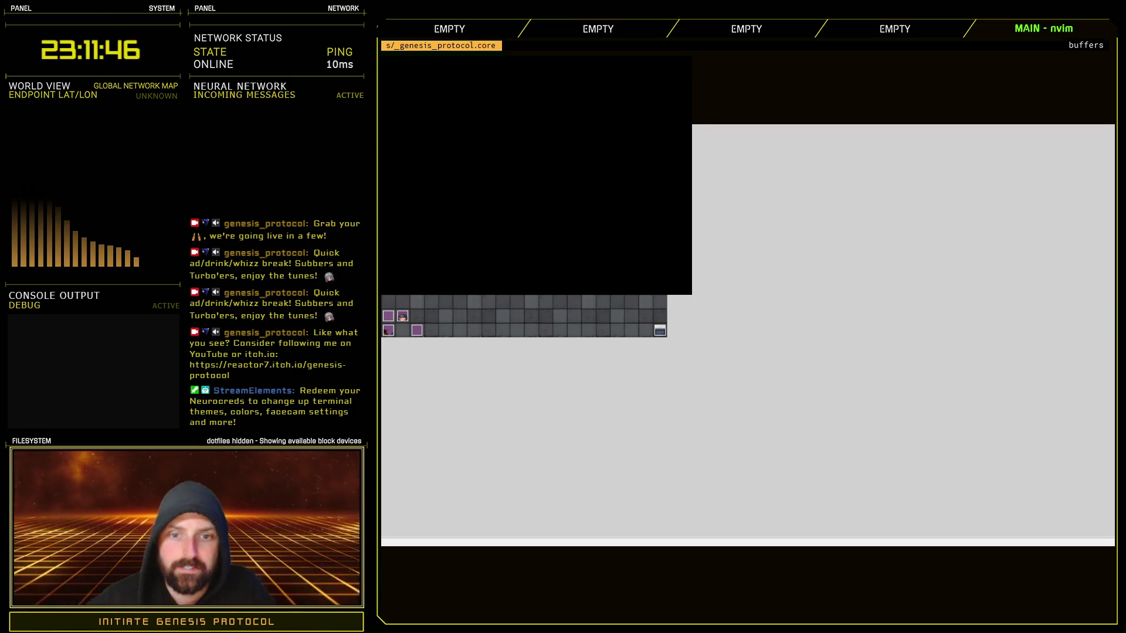
Step: Playtest on Normal difficulty to the game-over menu, then Quit to Title and Exit Game
key("Return")
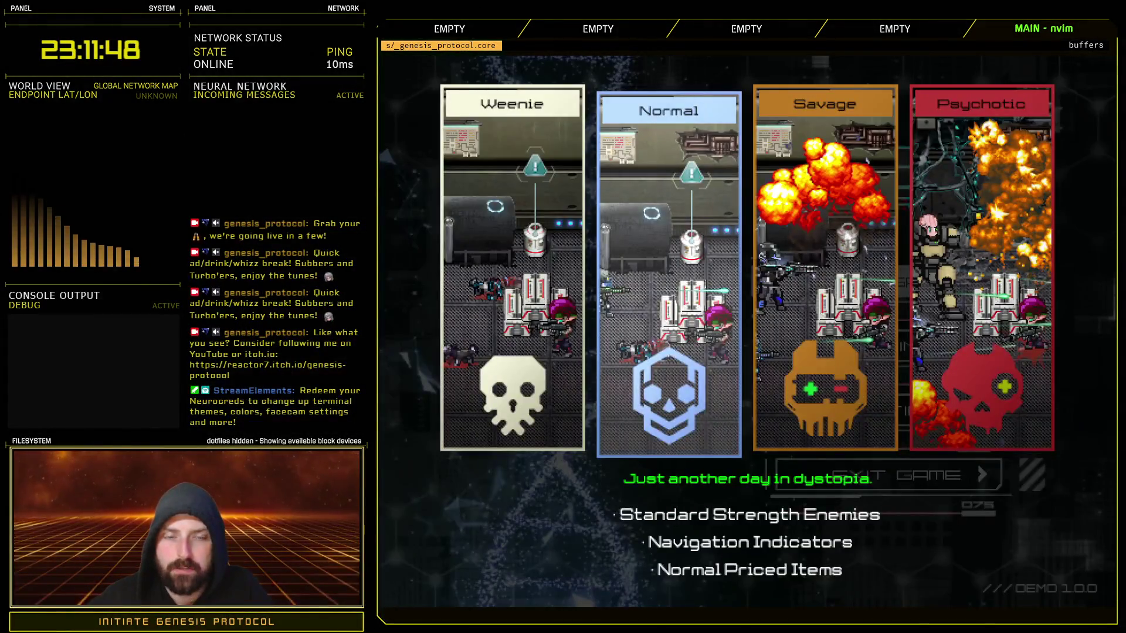
key("Return")
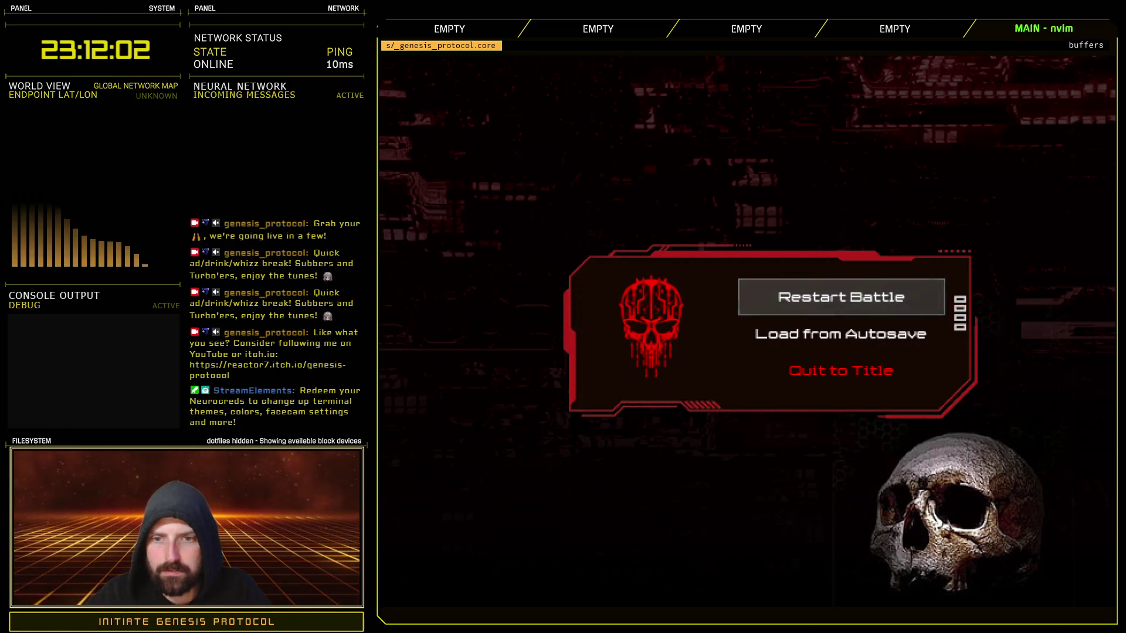
key("Down")
key("Down")
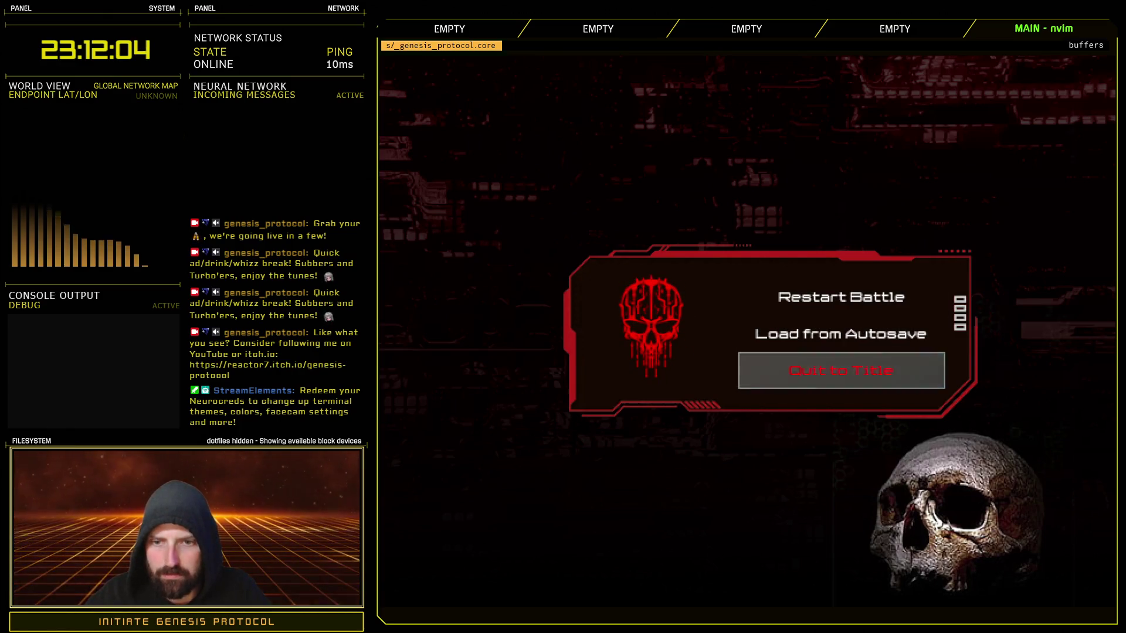
key("Return")
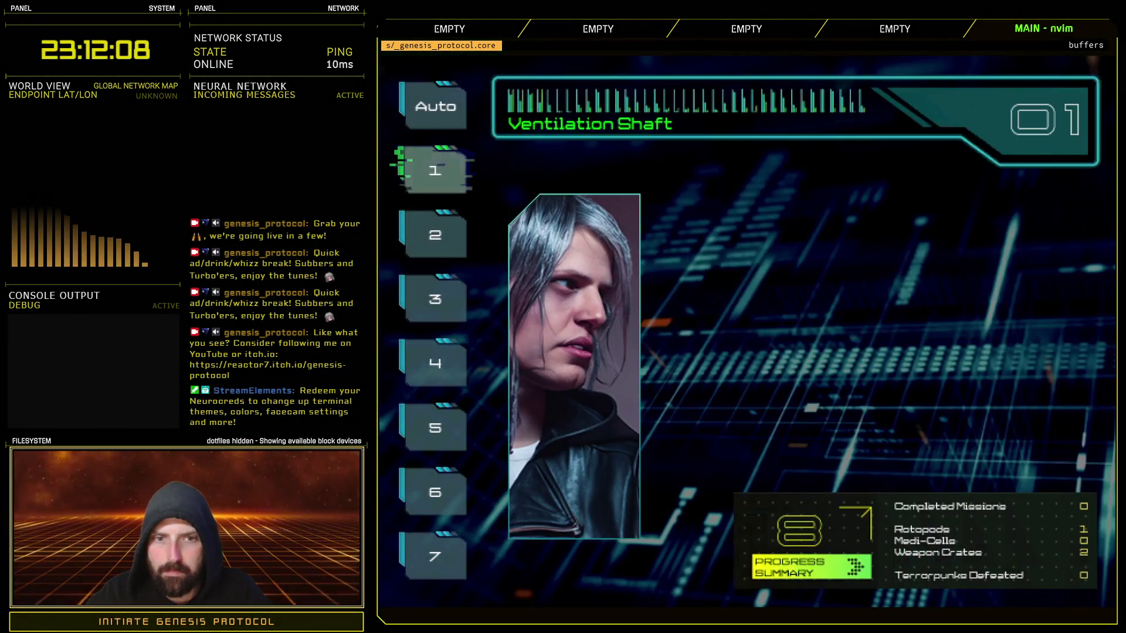
key("Down")
key("Down")
key("Down")
key("Return")
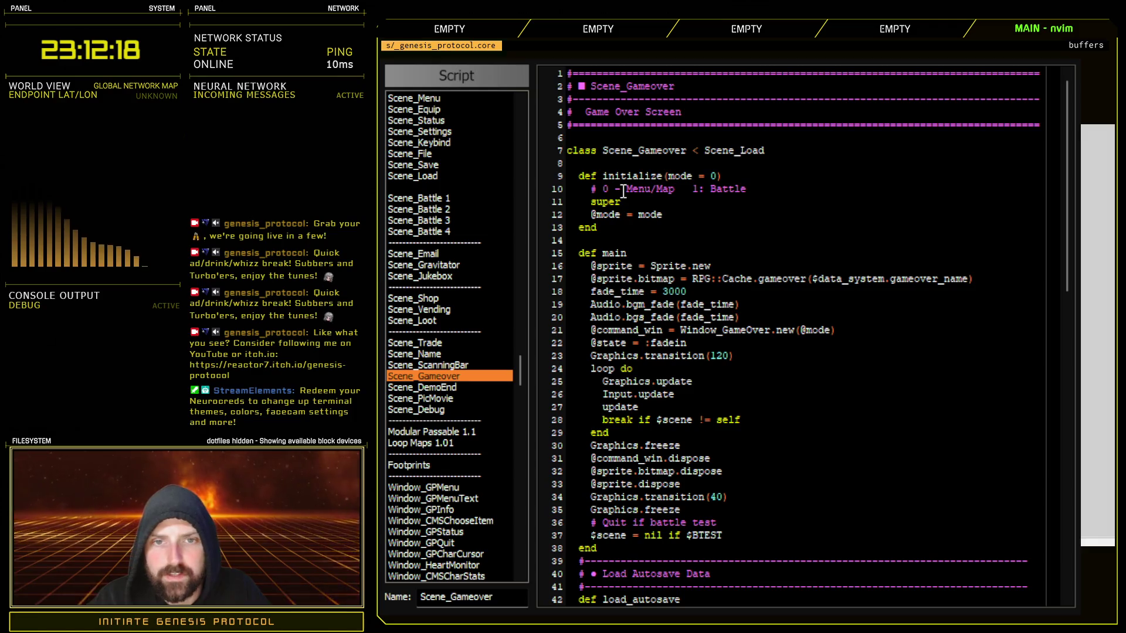
Step: Move the '# 0 - Menu/Map 1: Battle' comment below super and delete its emptied line
mouse_move(558, 179)
left_mouse_down()
mouse_move(585, 226)
mouse_move(648, 225)
left_mouse_up()
left_click(648, 224)
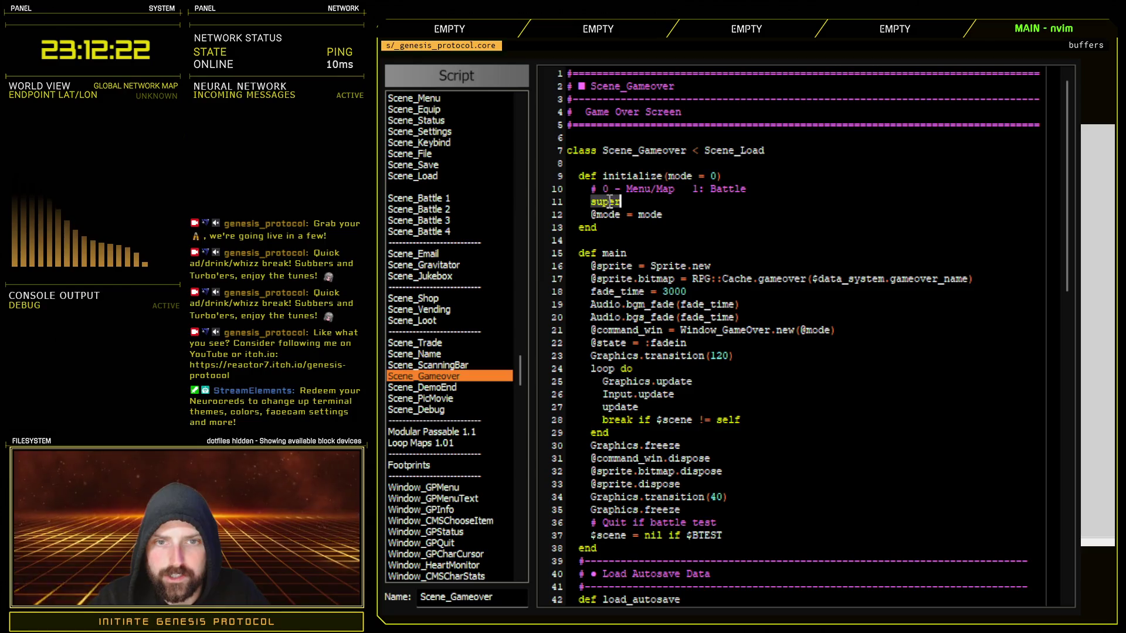
left_click(635, 203)
key("Return")
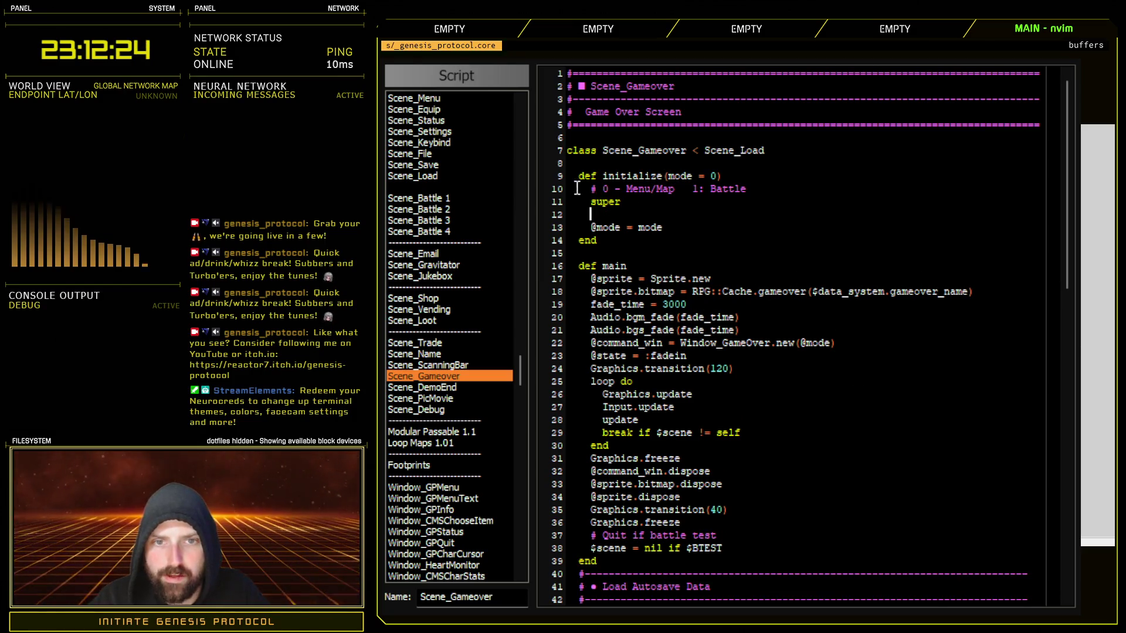
mouse_move(590, 187)
left_mouse_down()
mouse_move(762, 199)
mouse_move(754, 188)
left_mouse_up()
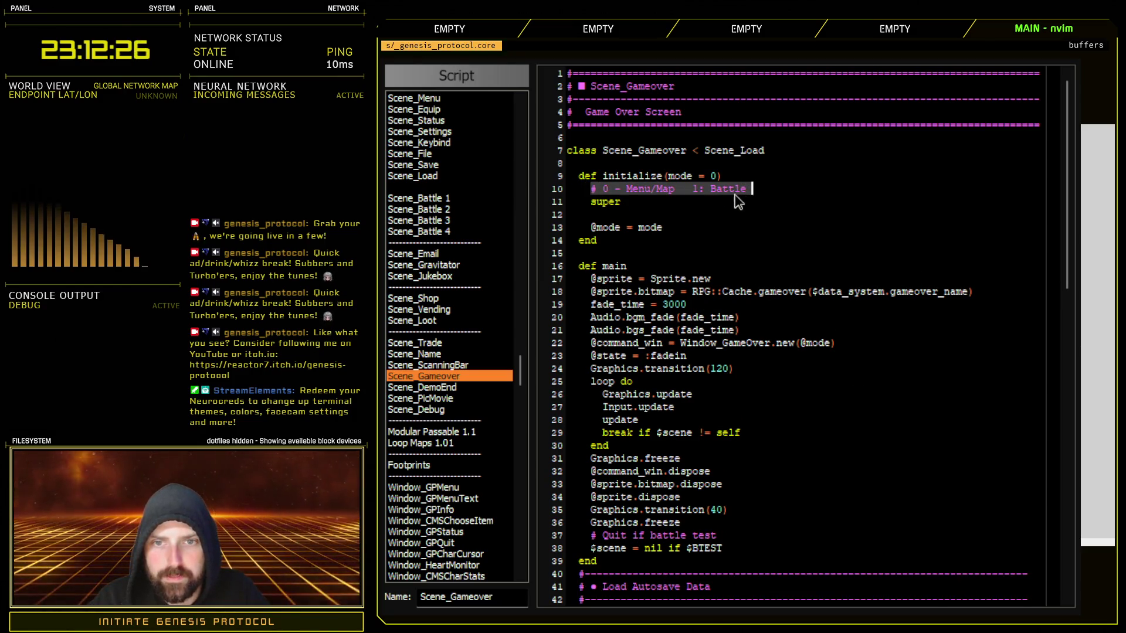
left_click_drag(697, 210, 698, 214)
left_click(747, 188)
key("Delete")
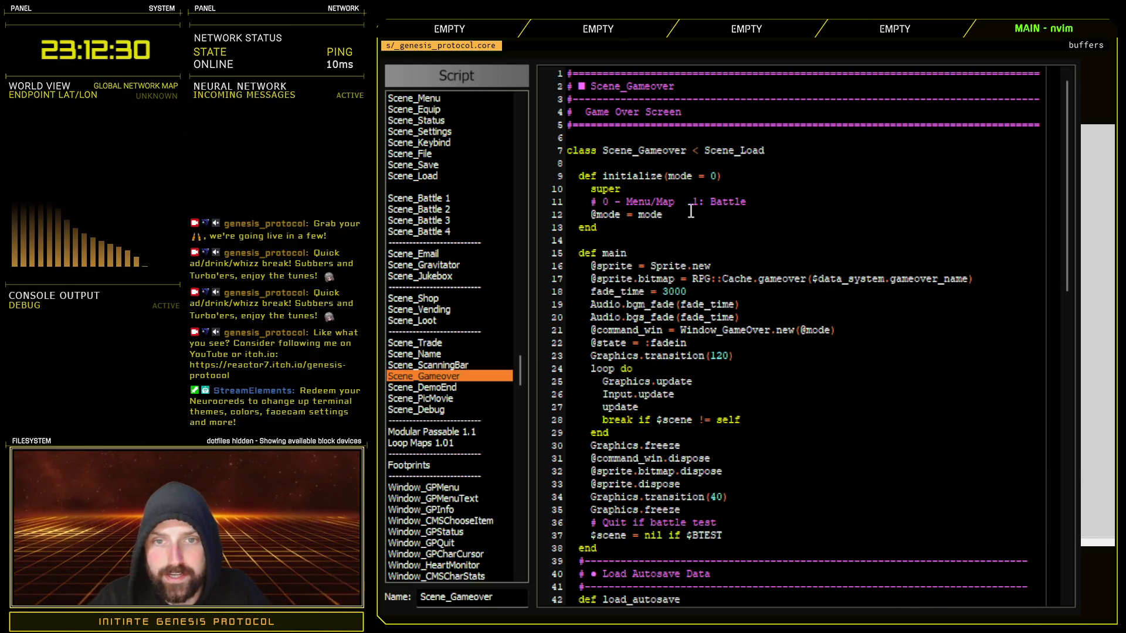
key("Escape")
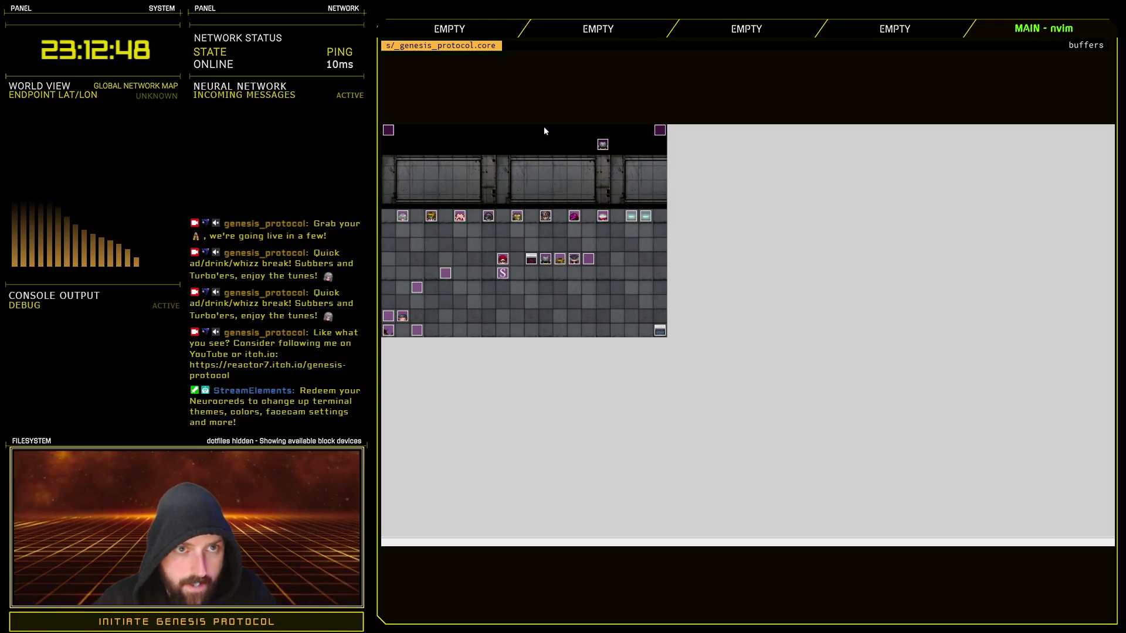
Step: Review the retry-battle notes on CP reset and the retry snapshot, then return to the script
key("alt+Tab")
key("alt+Tab")
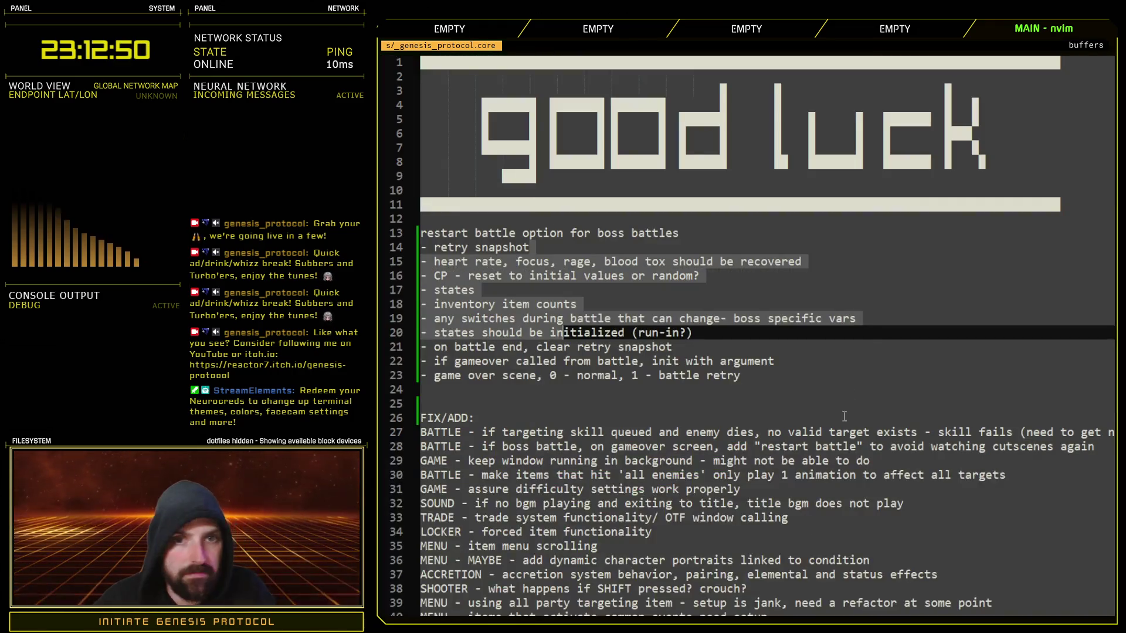
left_click(641, 271)
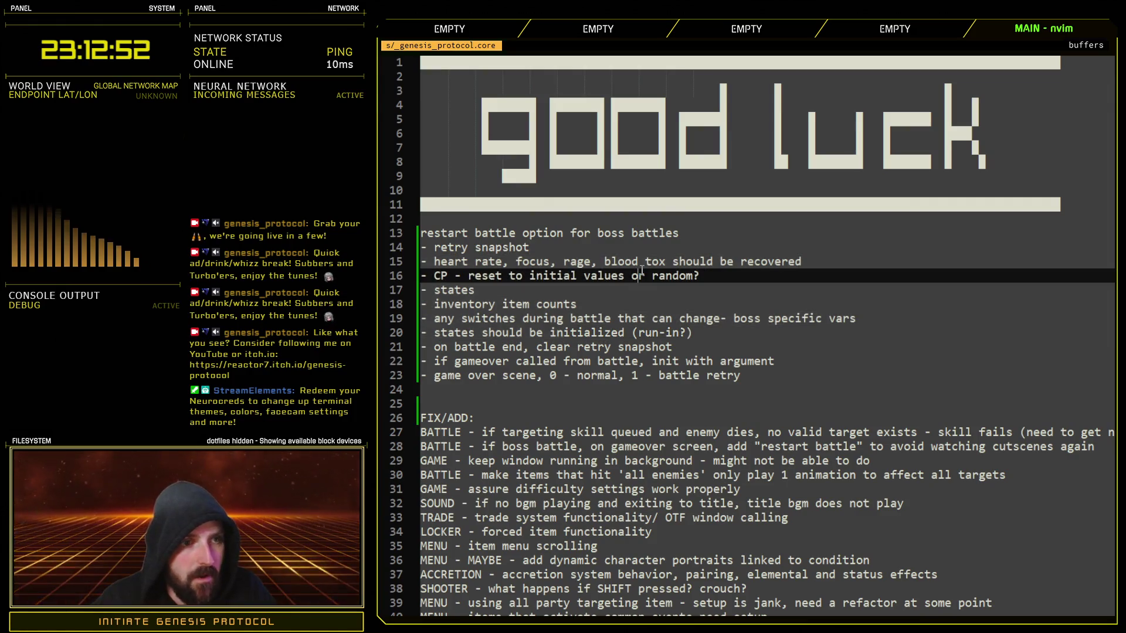
left_click_drag(434, 248, 534, 249)
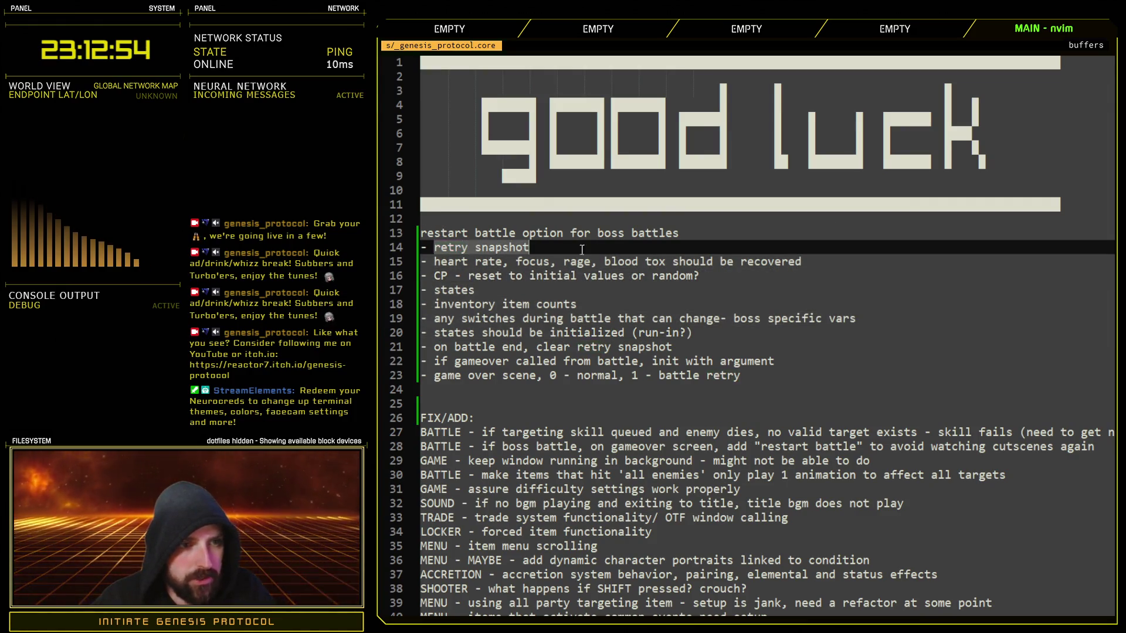
key("alt+Tab")
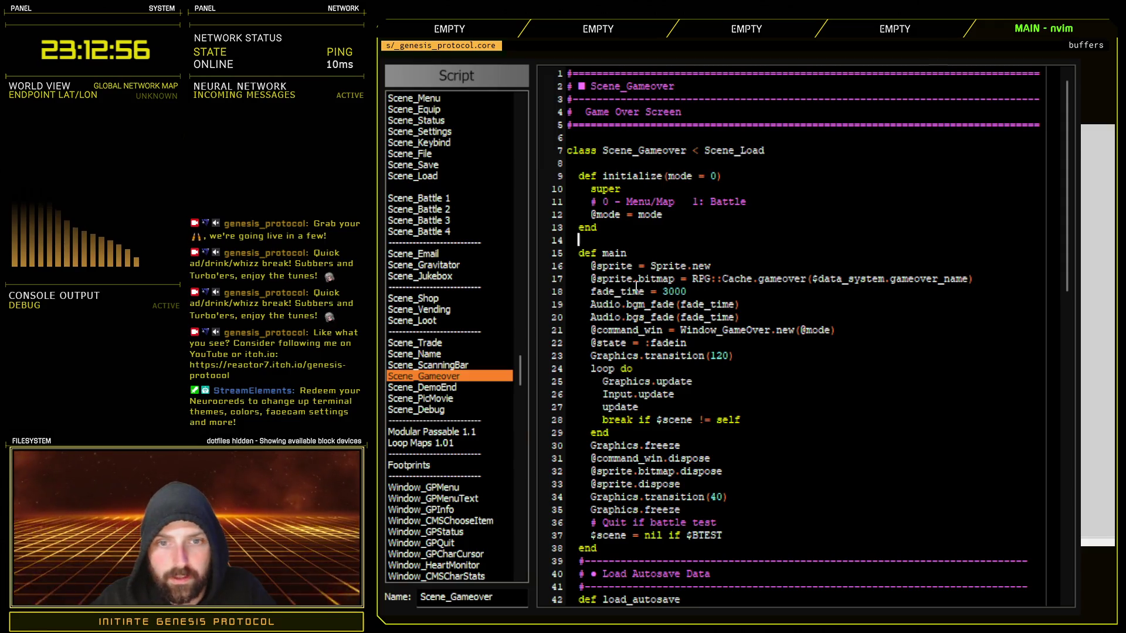
Step: Delete the 'attr_accessor :battle_snapshot' line from the Game_Temp script
scroll(498, 259, "up", 10)
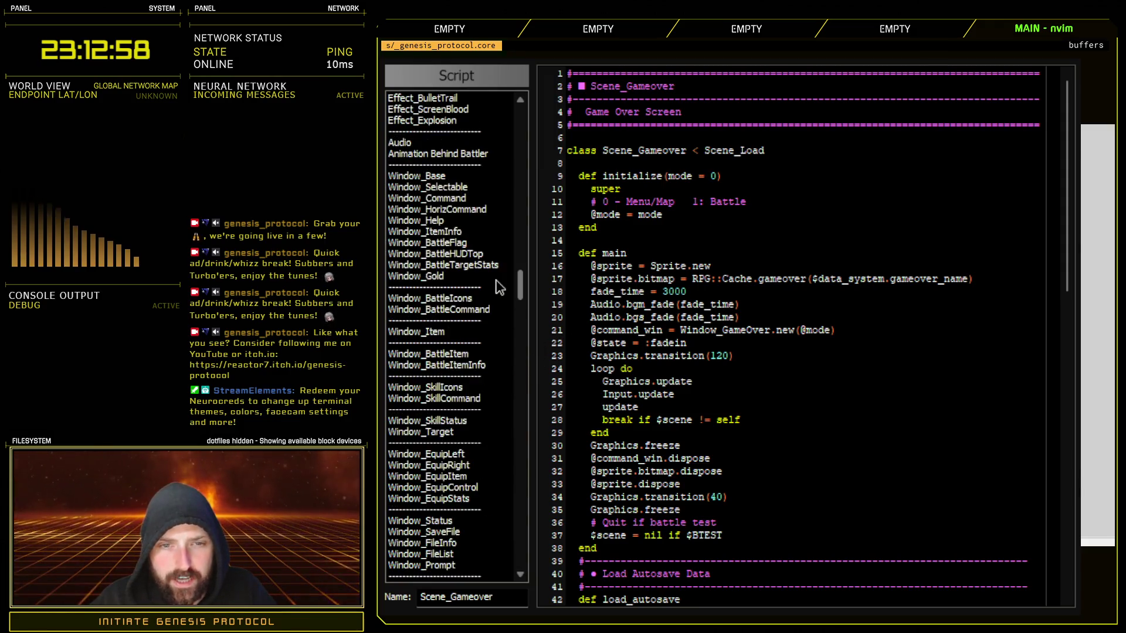
scroll(498, 260, "up", 10)
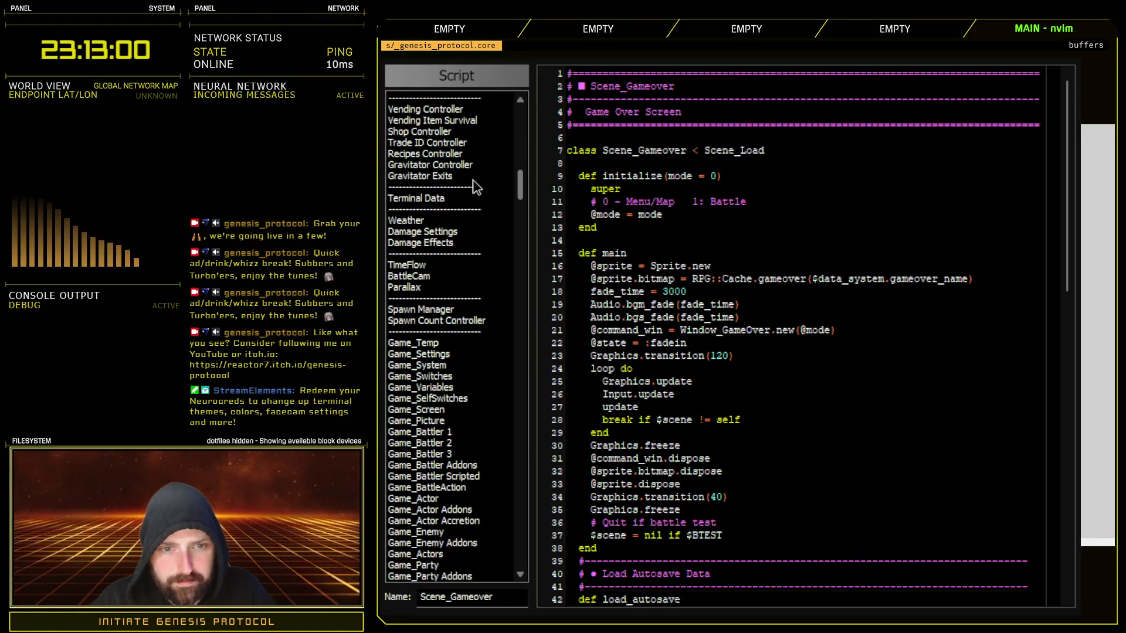
left_click(428, 345)
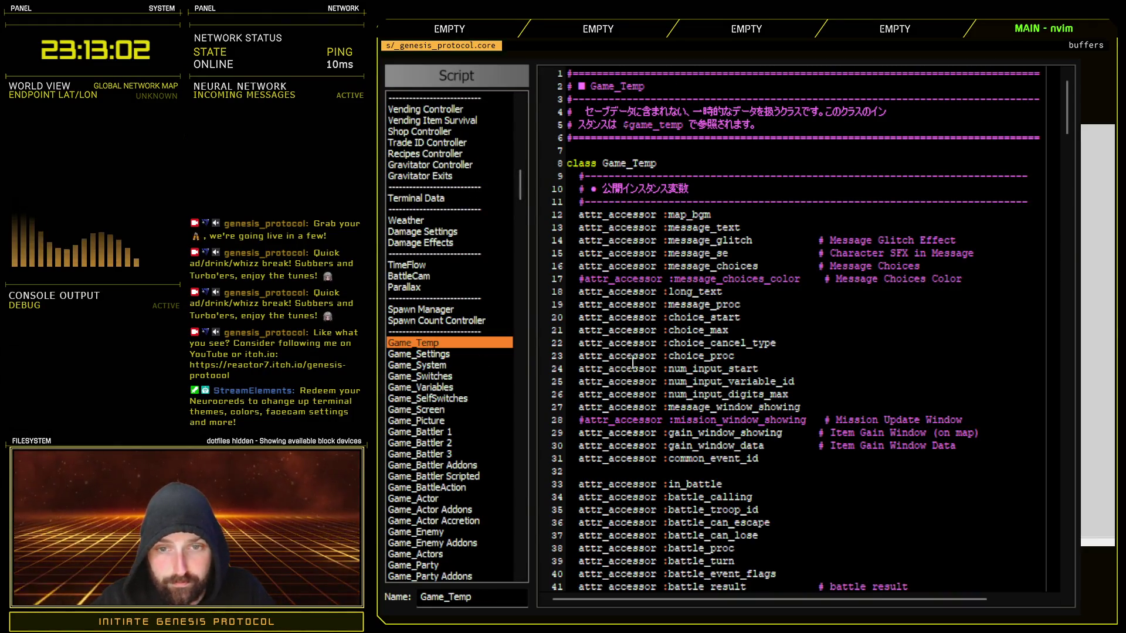
scroll(694, 450, "down", 6)
scroll(693, 450, "down", 16)
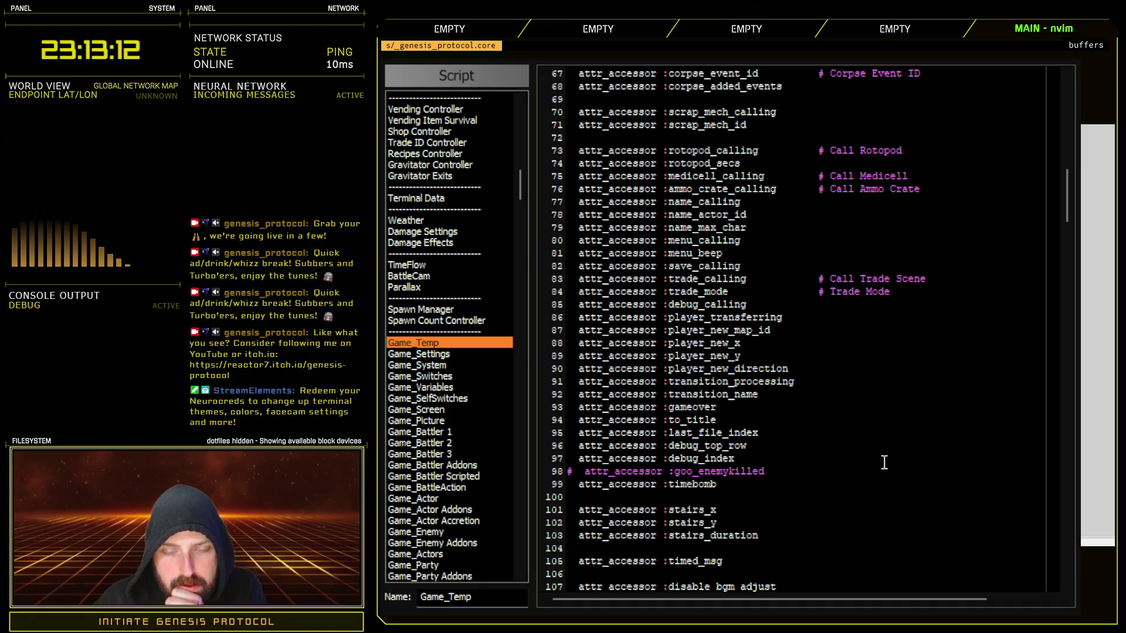
scroll(885, 463, "down", 6)
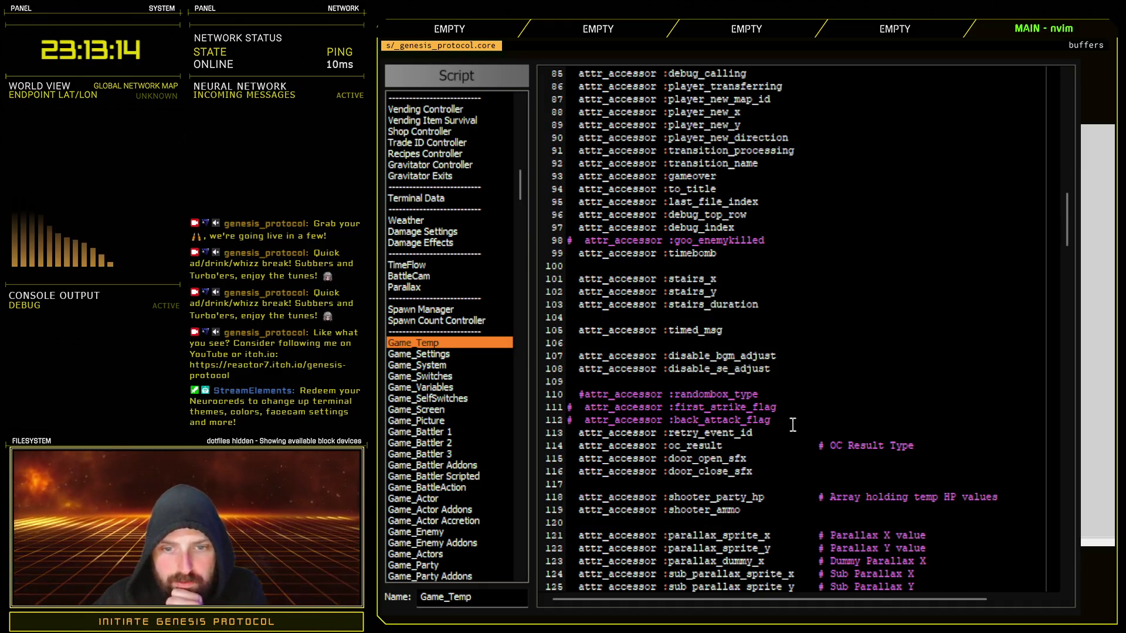
scroll(795, 437, "down", 8)
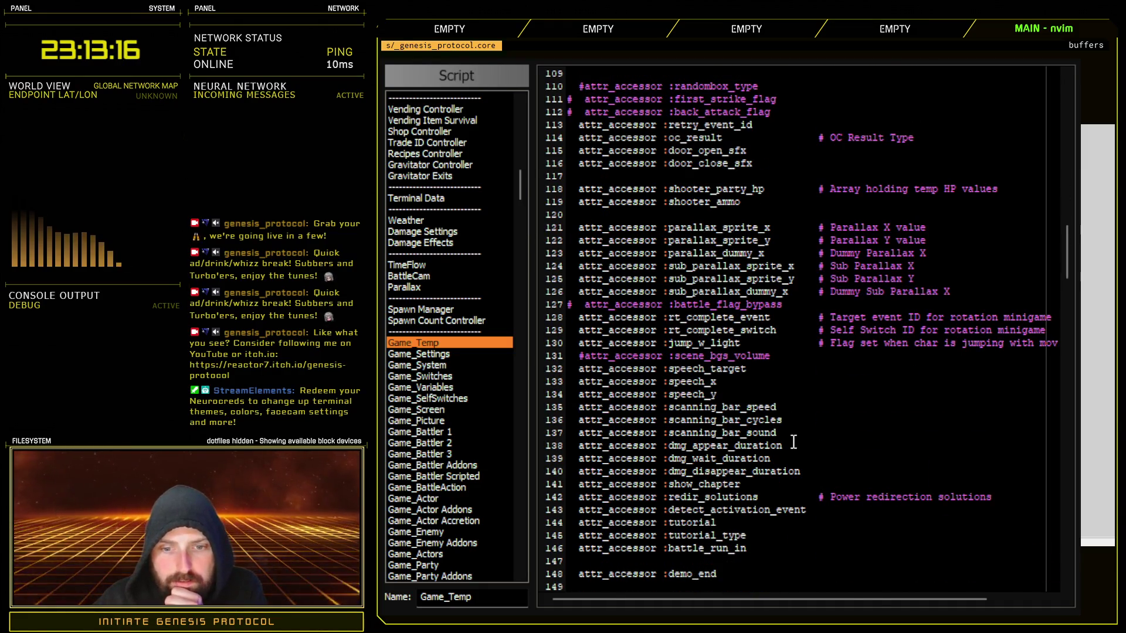
scroll(793, 442, "up", 20)
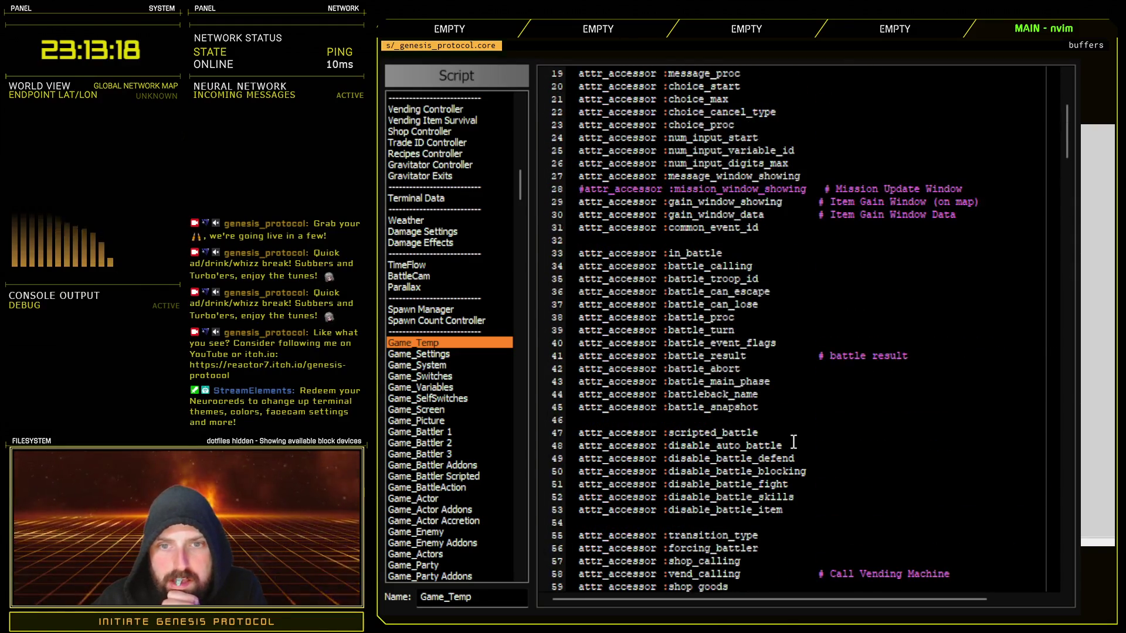
double_click(744, 407)
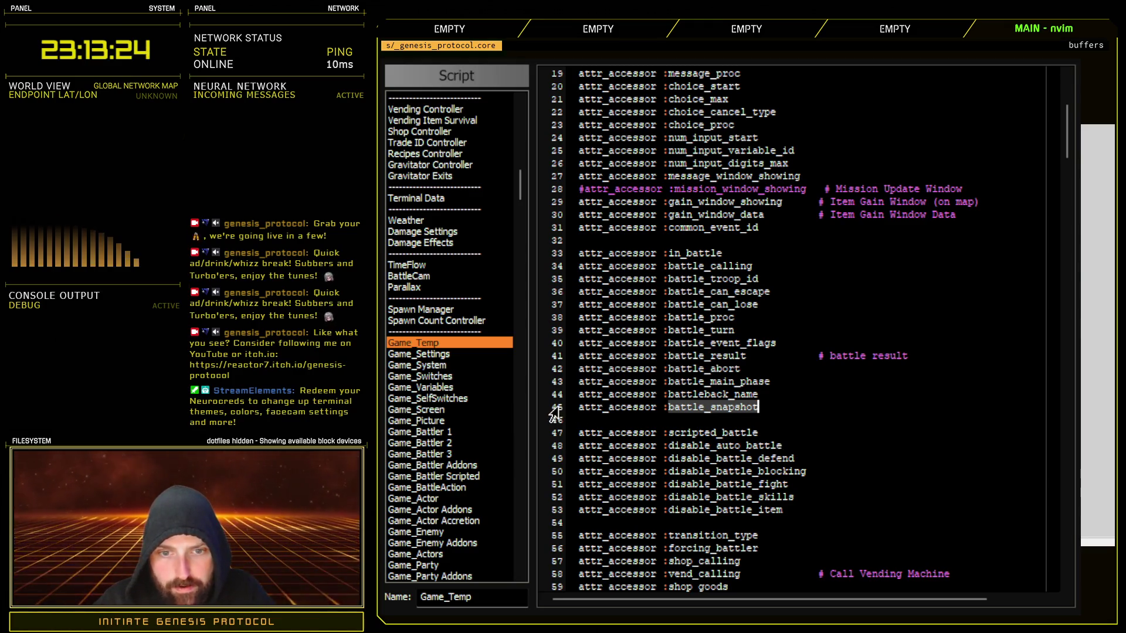
left_click_drag(556, 407, 557, 420)
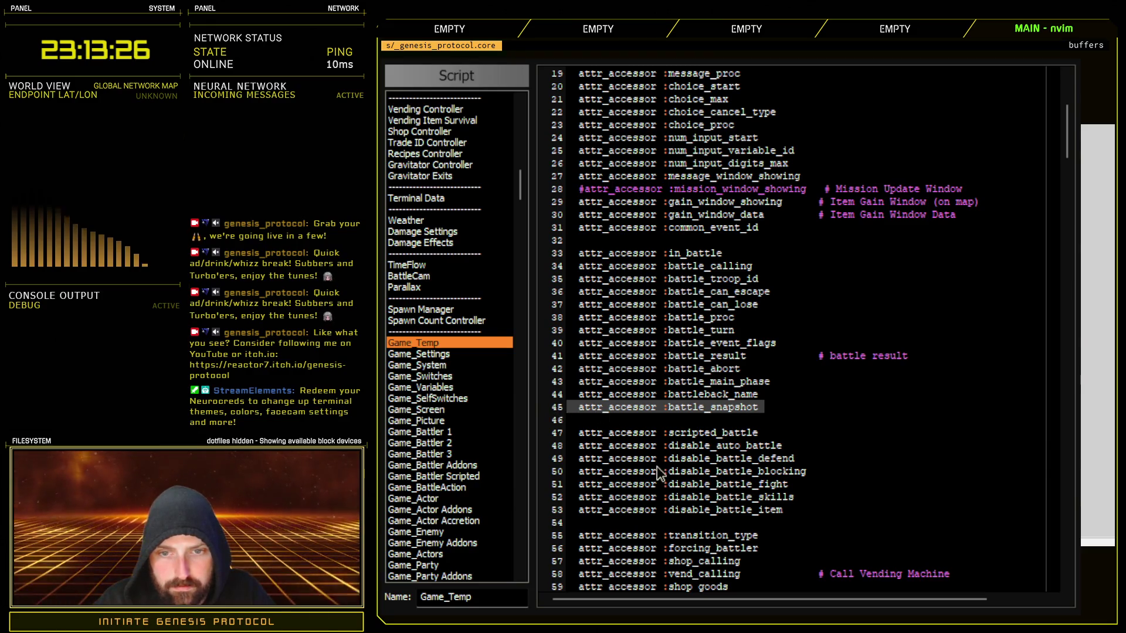
key("d")
scroll(656, 477, "down", 20)
scroll(654, 477, "down", 20)
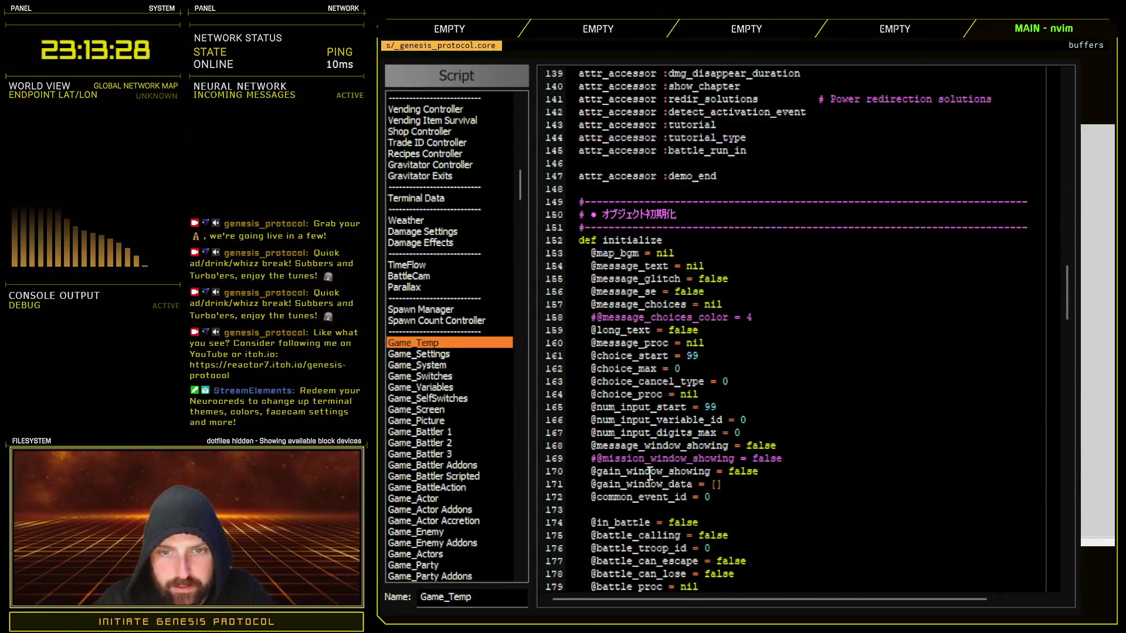
triple_click(663, 295)
key("d")
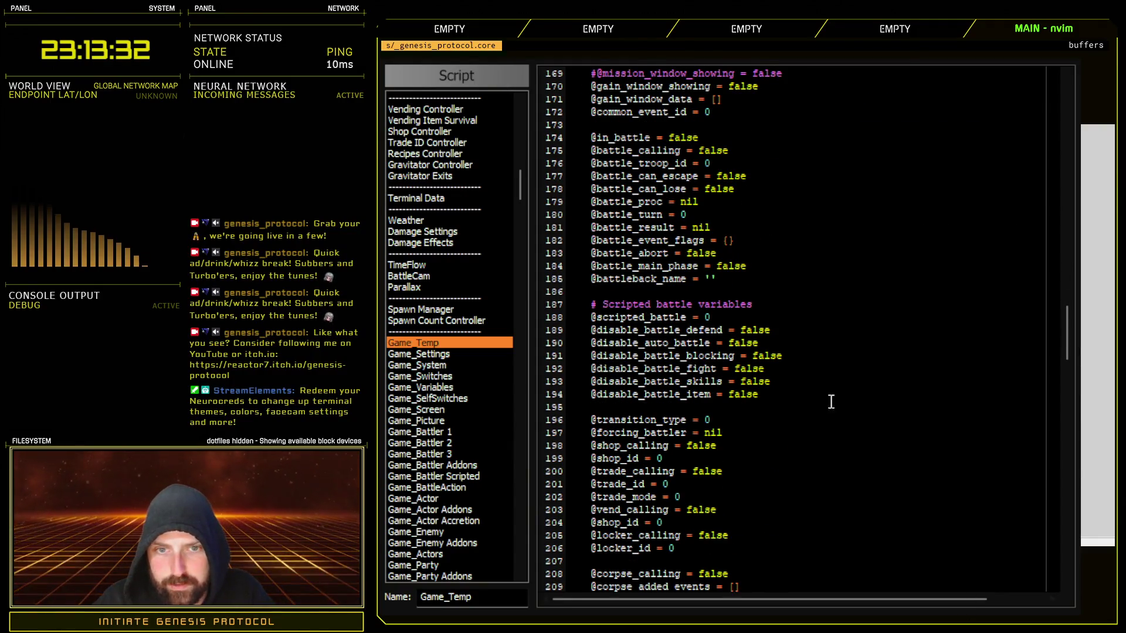
mouse_move(653, 150)
left_mouse_down()
mouse_move(690, 433)
mouse_move(686, 420)
left_mouse_up()
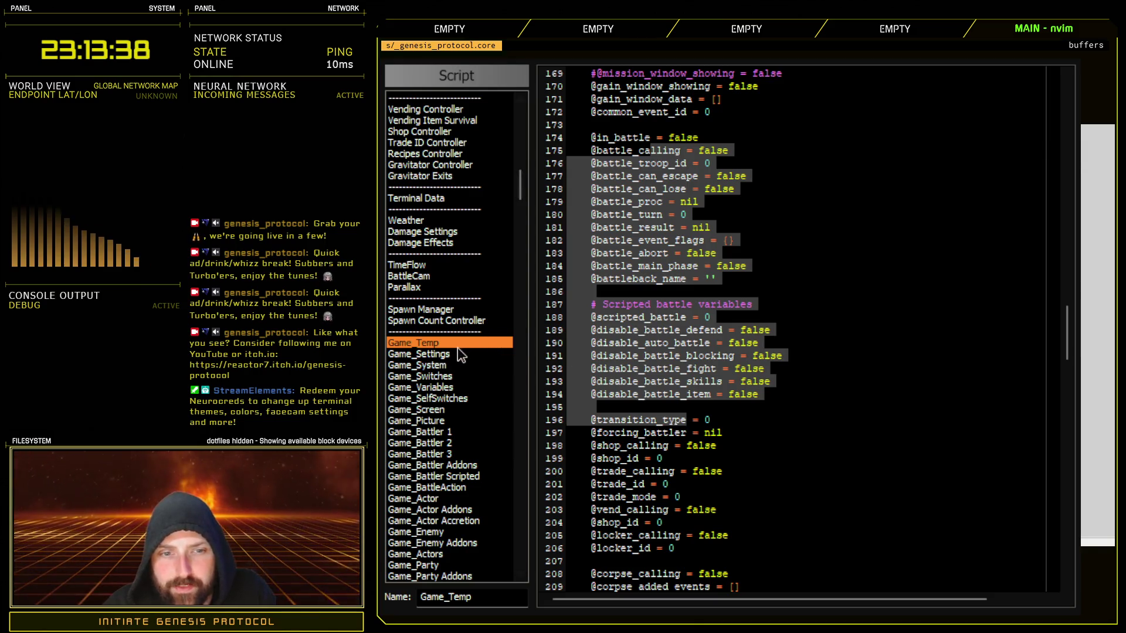
left_click(437, 364)
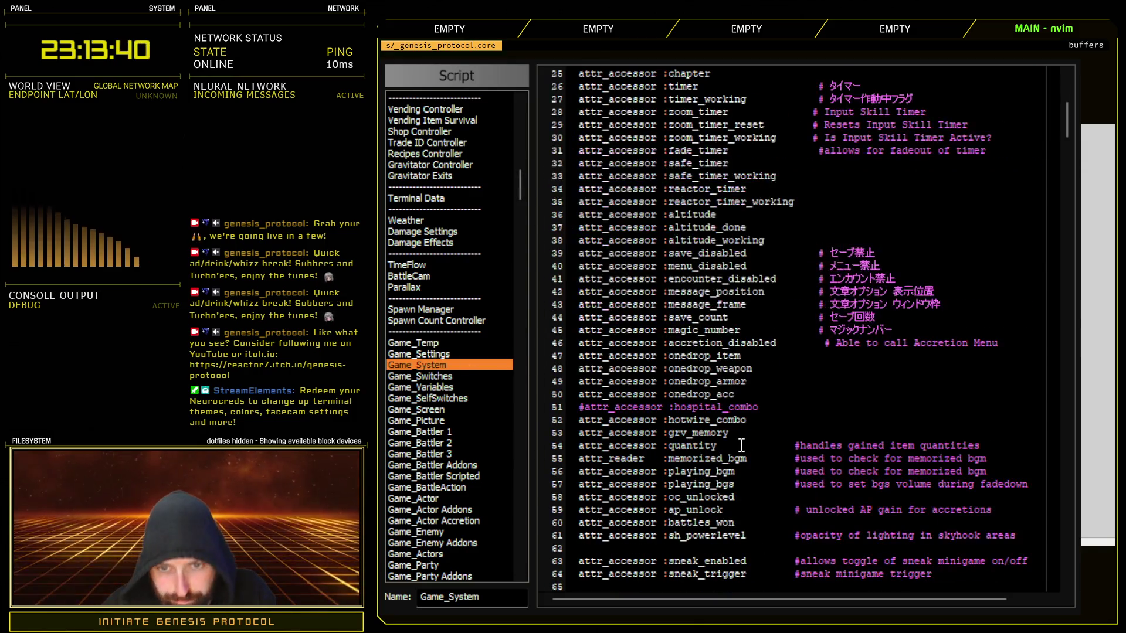
Step: Add 'attr_accessor :battle_snapshot' on a new line right below :disable_battles in Game_System
scroll(938, 359, "down", 8)
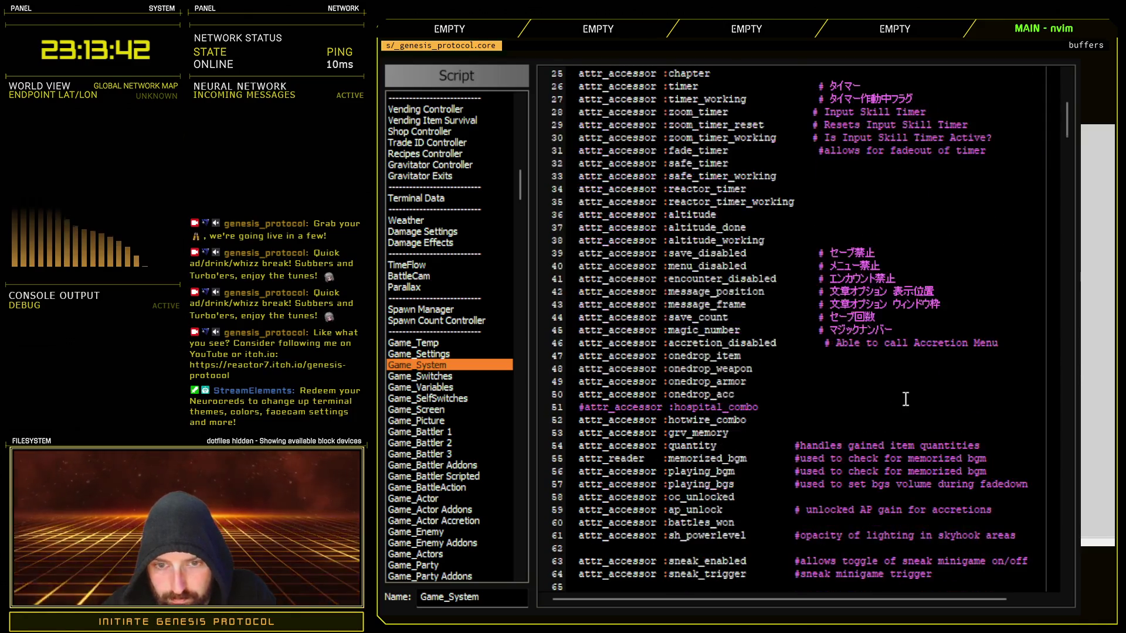
scroll(905, 400, "down", 9)
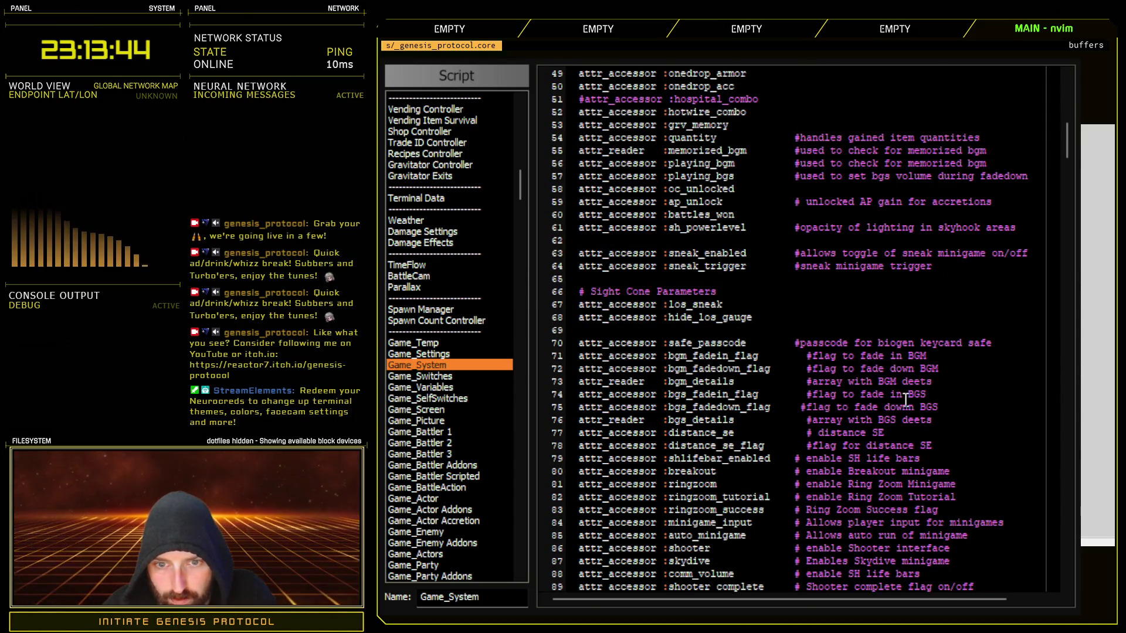
scroll(904, 401, "down", 7)
scroll(904, 400, "down", 8)
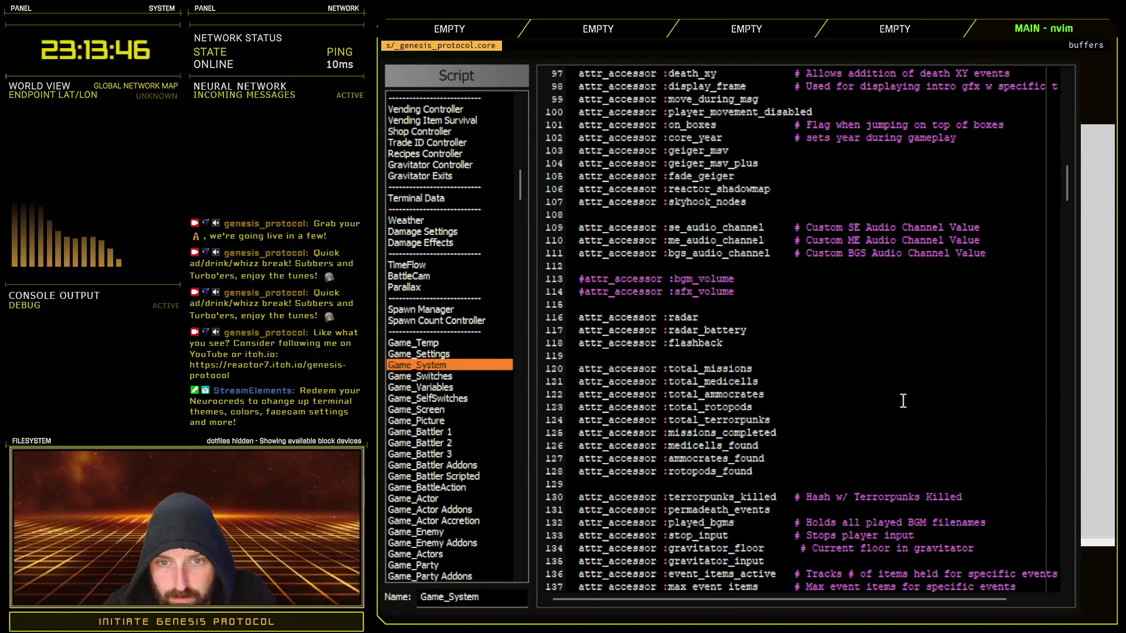
scroll(904, 401, "down", 6)
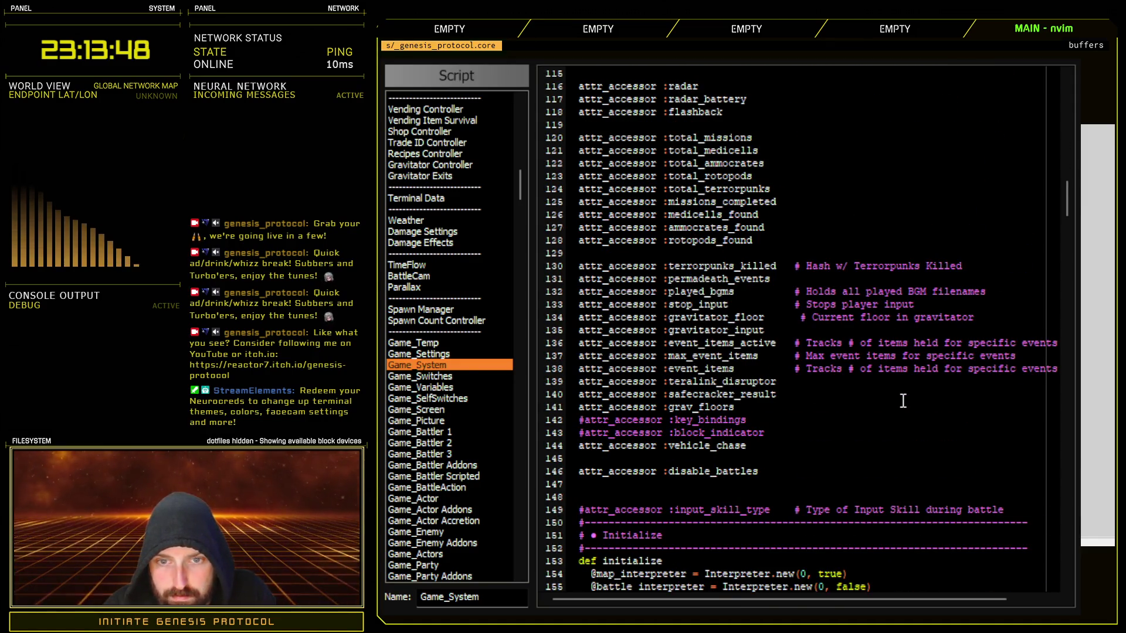
left_click(809, 467)
key("o")
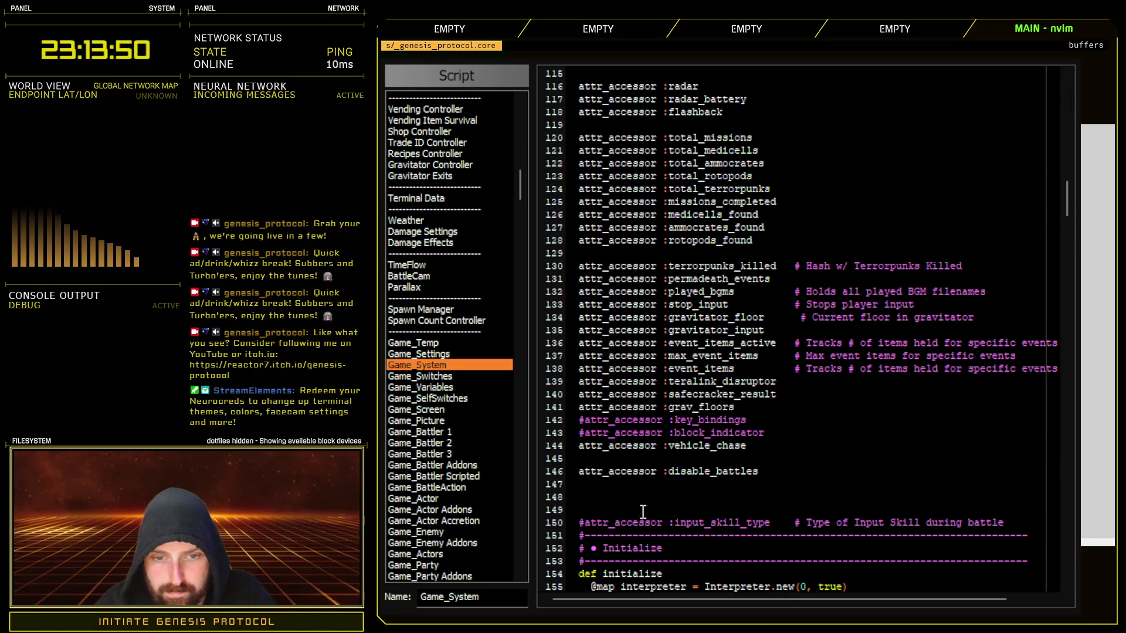
left_click(554, 496)
type("attr_accessor :battle_snapshot")
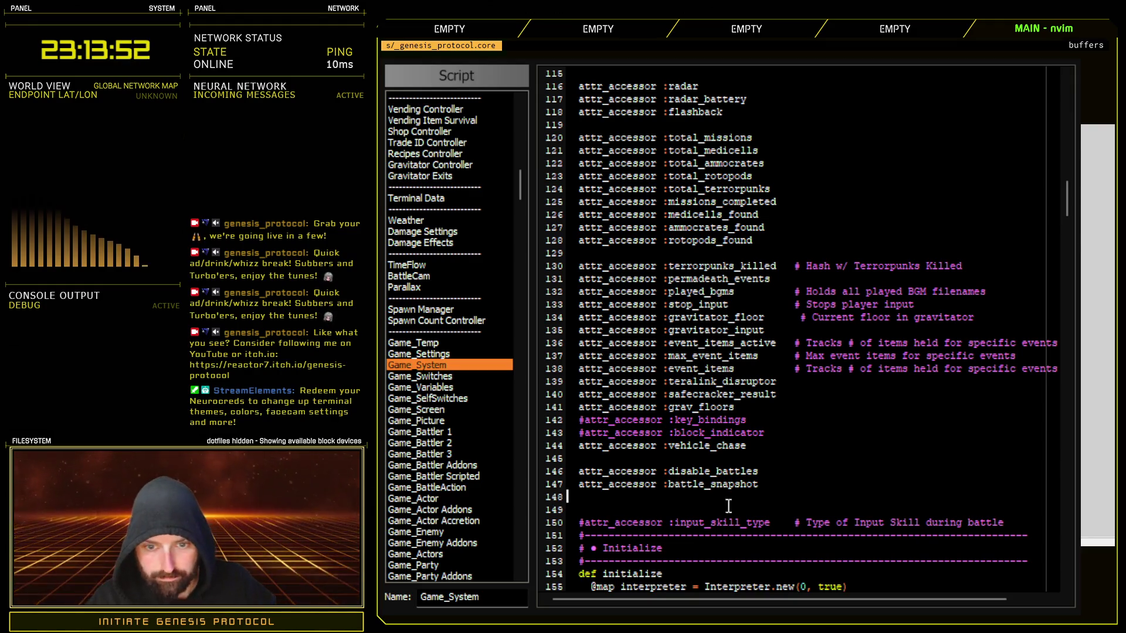
key("Delete")
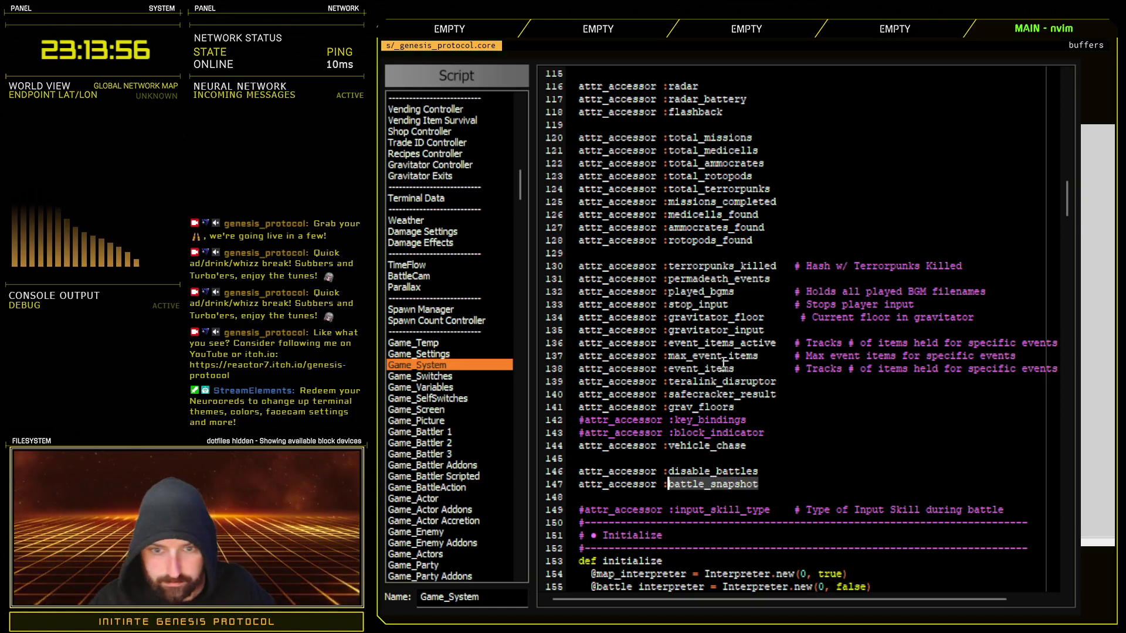
scroll(679, 467, "down", 20)
scroll(678, 468, "down", 20)
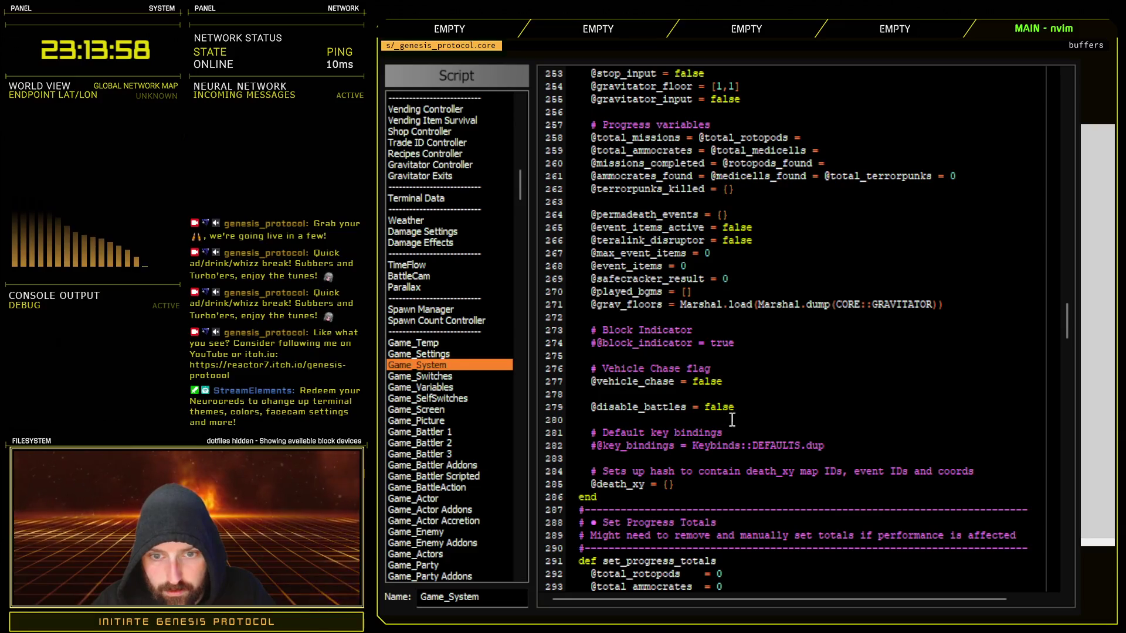
left_click(745, 407)
key("ctrl+u")
key("Delete")
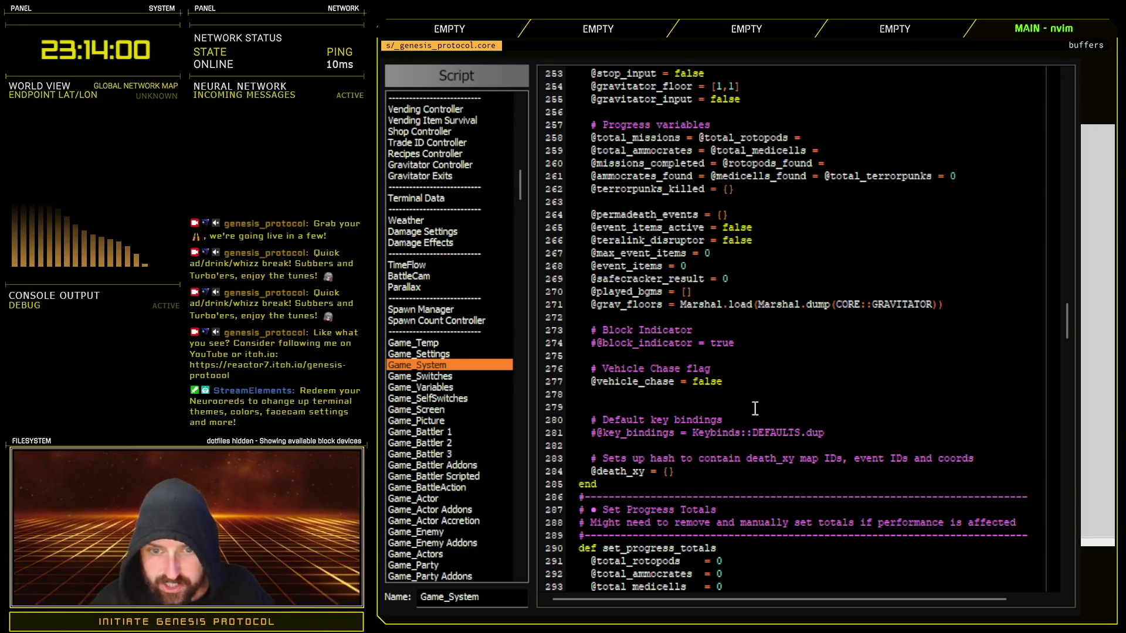
key("Return")
type("@disable_battles = false")
key("Return")
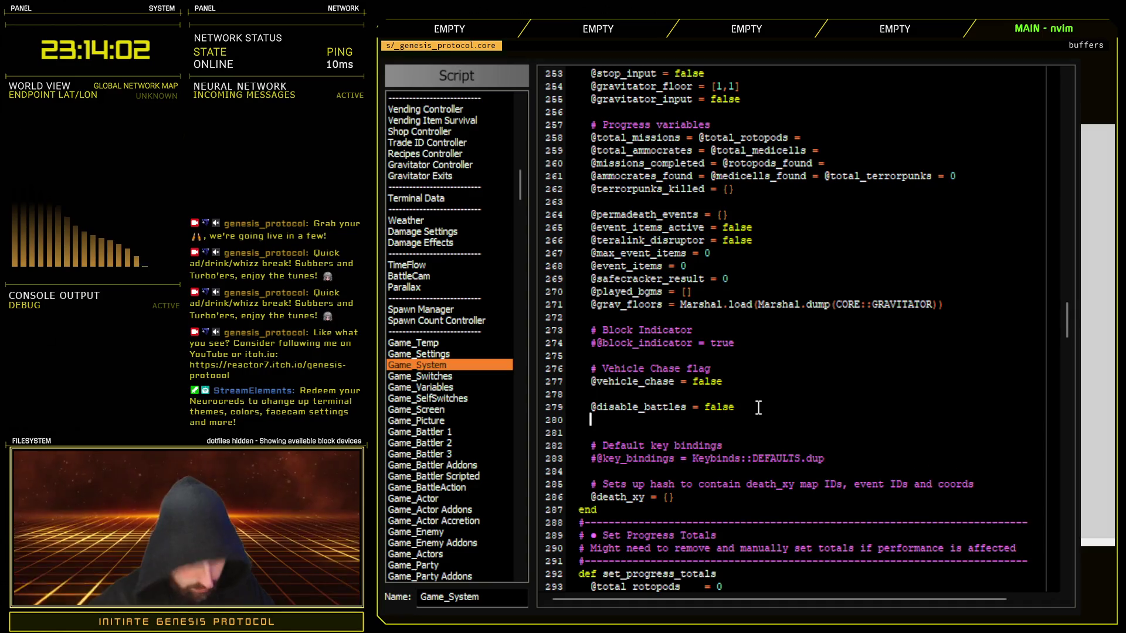
type("battle_snapshot = {}")
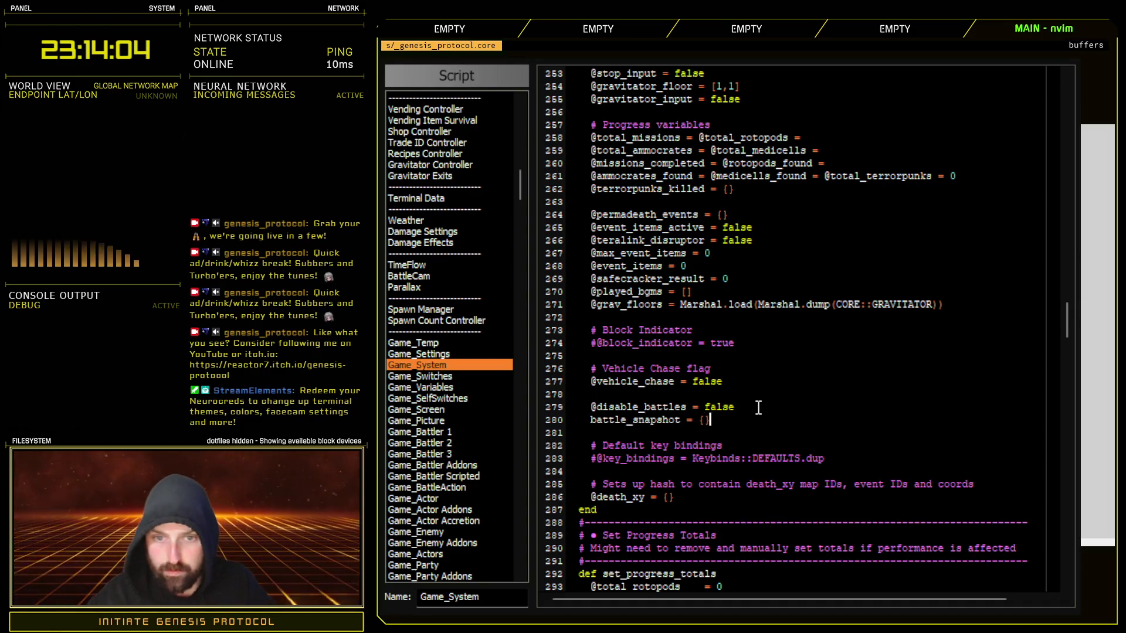
Step: Add a '# Battle variables' comment above those lines and select the Default key bindings block
key("Escape")
type("kO")
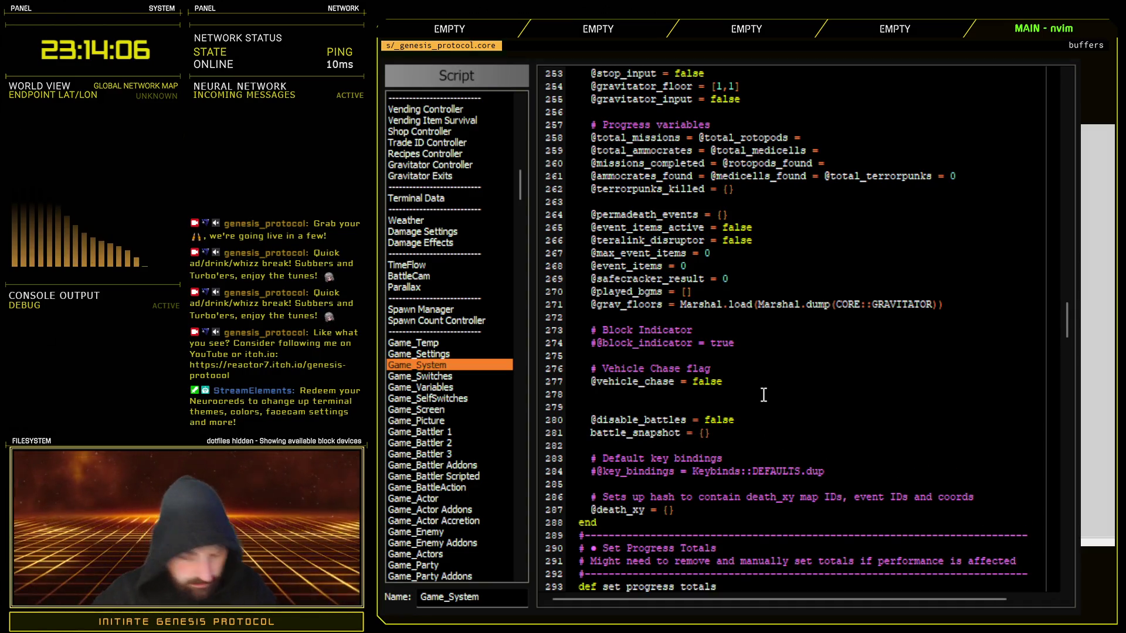
type("# Battle flags")
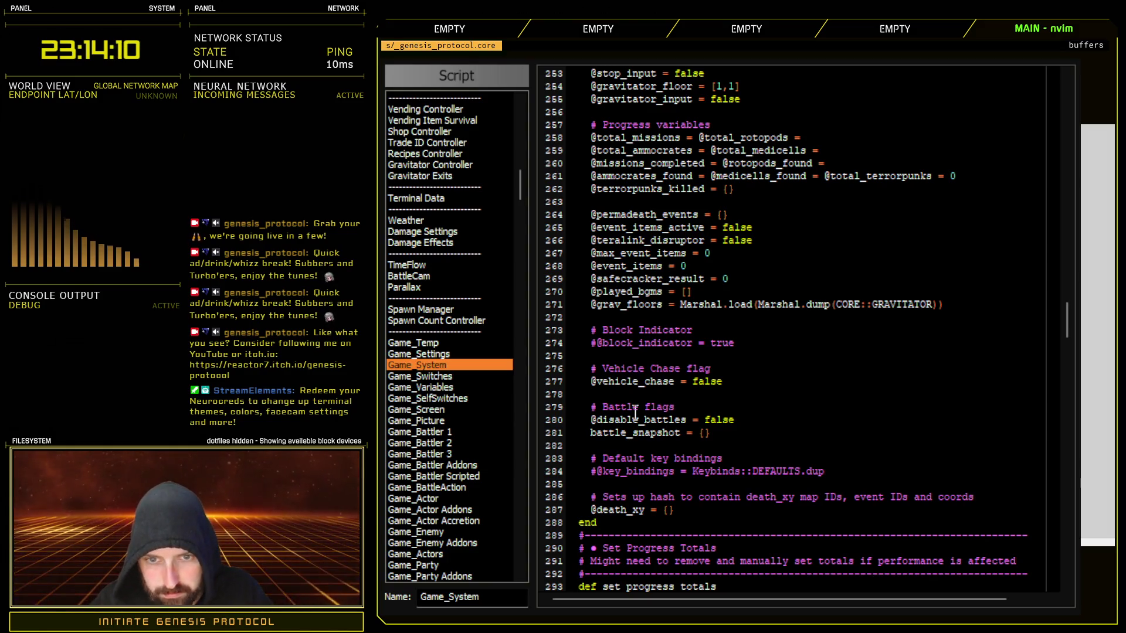
double_click(657, 407)
type("variable")
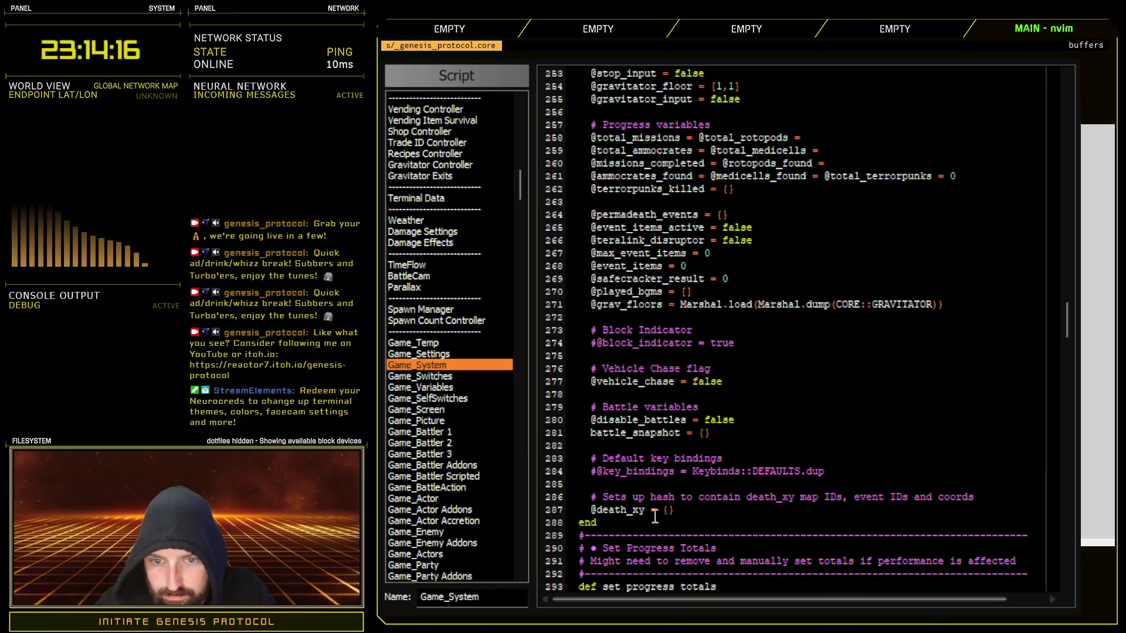
left_click_drag(546, 458, 546, 484)
Step: Delete the Default key bindings block, the commented bgm/sfx volume lines, and the rtm_tutorial line
key("d")
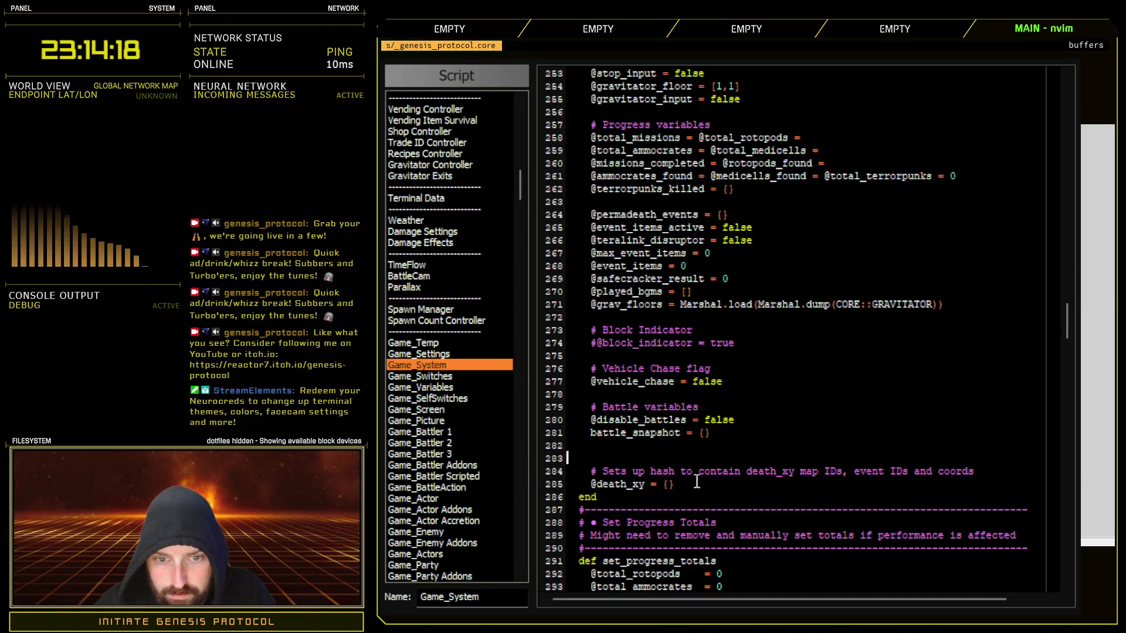
scroll(554, 465, "up", 4)
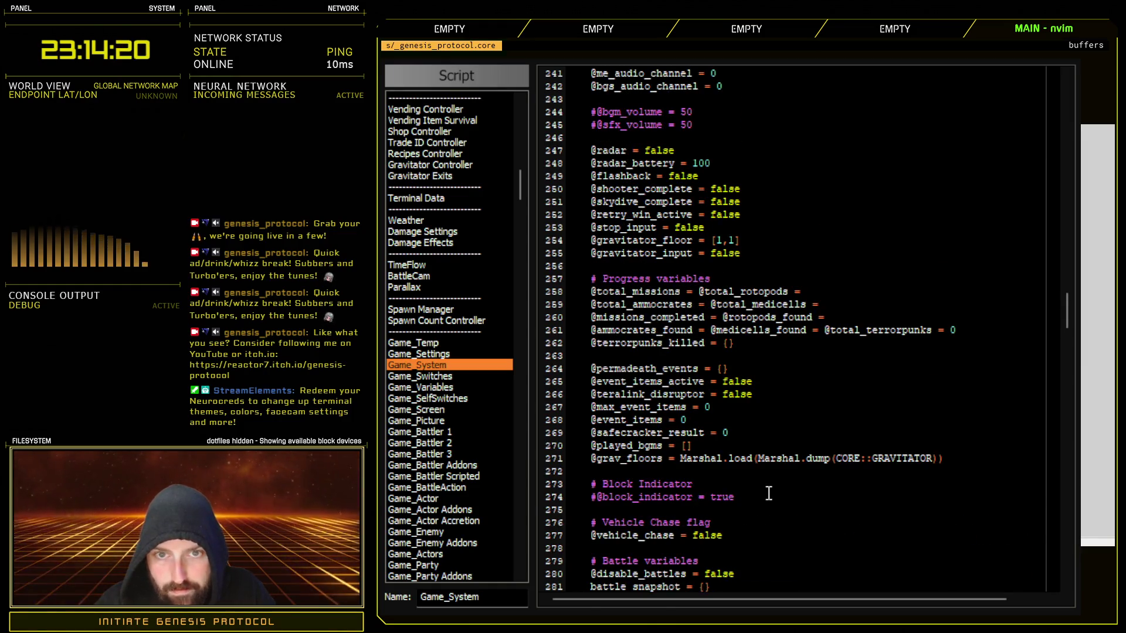
scroll(554, 273, "up", 4)
left_click_drag(540, 267, 540, 292)
key("d")
scroll(723, 479, "up", 4)
scroll(722, 480, "up", 4)
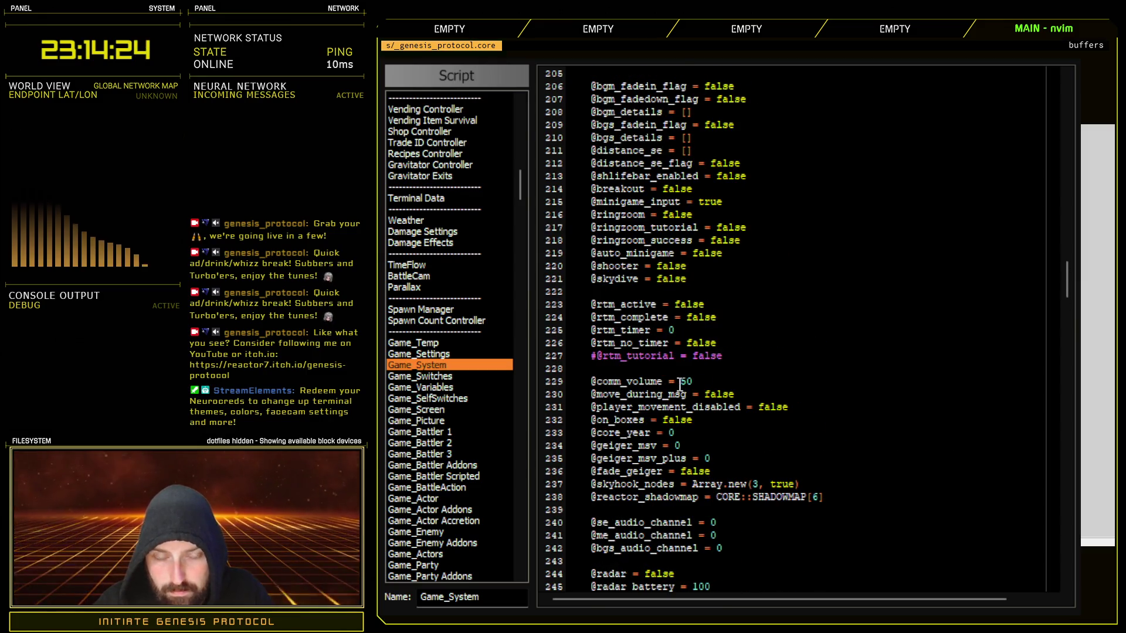
triple_click(557, 356)
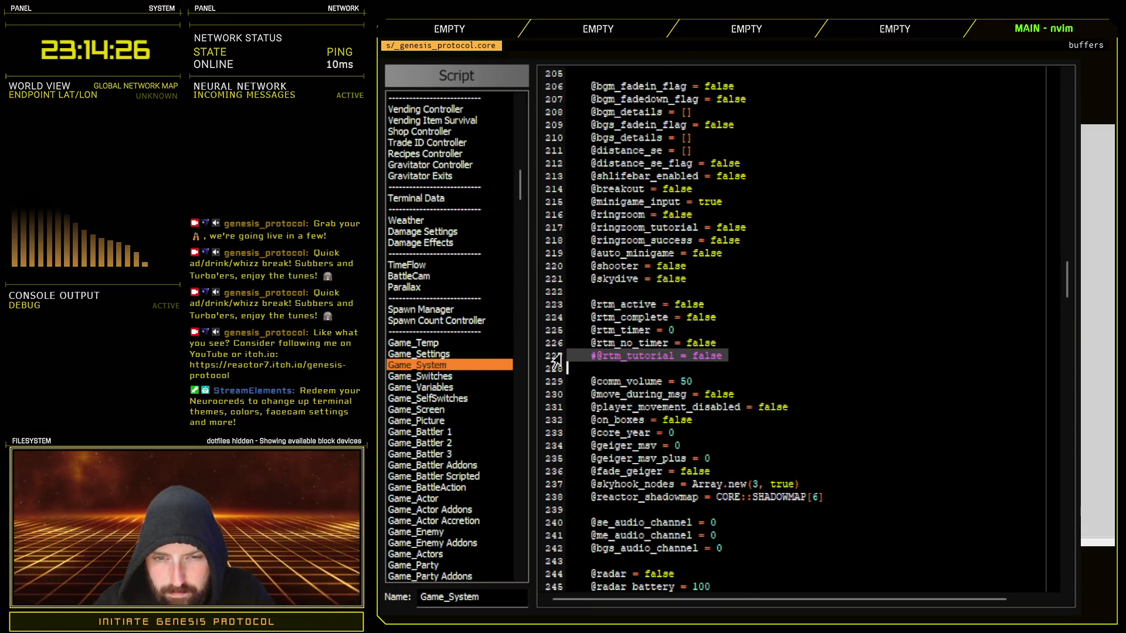
key("d")
Step: Delete the Settings variables block from Game_System
scroll(658, 438, "up", 8)
scroll(658, 434, "up", 4)
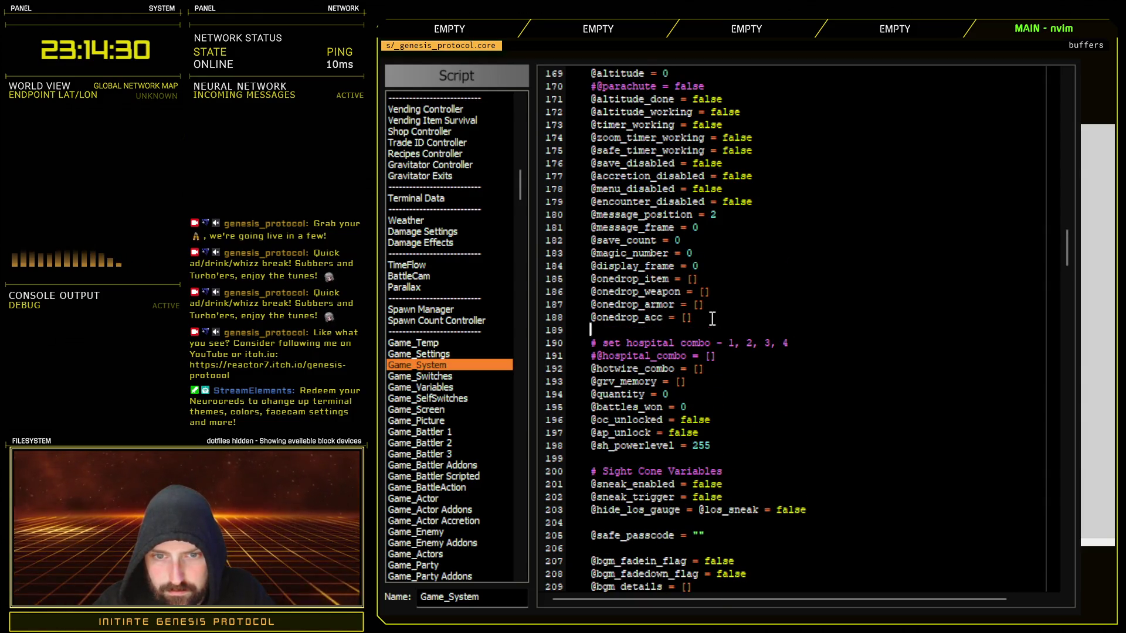
left_click_drag(651, 356, 722, 356)
scroll(690, 425, "up", 4)
scroll(690, 425, "up", 2)
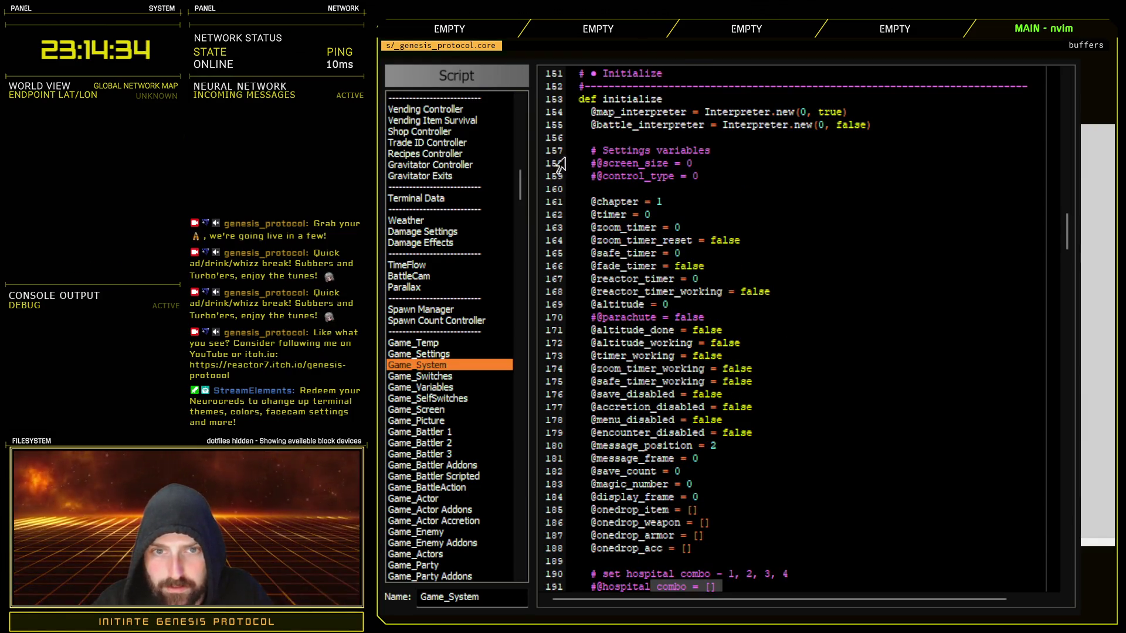
left_click_drag(590, 138, 576, 195)
key("Delete")
Step: Delete the commented key_bindings accessor, select battle_snapshot, and switch to the nvim notes
scroll(763, 510, "down", 20)
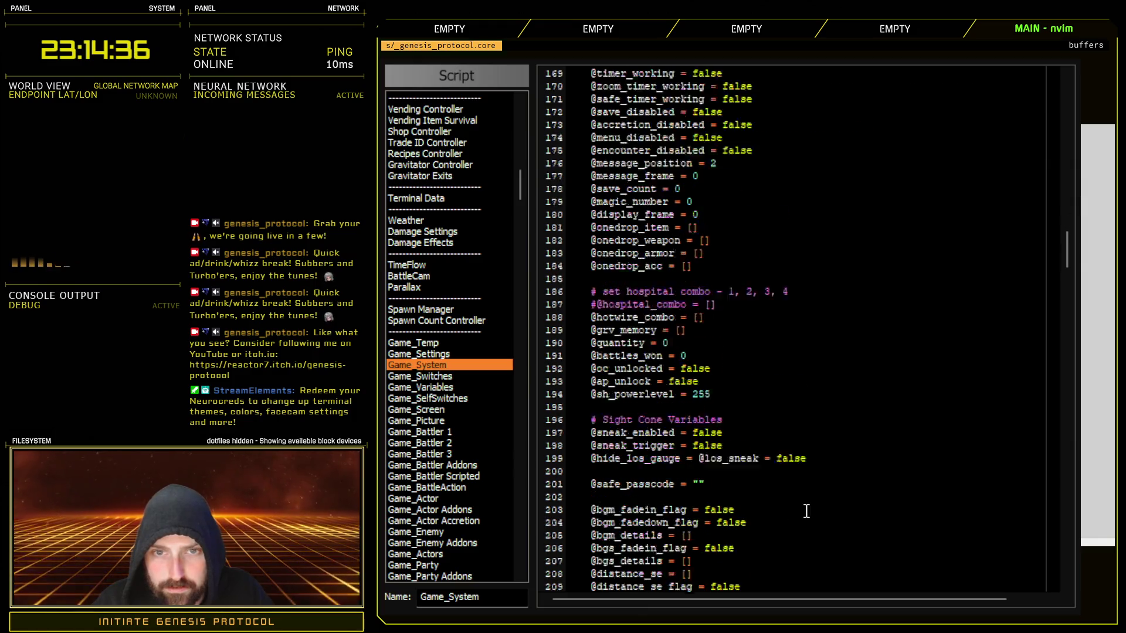
scroll(748, 516, "down", 6)
scroll(880, 410, "up", 6)
mouse_move(1068, 326)
left_mouse_down()
mouse_move(1045, 111)
mouse_move(1038, 223)
left_mouse_up()
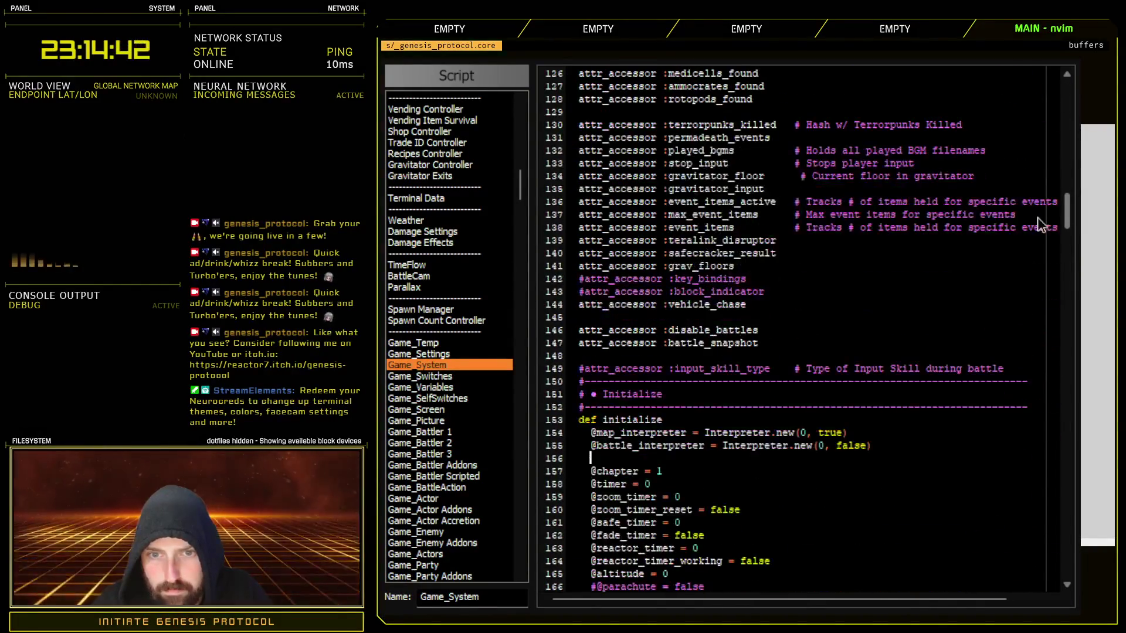
left_click(551, 280)
key("d")
key("d")
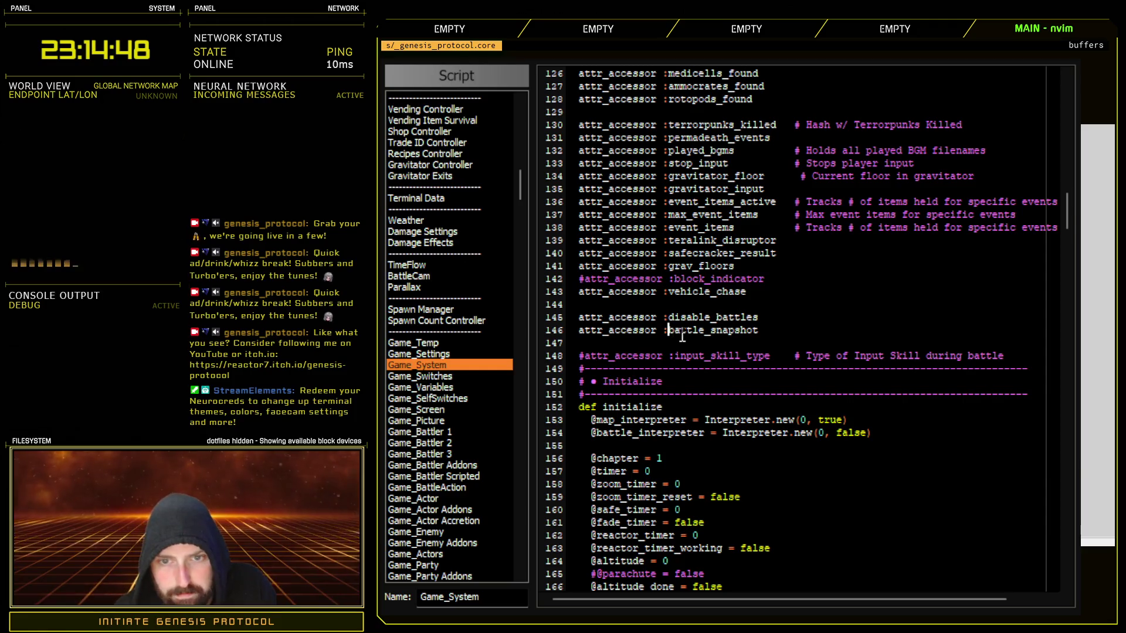
double_click(730, 331)
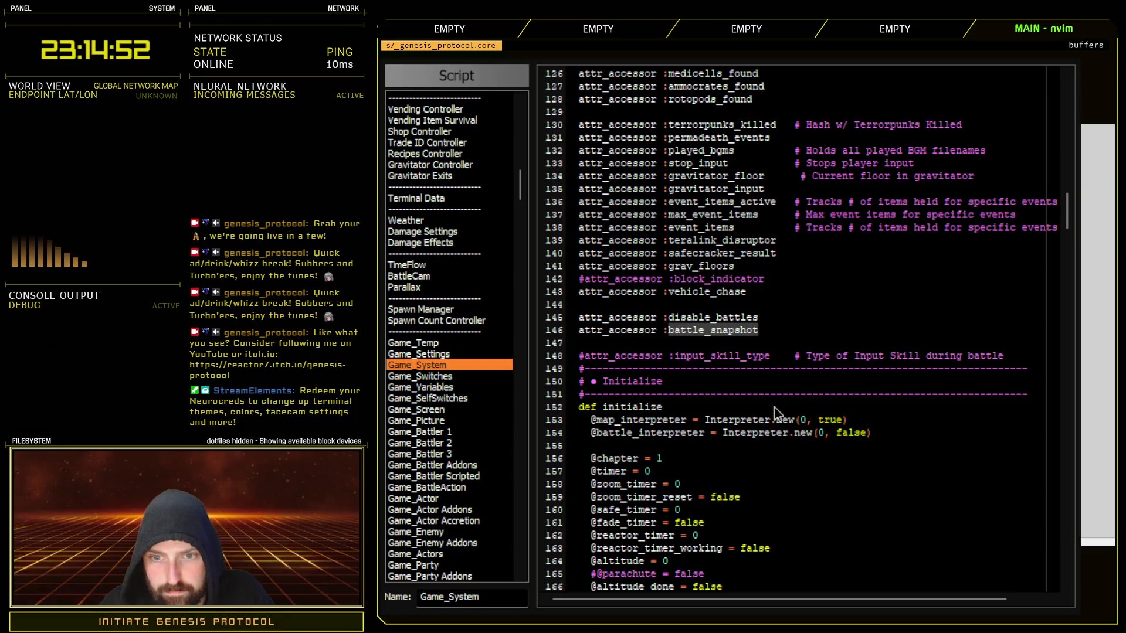
left_click_drag(515, 190, 526, 292)
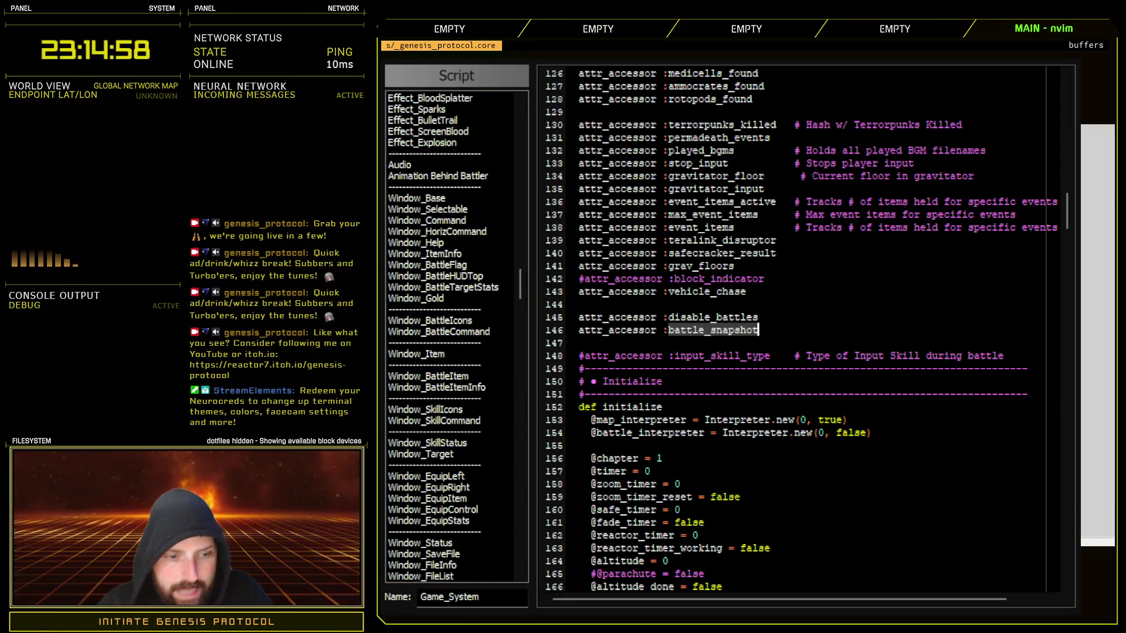
key("alt+Tab")
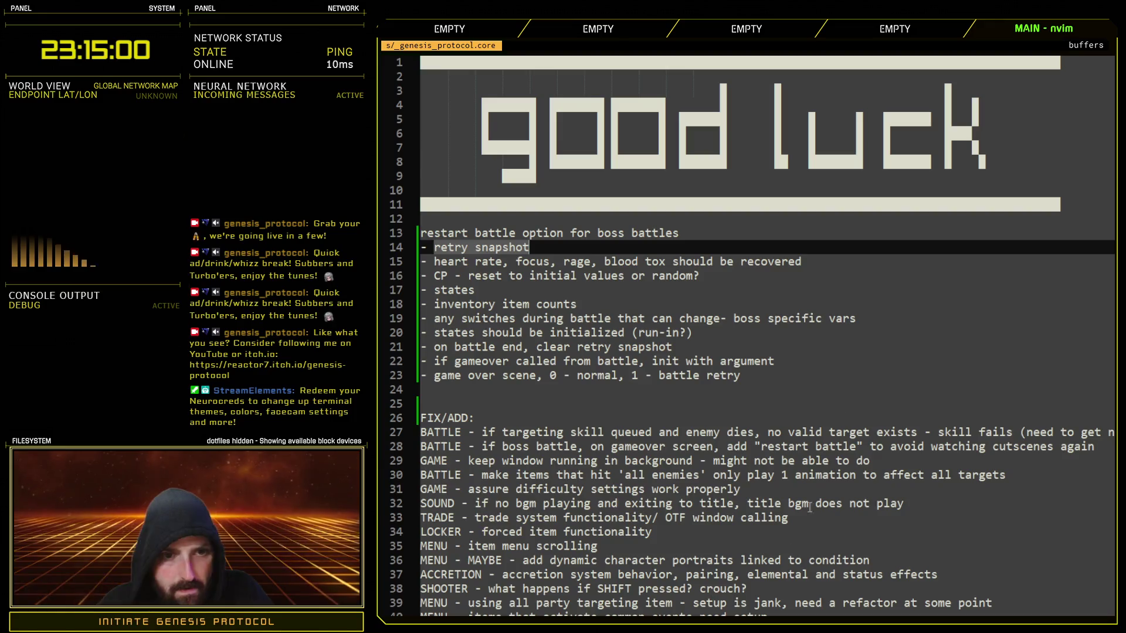
Step: Read the restart notes on heart rate, CP, states, item counts and boss switches, then return to Game_System
left_click_drag(455, 262, 801, 268)
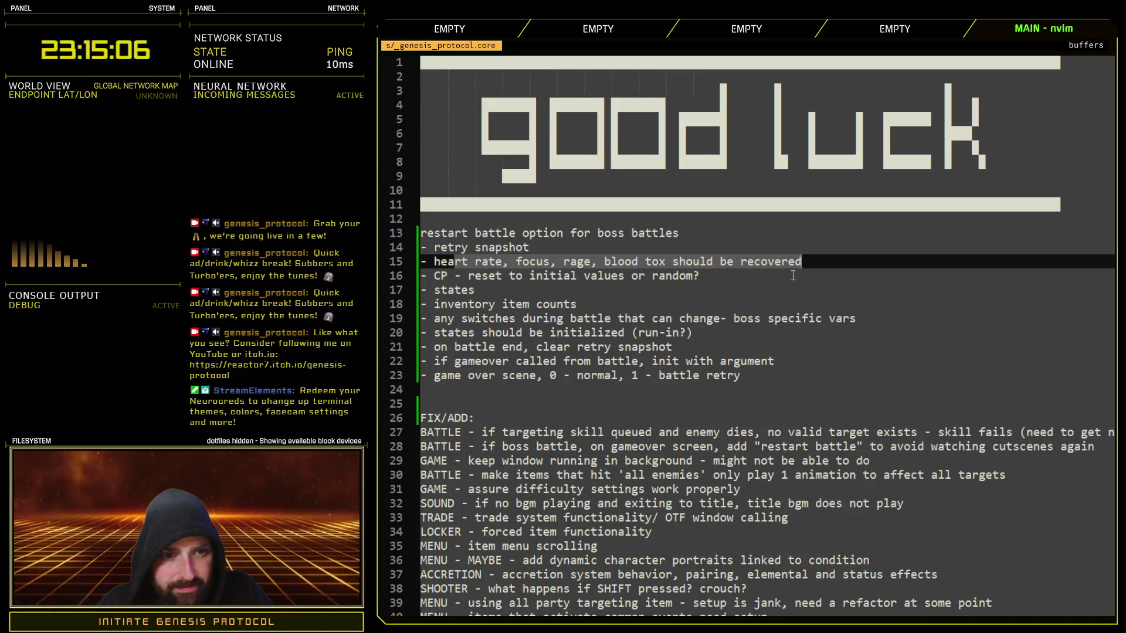
left_click(444, 262)
double_click(466, 262)
left_click_drag(457, 262, 801, 262)
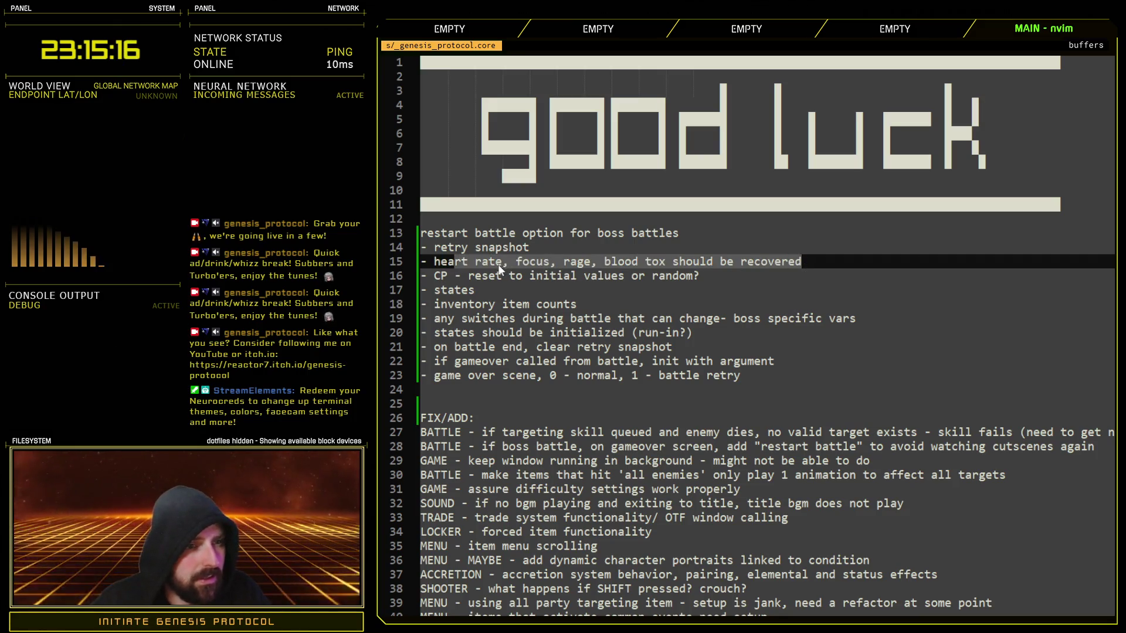
left_click_drag(421, 275, 701, 278)
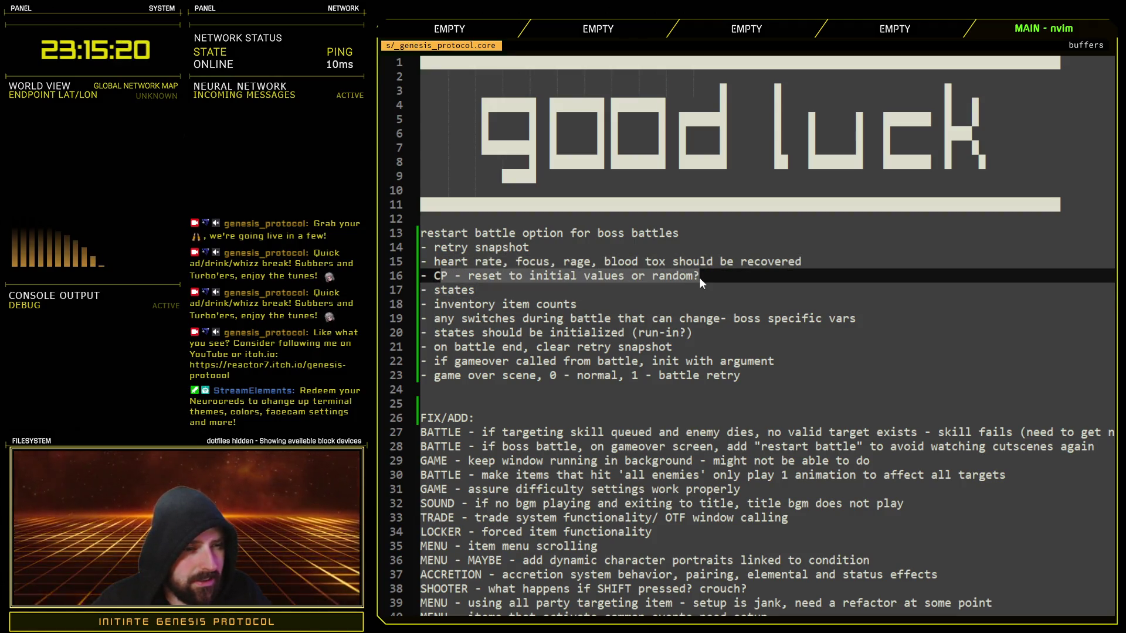
left_click(576, 304)
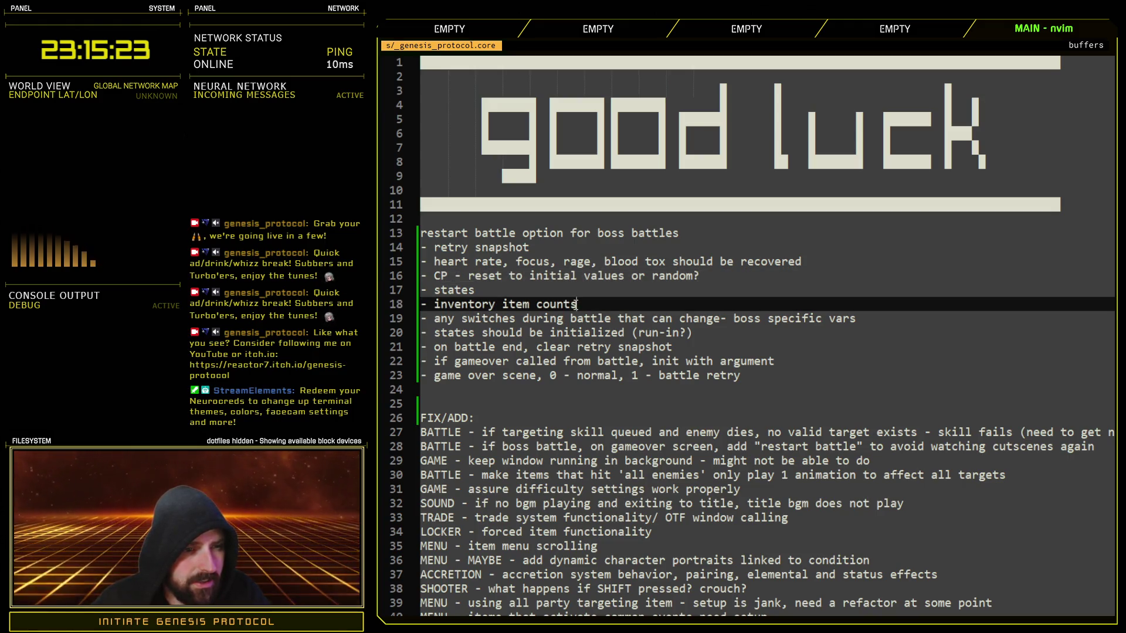
left_click(859, 320)
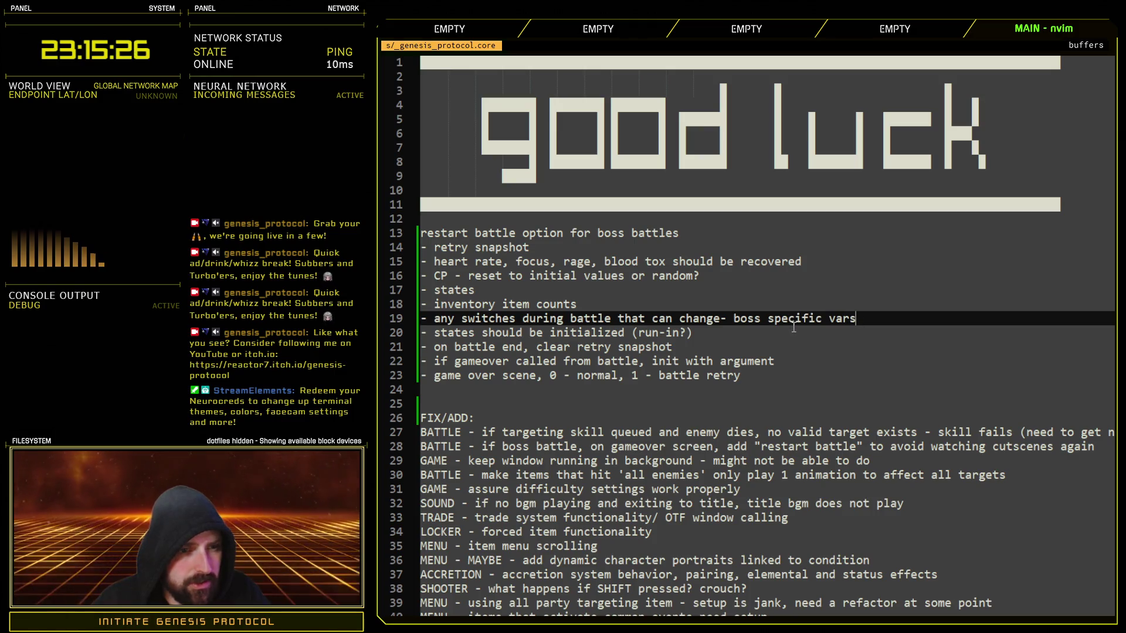
key("Down")
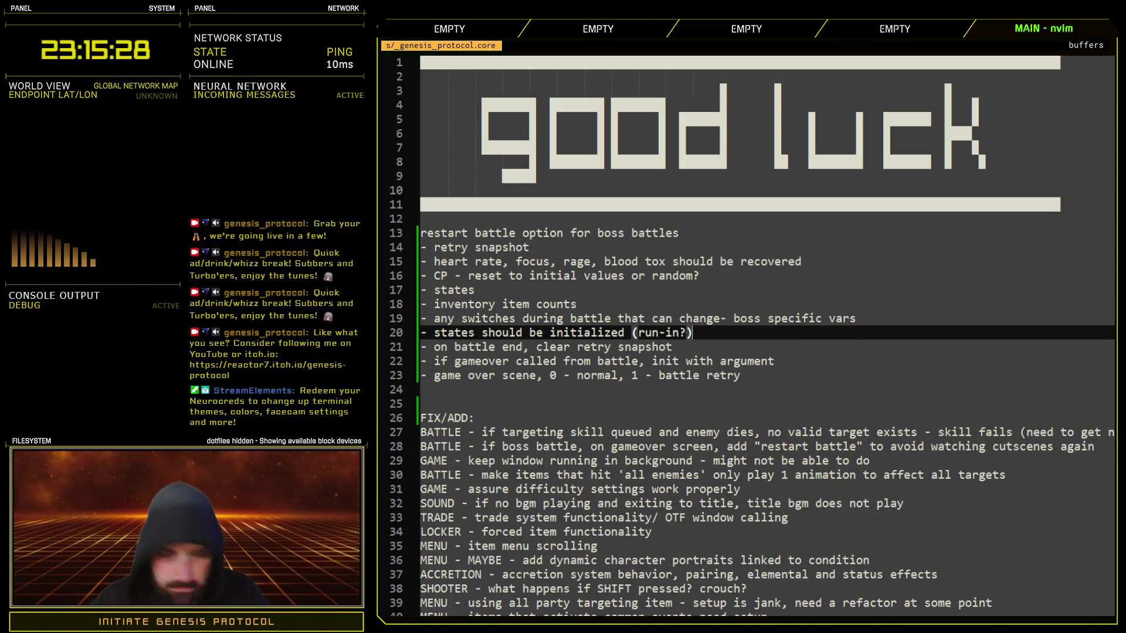
key("alt+Tab")
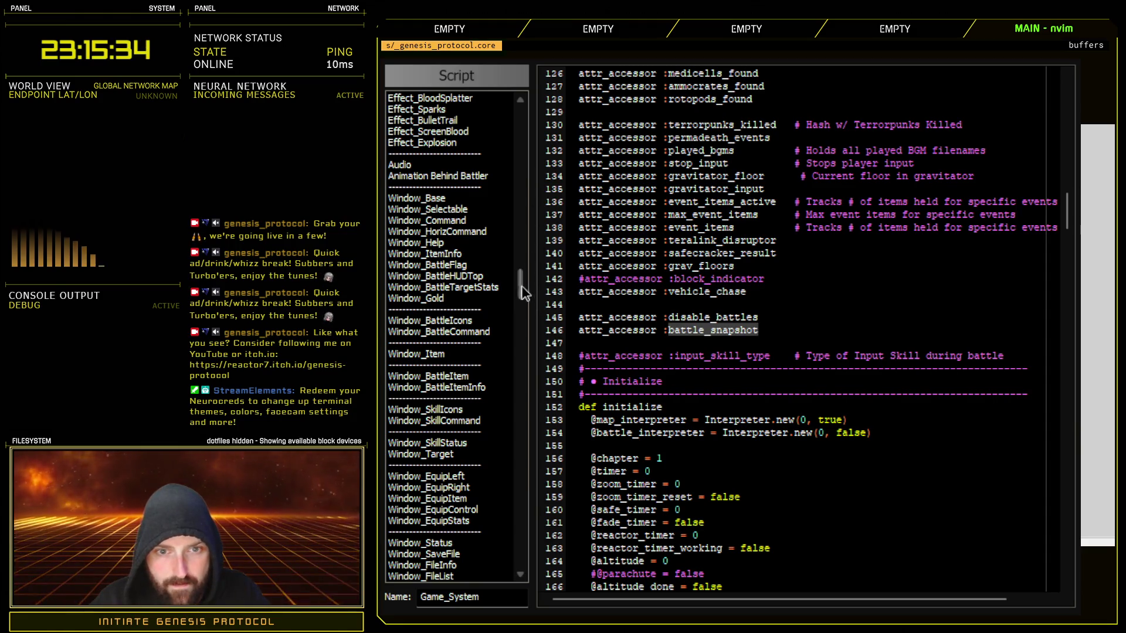
Step: Open the Scene_Battle 1 script and scroll to the block that loads the battle scripts
scroll(505, 357, "down", 15)
scroll(506, 357, "down", 4)
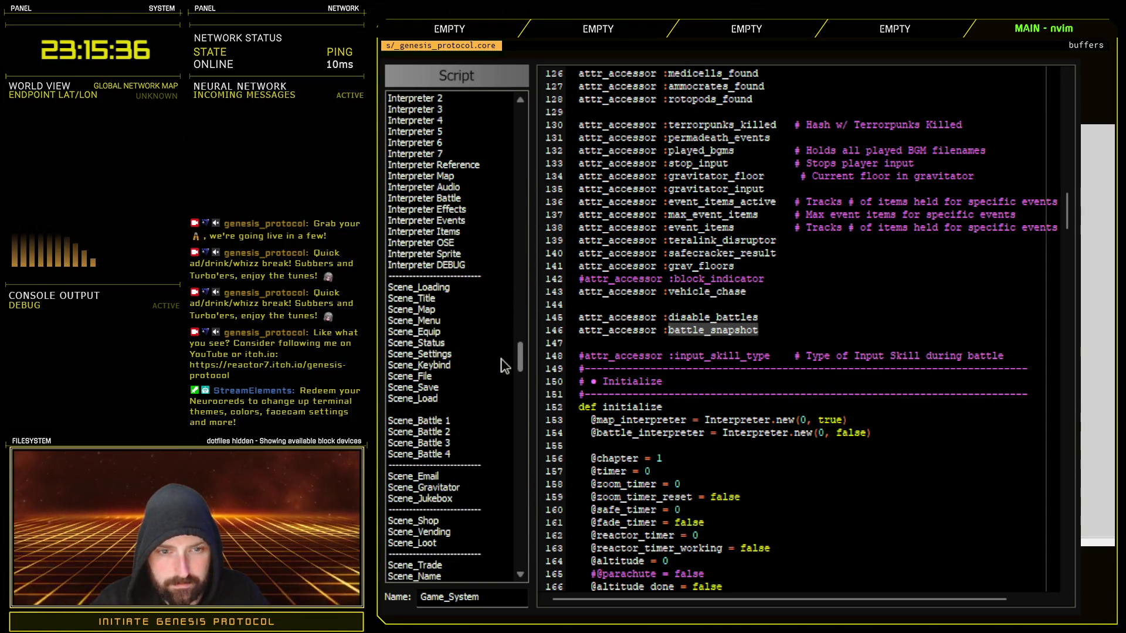
left_click(446, 421)
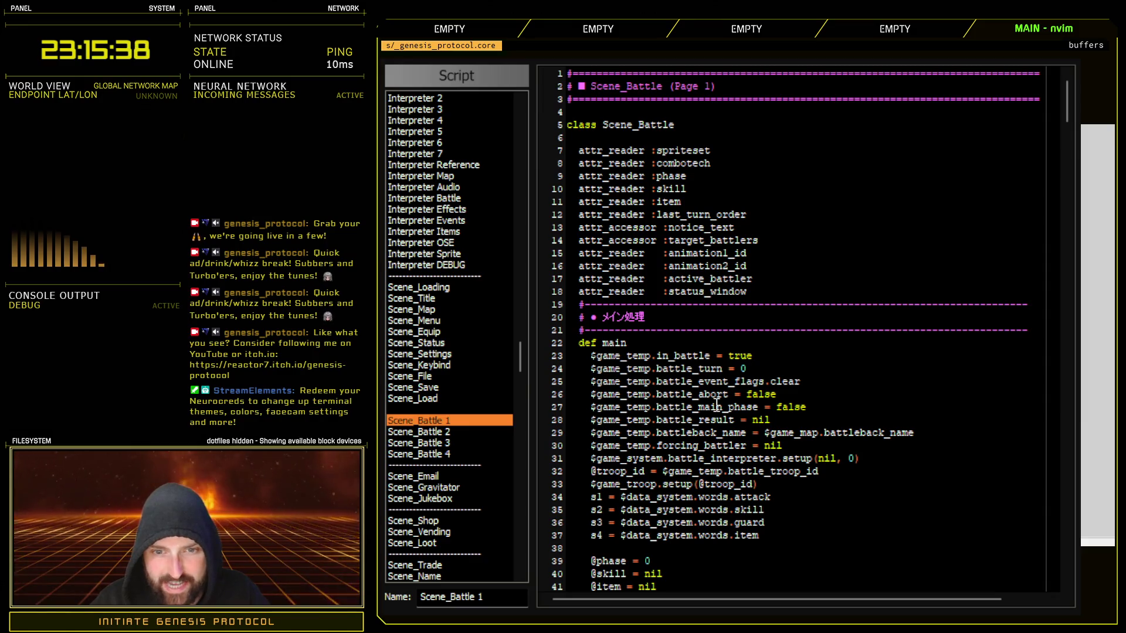
scroll(701, 434, "down", 10)
scroll(701, 433, "down", 6)
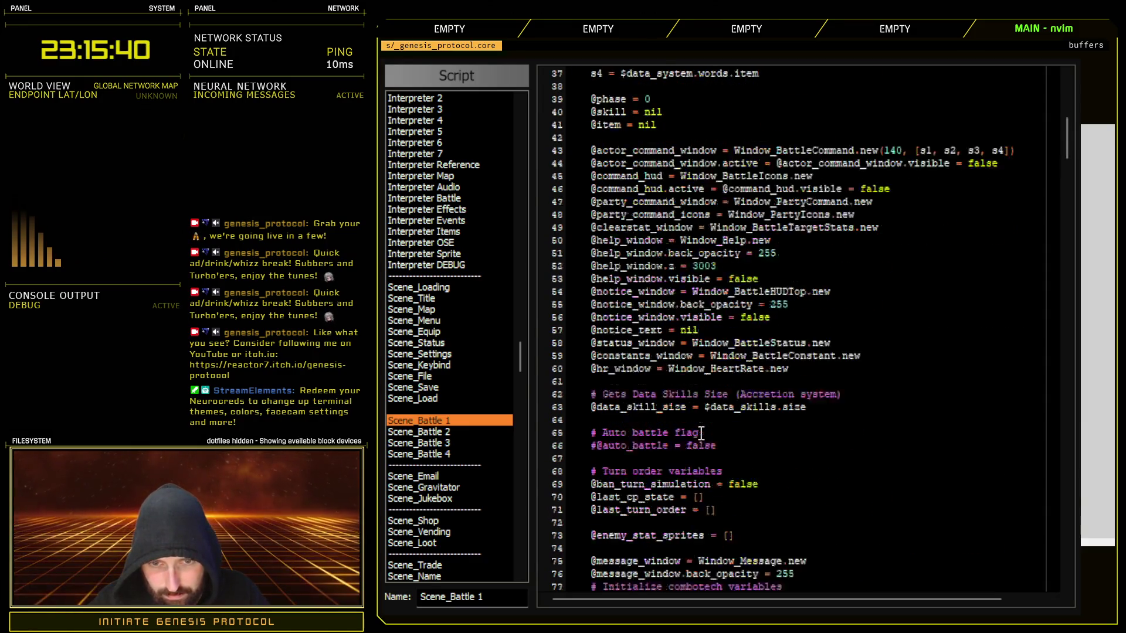
scroll(698, 437, "up", 10)
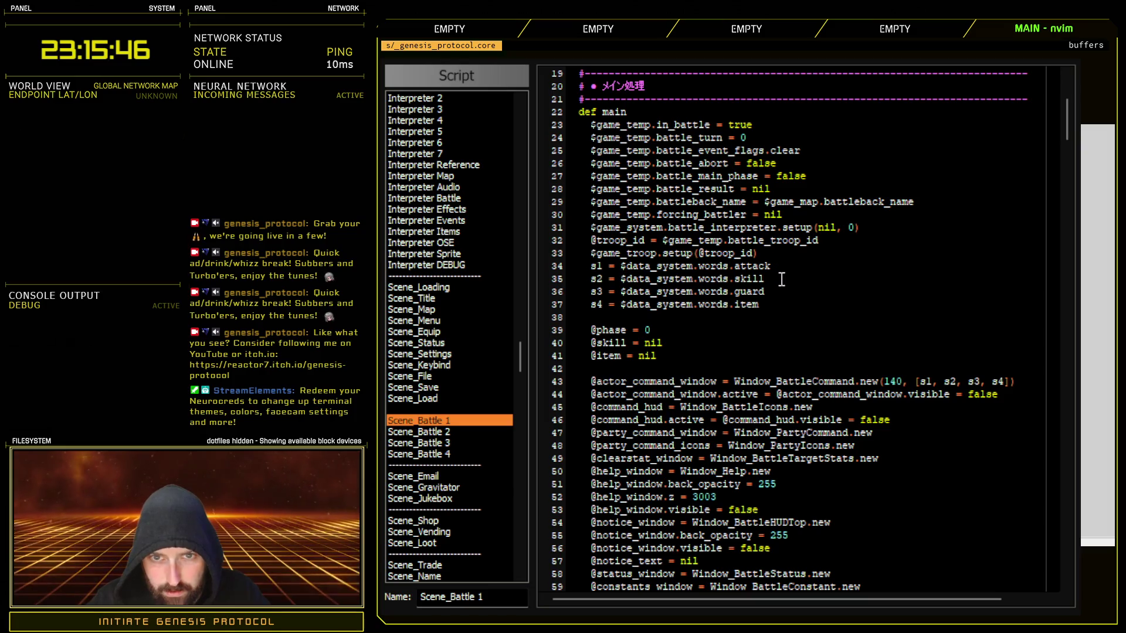
scroll(764, 337, "down", 2)
scroll(689, 328, "down", 6)
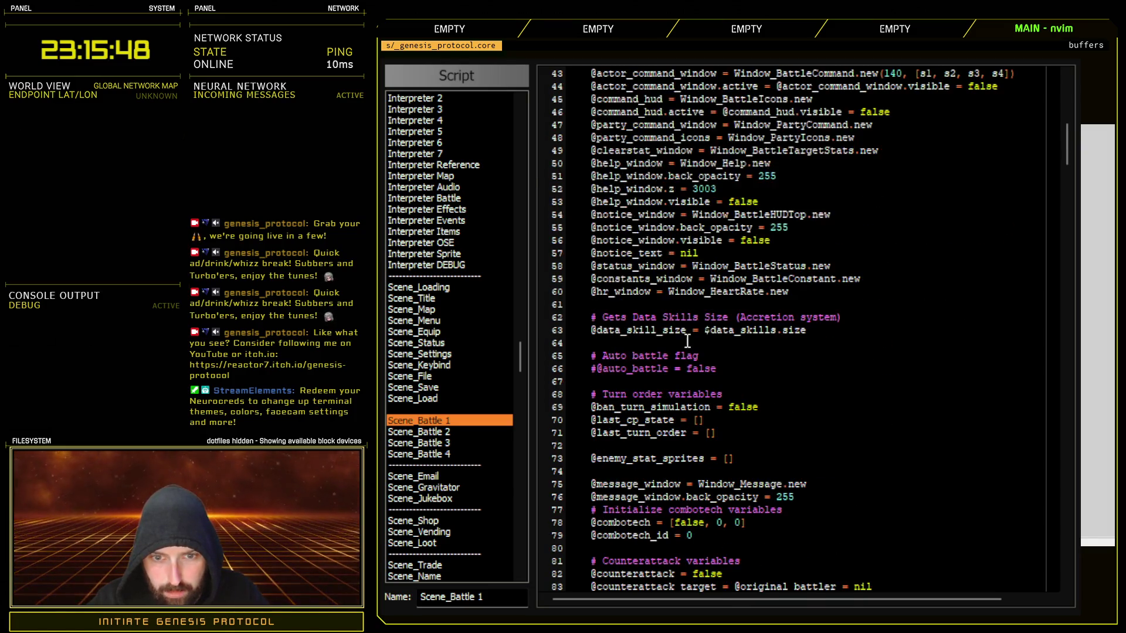
scroll(687, 341, "down", 10)
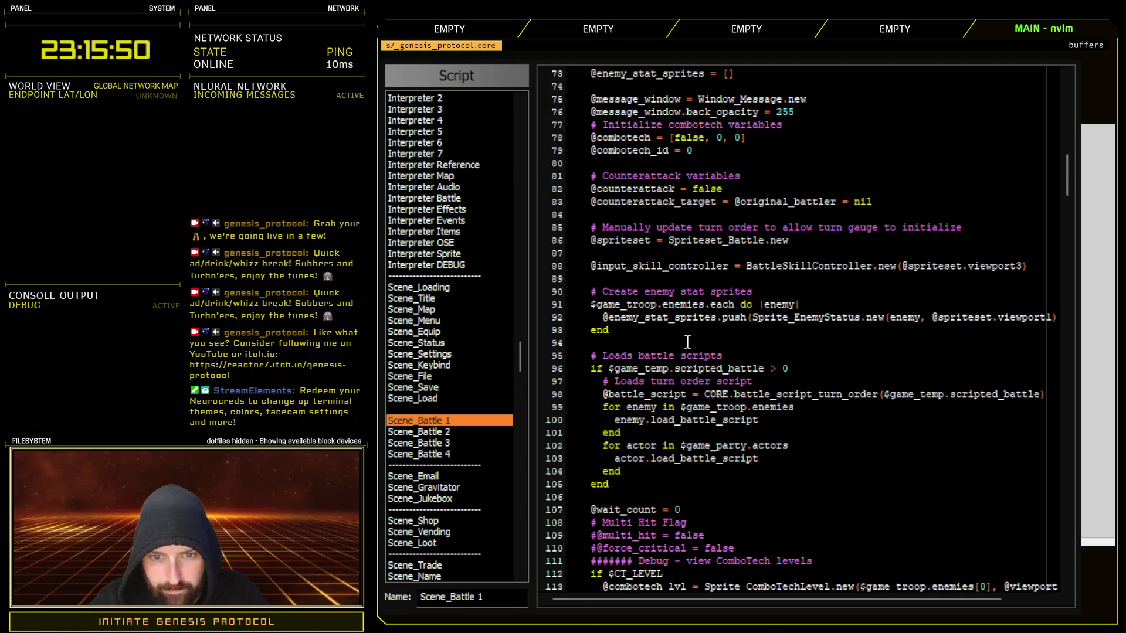
scroll(727, 407, "down", 6)
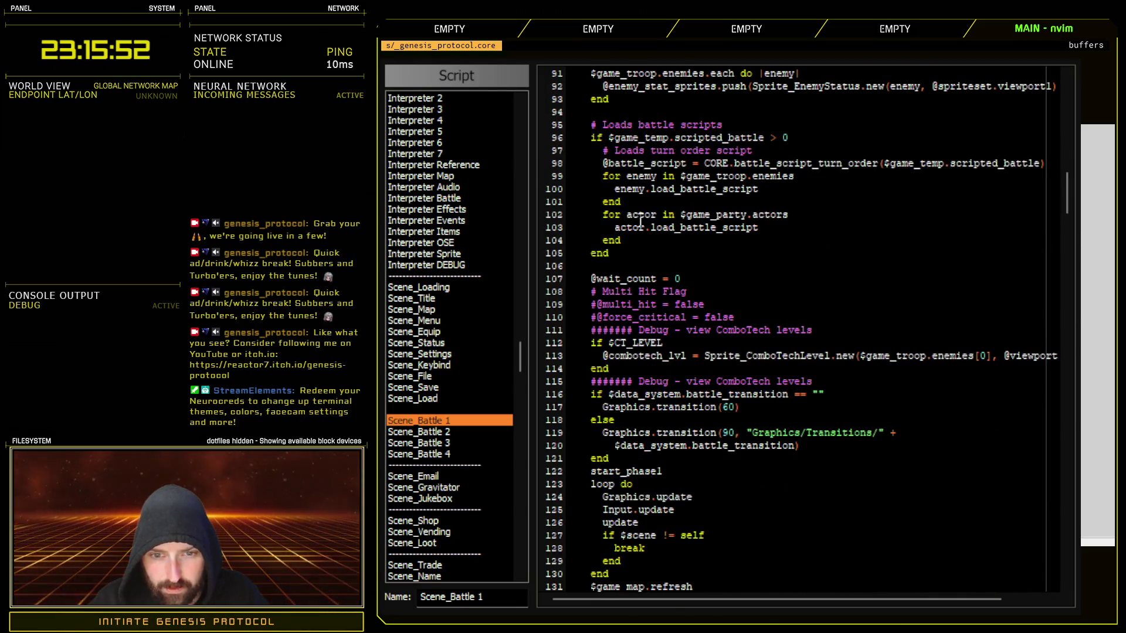
scroll(676, 334, "down", 2)
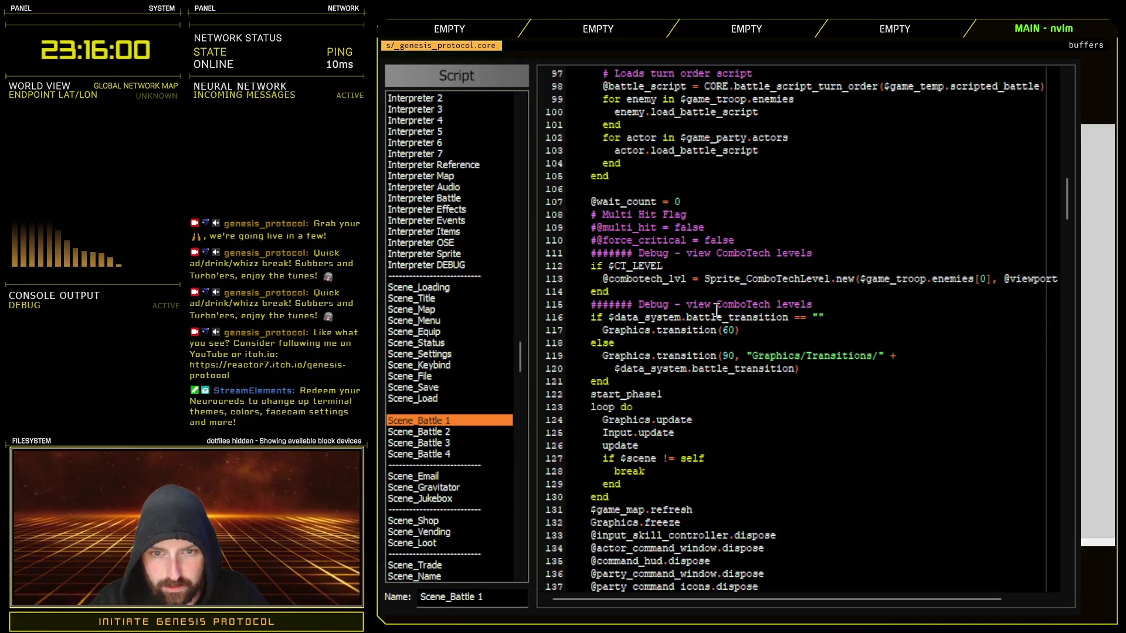
scroll(726, 349, "up", 2)
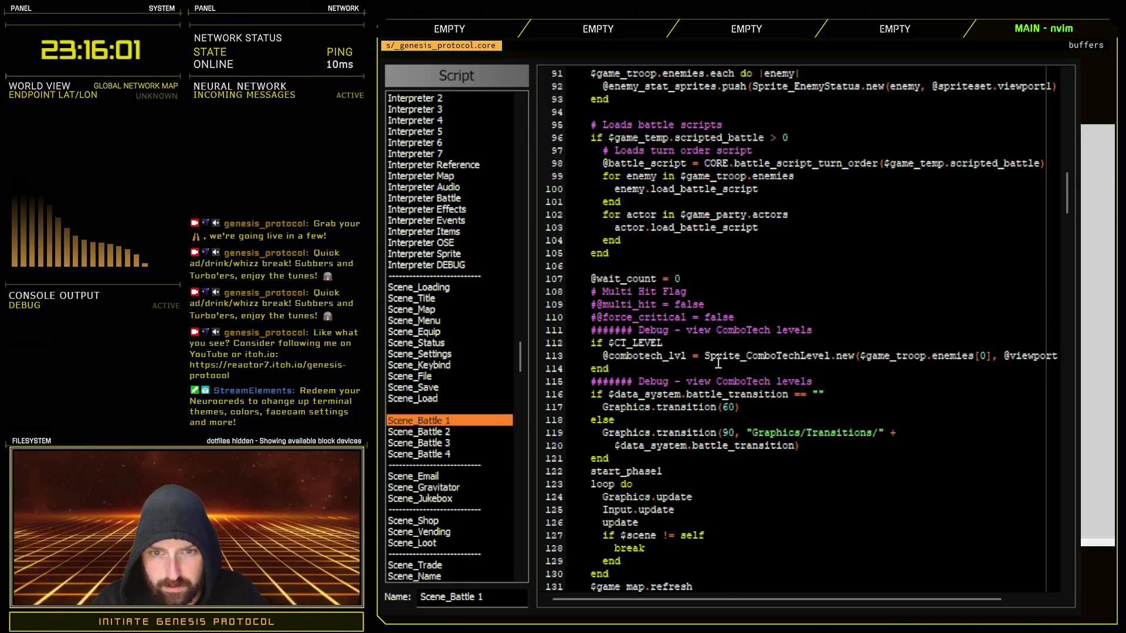
Step: Insert a battle_snapshot line right after the battle-scripts block, near line 105
left_click(644, 252)
key("Return")
key("Return")
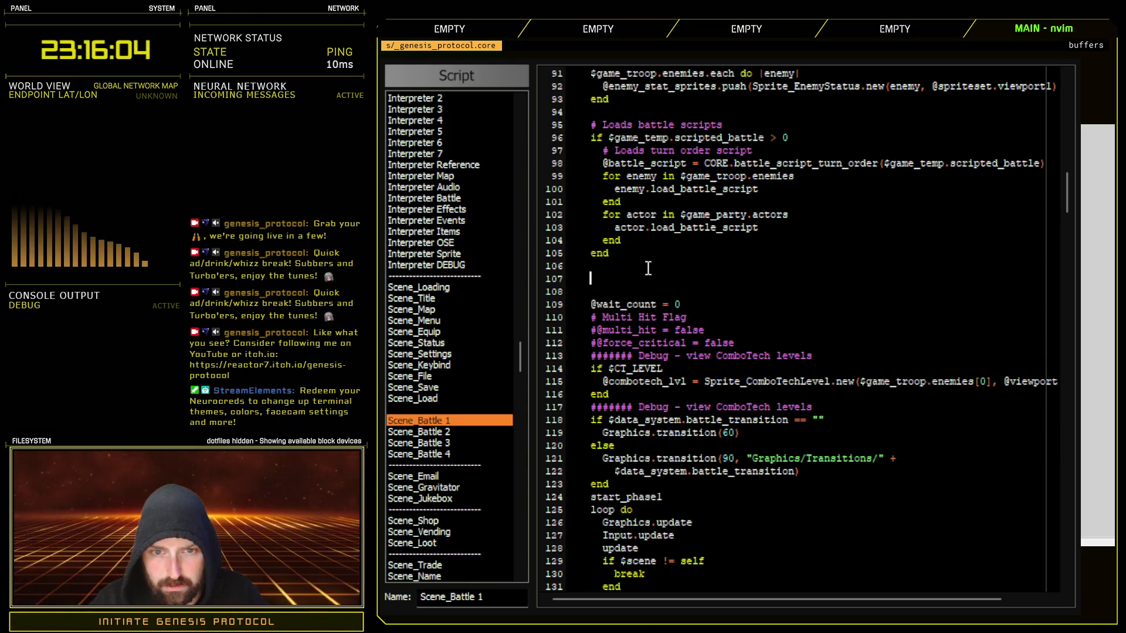
scroll(631, 395, "up", 4)
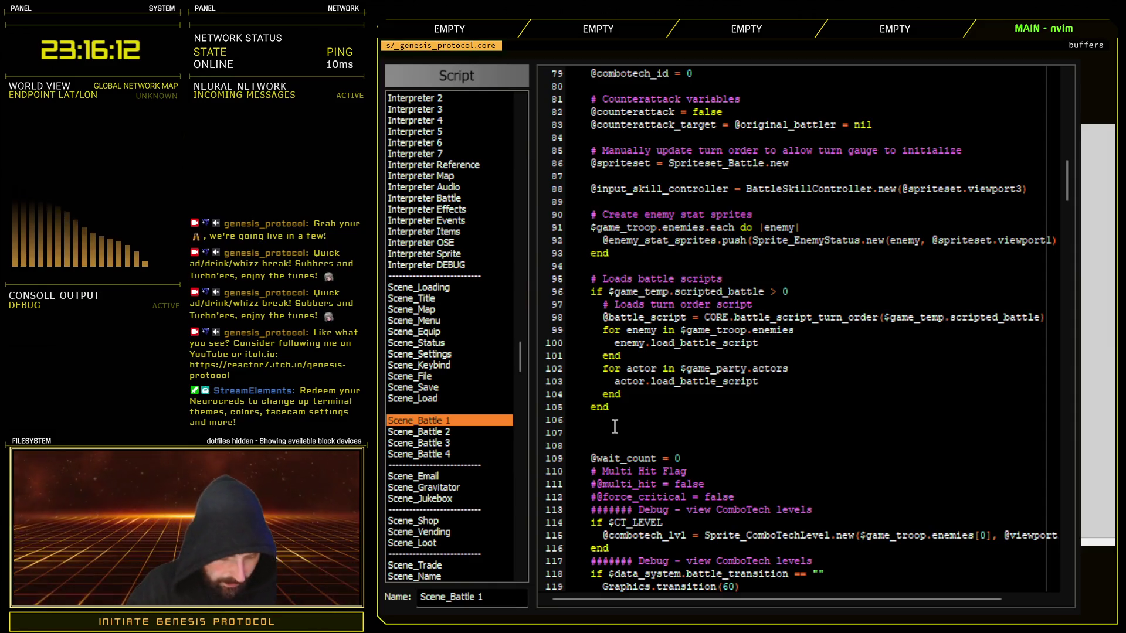
type("battle_snapshot")
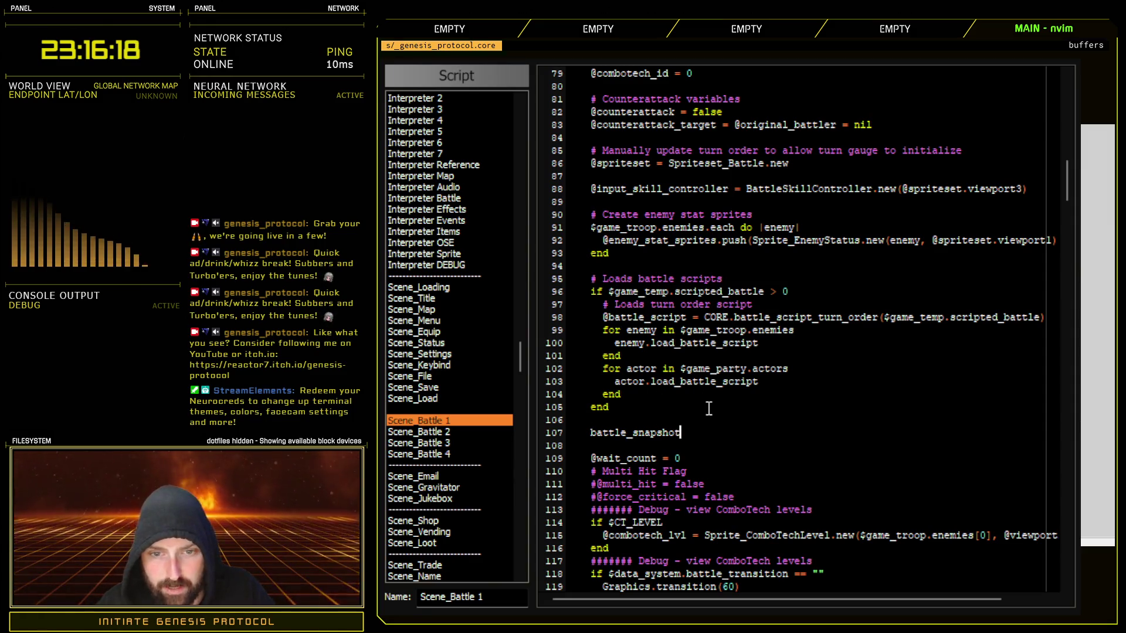
scroll(699, 397, "down", 20)
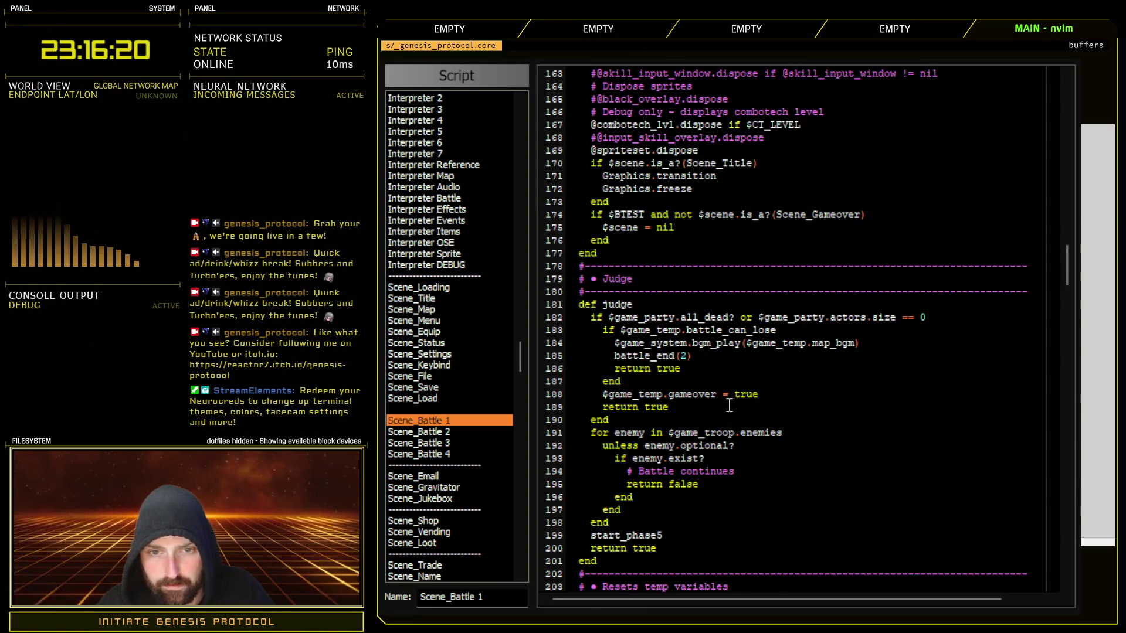
Step: Add an empty def battle_snapshot … end method after the judge method
scroll(727, 411, "down", 6)
left_click(624, 328)
key("Return")
key("Return")
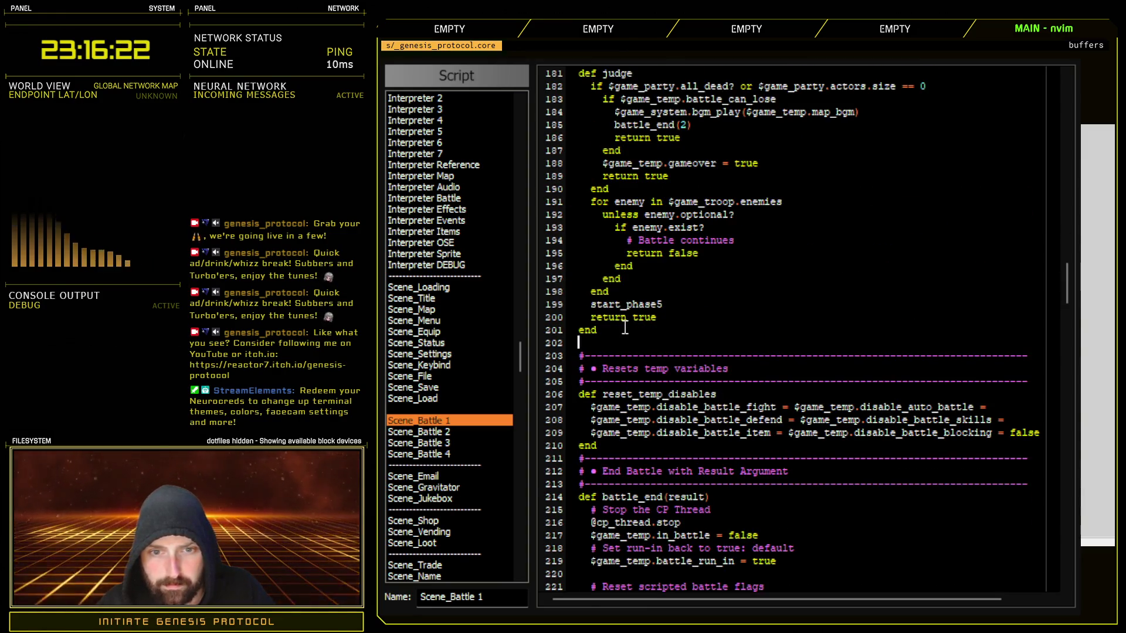
type("def battle_snap")
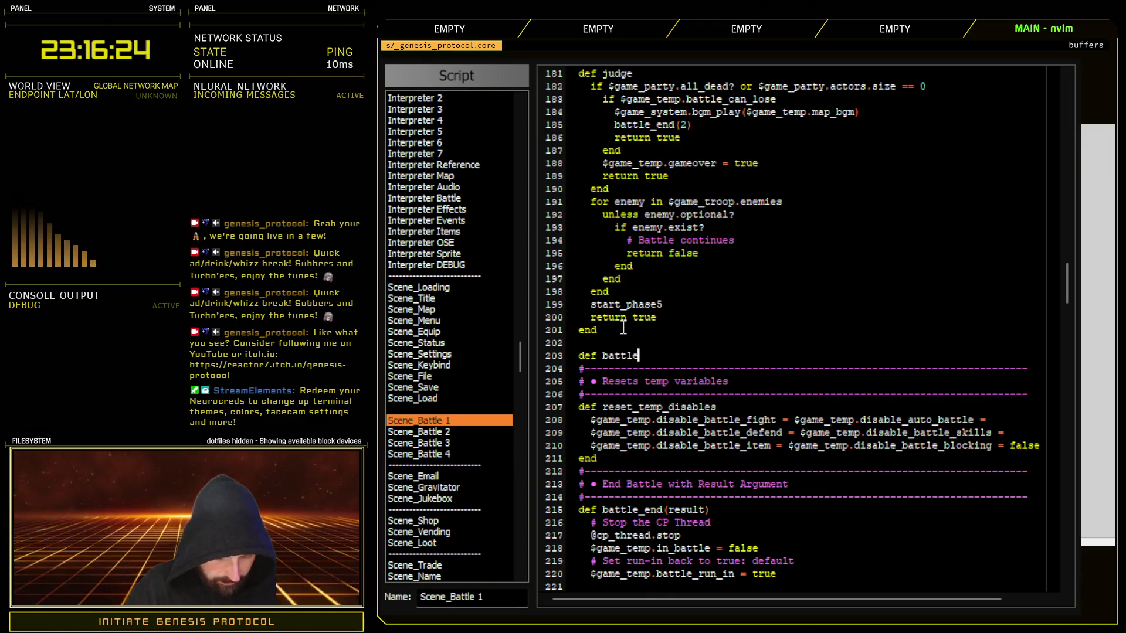
type("shot")
key("Return")
type("end")
Step: Give battle_snapshot the body $game_system.battle_snapshot, then select the Resets temp variables comment header
left_click(733, 353)
key("Return")
type("battle_snapshot")
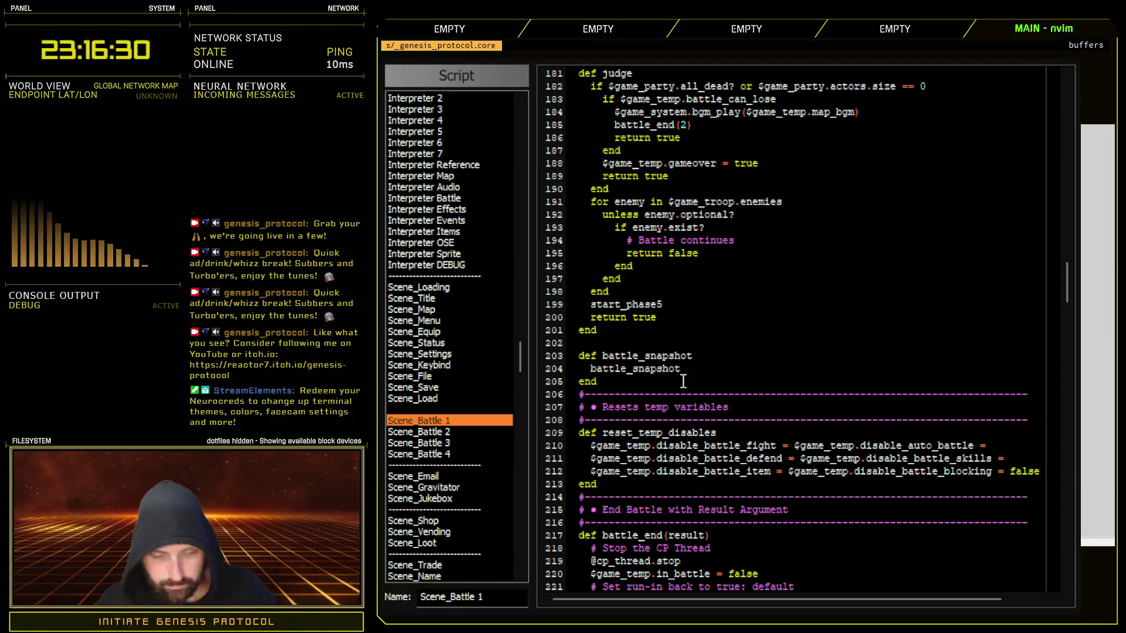
key("Home")
type("$game_system.")
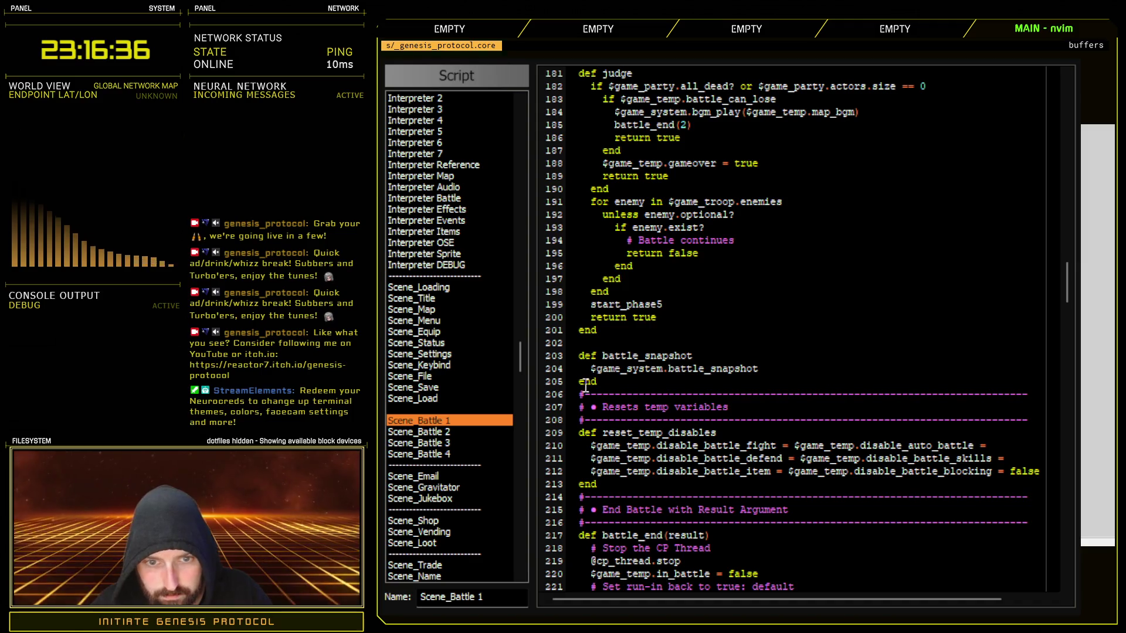
left_click_drag(546, 398, 547, 423)
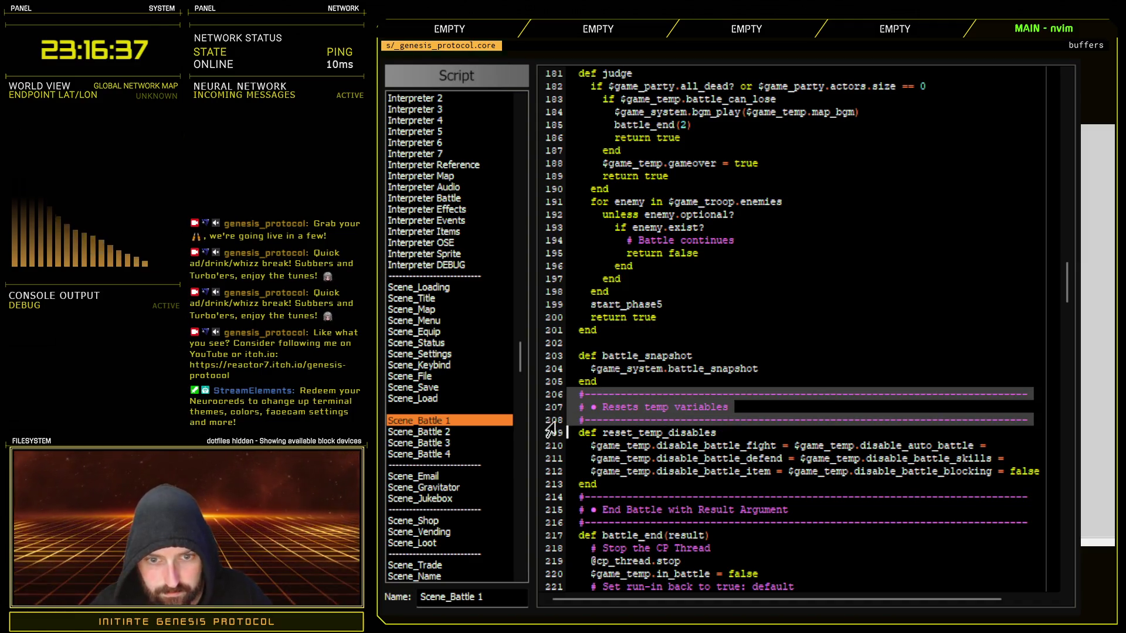
middle_click(540, 346)
left_click_drag(602, 356, 646, 361)
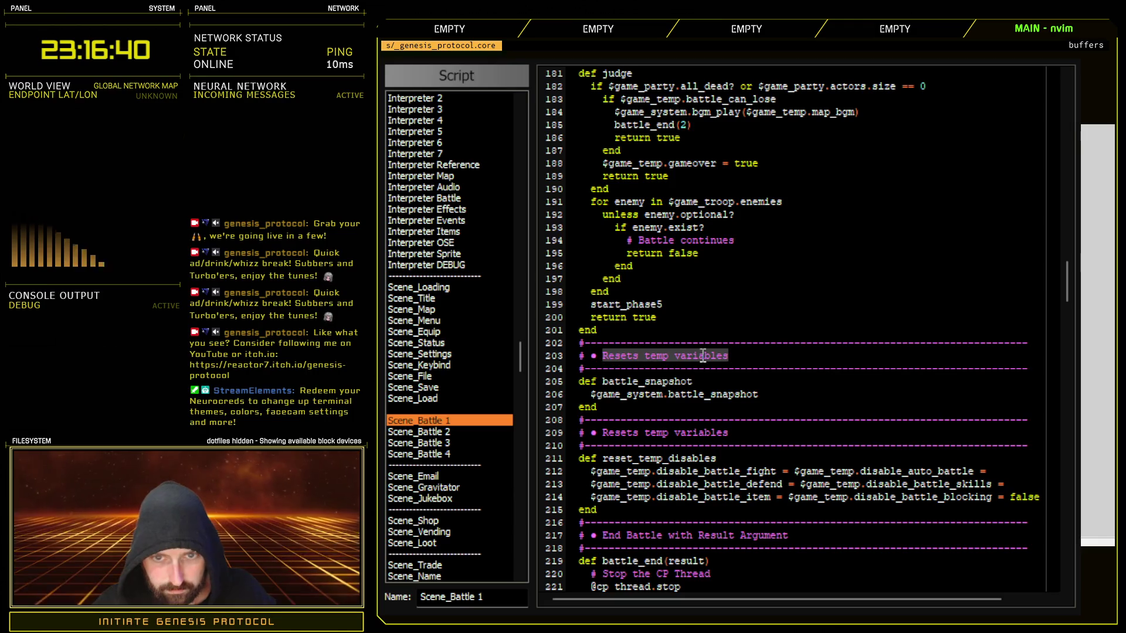
type("$cTake snapshot of")
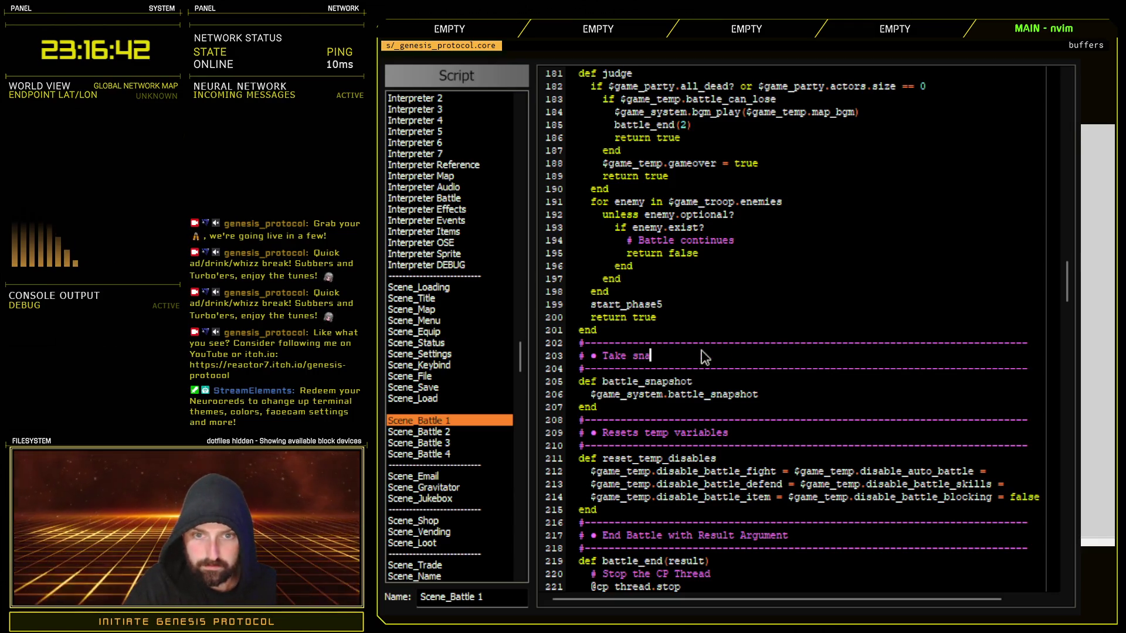
type(" init")
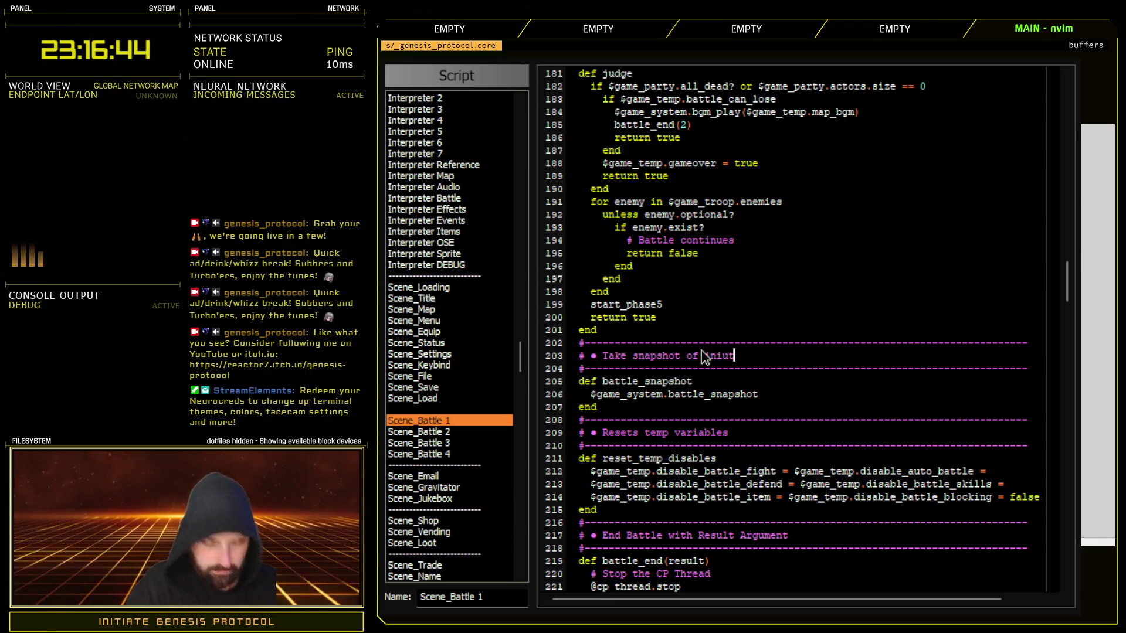
type("ial battle bal")
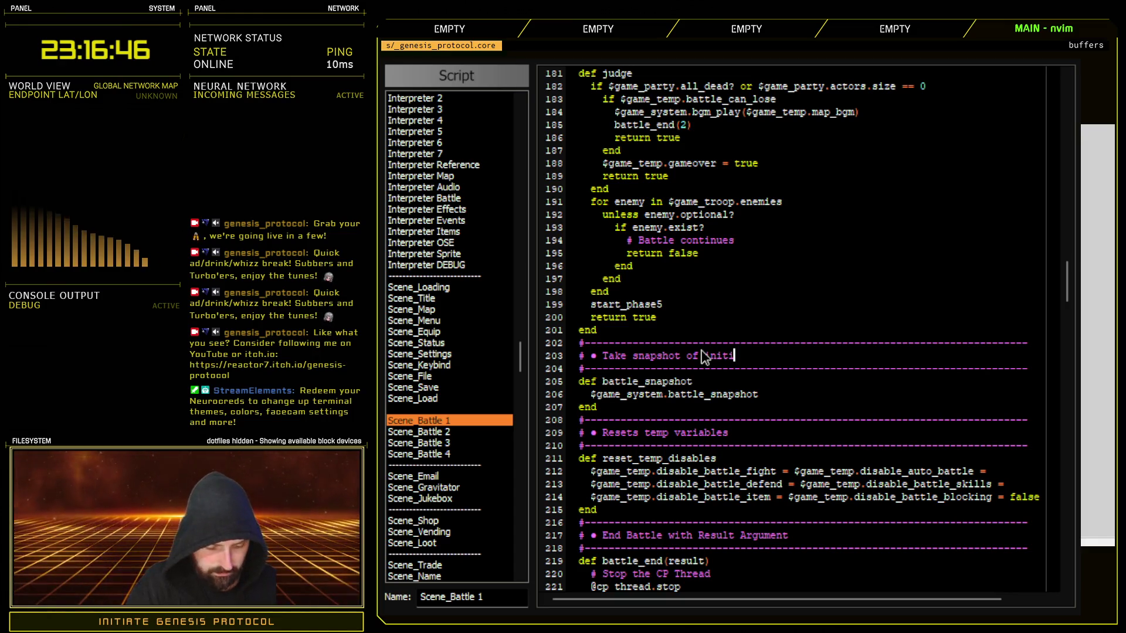
key("BackSpace")
key("BackSpace")
key("BackSpace")
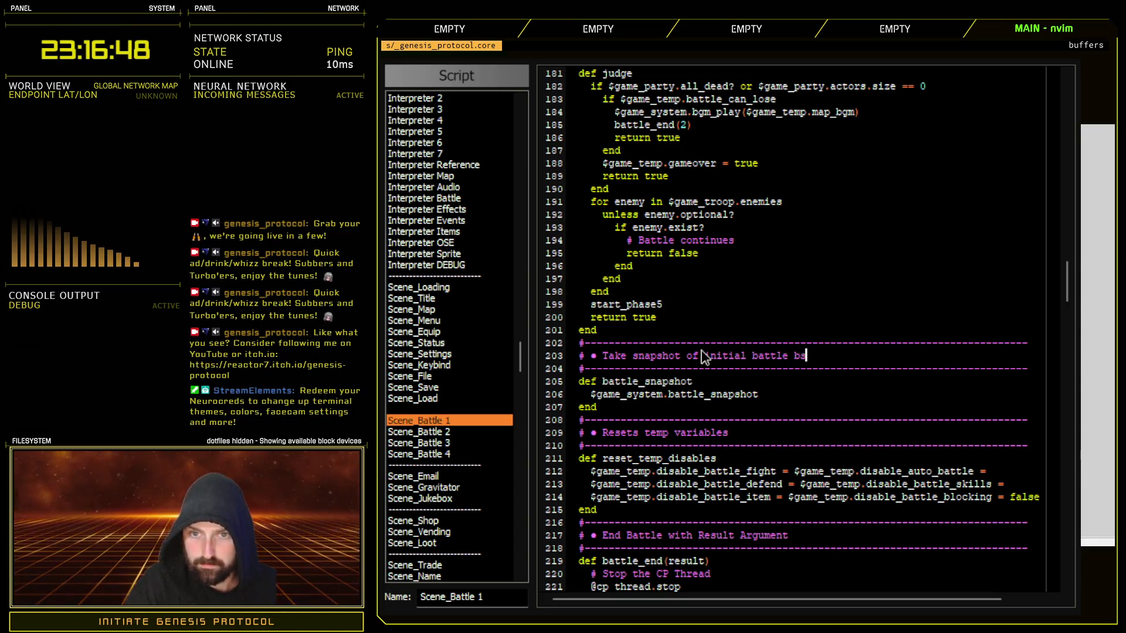
type("values")
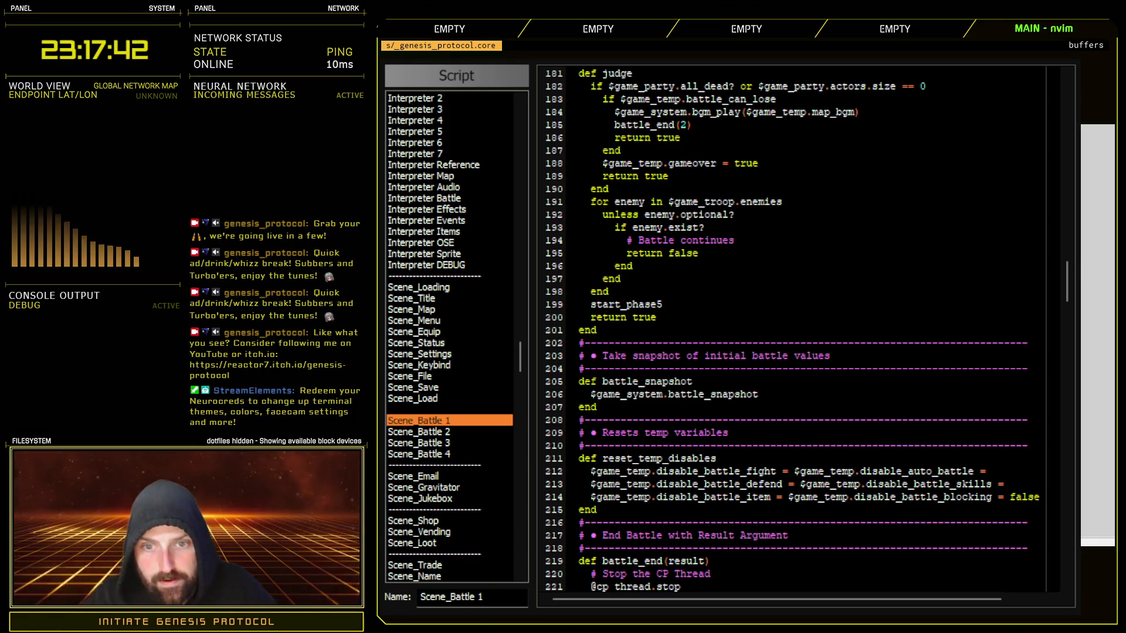
scroll(788, 409, "up", 4)
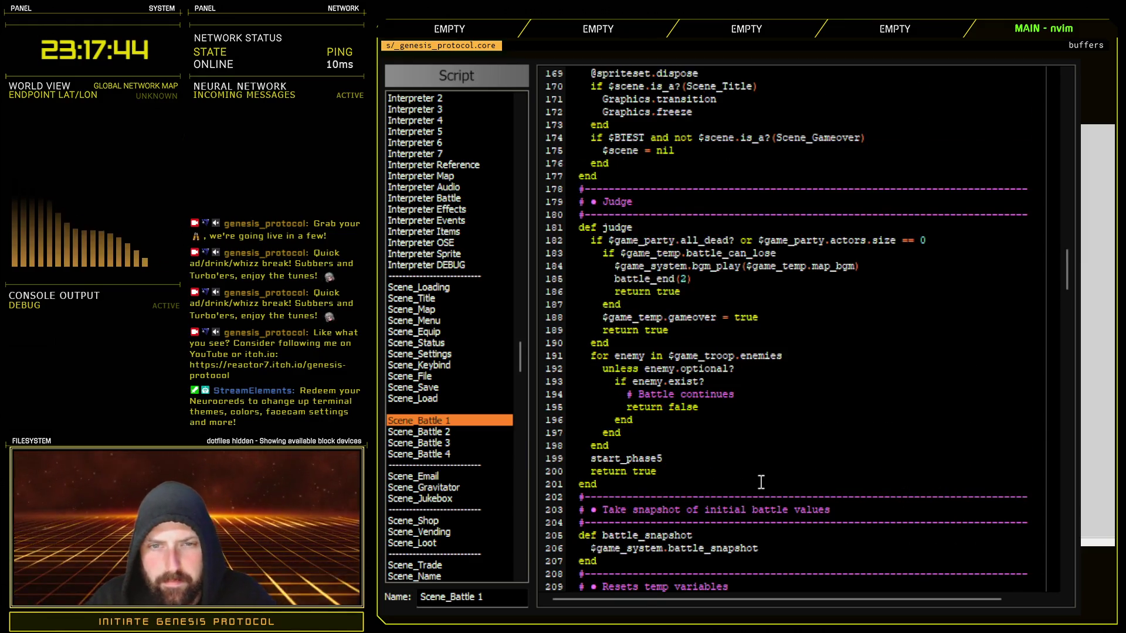
scroll(788, 408, "down", 4)
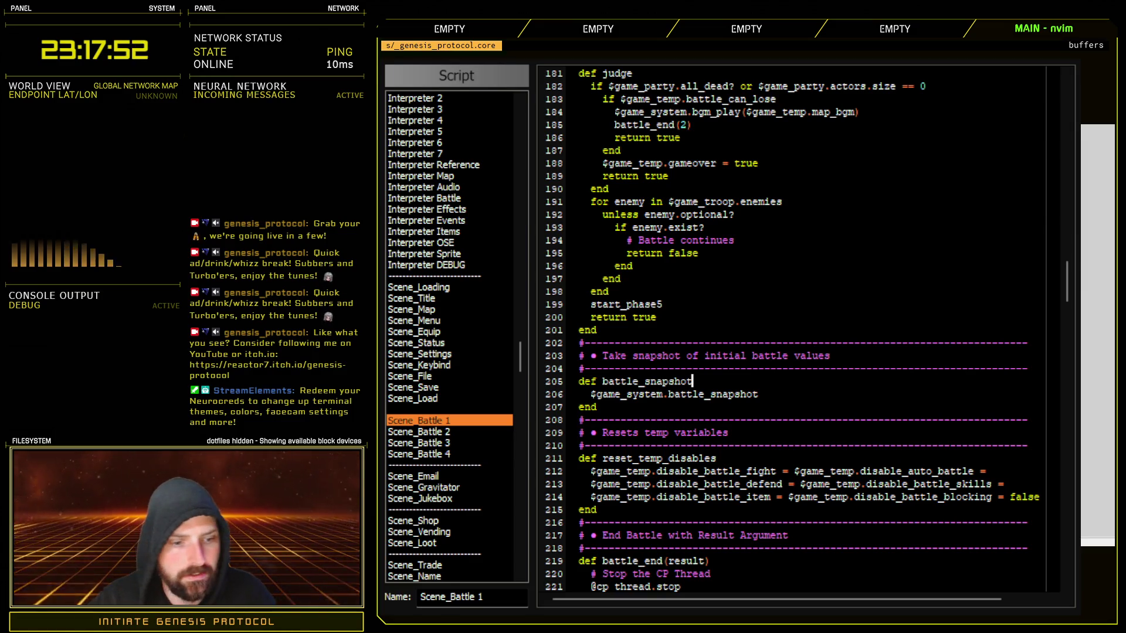
key("alt+Tab")
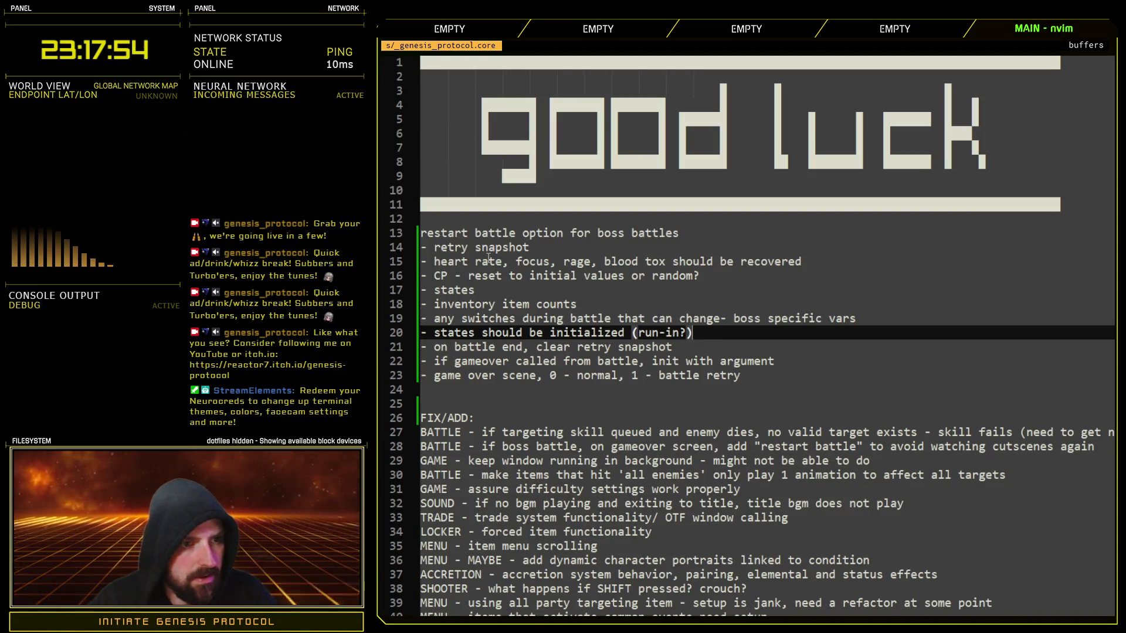
mouse_move(421, 261)
left_mouse_down()
mouse_move(804, 270)
mouse_move(813, 309)
left_mouse_up()
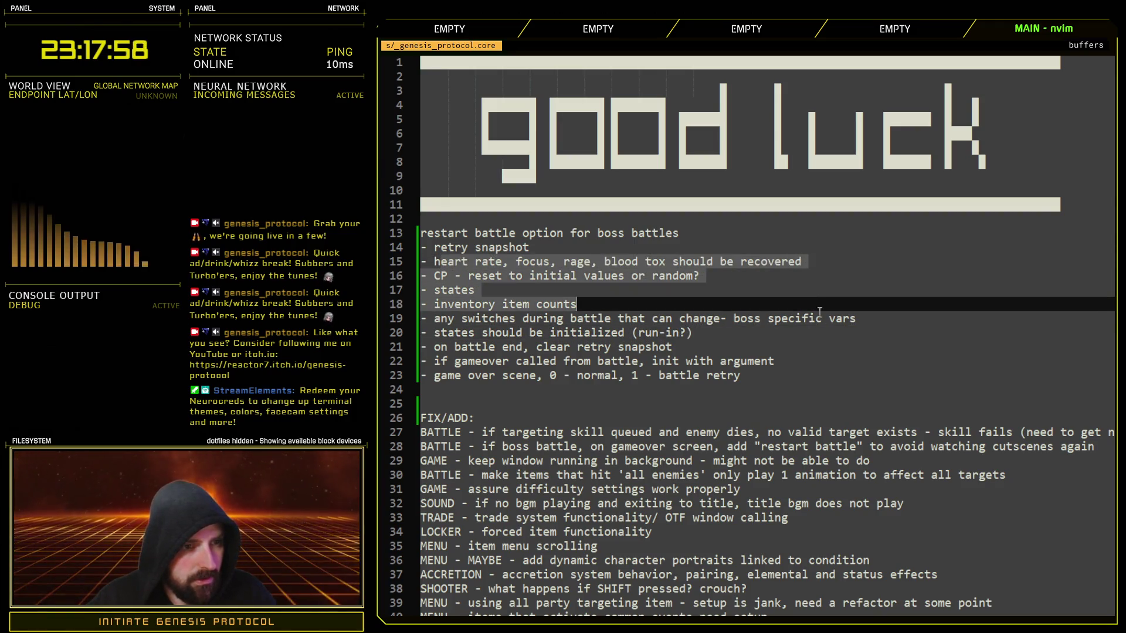
mouse_move(704, 331)
left_mouse_down()
mouse_move(528, 281)
mouse_move(401, 268)
left_mouse_up()
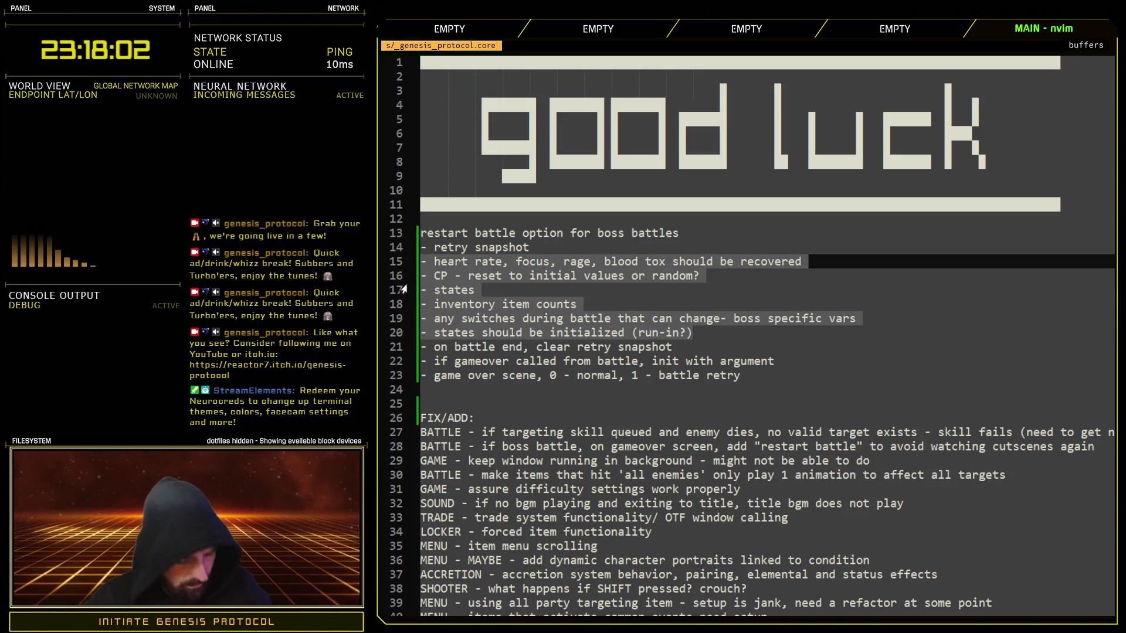
key("alt+Tab")
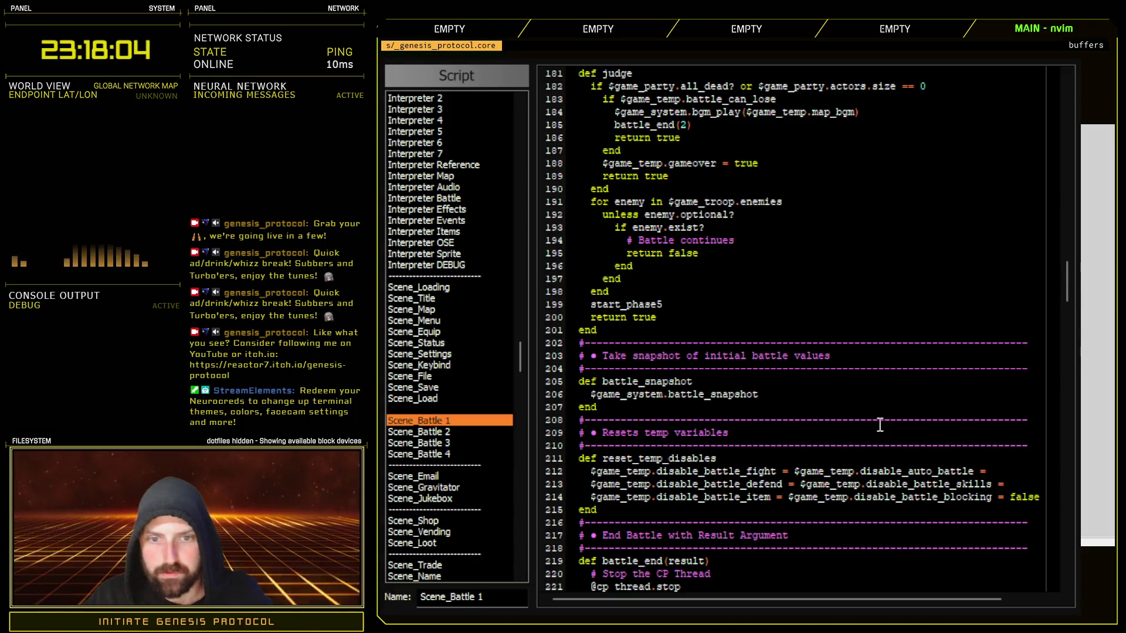
Step: Paste the checklist items into battle_snapshot, comment out the first, and indent the rest
type("- heart rate, focus, rage, blood tox should be recovered - CP - reset to initial values or random? - states inventory item counts - any switches during battle that can change- boss specific vars - states should be initialized (run-in?)")
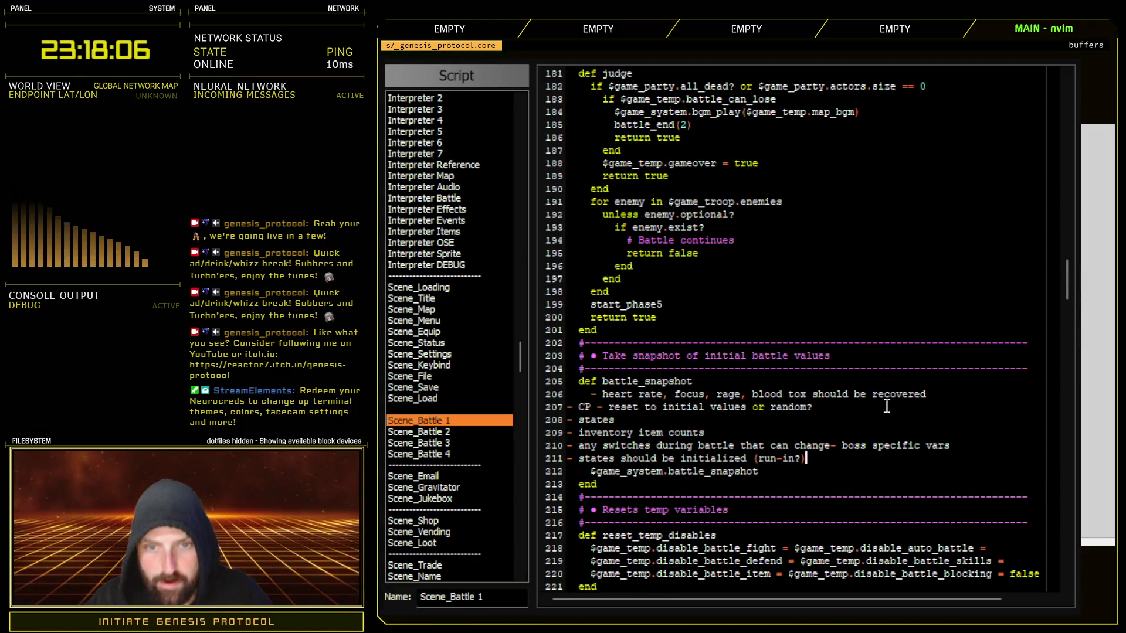
left_click(591, 394)
key("BackSpace")
key("BackSpace")
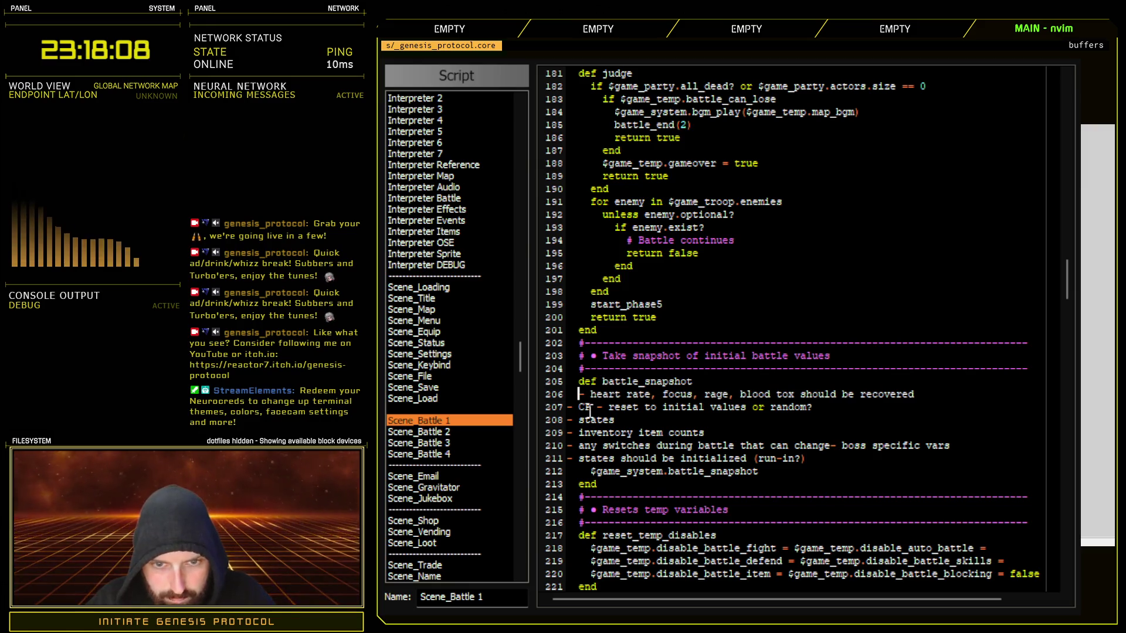
type("#")
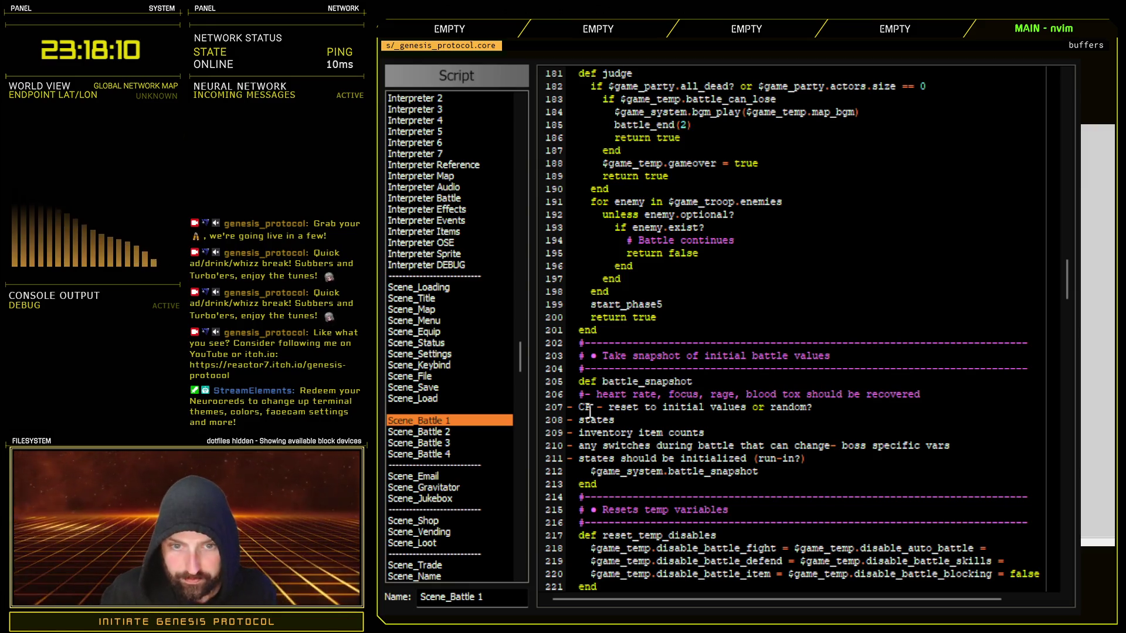
left_click_drag(551, 409, 537, 460)
key("greater")
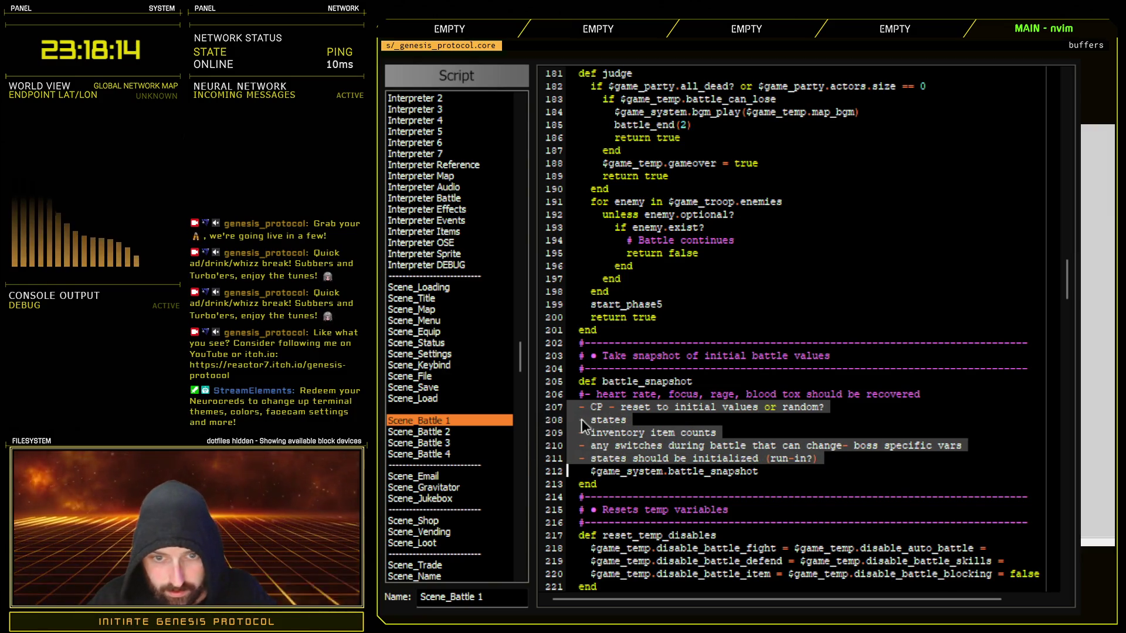
key("Escape")
Step: Prefix each remaining checklist line with # so all six become comments
type("#")
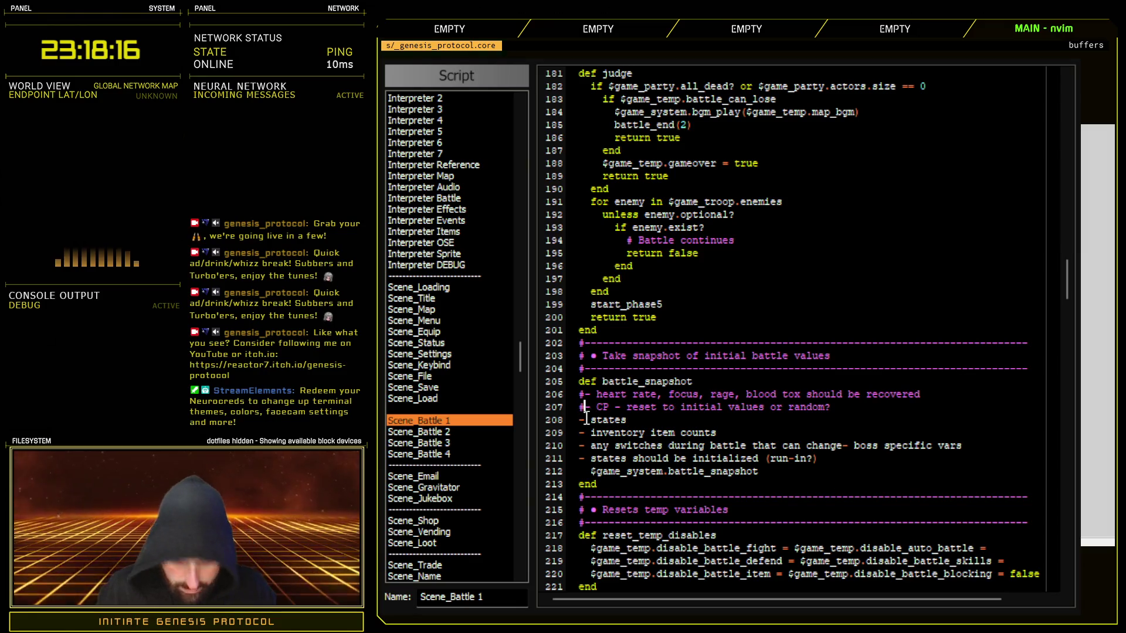
type("#")
key("Down")
key("Left")
type("#")
key("Down")
key("Left")
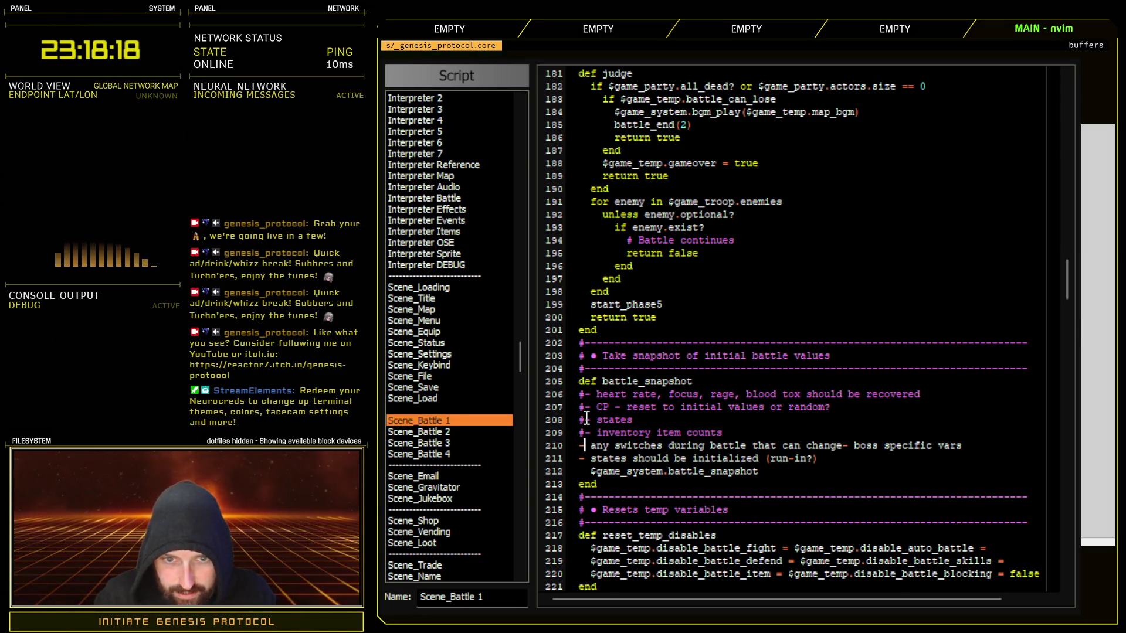
type("#")
key("Down")
key("Left")
type("#")
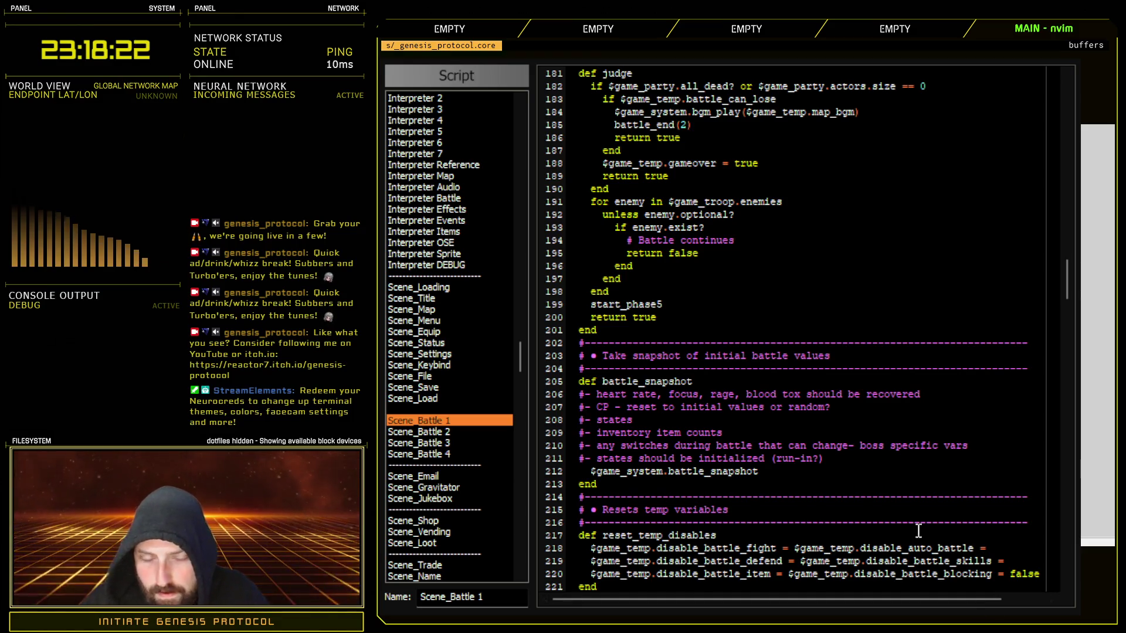
Step: Indent the six comments two spaces and add blank lines around $game_system.battle_snapshot
left_click(844, 460)
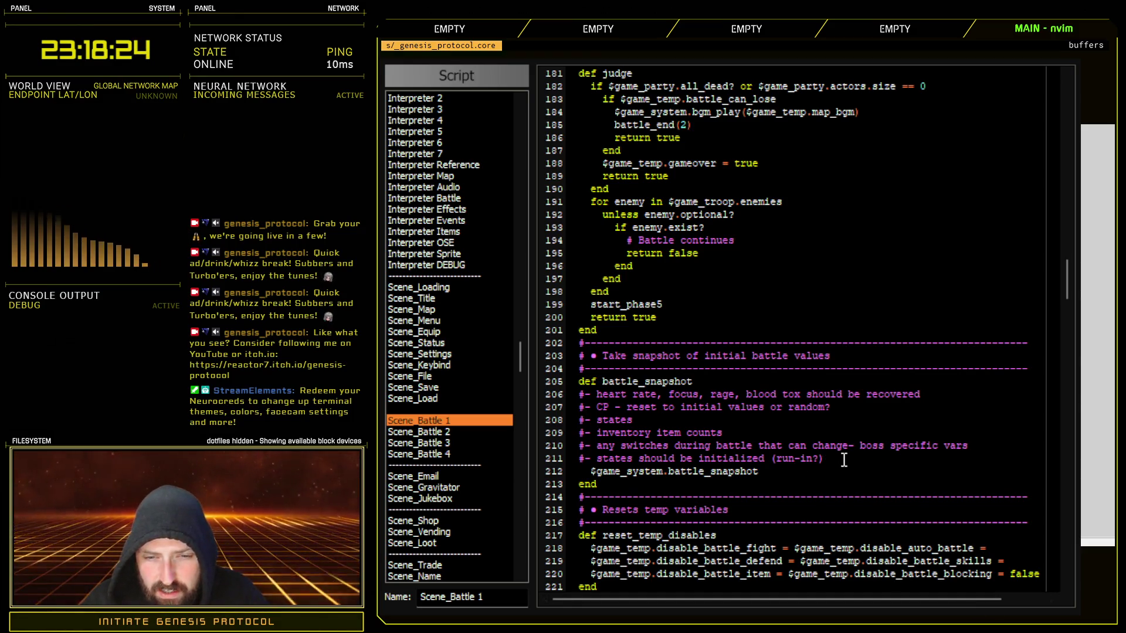
key("Return")
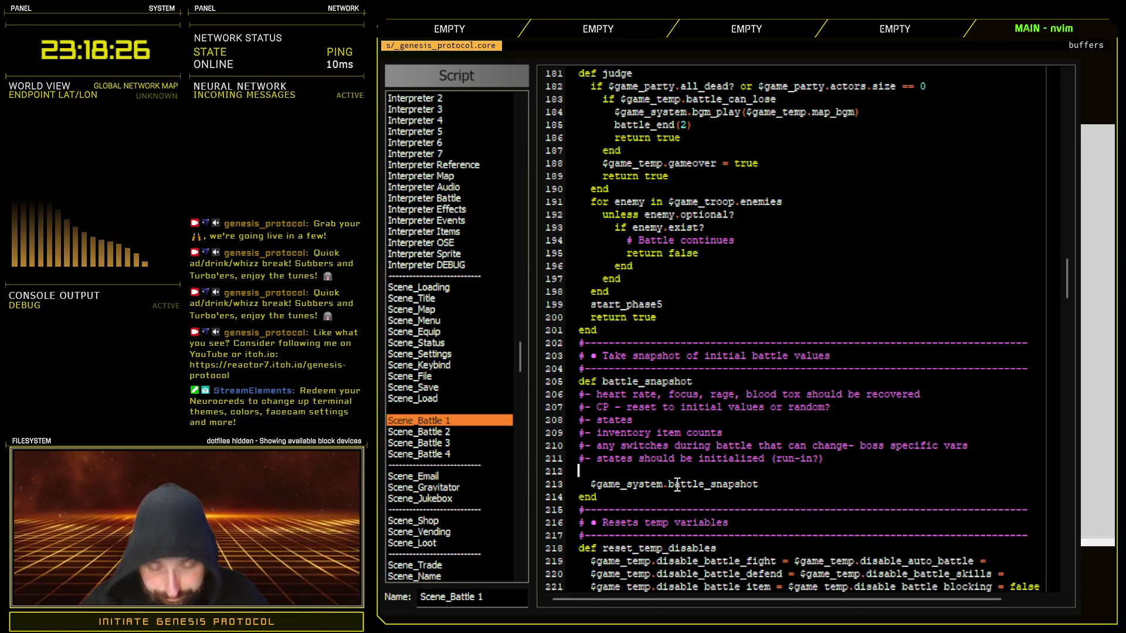
mouse_move(584, 401)
left_mouse_down()
mouse_move(549, 401)
mouse_move(552, 460)
left_mouse_up()
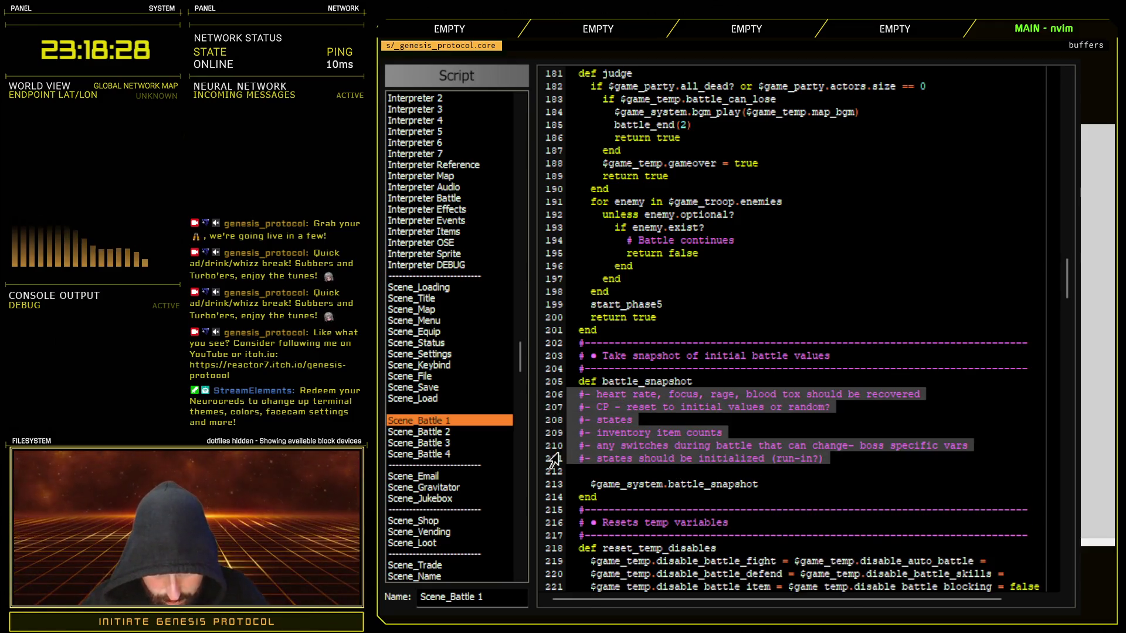
key("greater")
key("Escape")
left_click(811, 482)
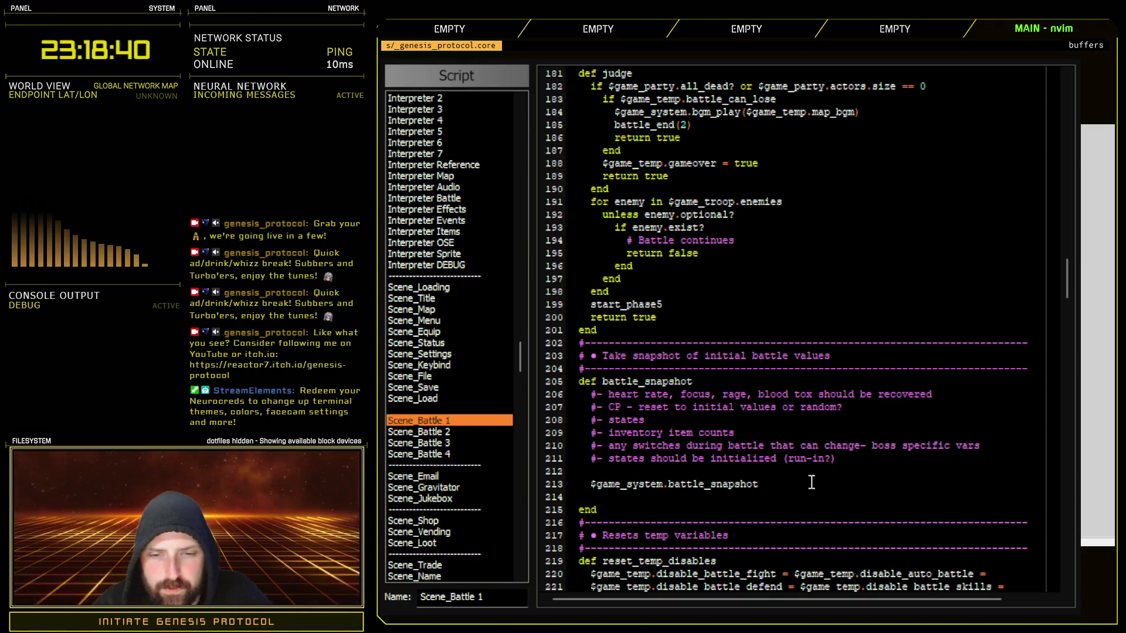
key("Return")
key("Return")
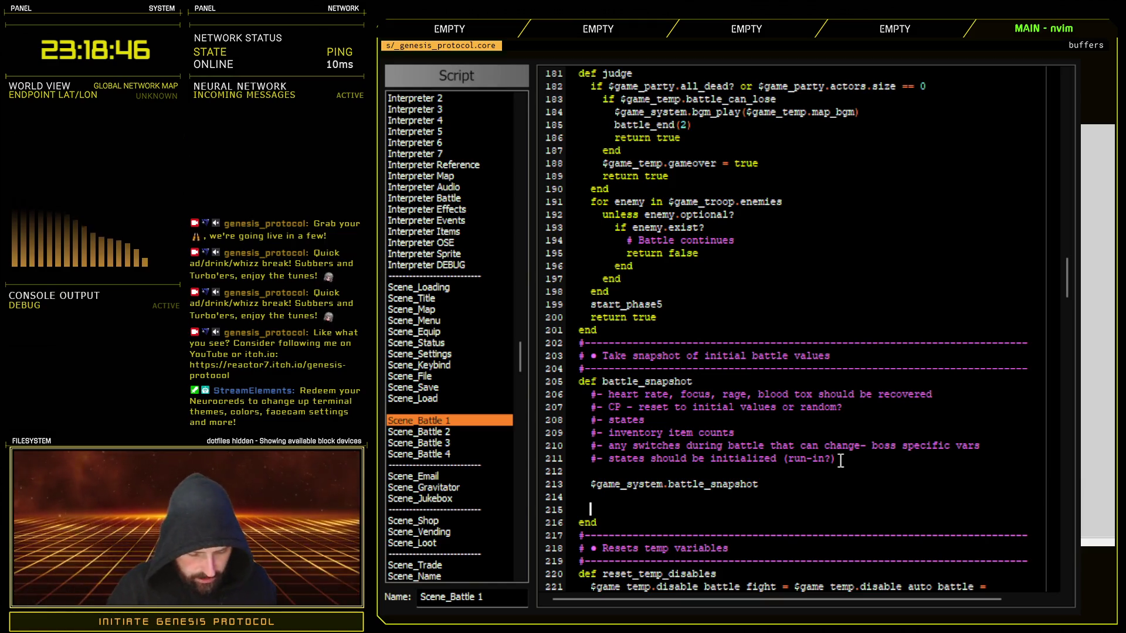
Step: Add :actor = {} and :enemy = {} entries below the snapshot call, with :actor's braces split across lines
type(":actors = {}")
key("Return")
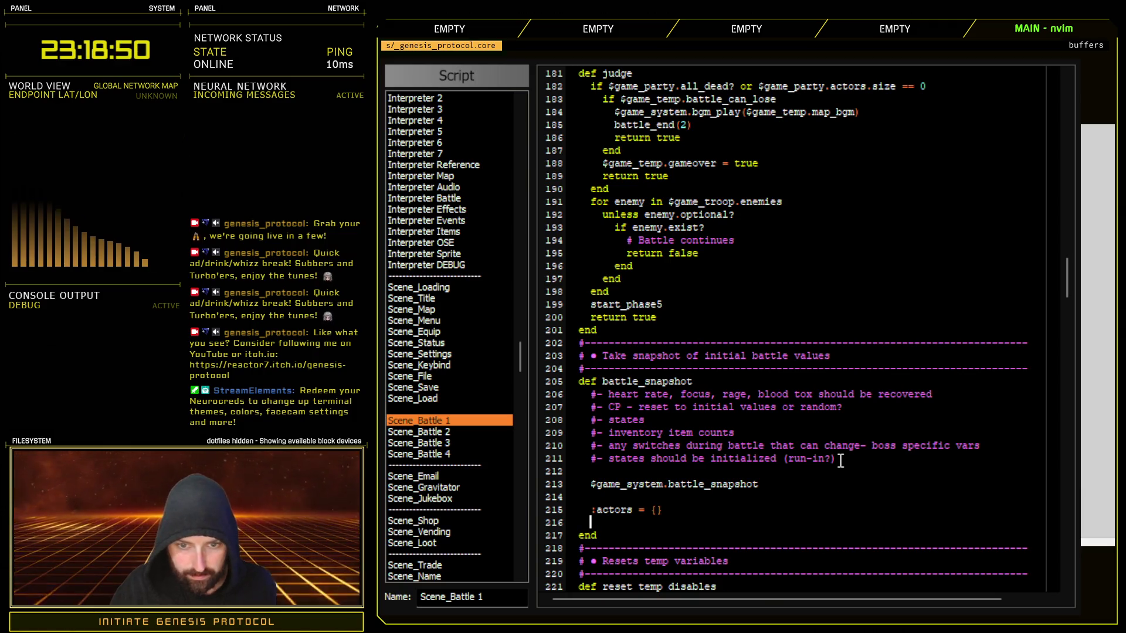
type(":enet")
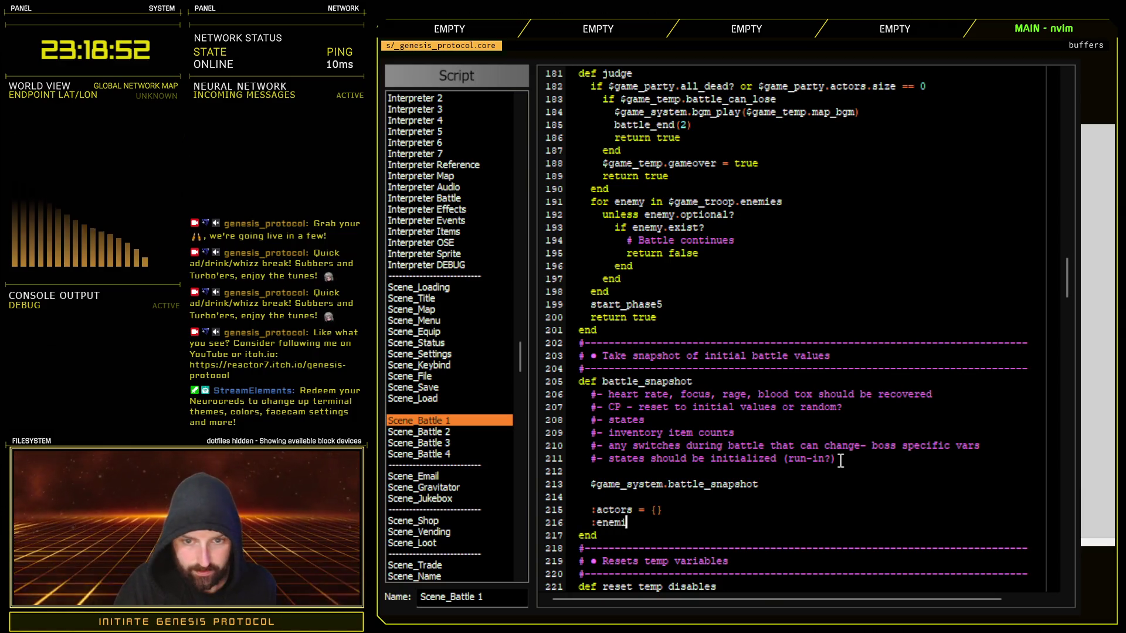
key("BackSpace")
type("my")
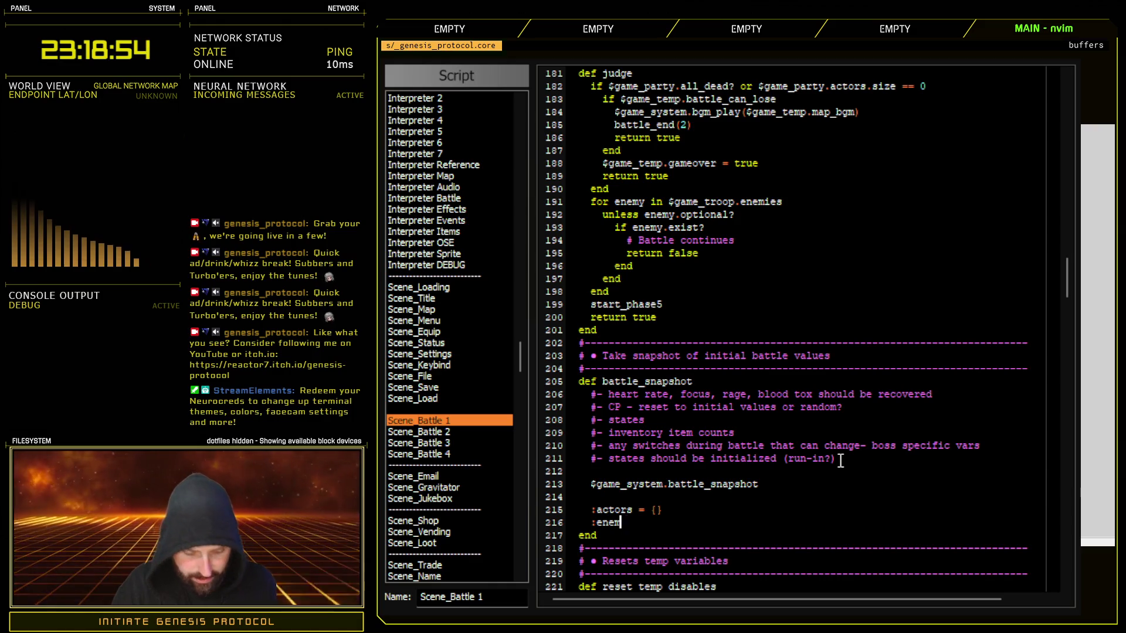
type(" = {}{")
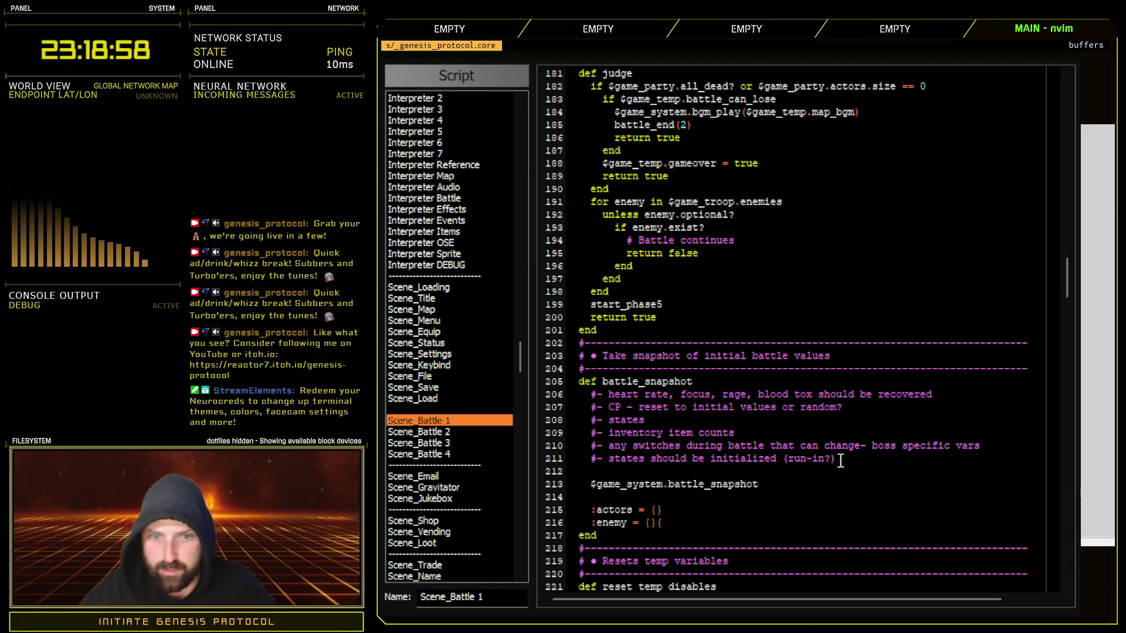
key("BackSpace")
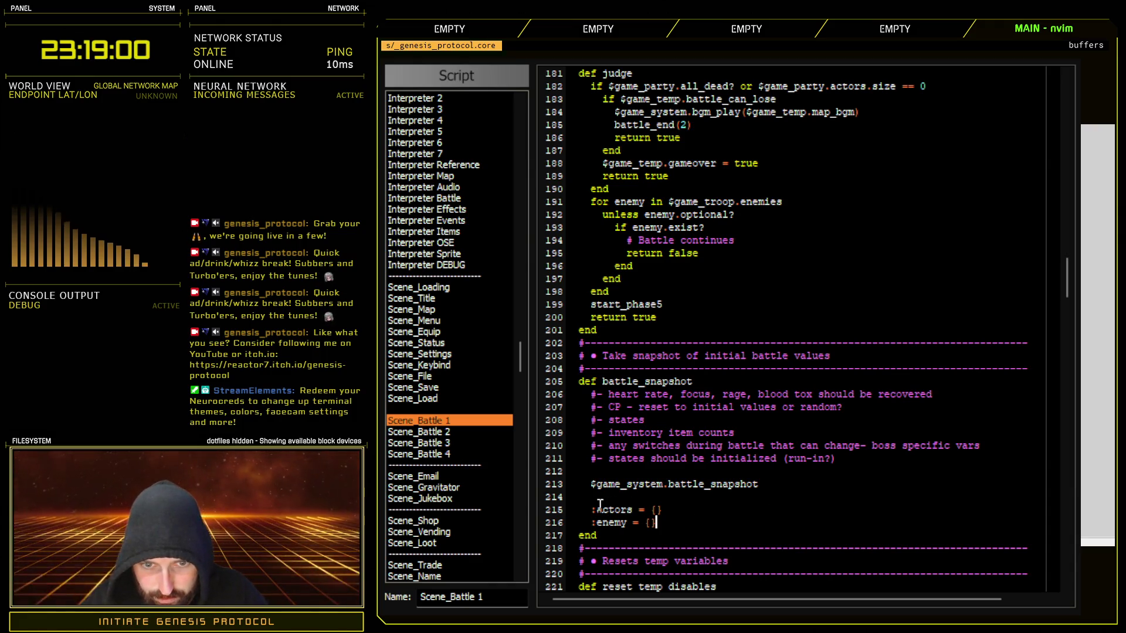
left_click(626, 509)
key("Delete")
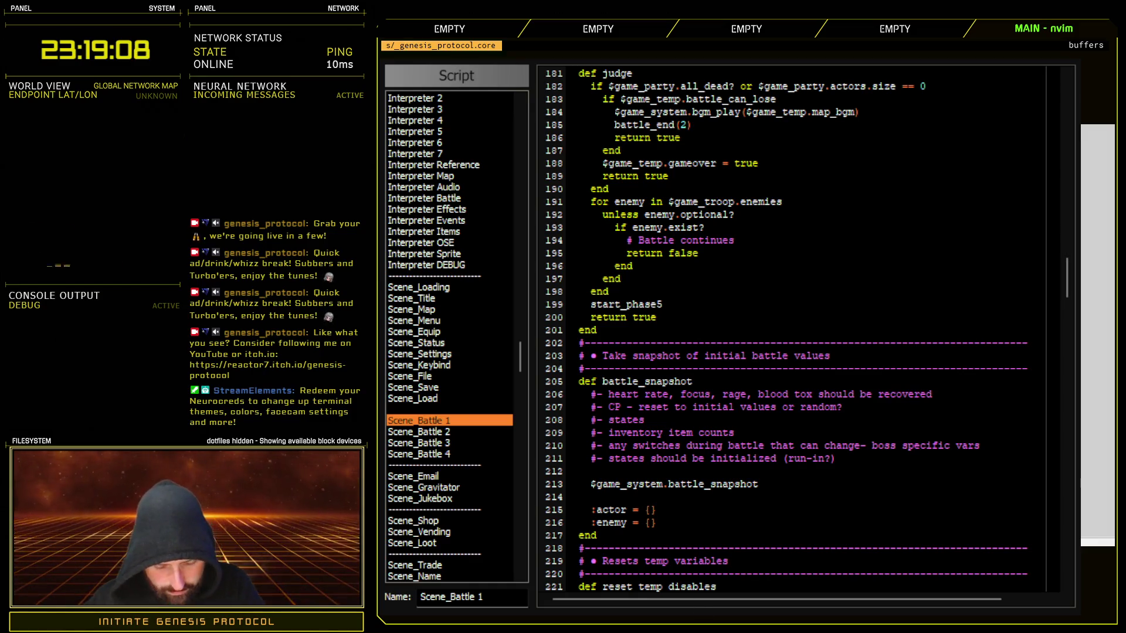
key("Return")
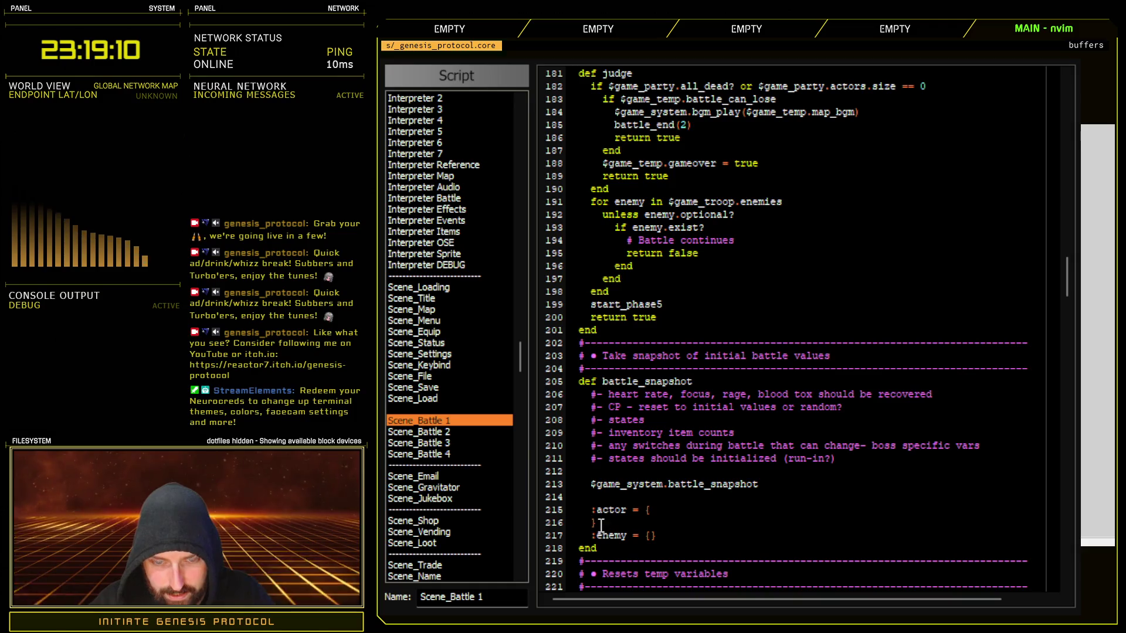
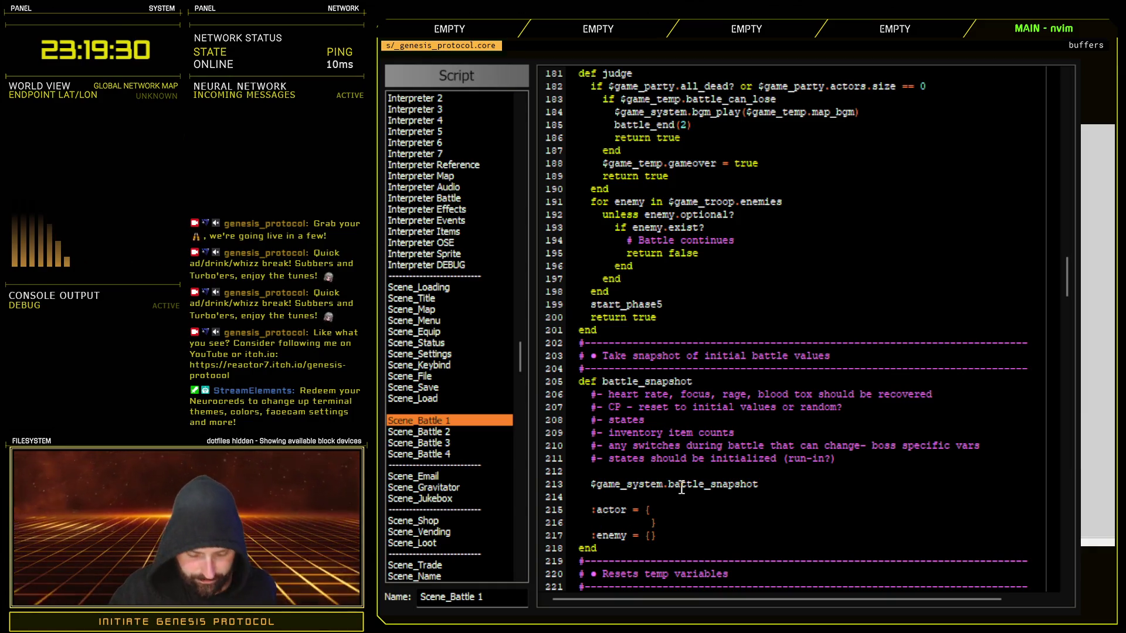
Step: Switch :actor and :enemy to =>, and add a 0 => entry with hr set to 60 in :actor
type("{")
type(" =")
type(" {}")
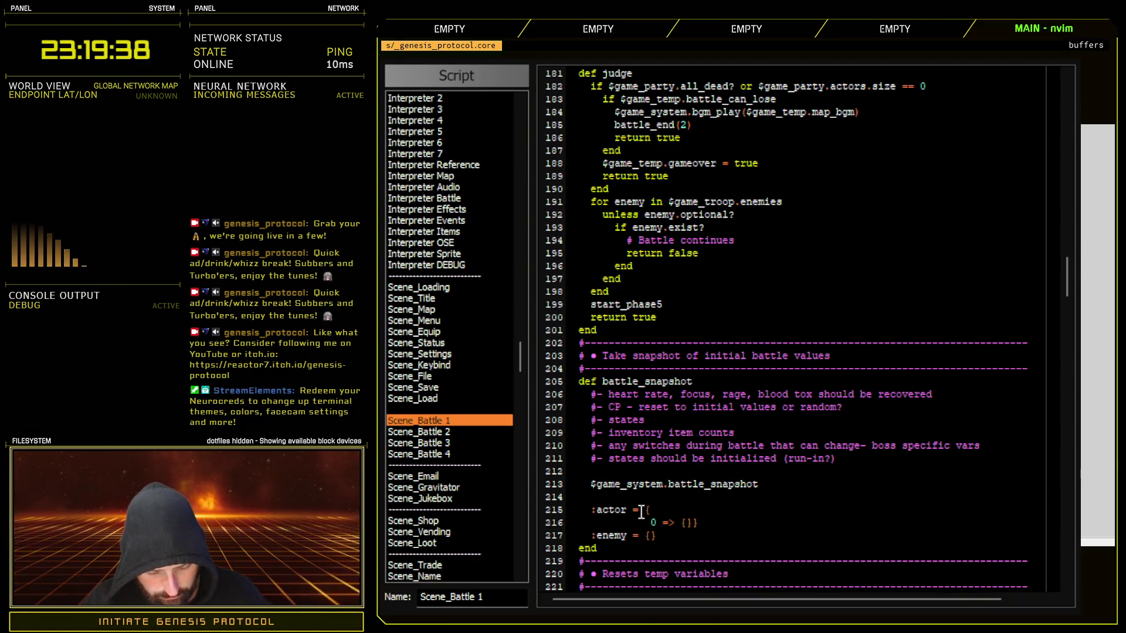
type(">")
left_click(641, 535)
type(">")
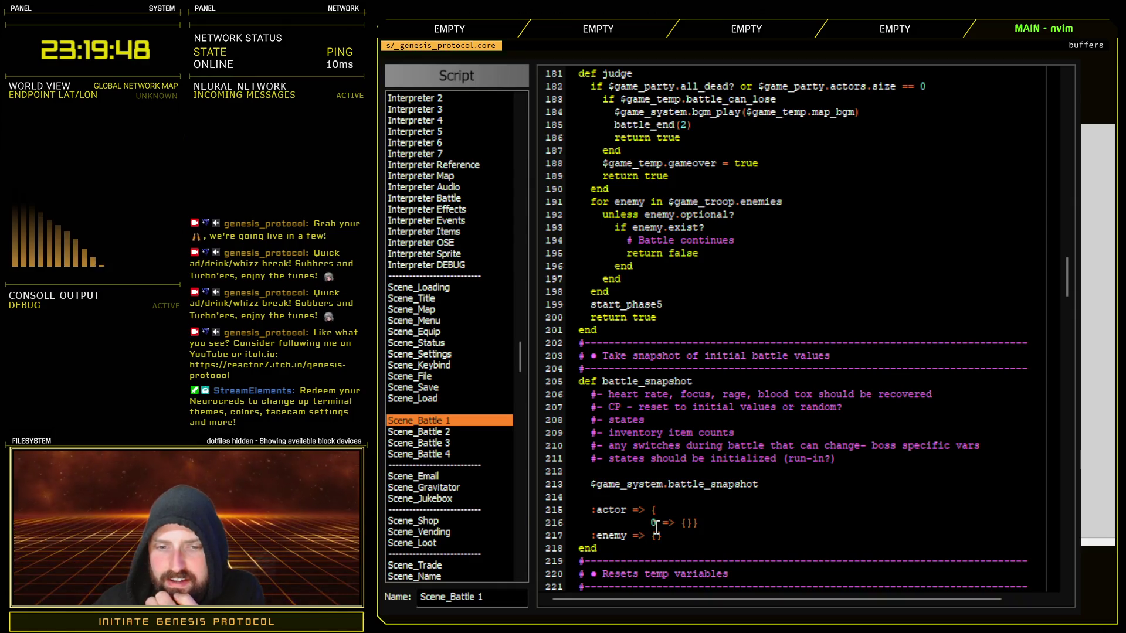
left_click(688, 522)
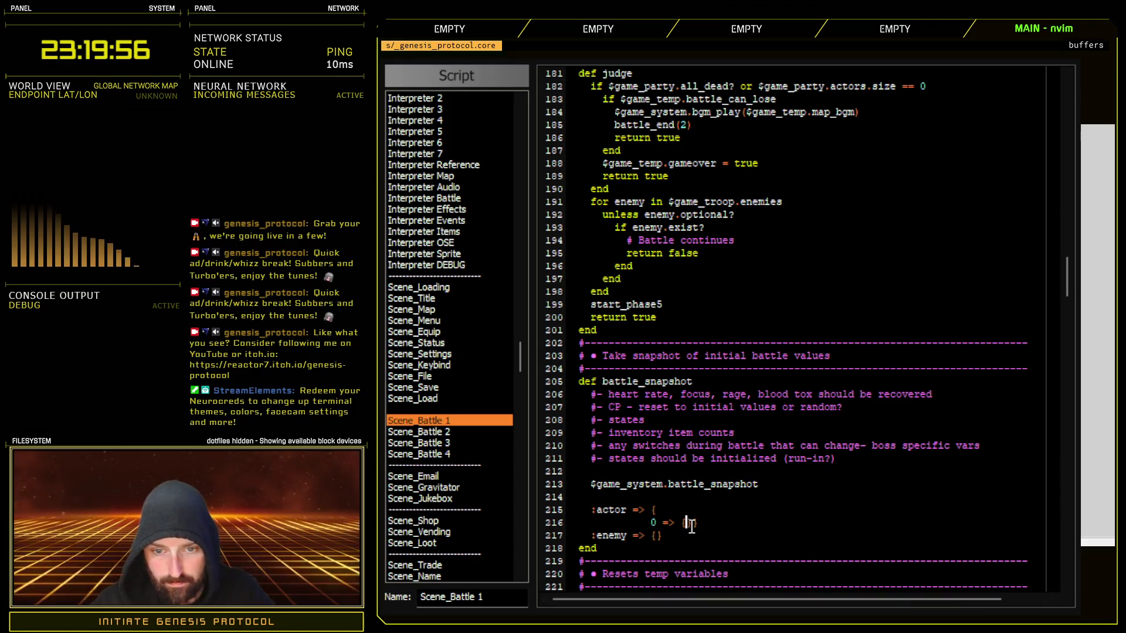
key("Return")
type("}")
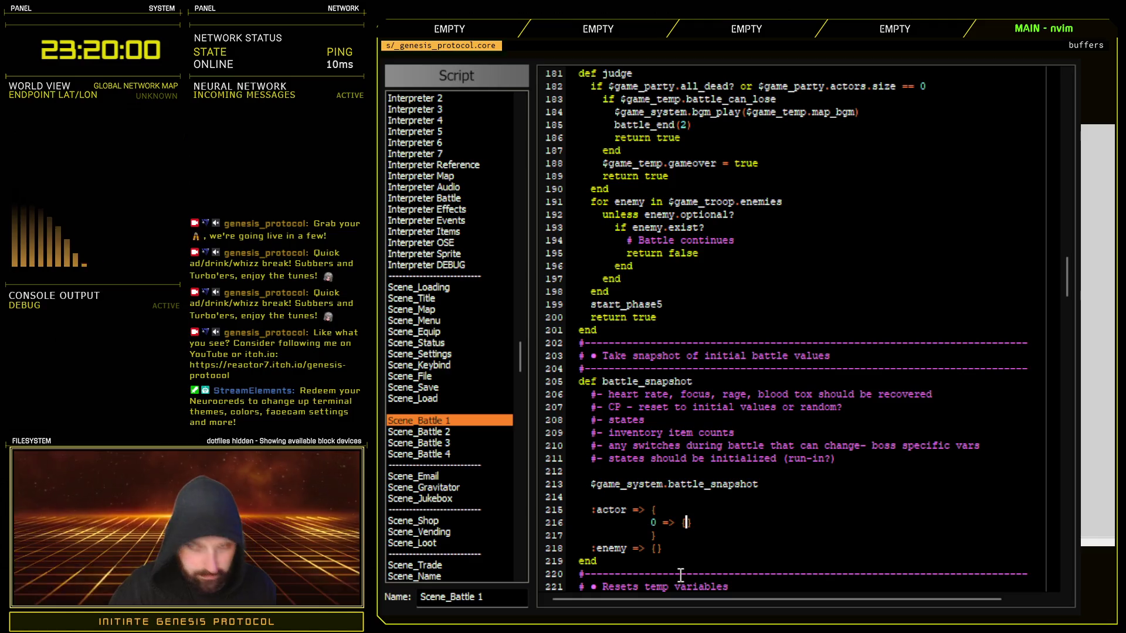
type(":hr = ")
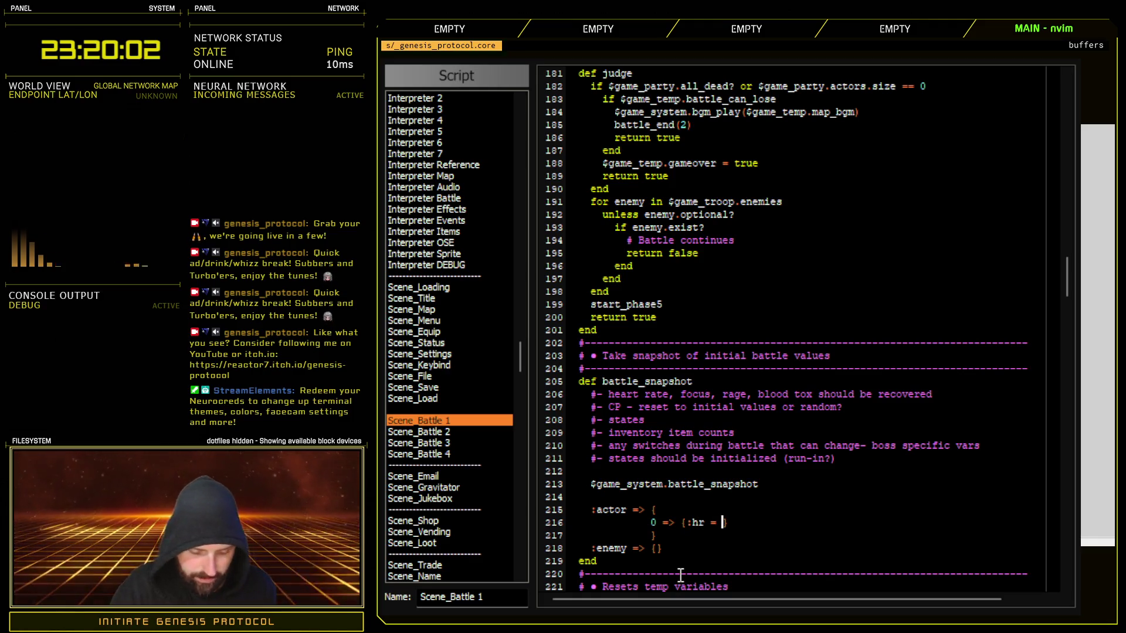
type("5496495")
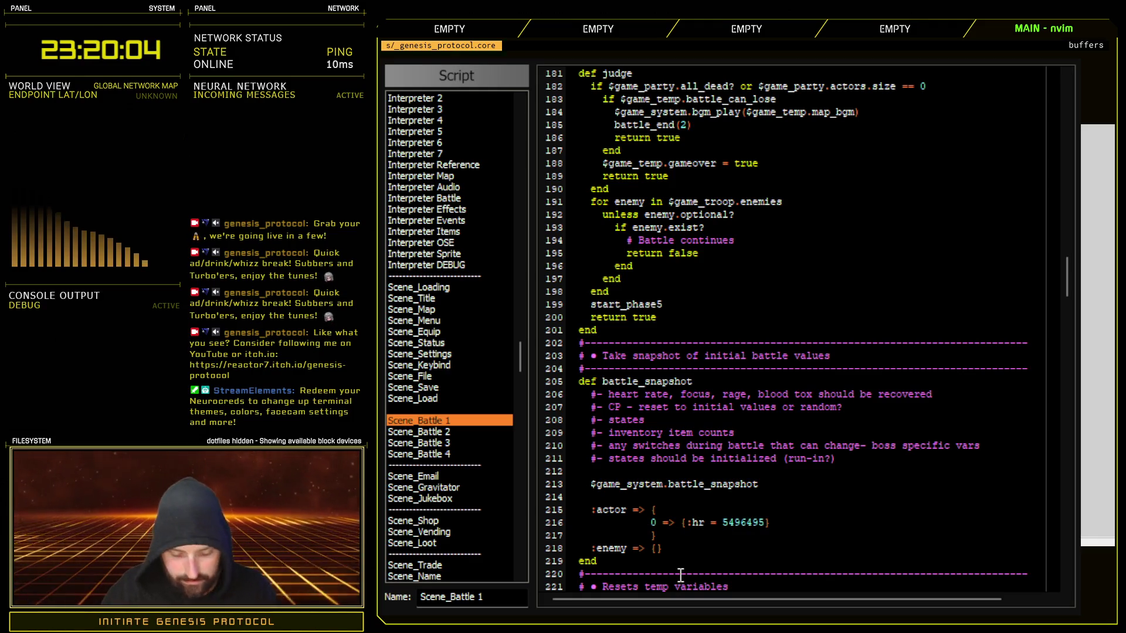
key("BackSpace")
key("BackSpace")
key("BackSpace")
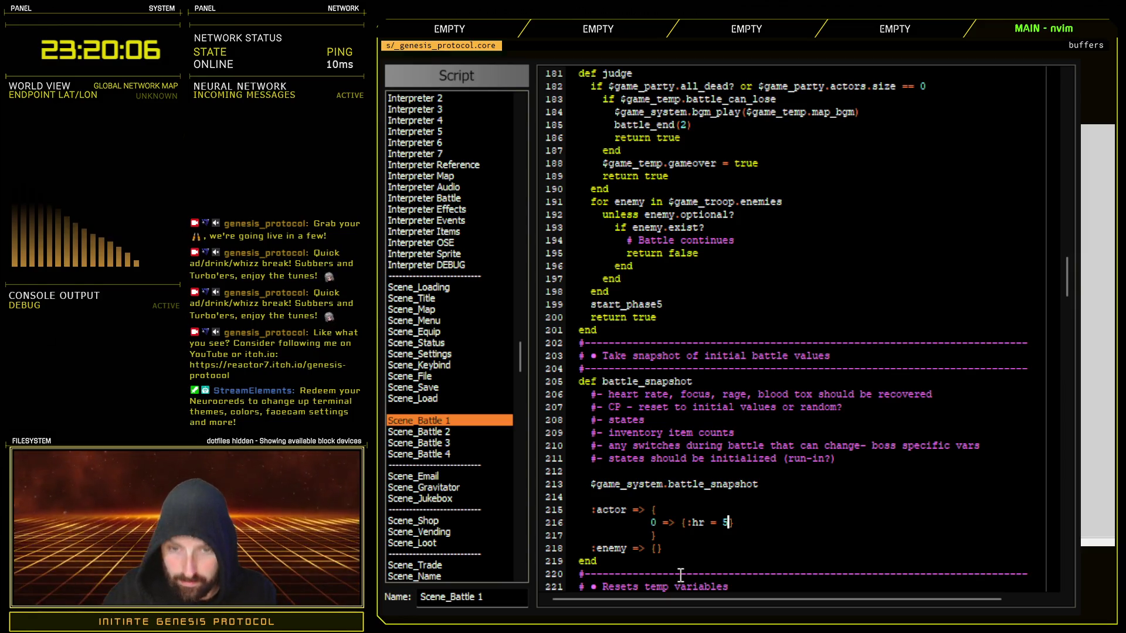
type("60")
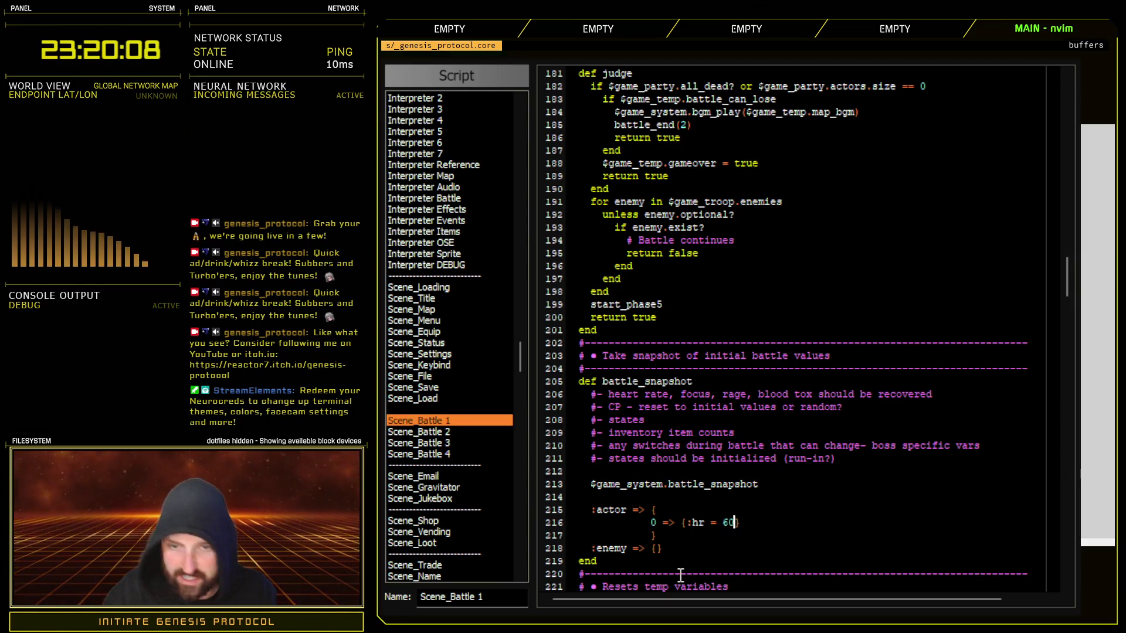
type(",")
key("Return")
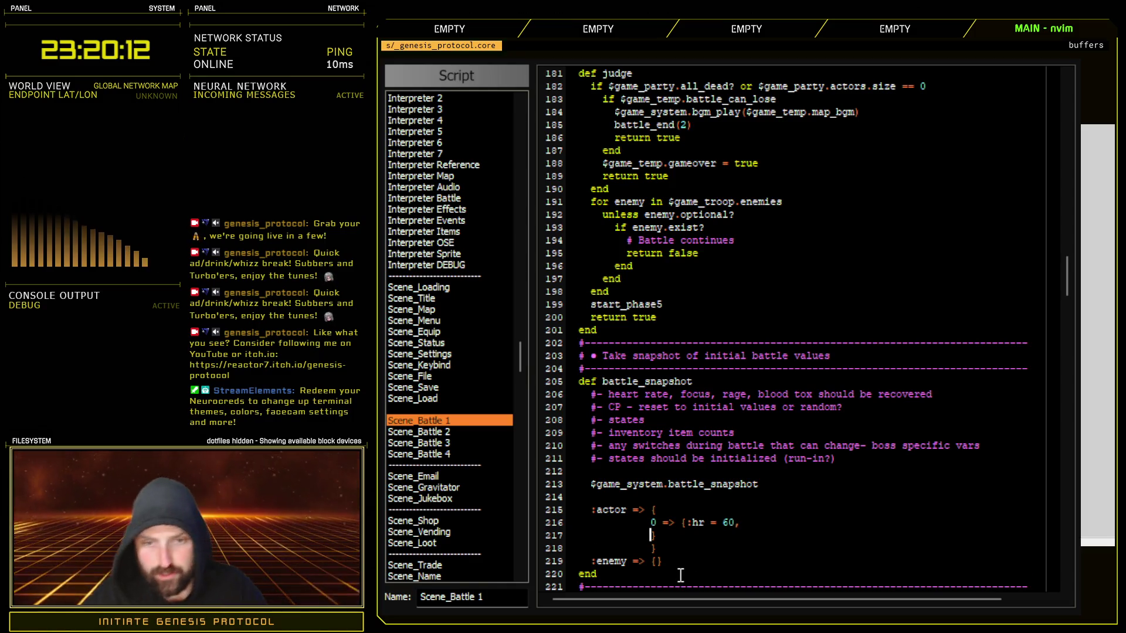
Step: Rewrite the entry as hr: 60 and add focus: 0 on the next line
left_click(694, 522)
key("x")
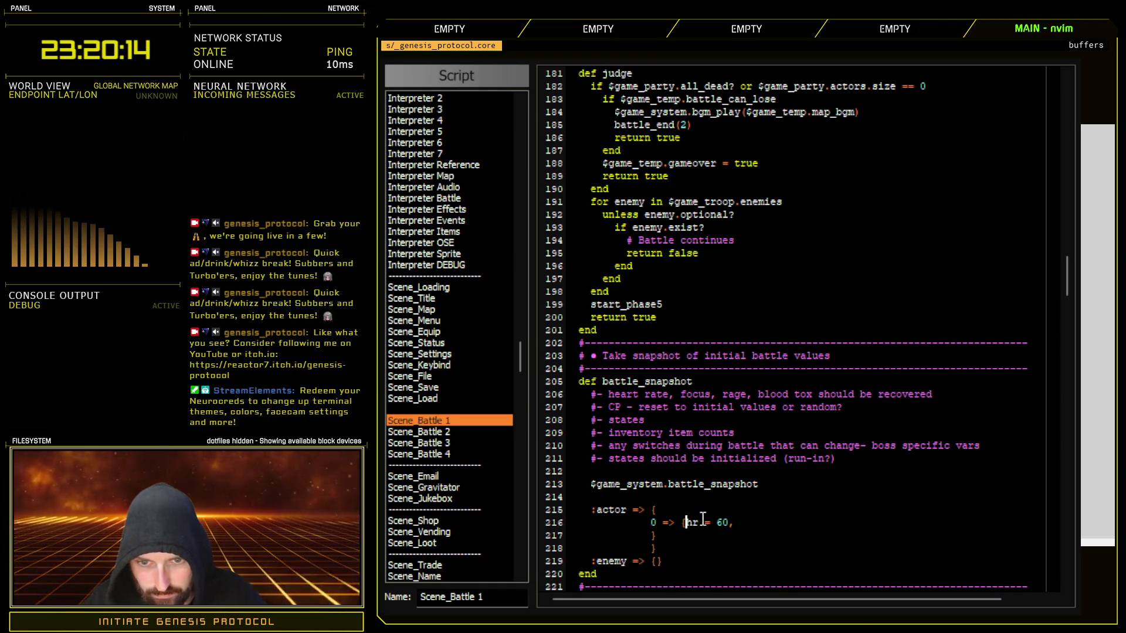
left_click(702, 524)
key("s")
key("BackSpace")
type(":")
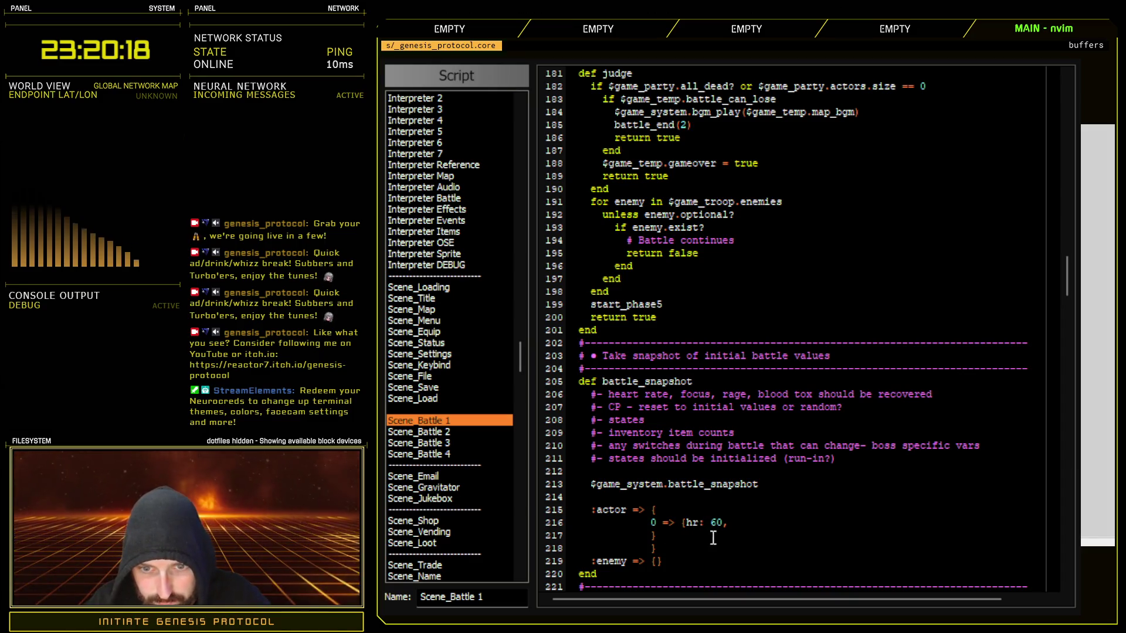
left_click(734, 523)
key("Return")
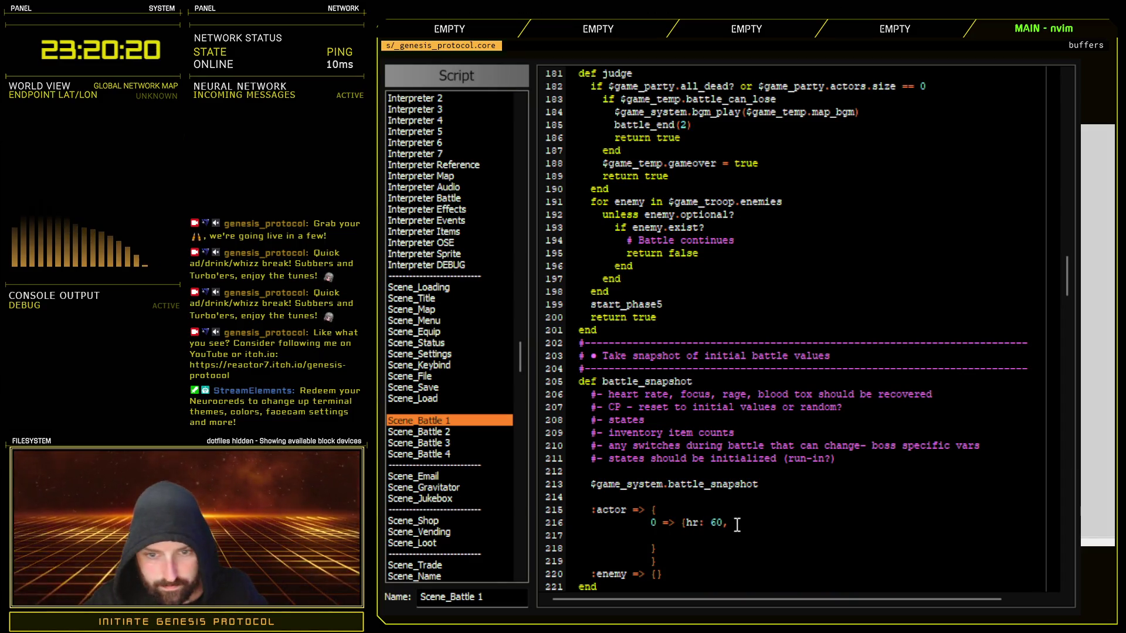
type("focus: ")
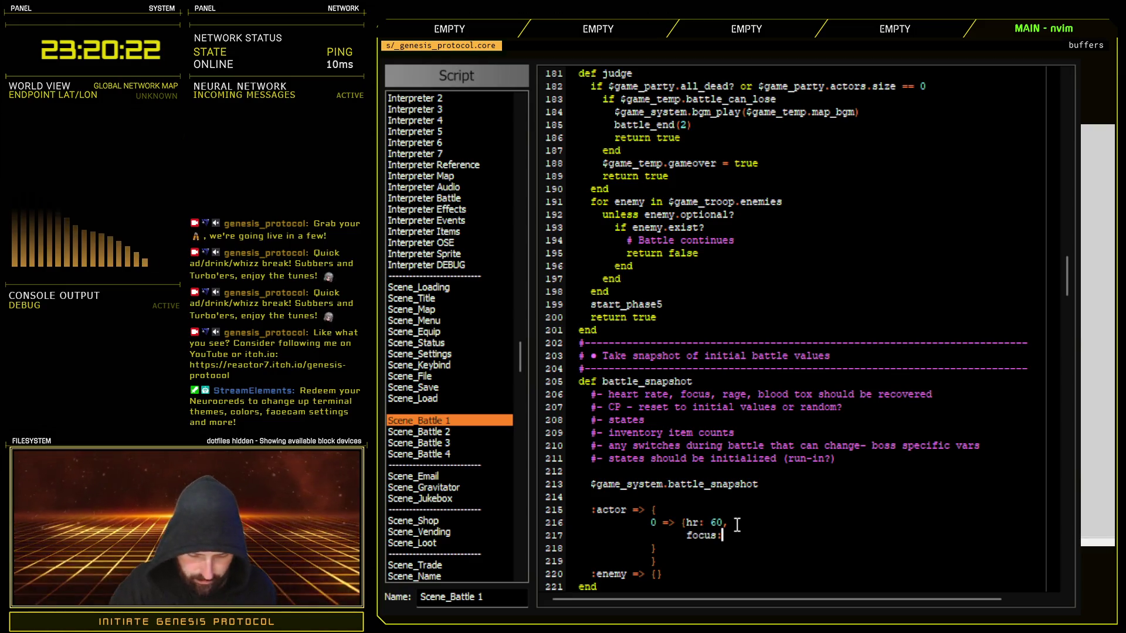
type("0")
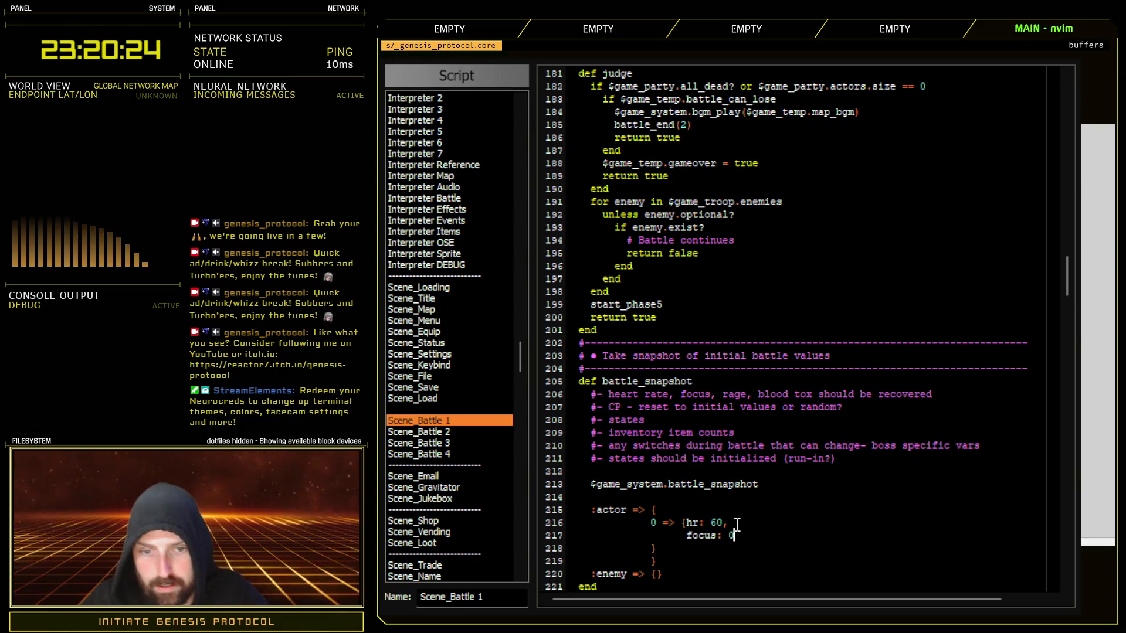
Step: Split the empty :enemy braces onto separate lines
scroll(727, 487, "down", 2)
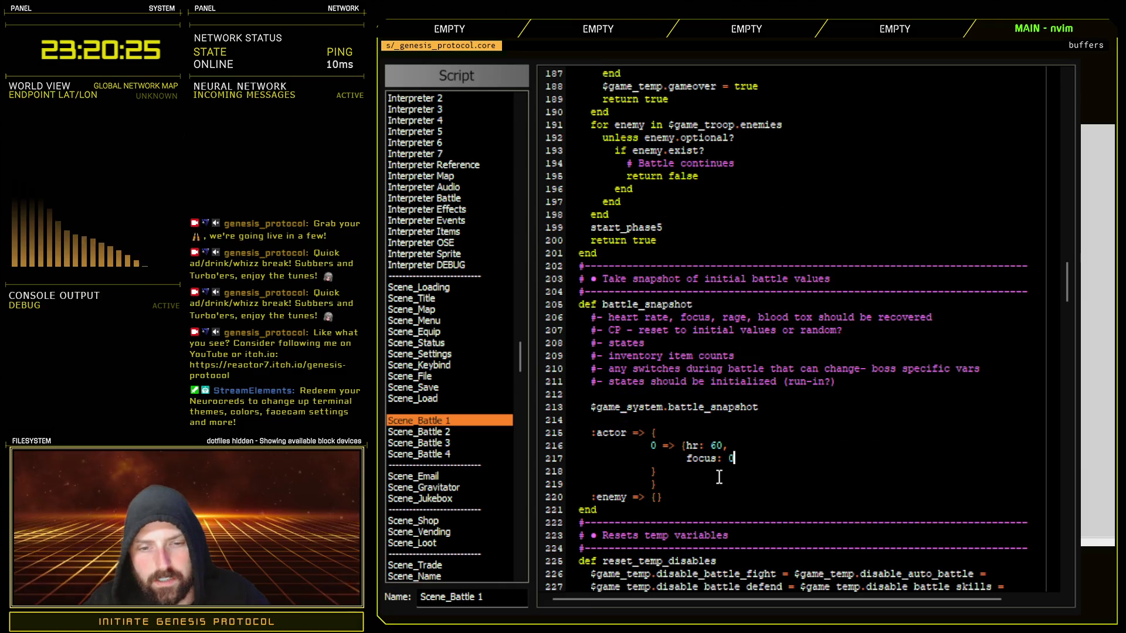
left_click(656, 497)
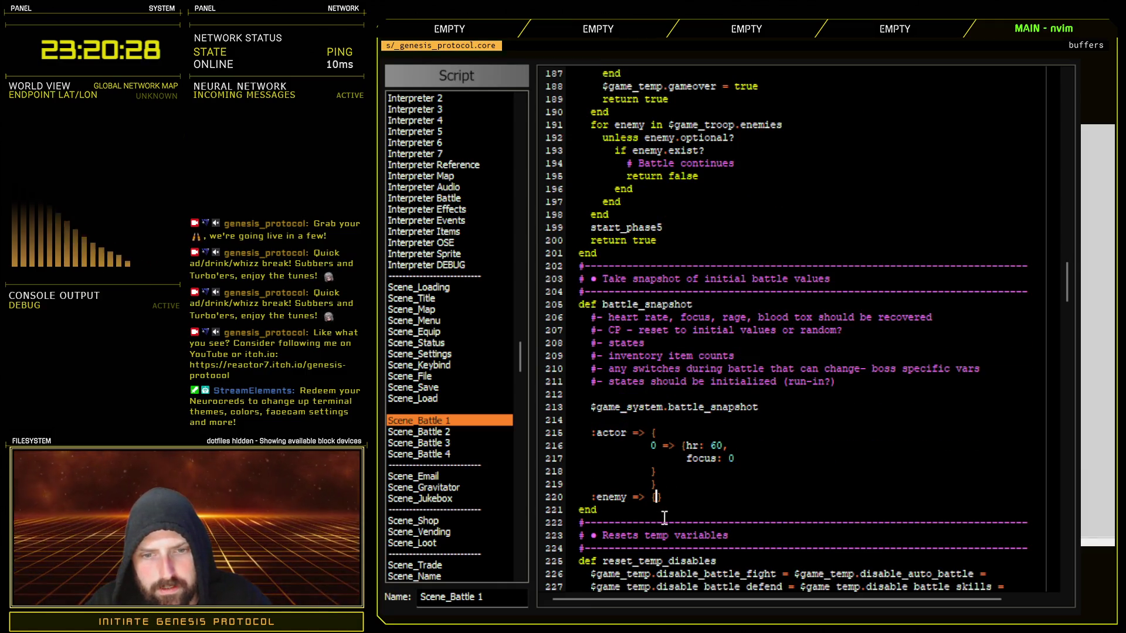
key("a")
key("Return")
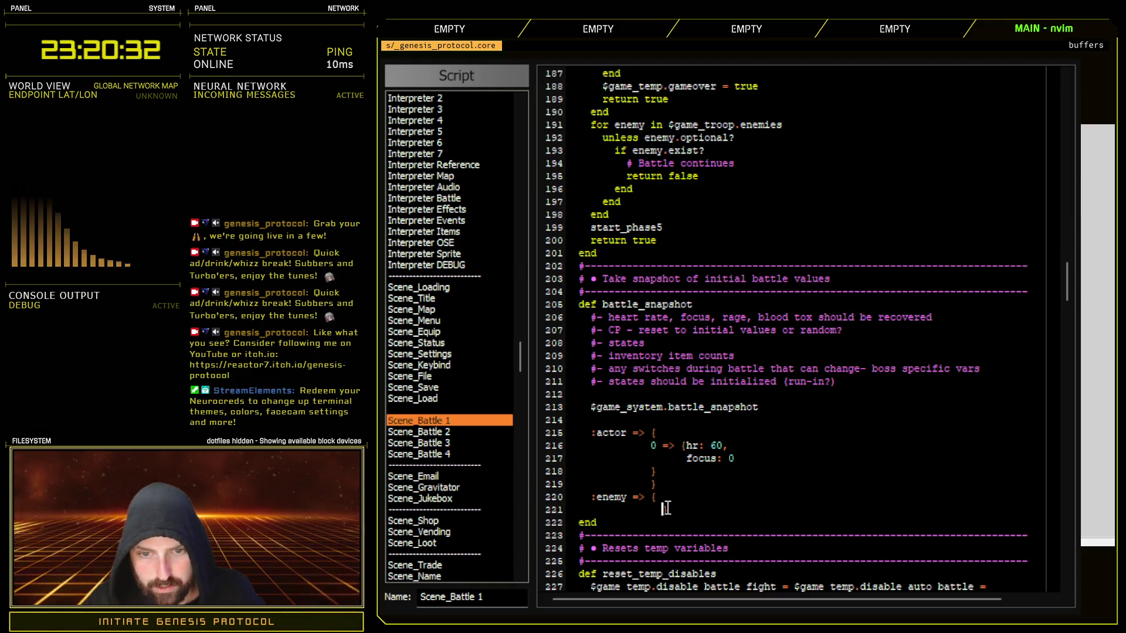
scroll(681, 505, "up", 8)
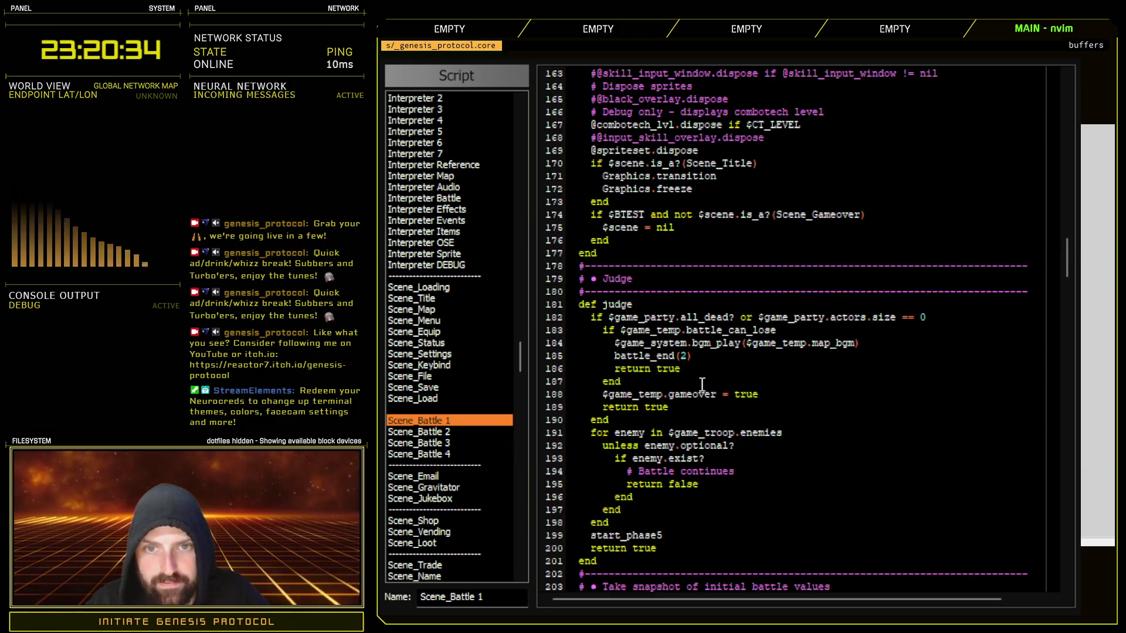
scroll(700, 393, "down", 6)
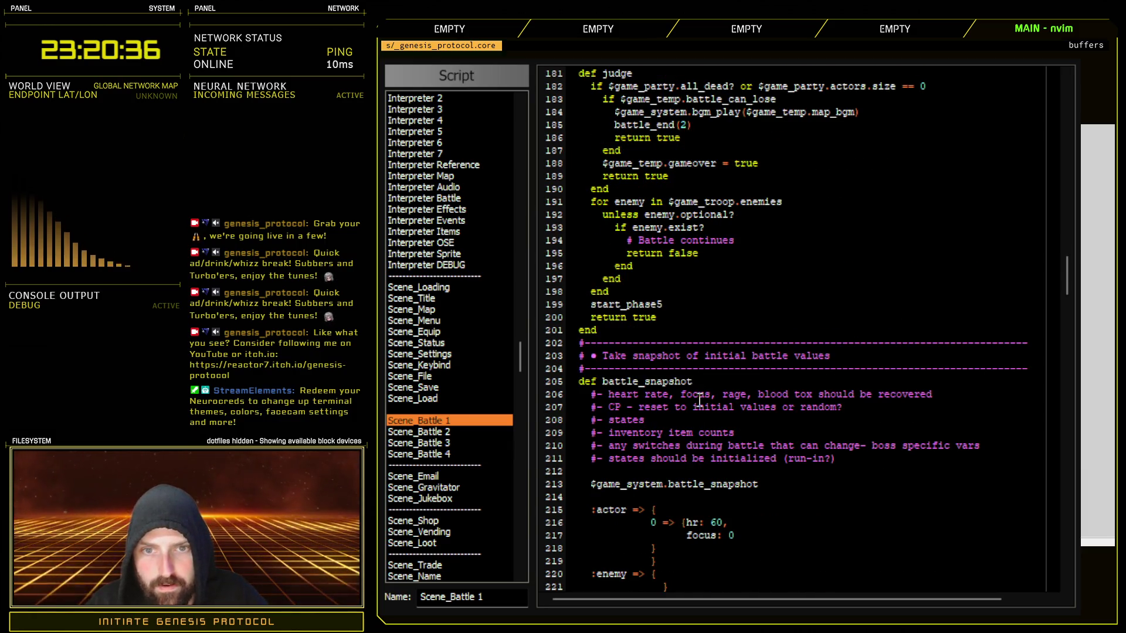
scroll(700, 401, "up", 20)
scroll(700, 413, "up", 12)
scroll(700, 413, "up", 8)
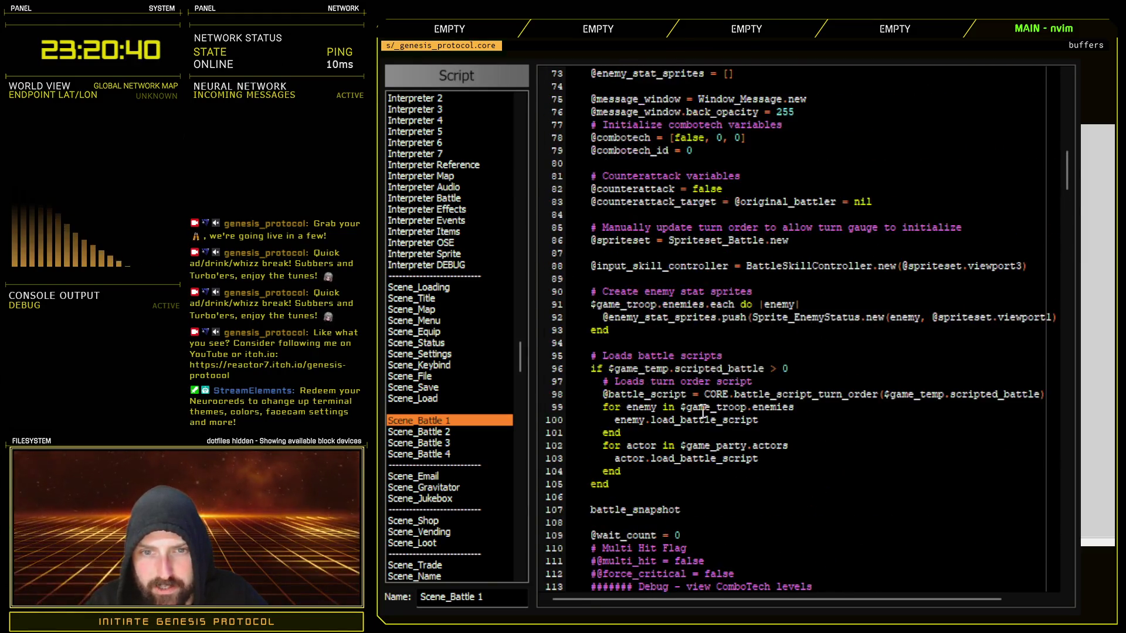
scroll(671, 541, "up", 16)
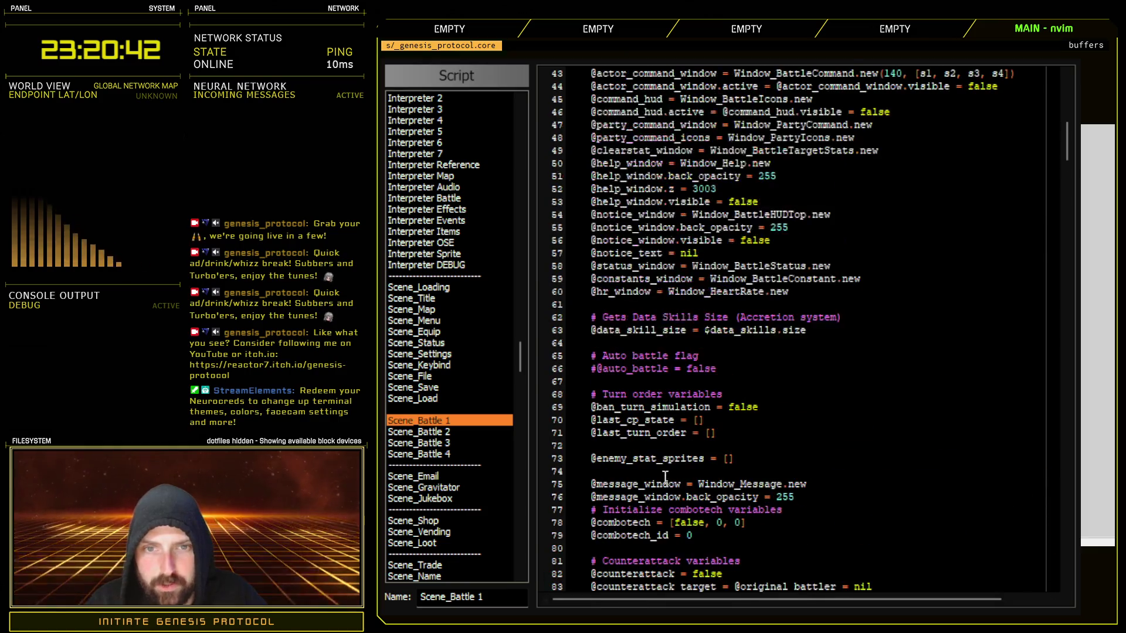
scroll(665, 476, "down", 10)
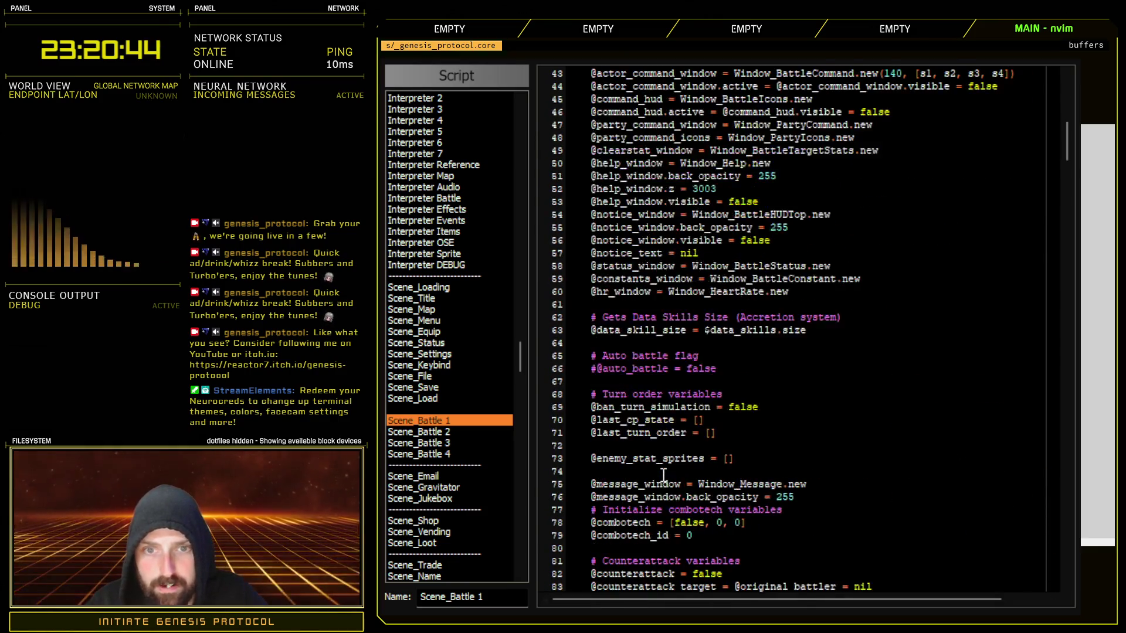
scroll(663, 475, "down", 8)
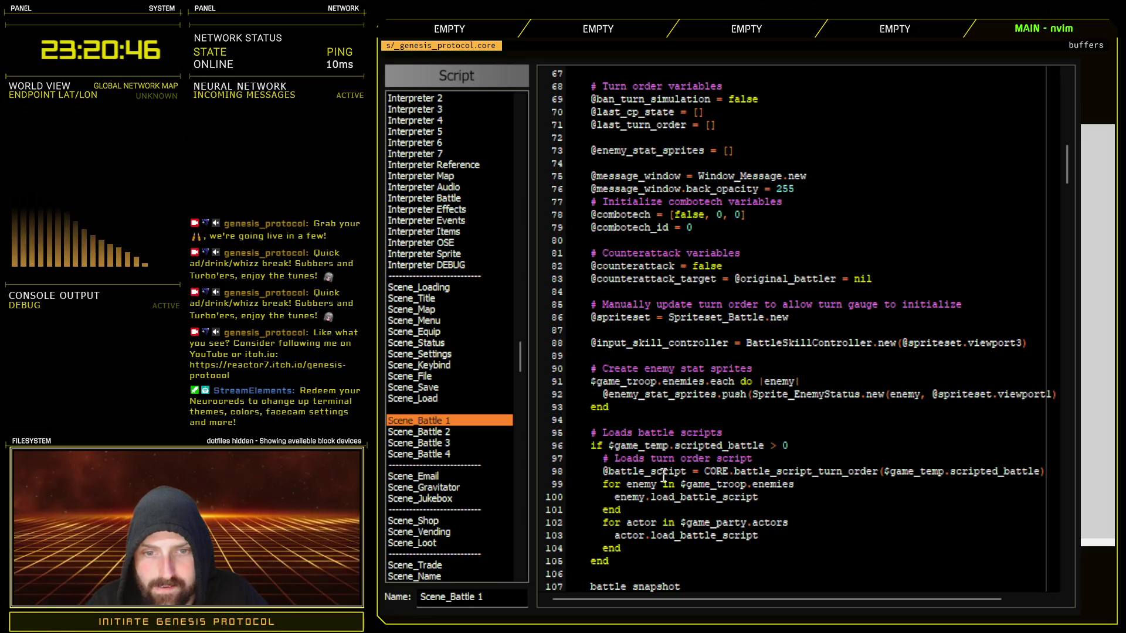
scroll(663, 475, "up", 8)
scroll(664, 475, "up", 6)
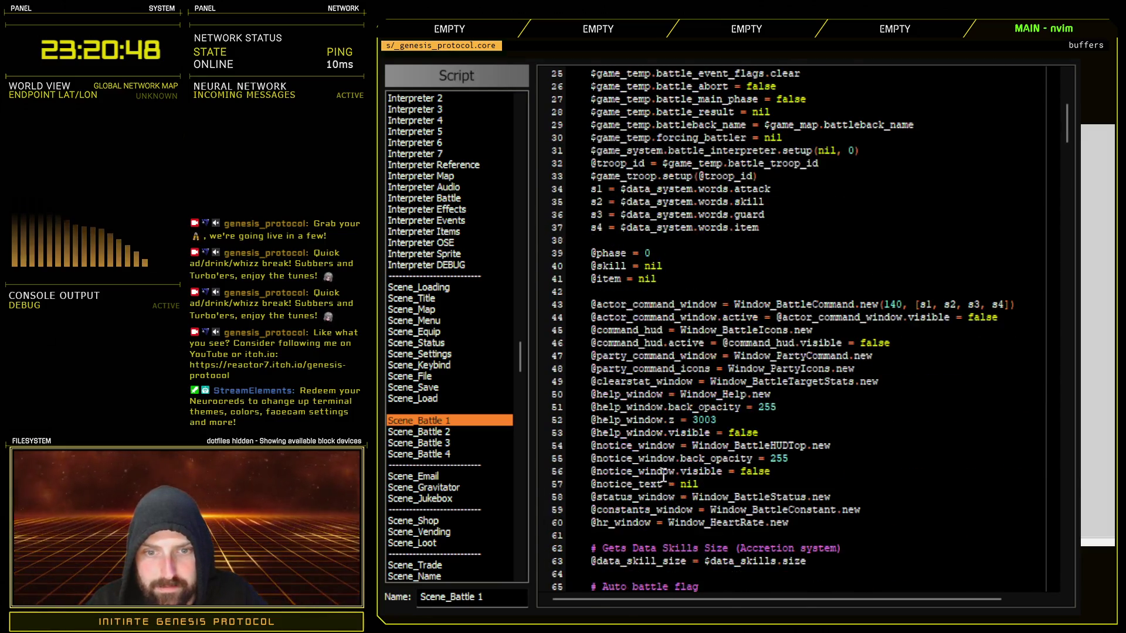
scroll(663, 478, "up", 4)
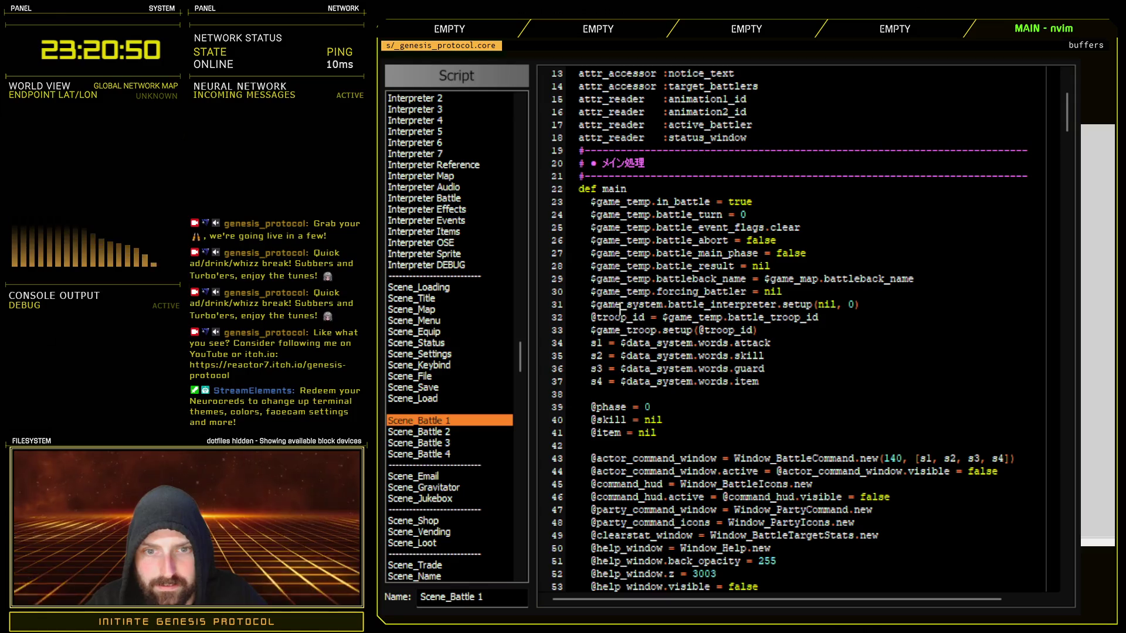
mouse_move(592, 330)
left_mouse_down()
mouse_move(787, 309)
mouse_move(816, 316)
mouse_move(816, 330)
left_mouse_up()
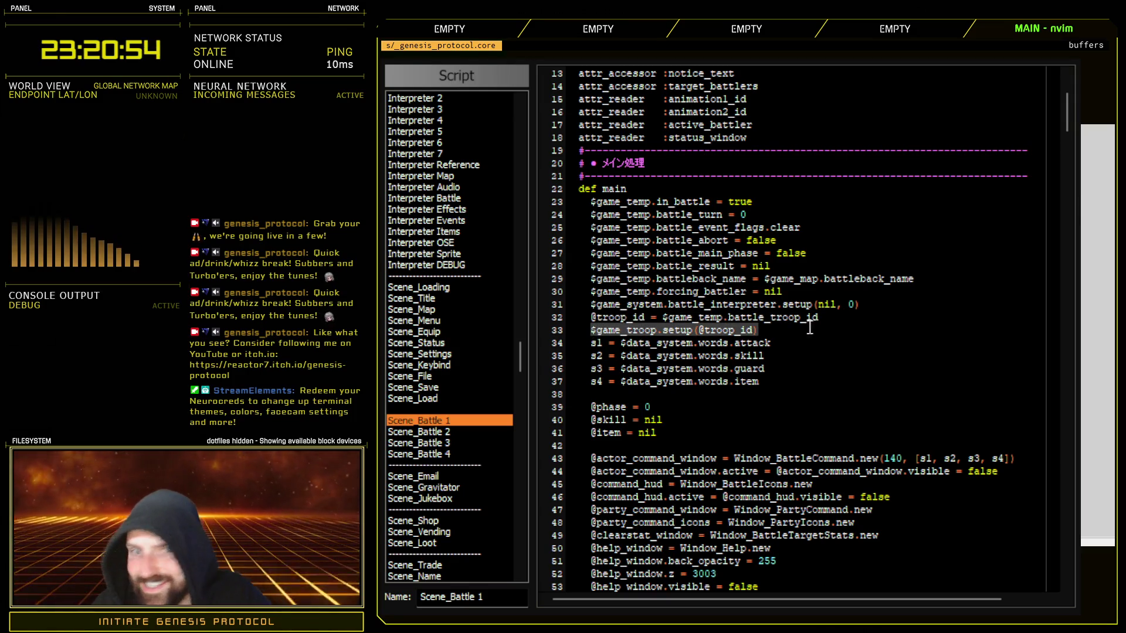
Step: Bring up the Game_Troop script to inspect its setup code
scroll(509, 293, "up", 15)
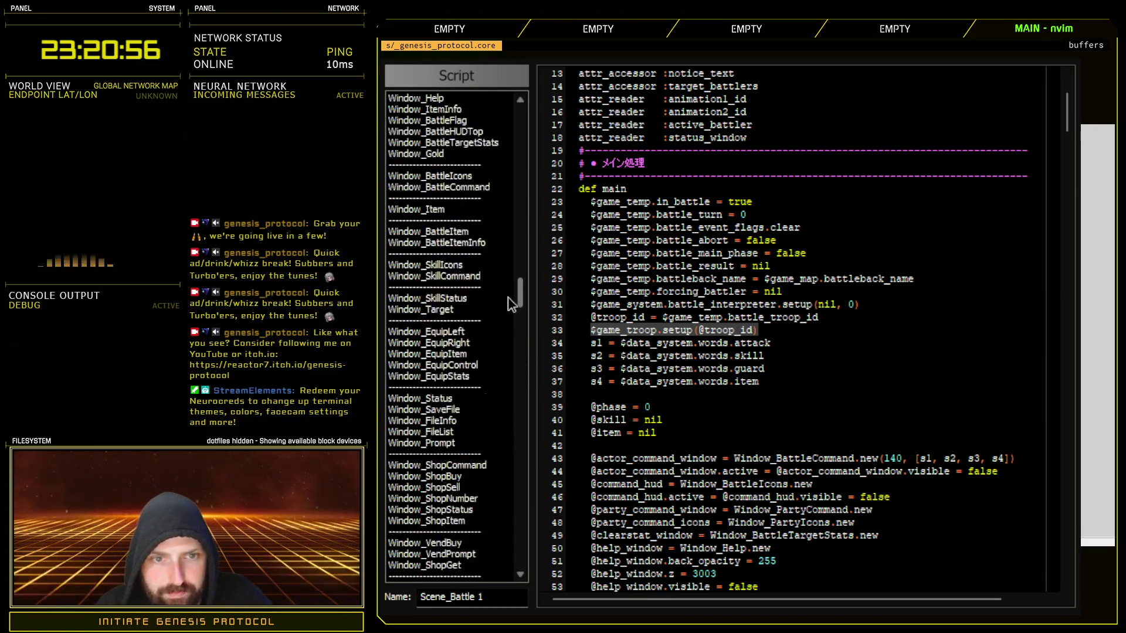
scroll(507, 272, "up", 4)
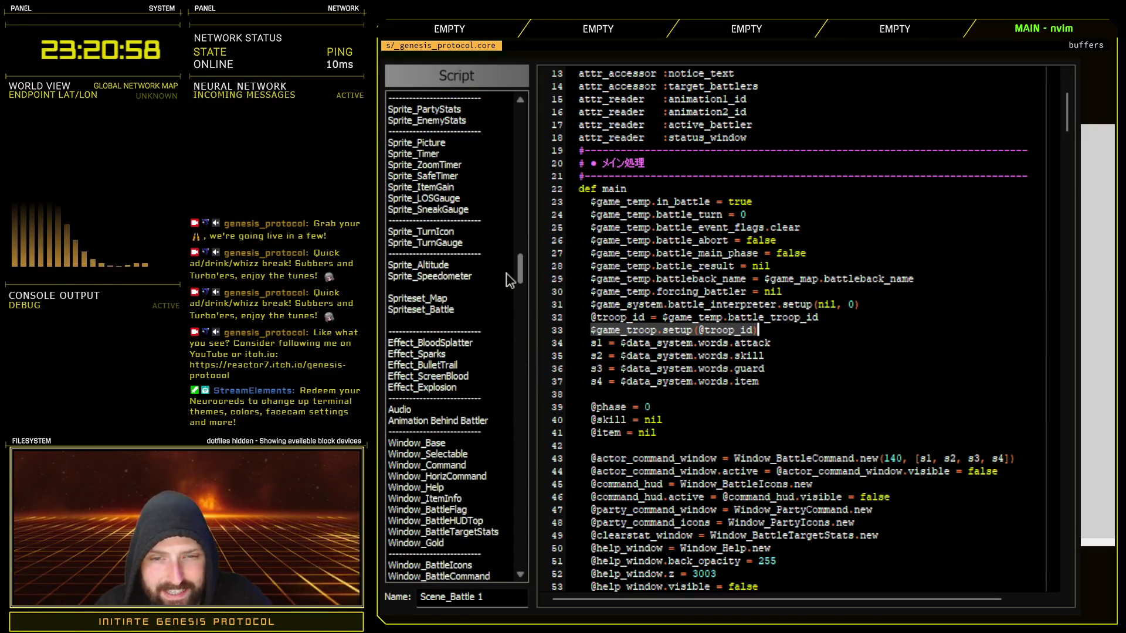
scroll(511, 269, "down", 3)
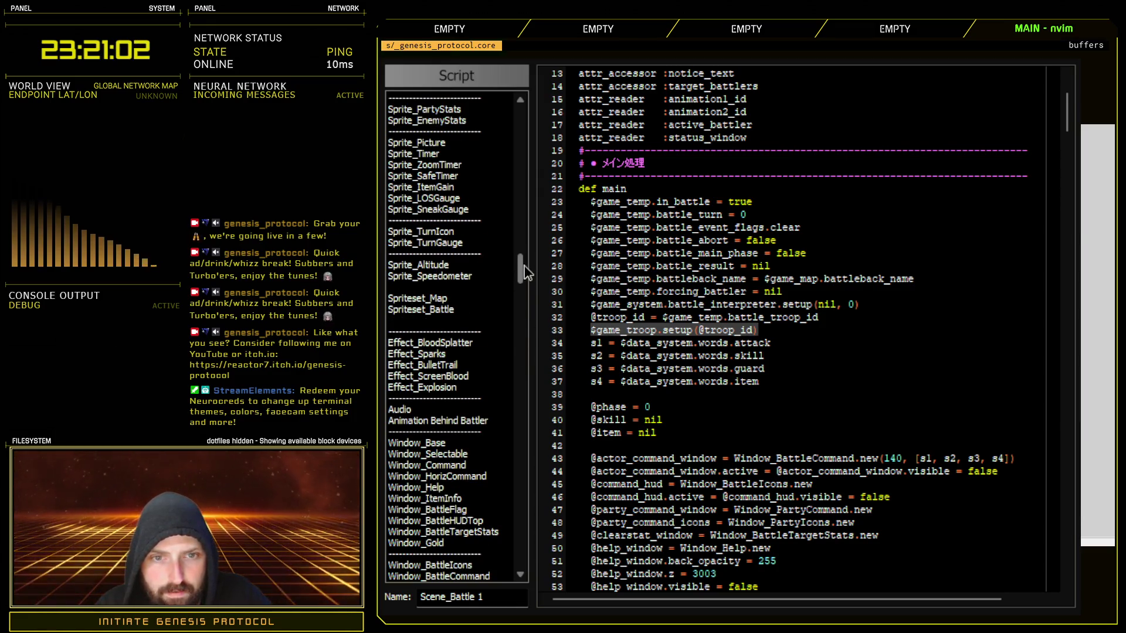
scroll(522, 265, "up", 5)
left_click_drag(522, 265, 523, 198)
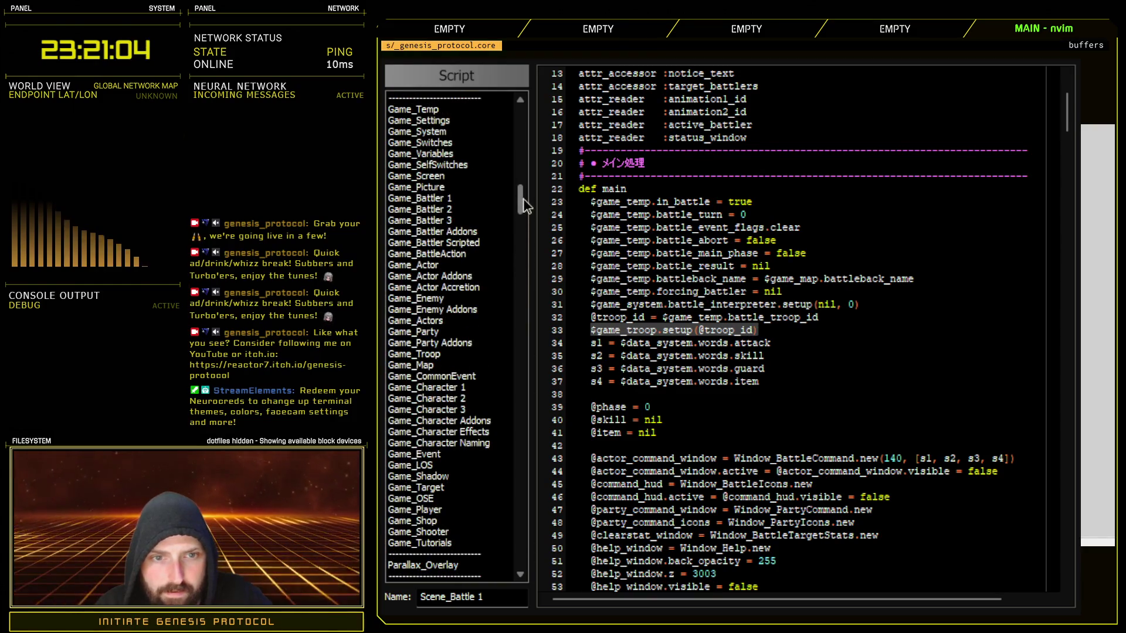
left_click(434, 354)
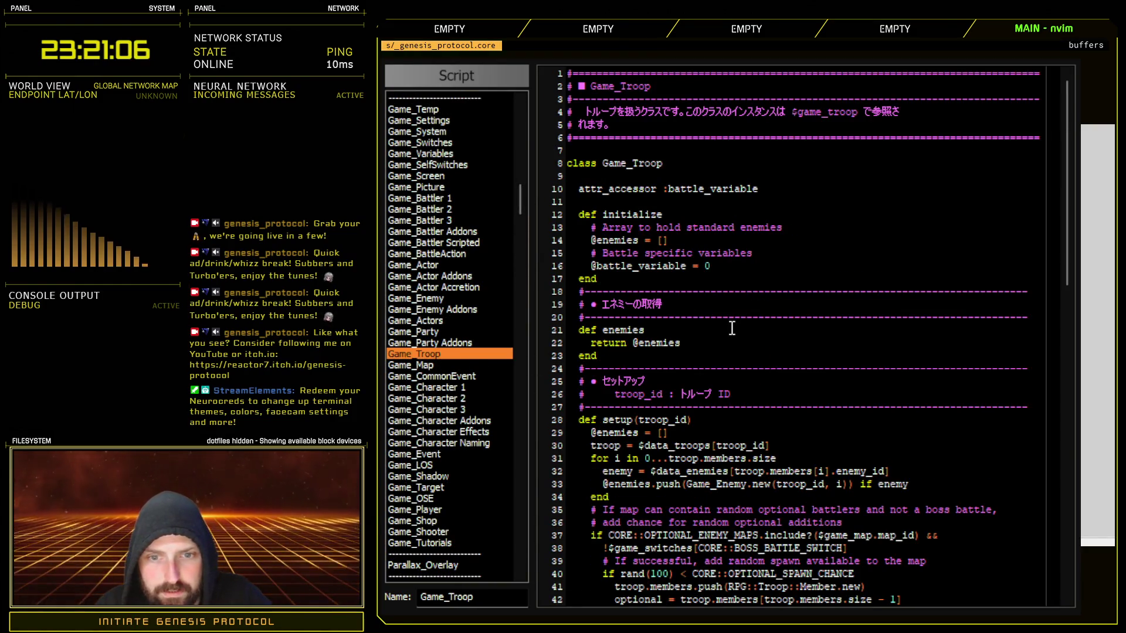
left_click_drag(645, 214, 662, 265)
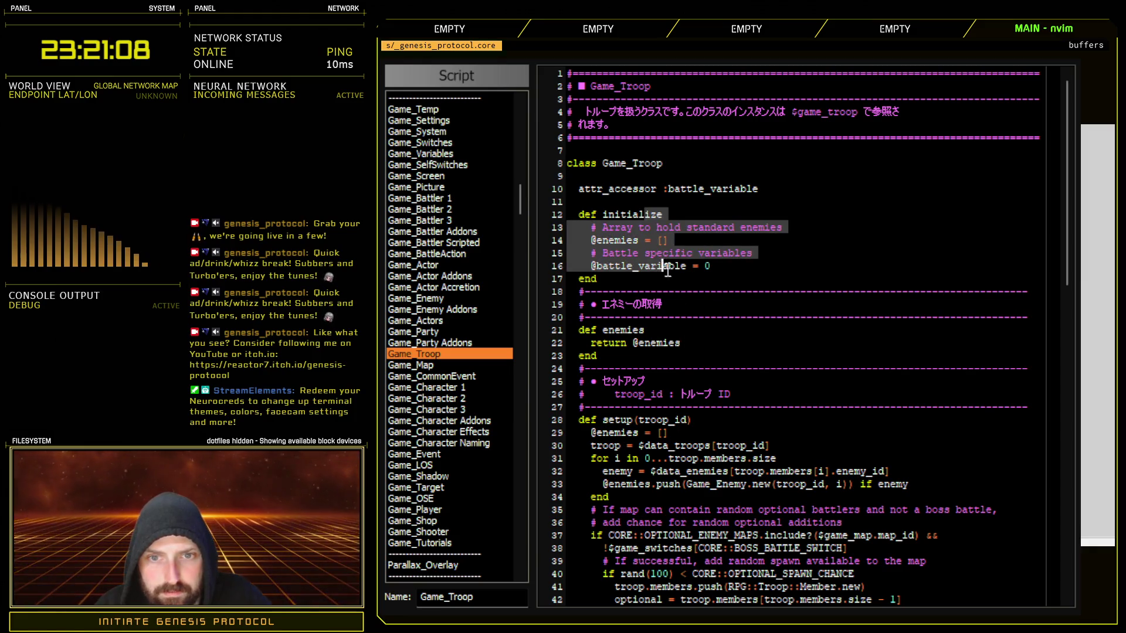
left_click(673, 240)
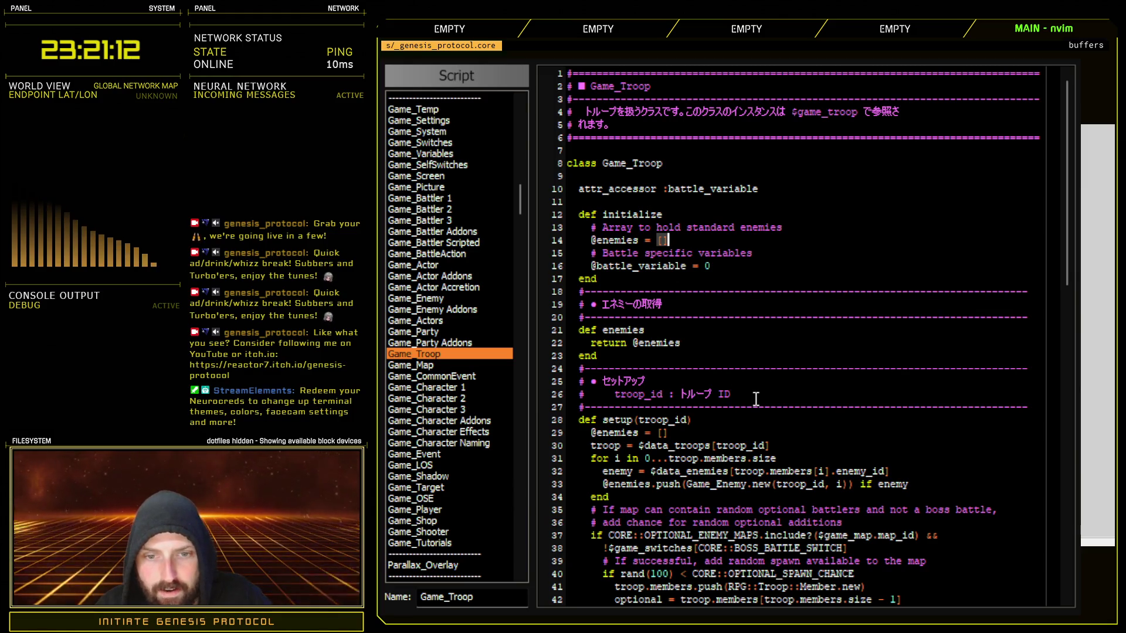
scroll(780, 487, "down", 4)
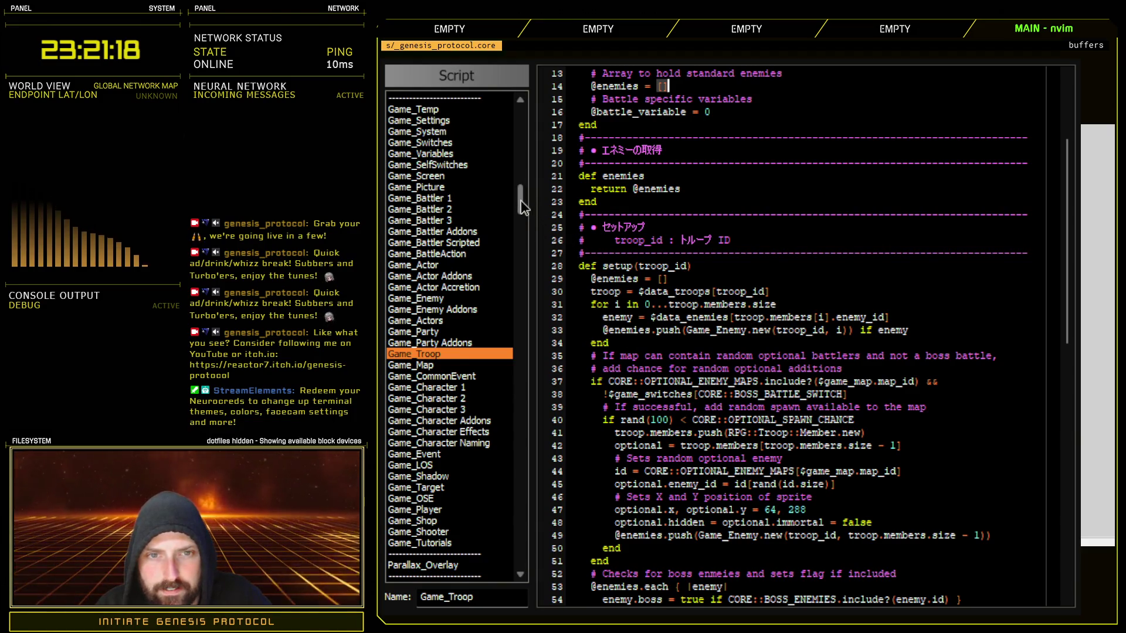
left_click_drag(520, 199, 521, 367)
left_click(478, 276)
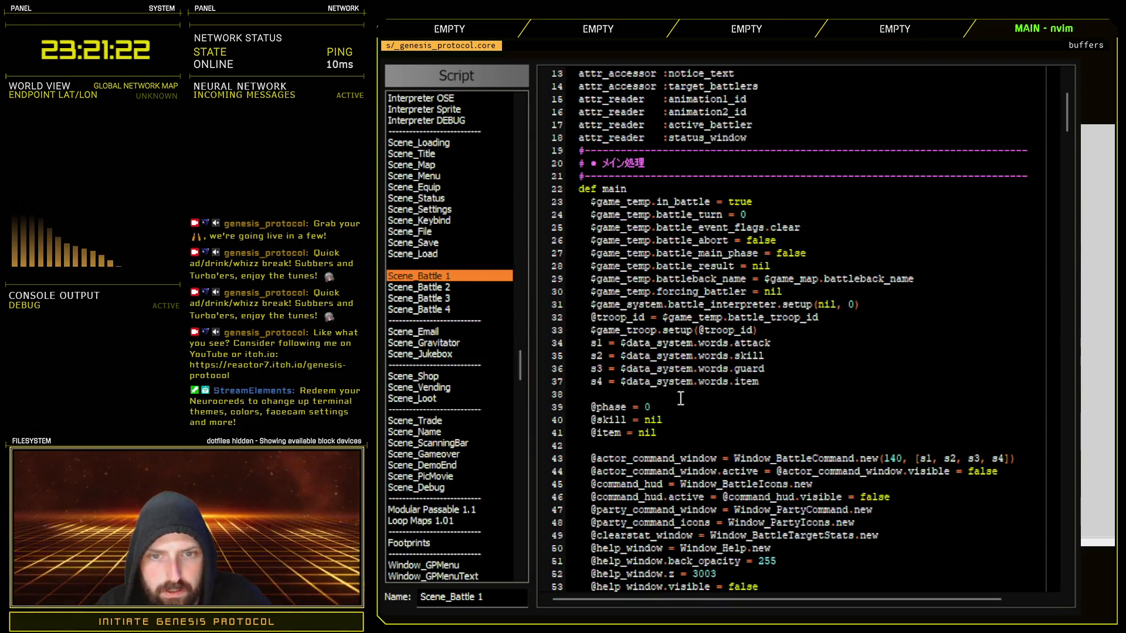
Step: Add a => {} entry inside the :enemy hash, followed by a blank line
scroll(695, 416, "down", 20)
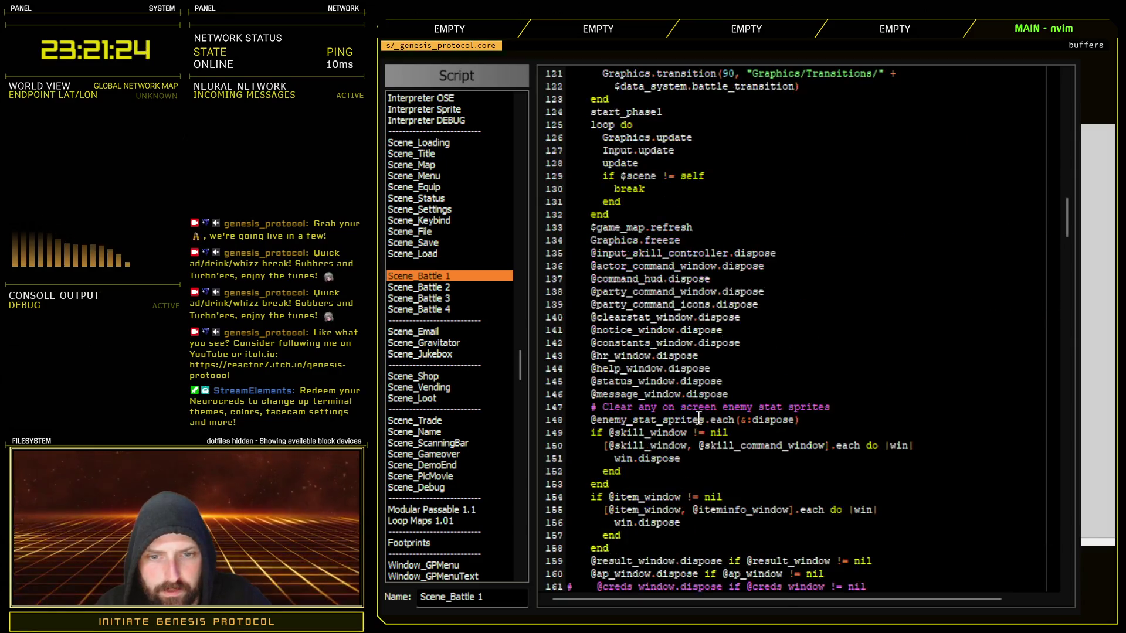
scroll(693, 420, "down", 12)
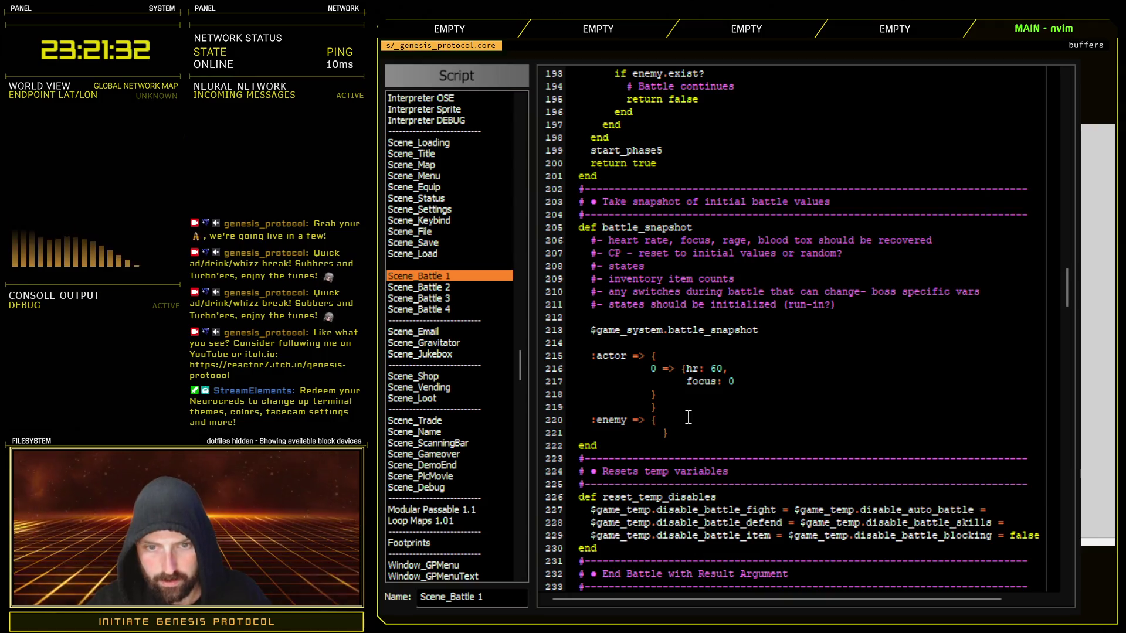
key("Return")
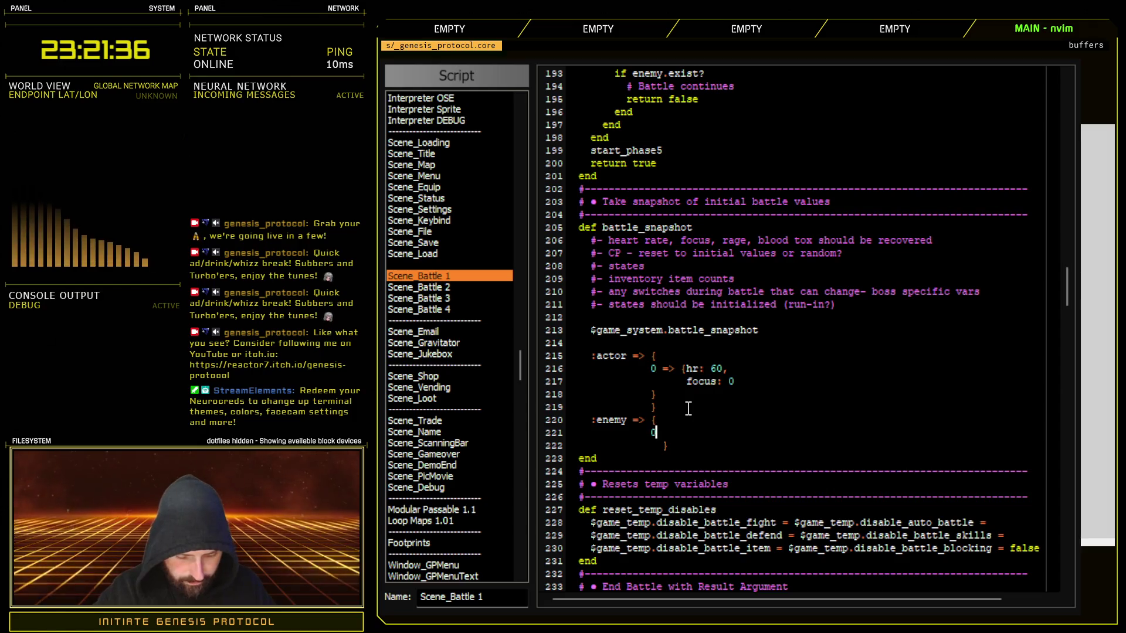
type("=> ")
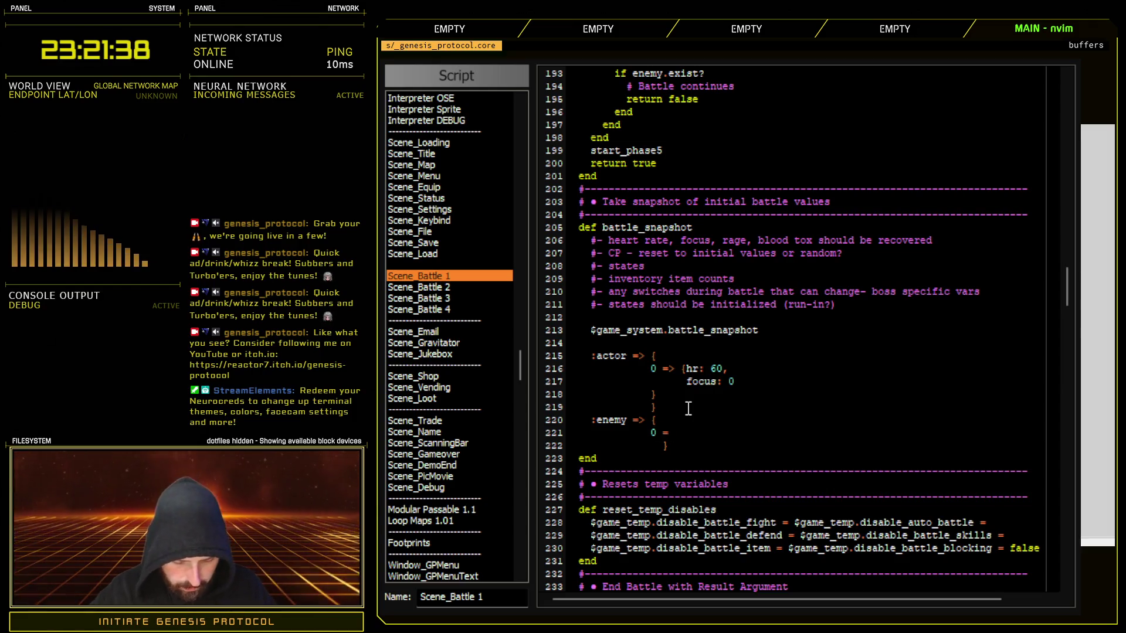
type("{}")
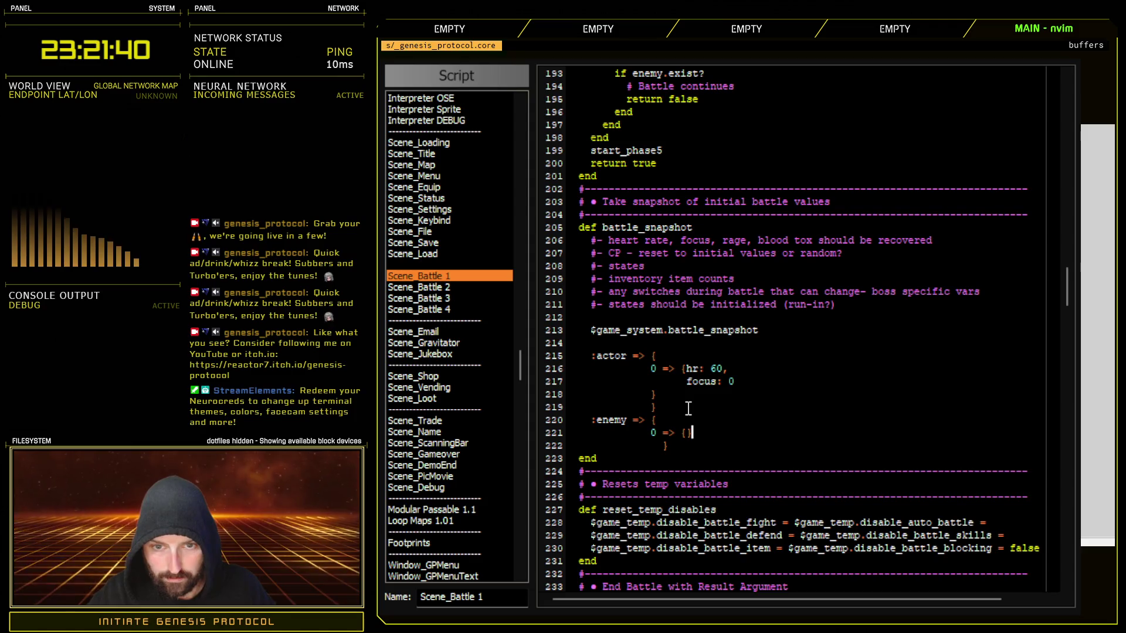
key("Return")
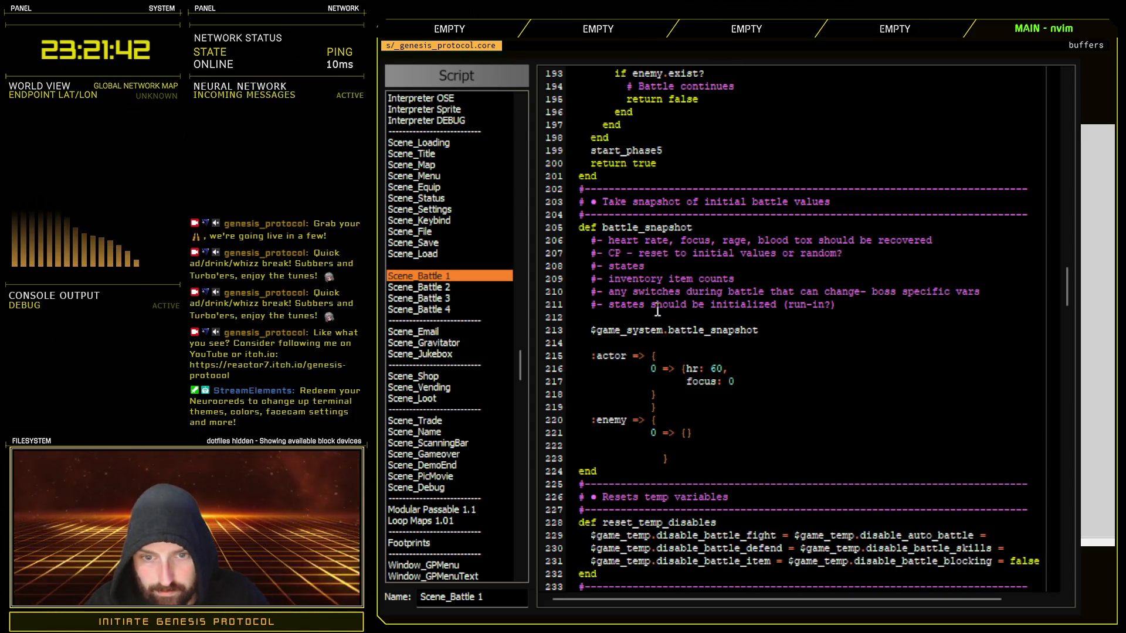
Step: Fill the enemy entry's braces with the hp, cp placeholders
left_click(688, 433)
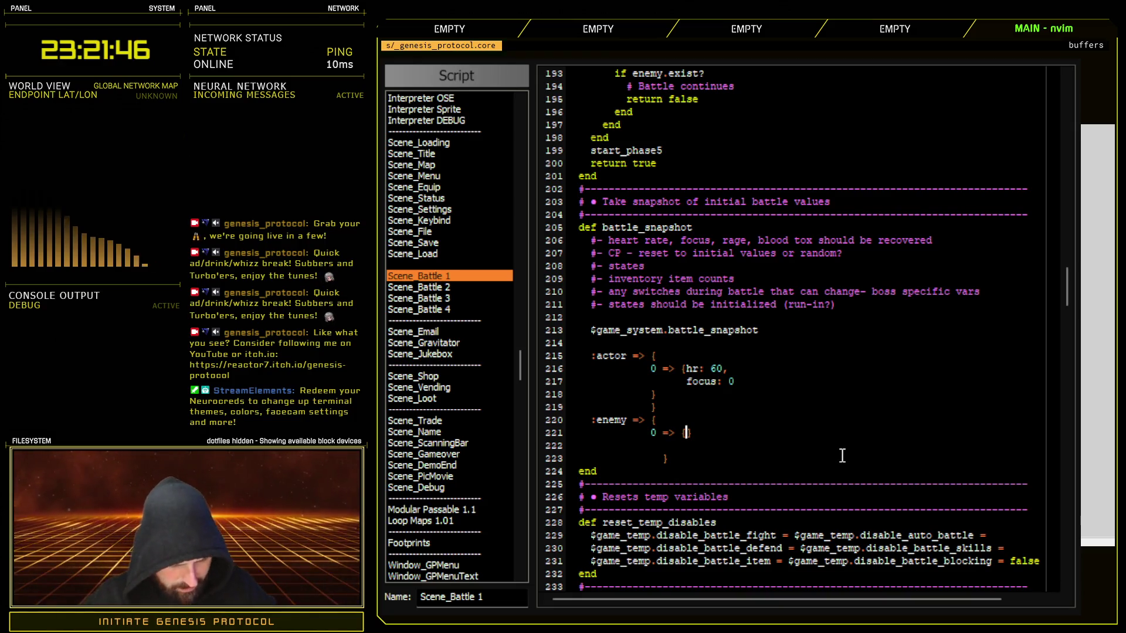
type("hp:")
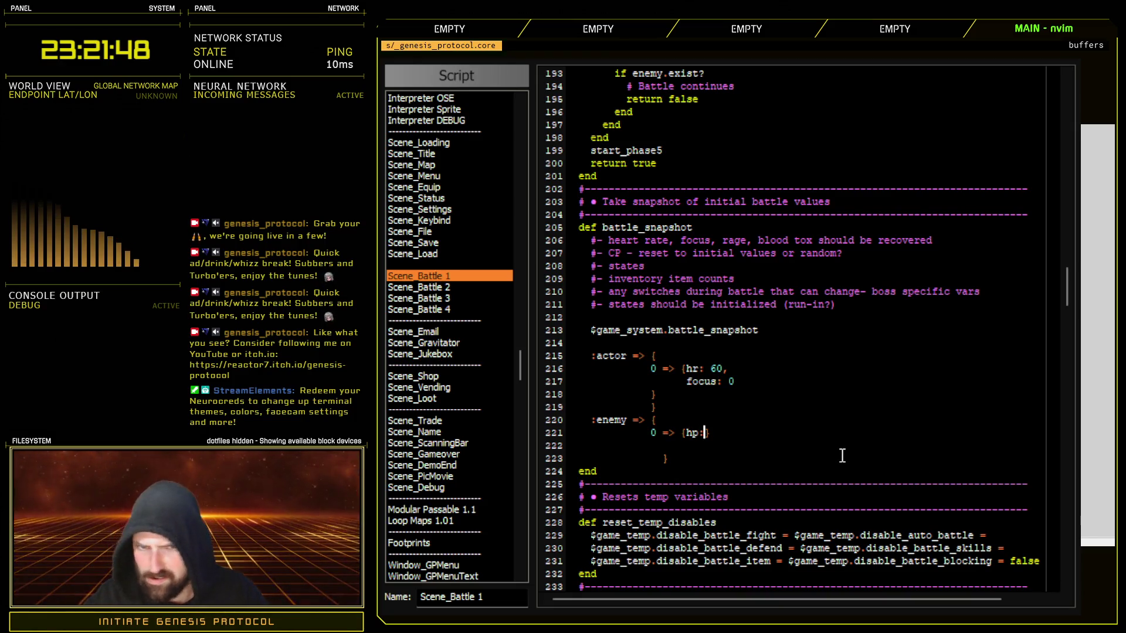
type(" 0")
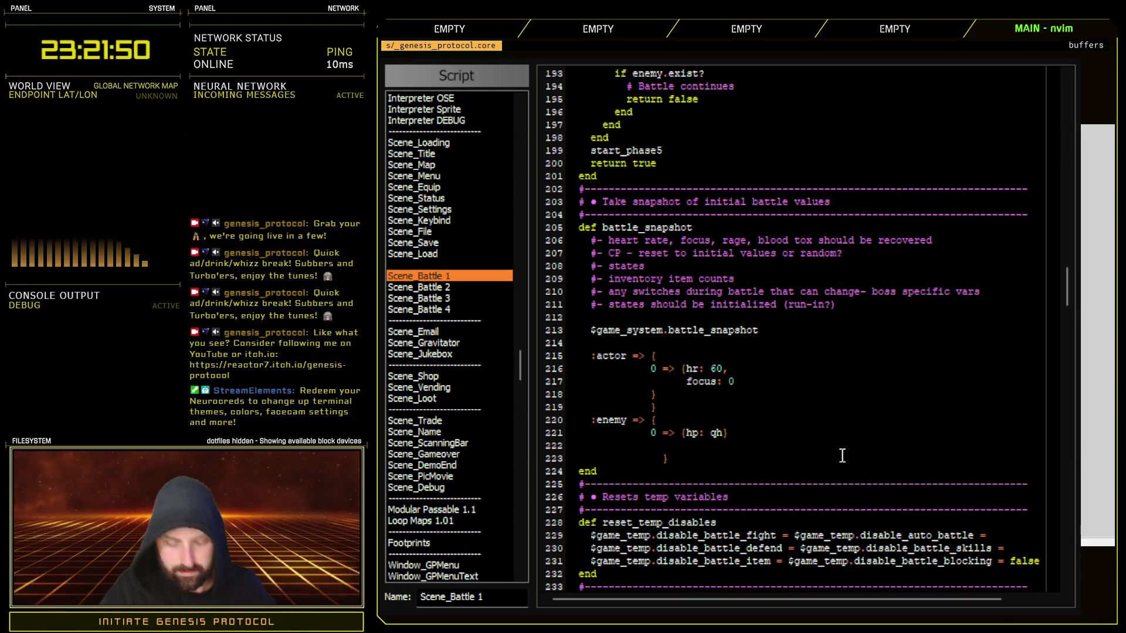
key("BackSpace")
type("whatever")
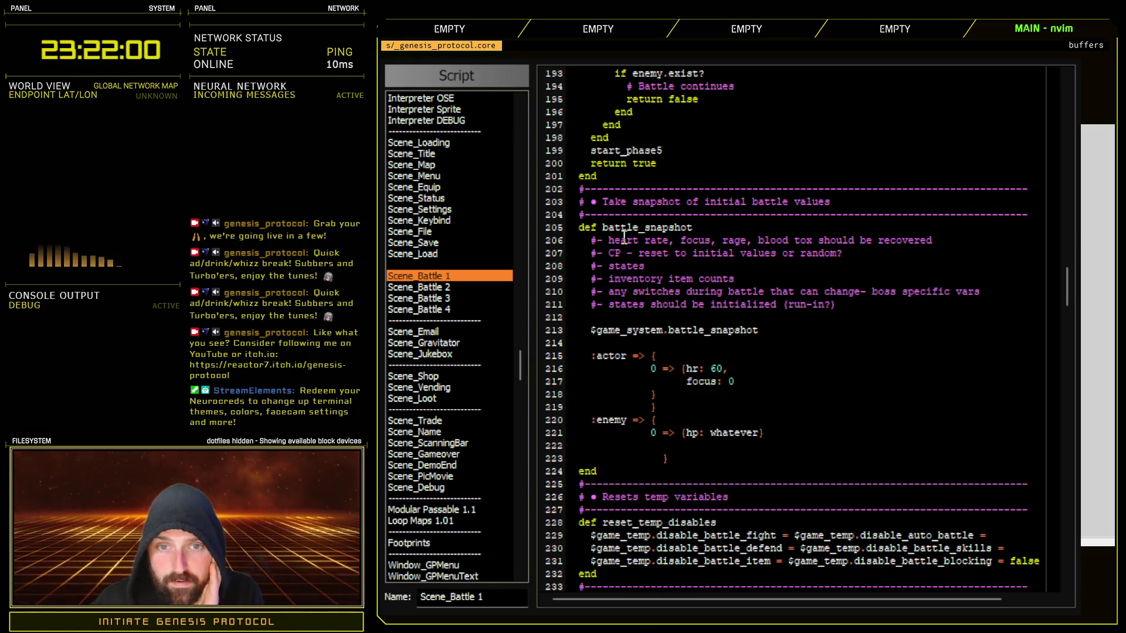
double_click(744, 434)
key("BackSpace")
key("BackSpace")
key("BackSpace")
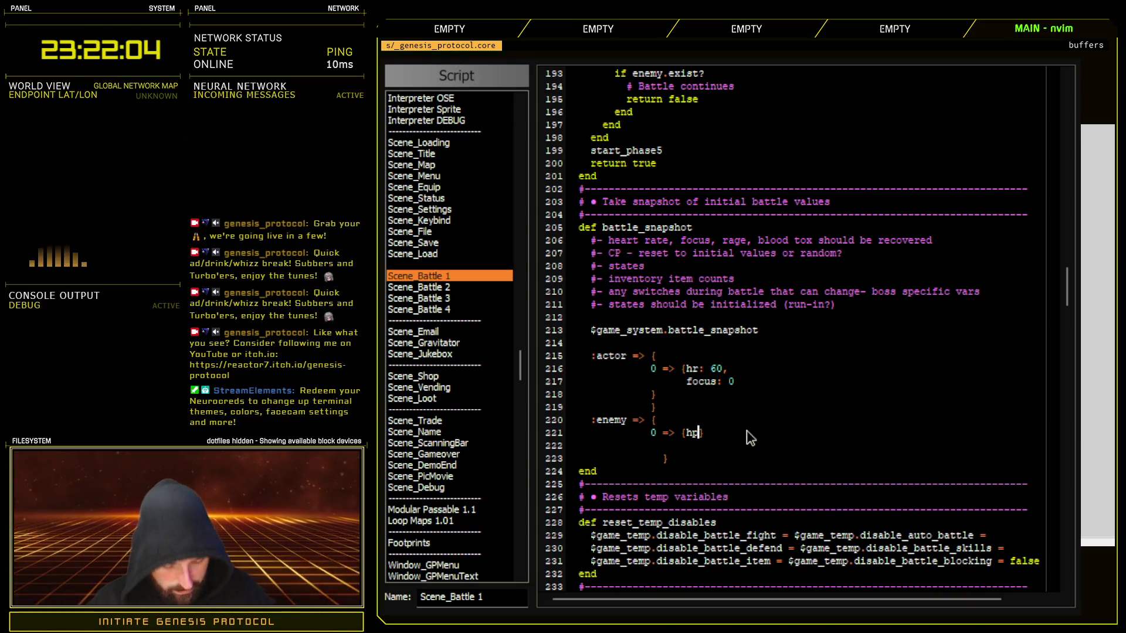
type("cp")
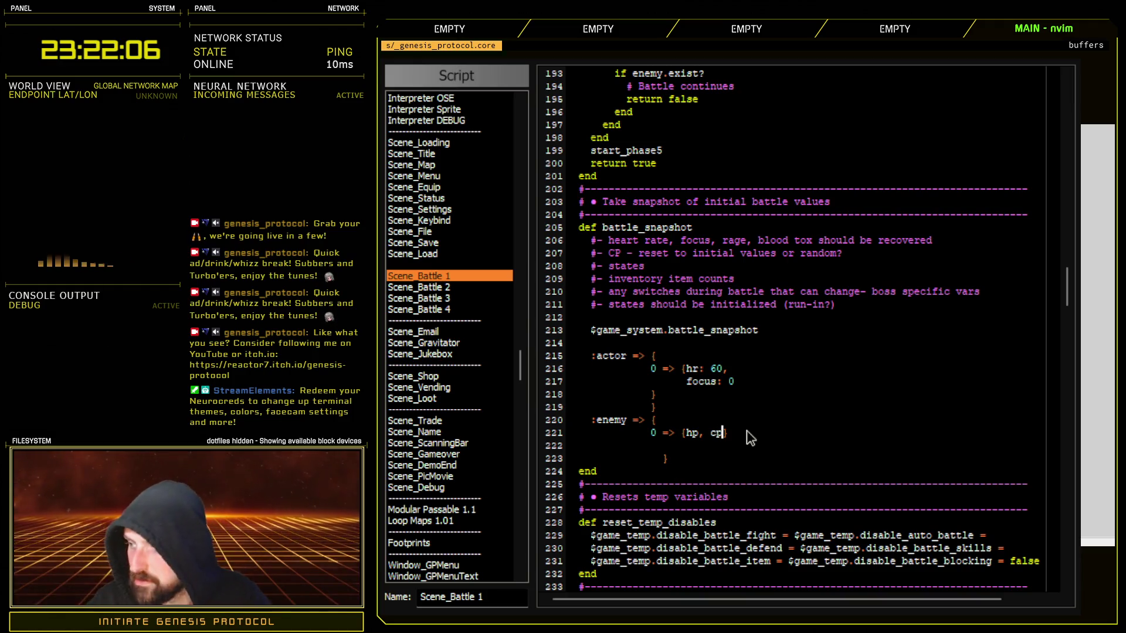
Step: Restore the actor's hr and focus values after a trial deletion and add a comma
left_click_drag(711, 368, 730, 382)
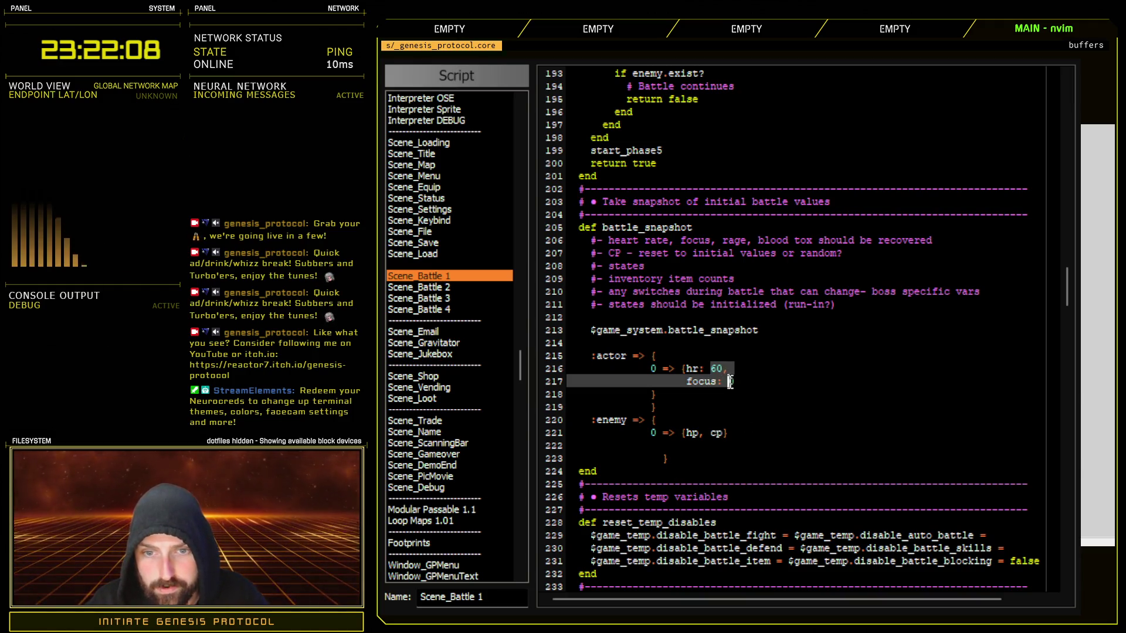
key("d")
key("x")
key("x")
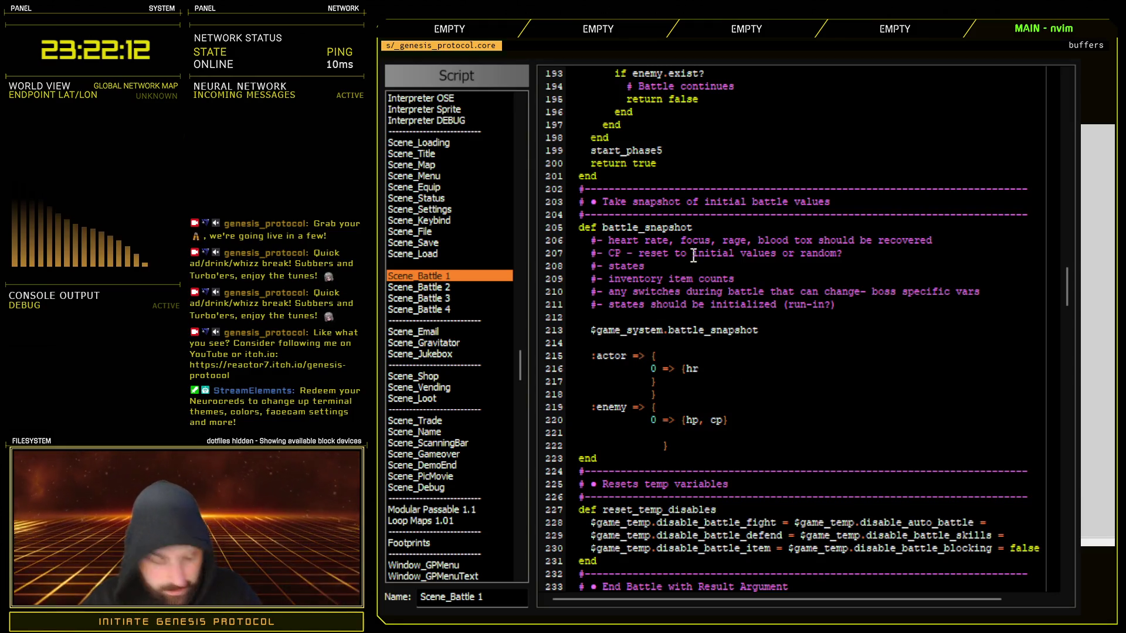
key("u")
key("u")
key("u")
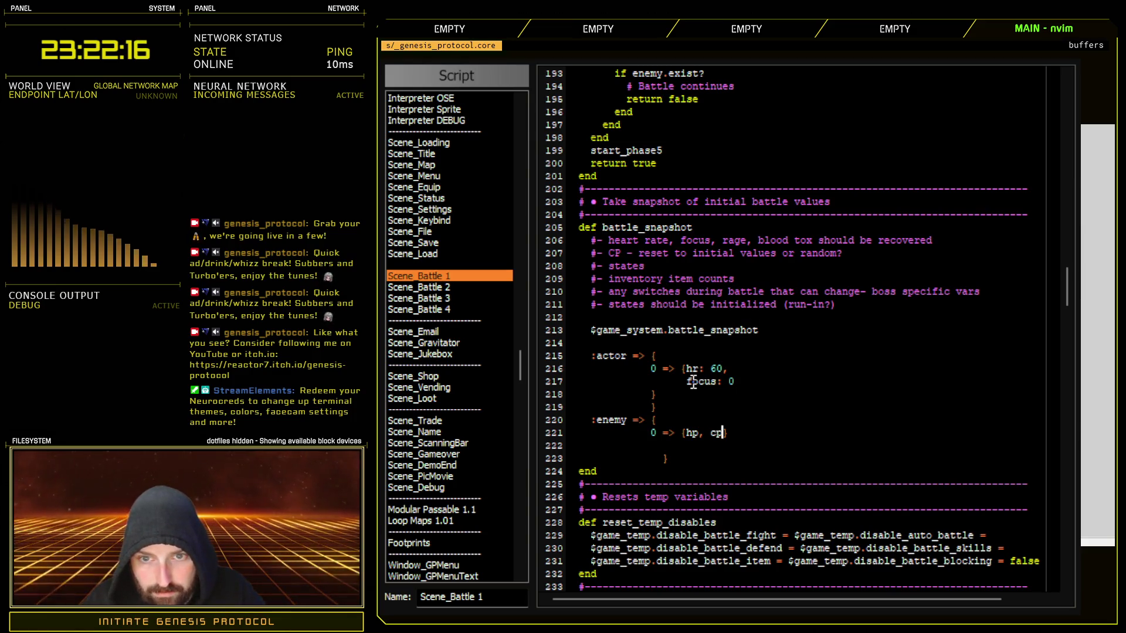
type(",")
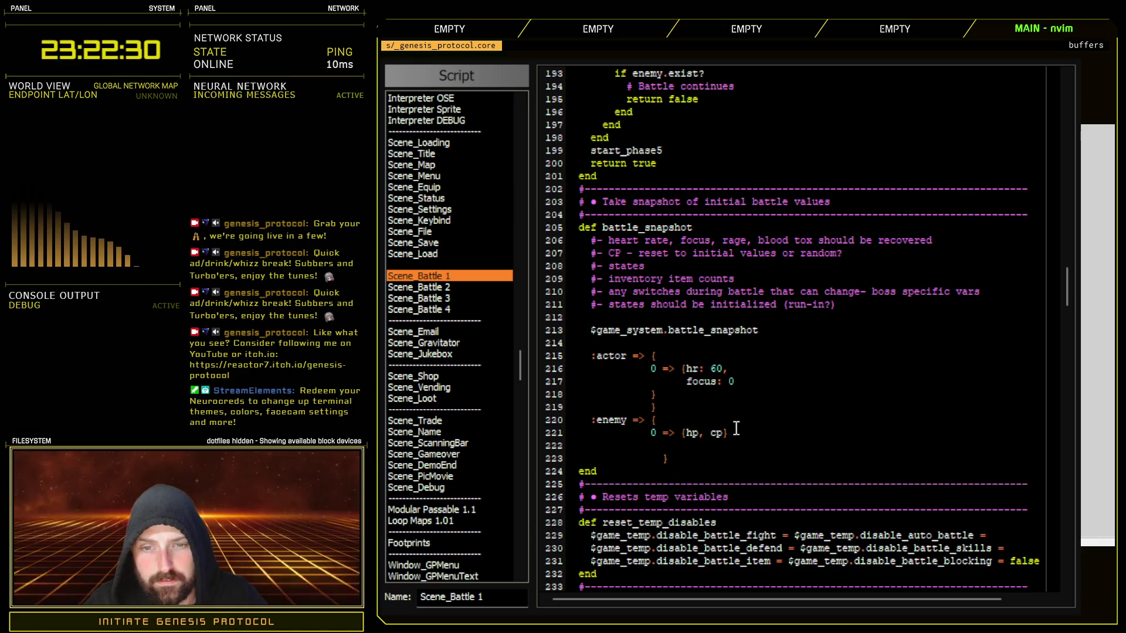
left_click(736, 385)
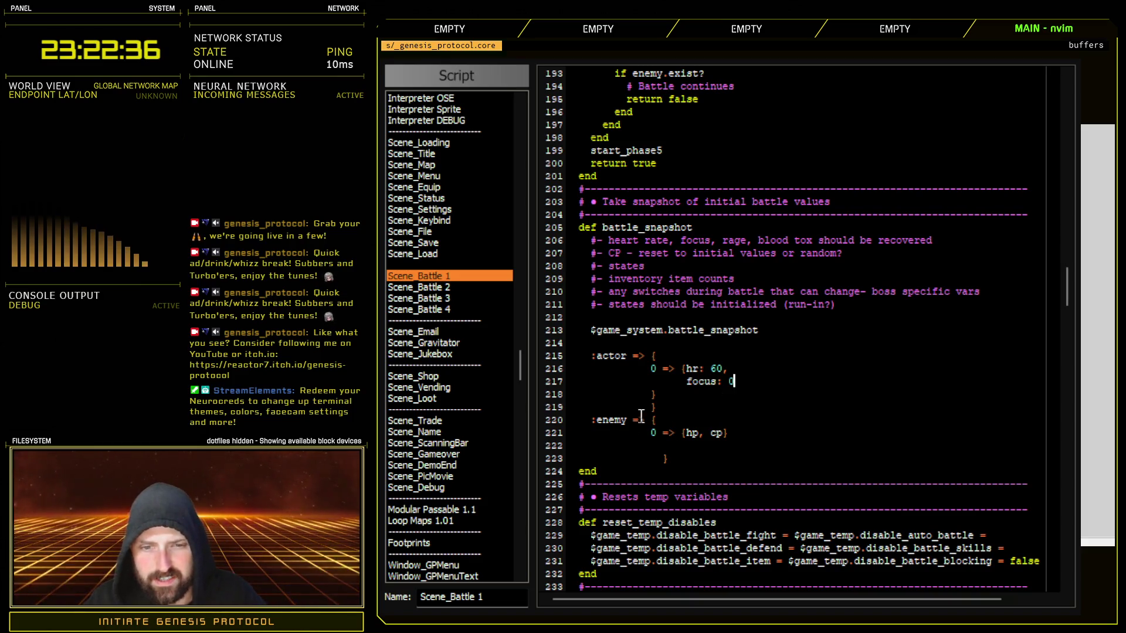
left_click_drag(728, 435, 685, 438)
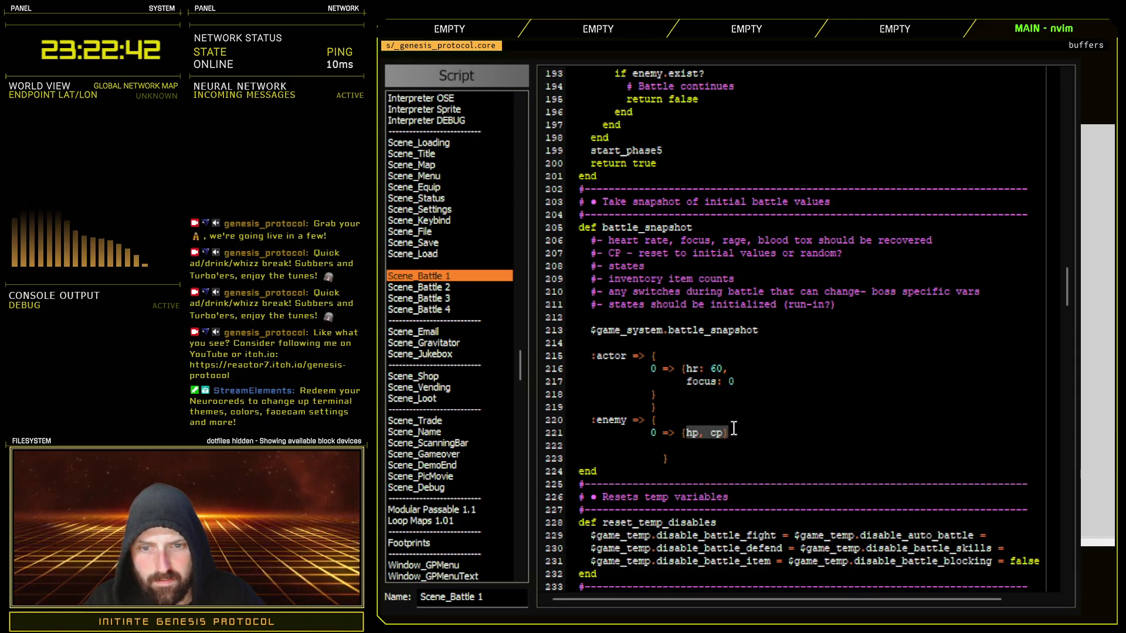
Step: Start an :inventory entry on a new unindented line below the enemy hash
left_click(710, 445)
key("d")
key("d")
key("o")
key("BackSpace")
key("BackSpace")
key("BackSpace")
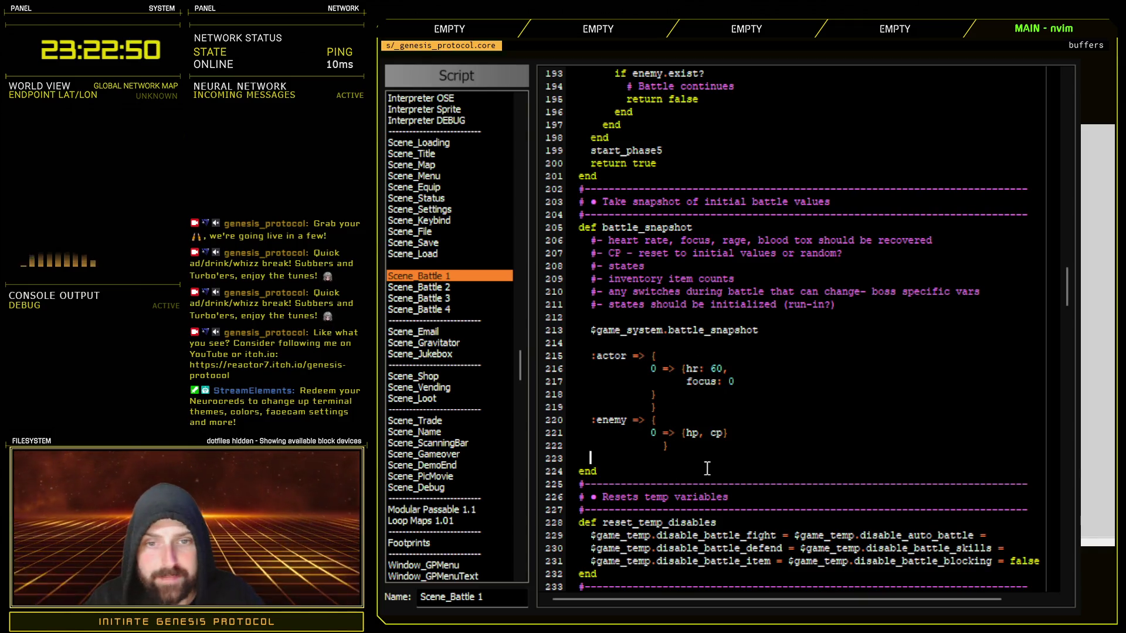
type(":invetor")
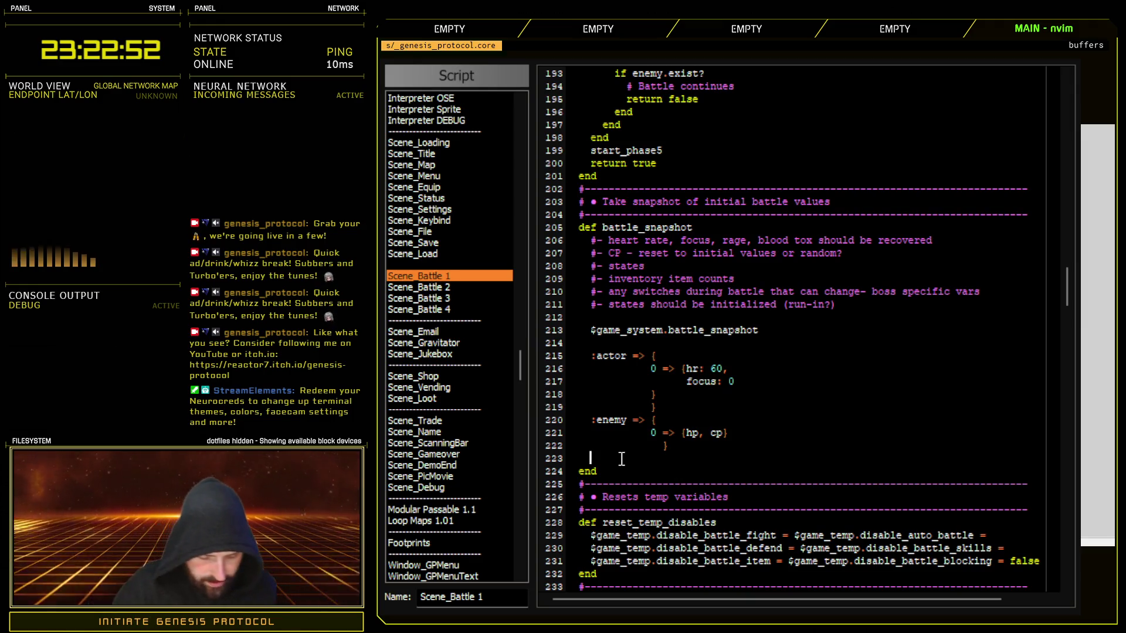
type("y")
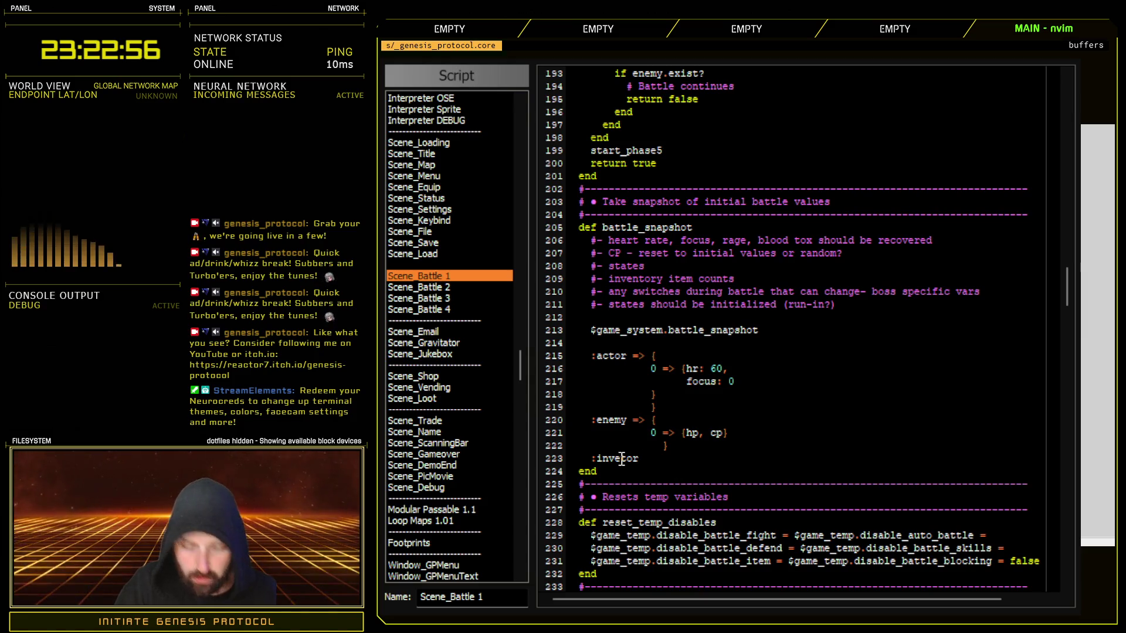
Step: Correct the entry to ':inventory =' and add ':switches =' on the line below
key("BackSpace")
key("BackSpace")
key("BackSpace")
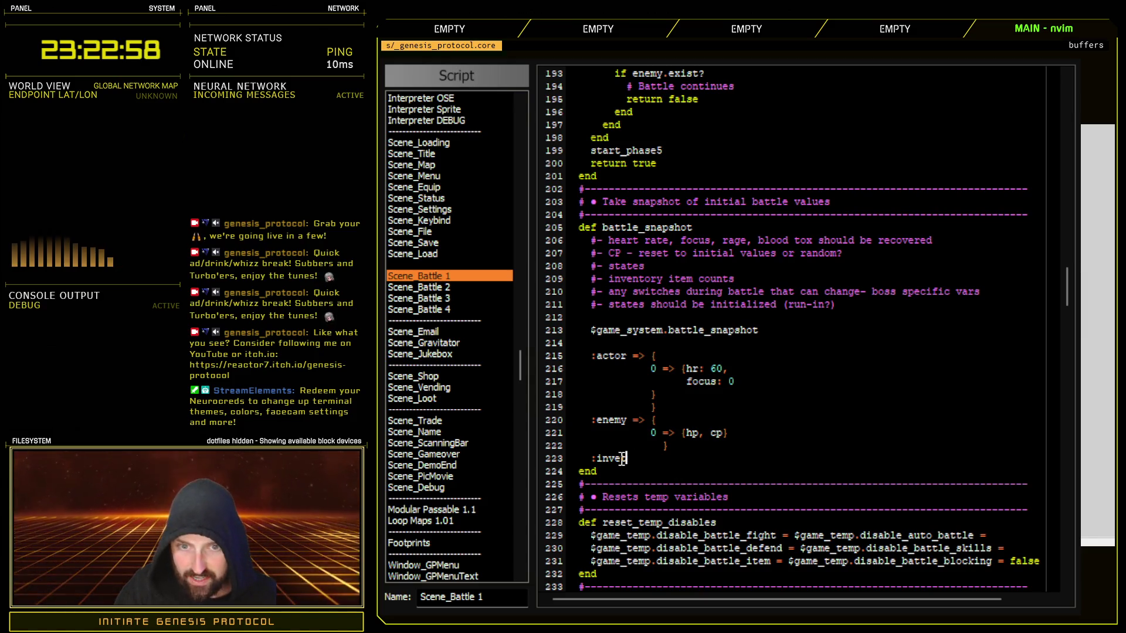
type("ntory")
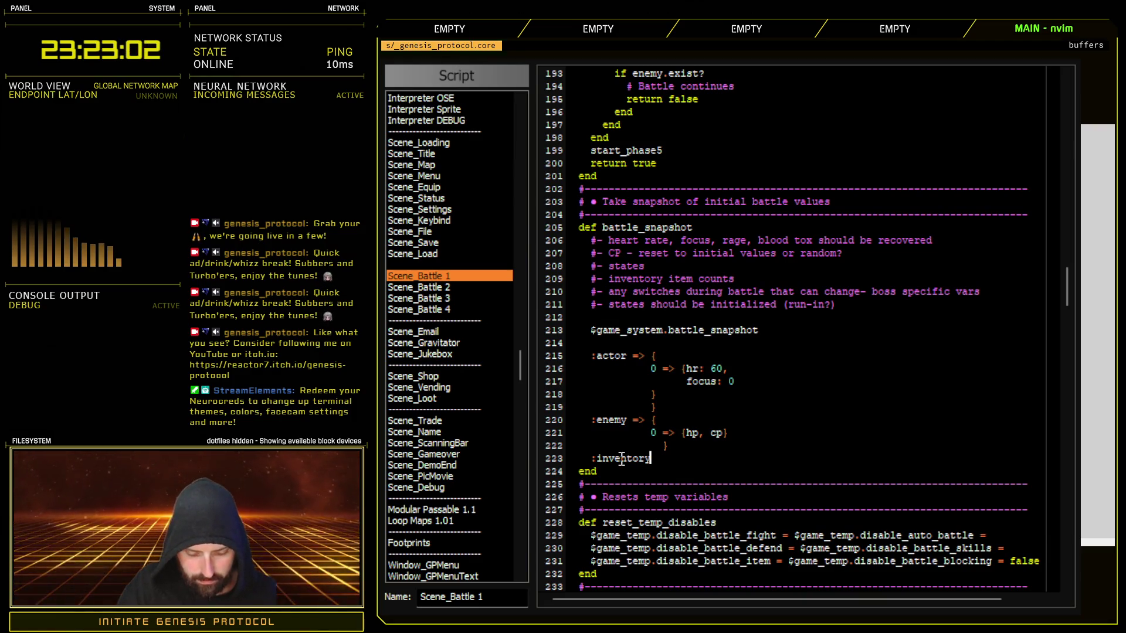
type(" =")
key("Return")
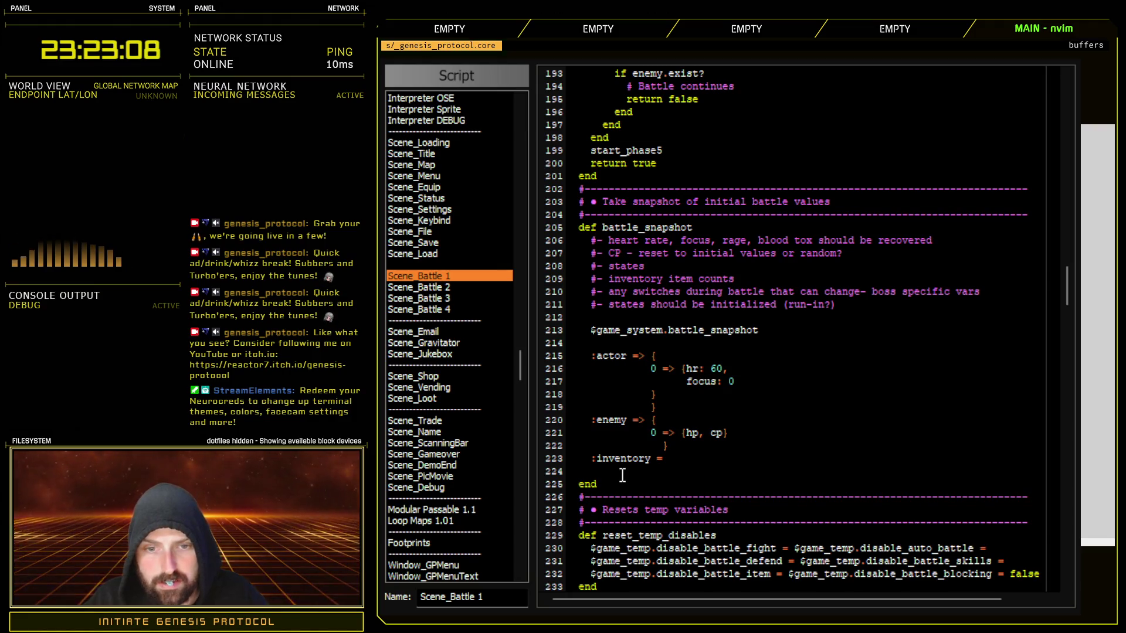
left_click(679, 460)
left_click(645, 471)
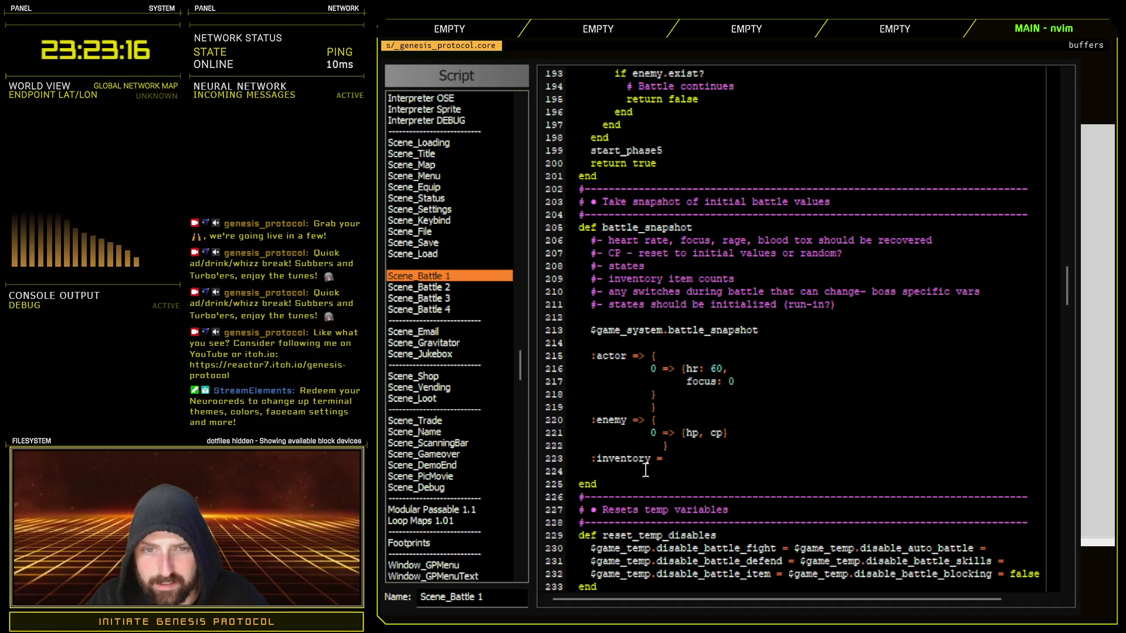
type(":switches =")
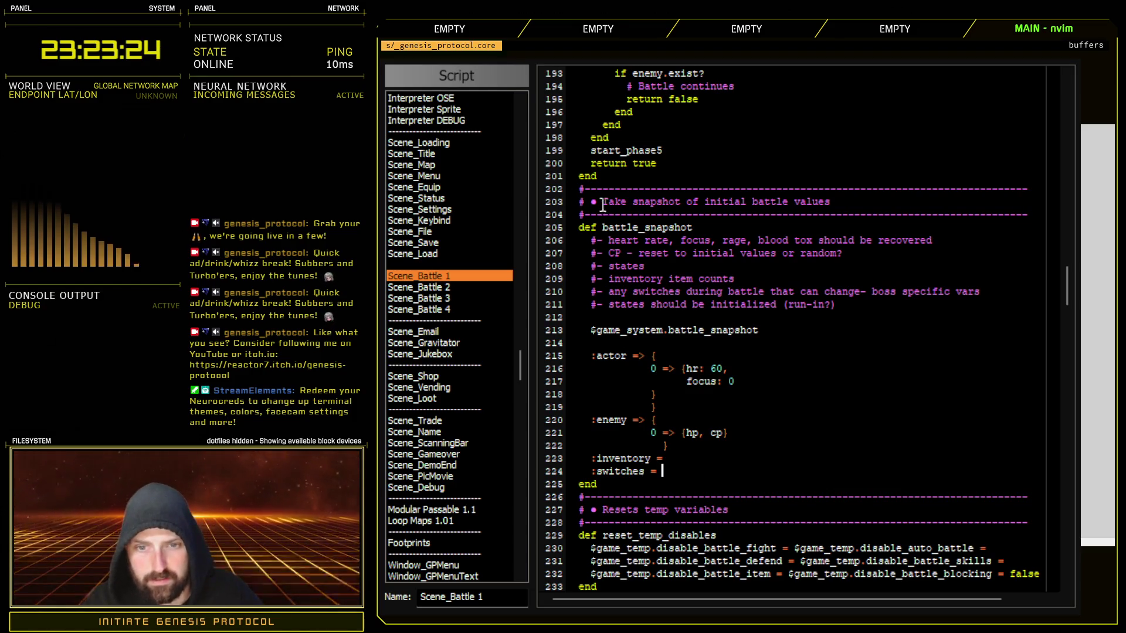
left_click(769, 377)
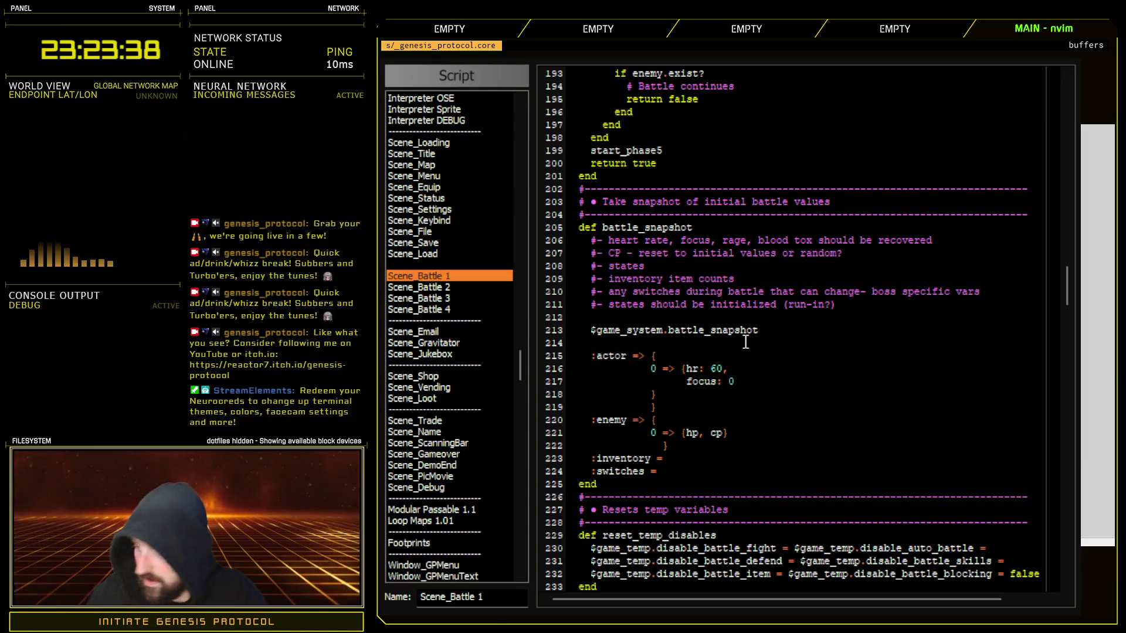
scroll(745, 342, "up", 18)
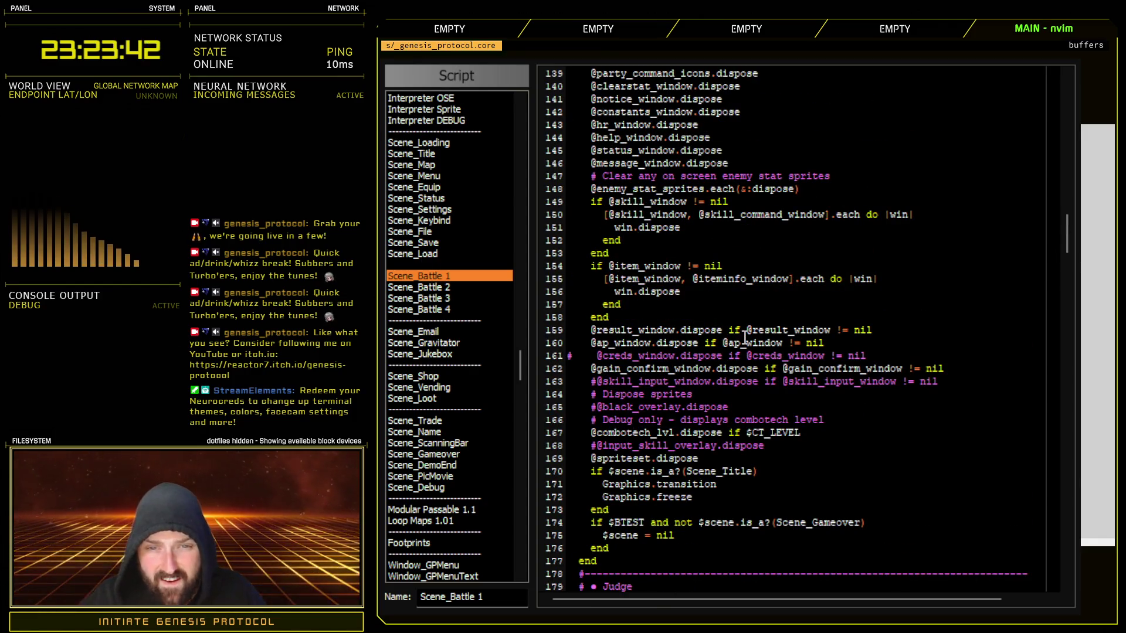
scroll(746, 340, "up", 16)
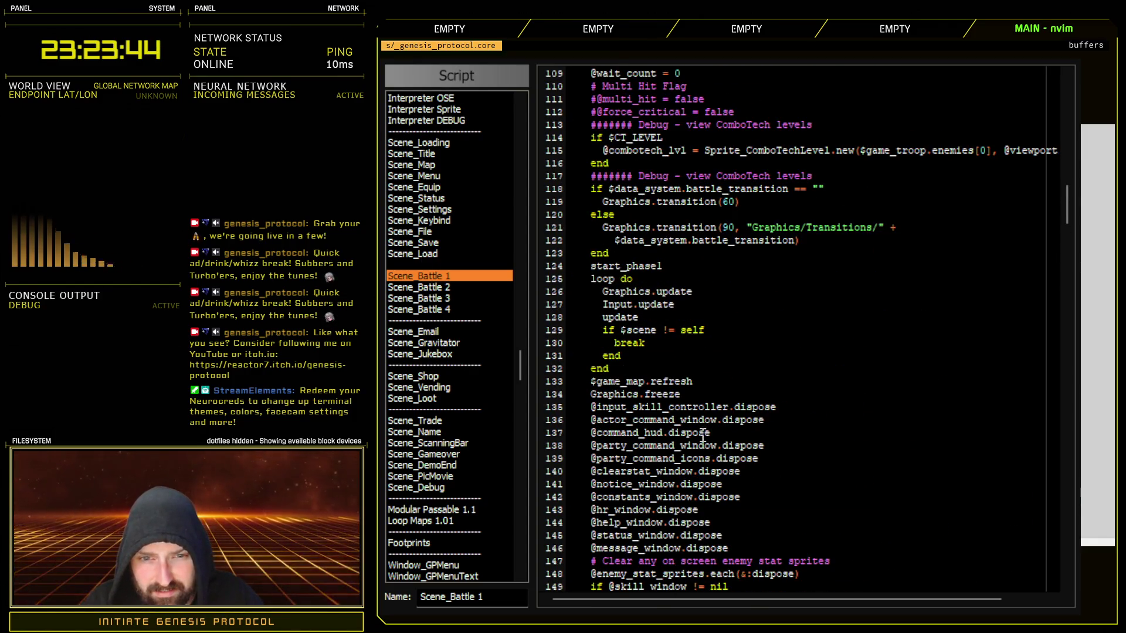
scroll(706, 439, "up", 18)
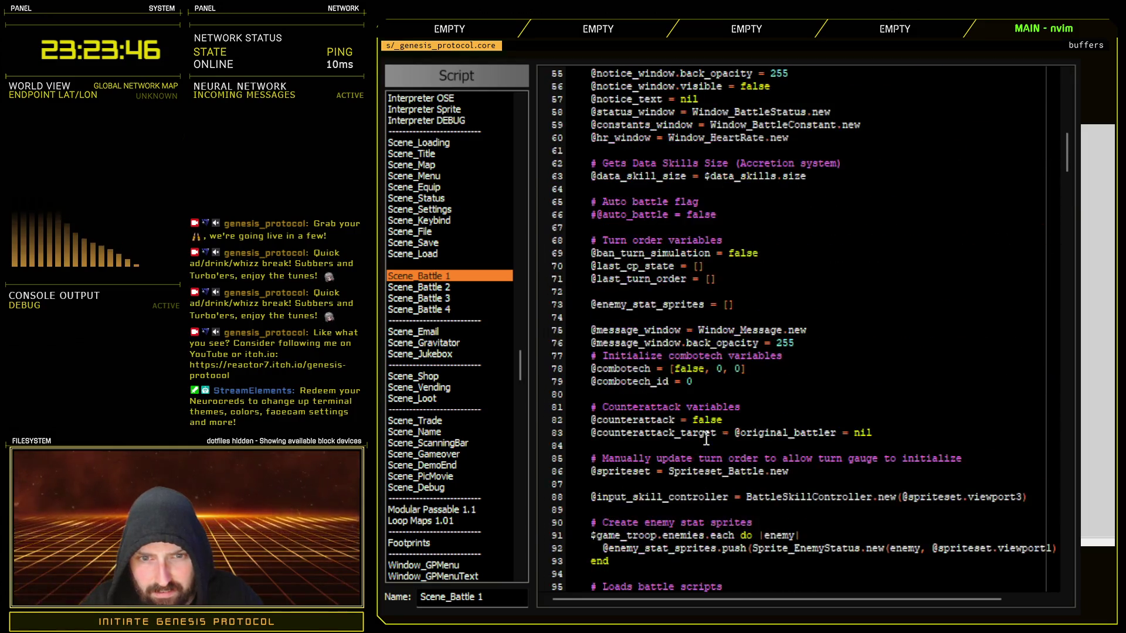
scroll(707, 440, "up", 6)
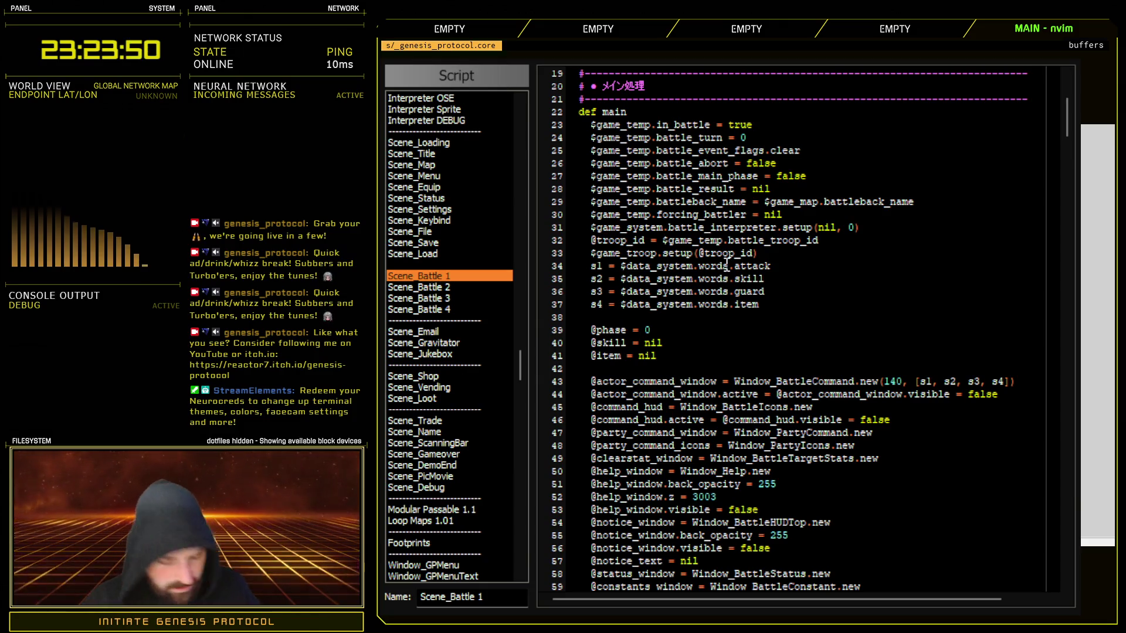
key("ctrl+f")
type("spriteset")
key("Return")
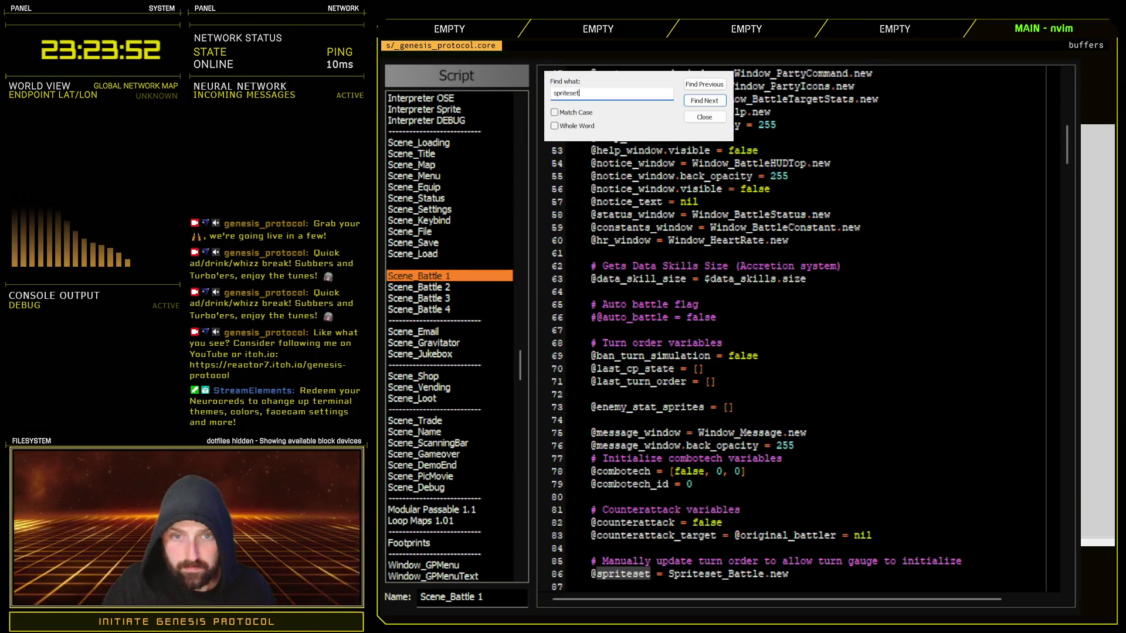
scroll(796, 513, "down", 6)
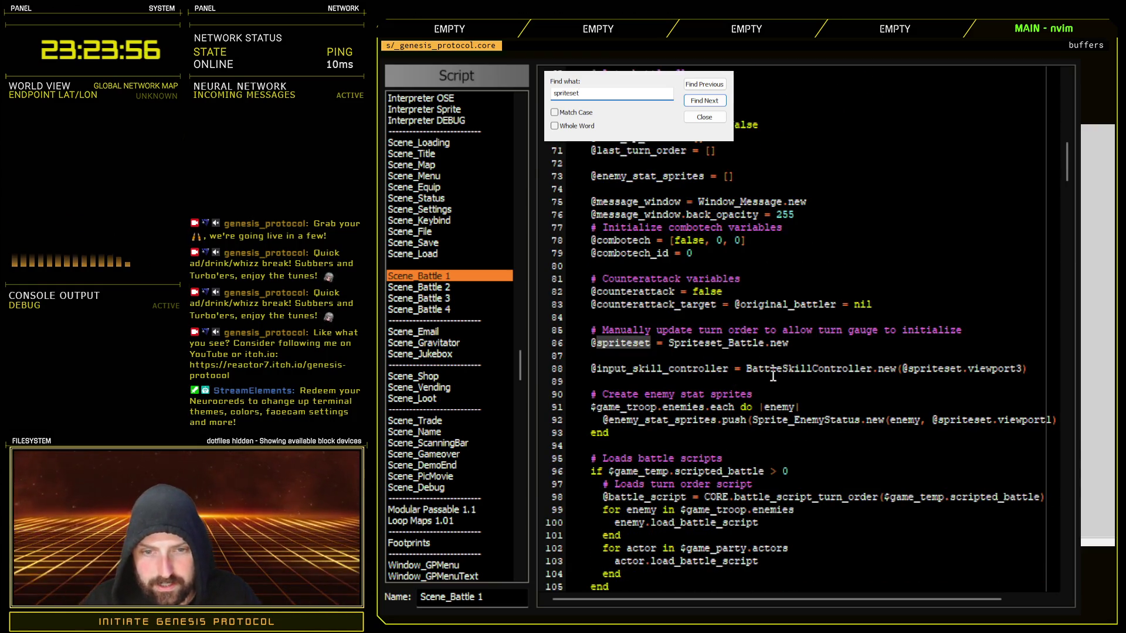
scroll(772, 375, "down", 6)
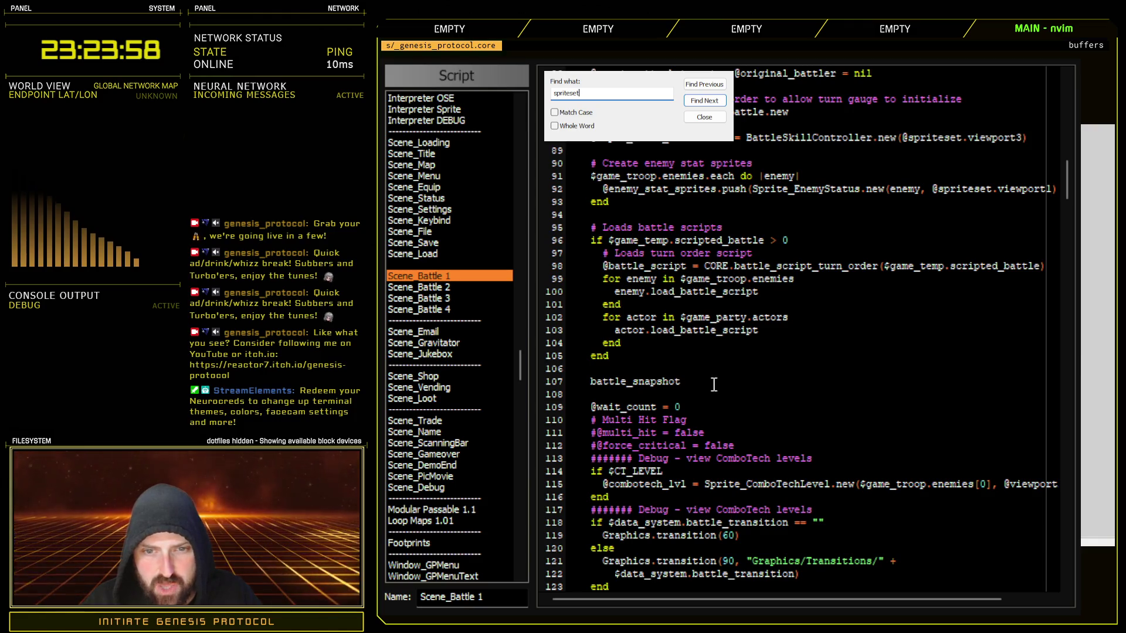
scroll(713, 384, "down", 6)
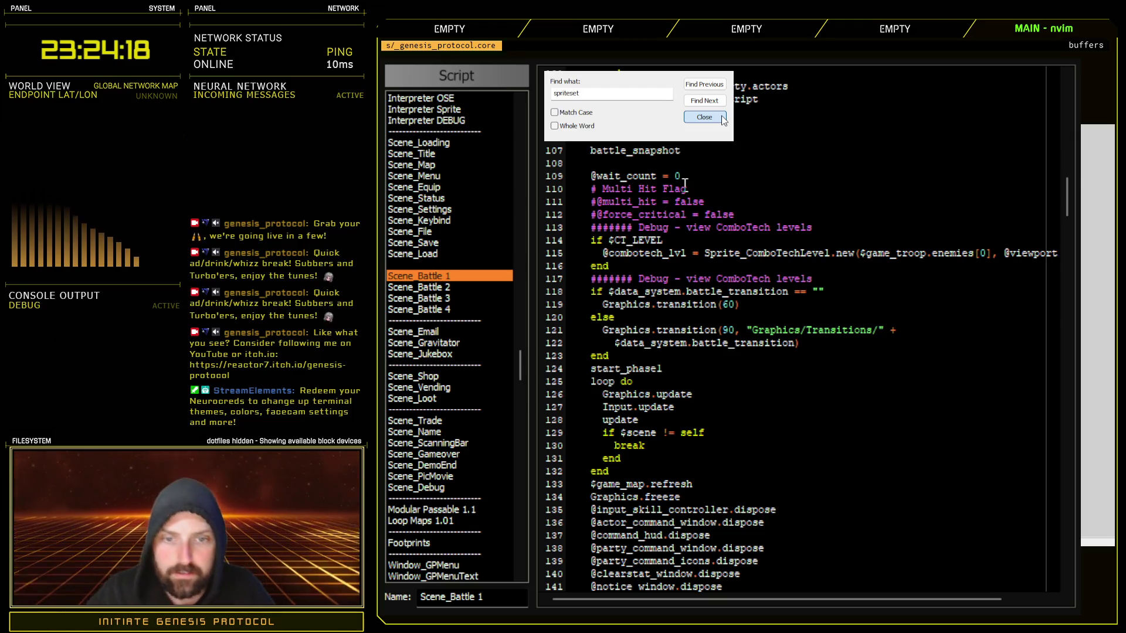
scroll(718, 222, "down", 20)
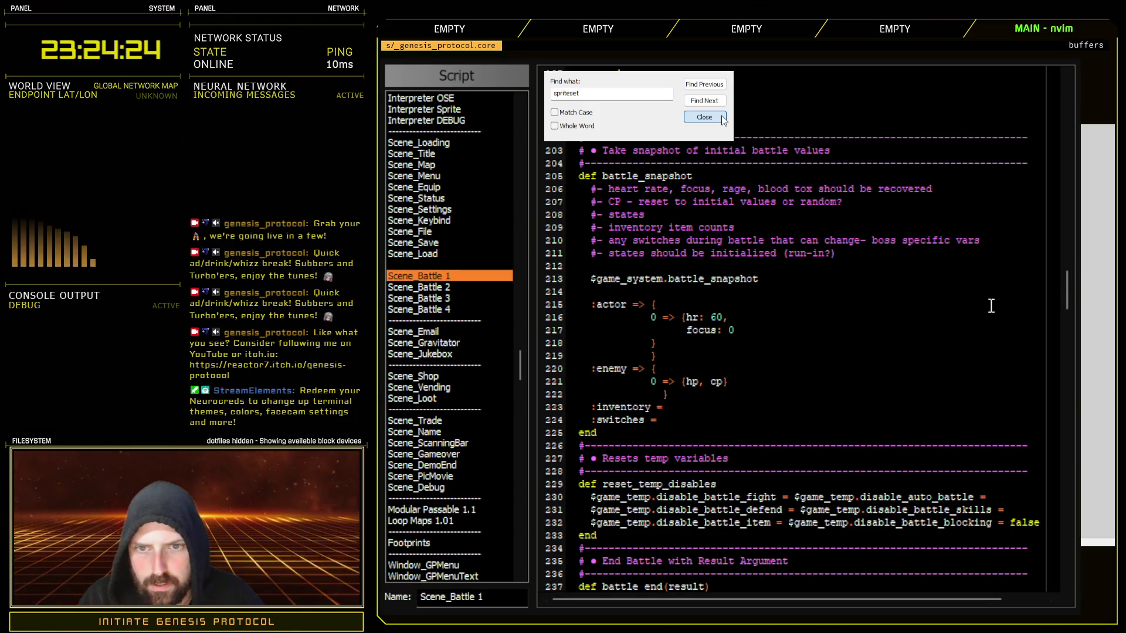
Step: Add a $game_party.actors.each { |actor| loop below the comments with an indented body line
left_click(874, 255)
key("Return")
key("Return")
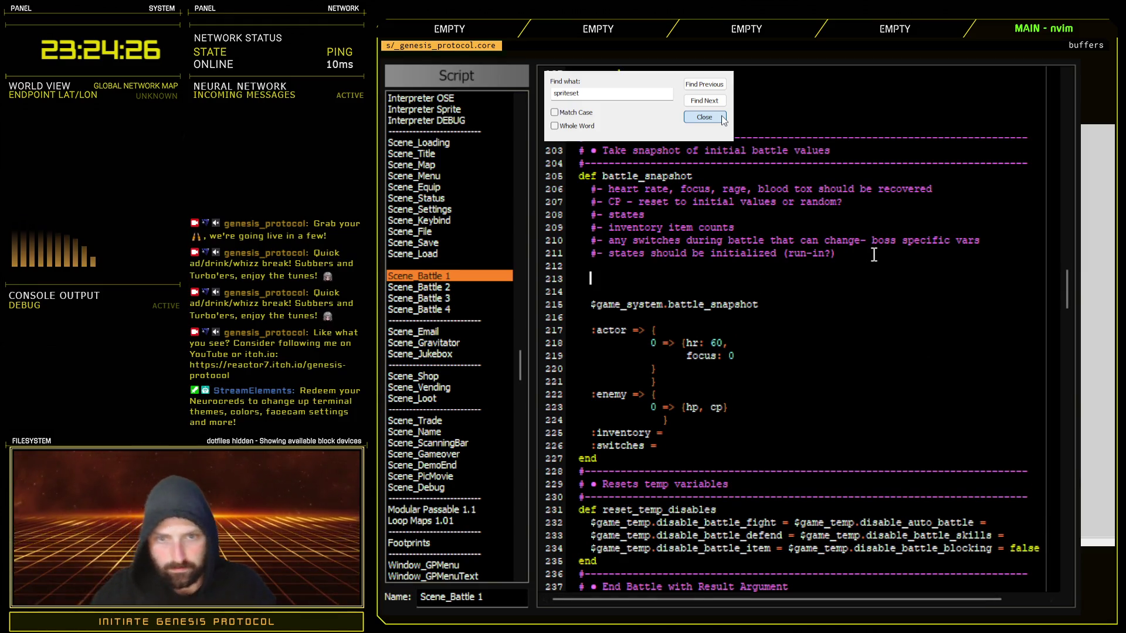
key("BackSpace")
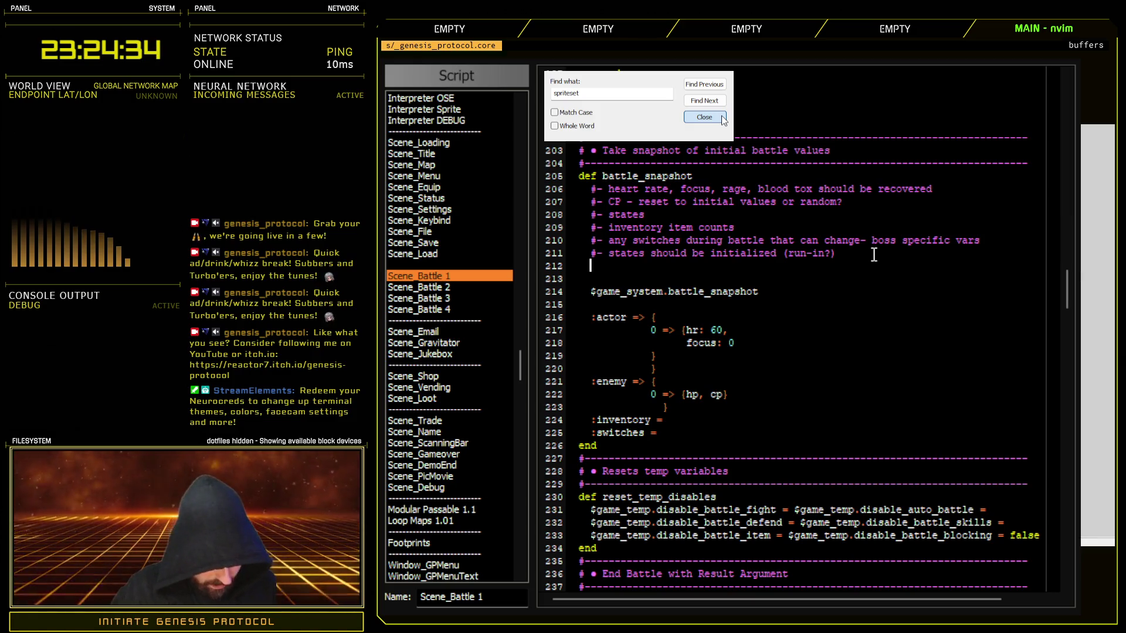
type("$game_")
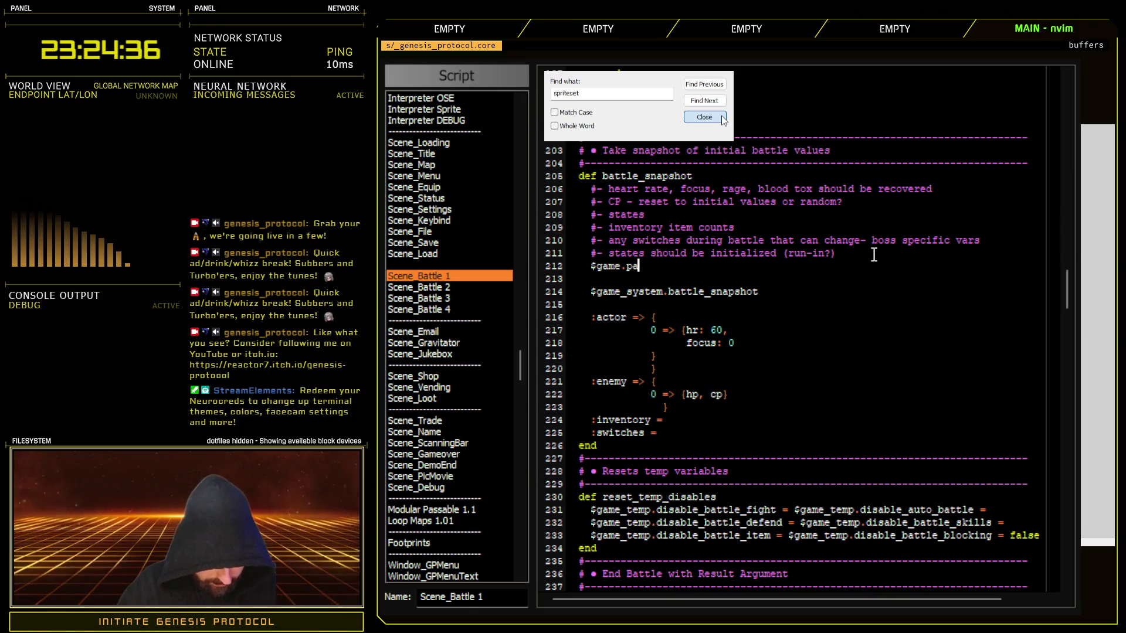
type("party.actors")
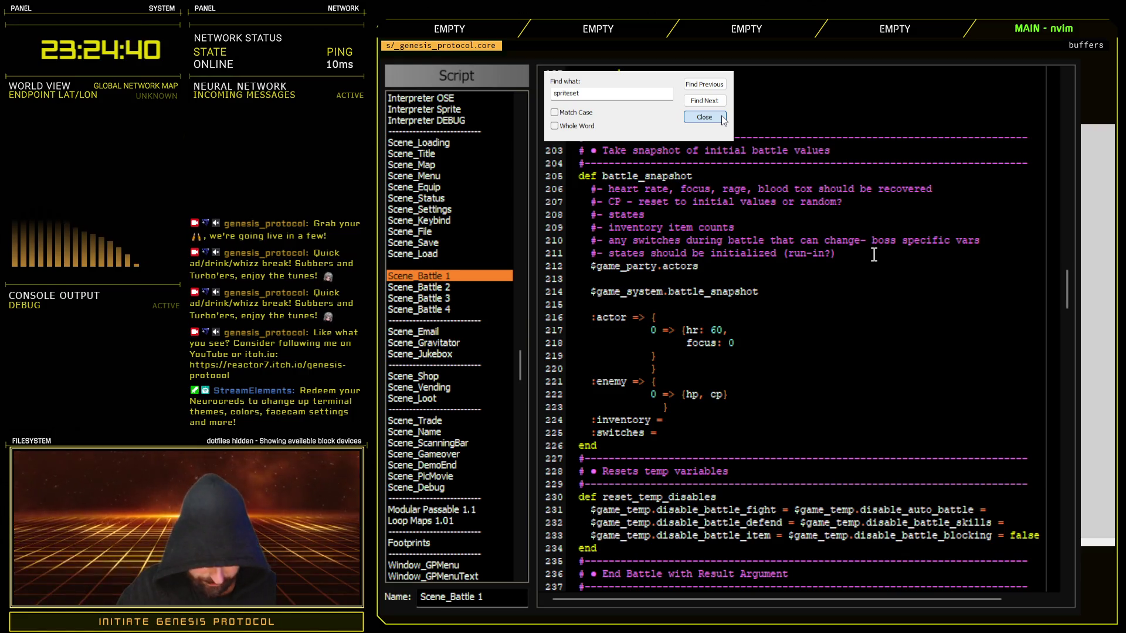
type(".each { |acot")
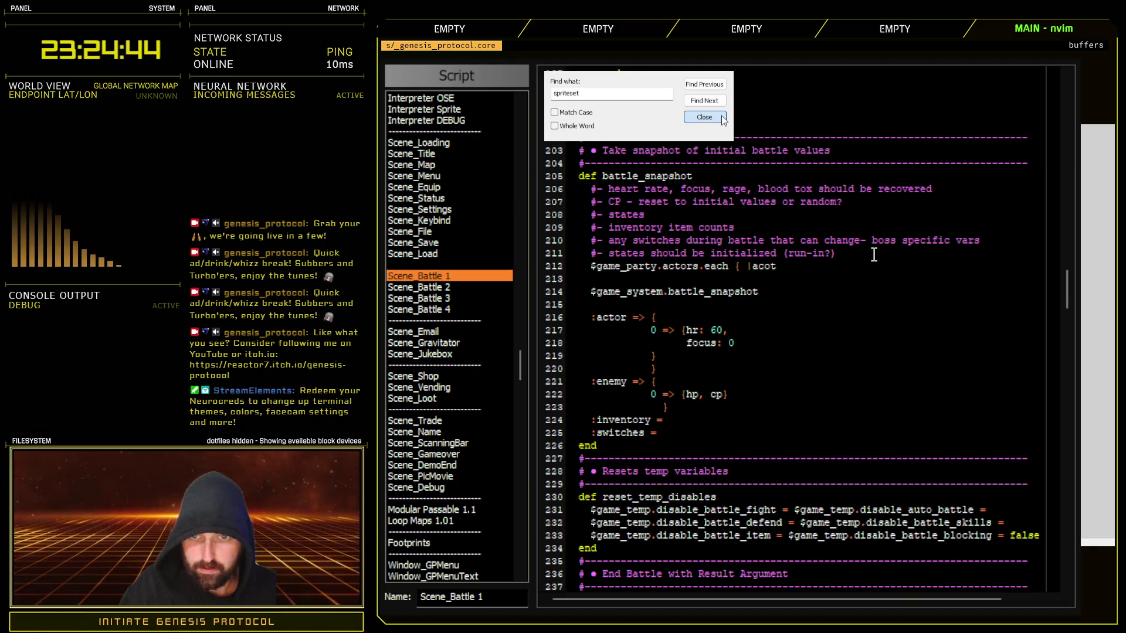
key("BackSpace")
key("BackSpace")
type("tor|")
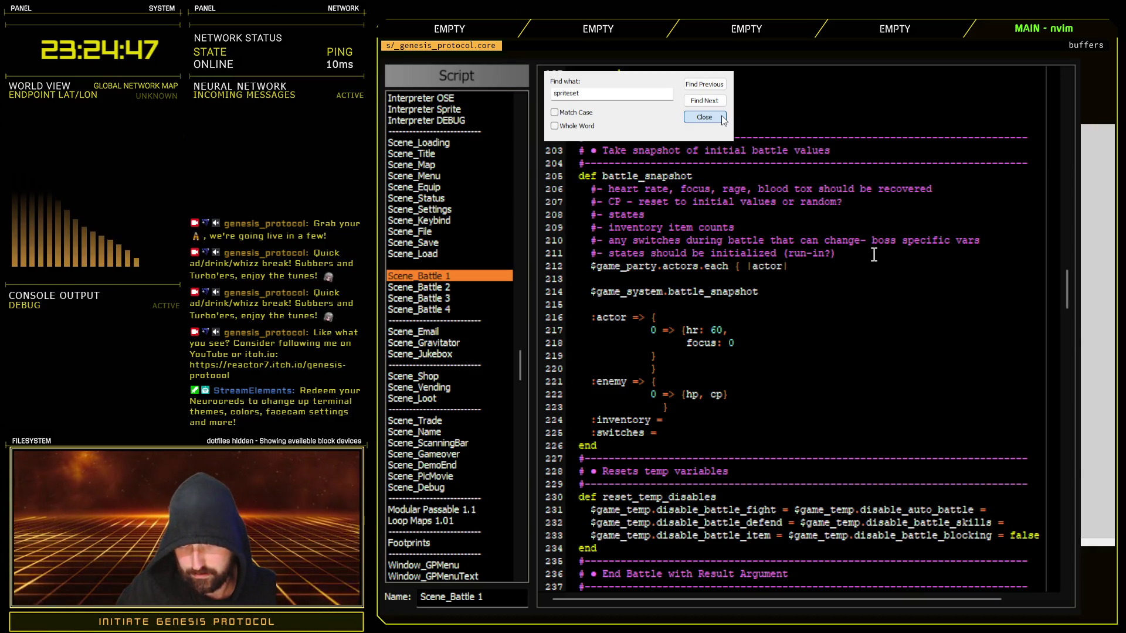
key("Return")
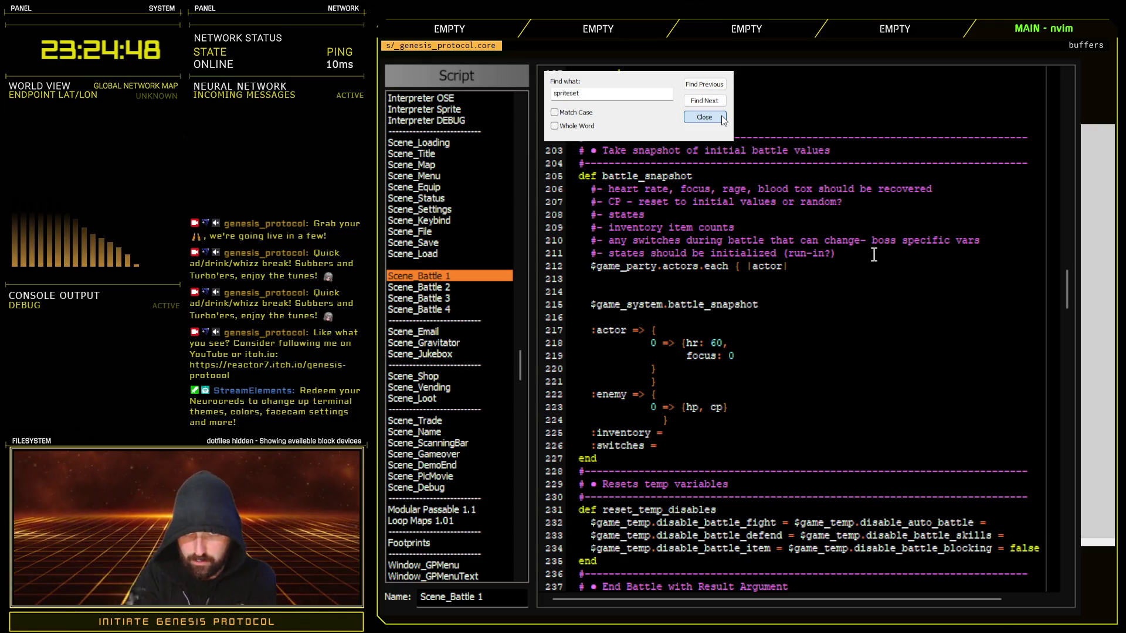
key("Tab")
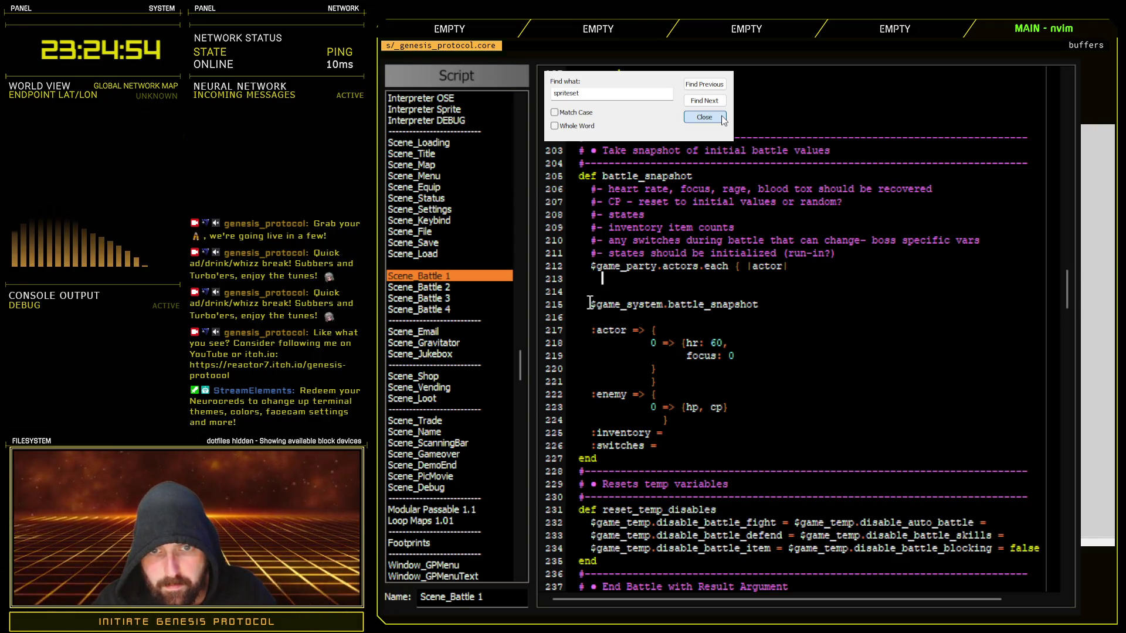
Step: Start the loop body with $game_system.battle_snapshot[ and change each to each_with_index
left_click_drag(589, 304, 757, 306)
key("ctrl+c")
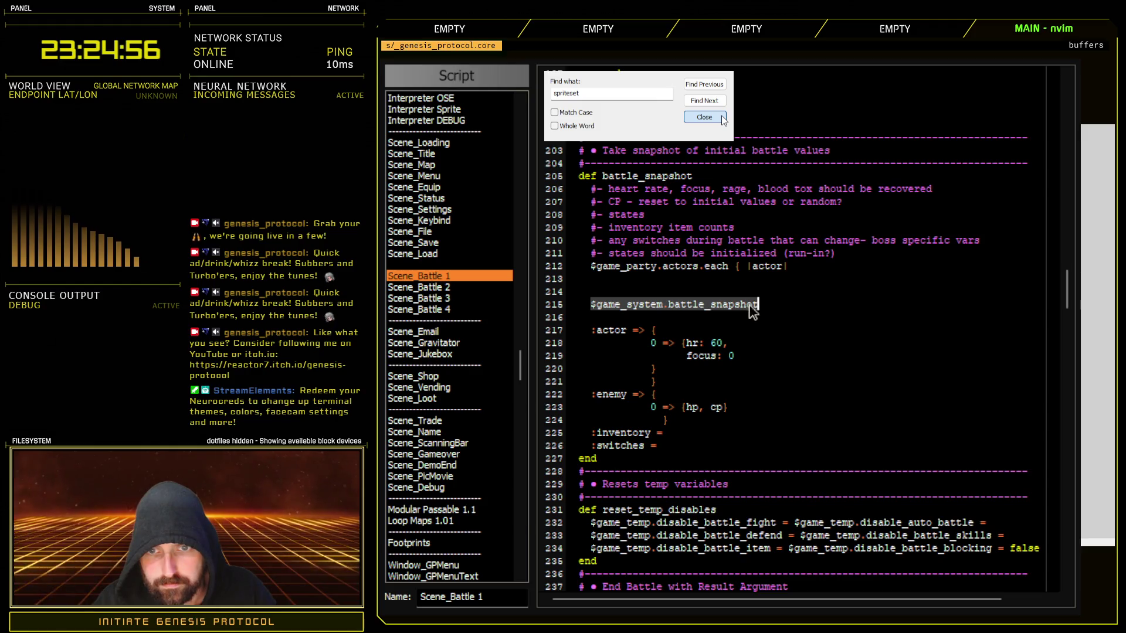
left_click(701, 280)
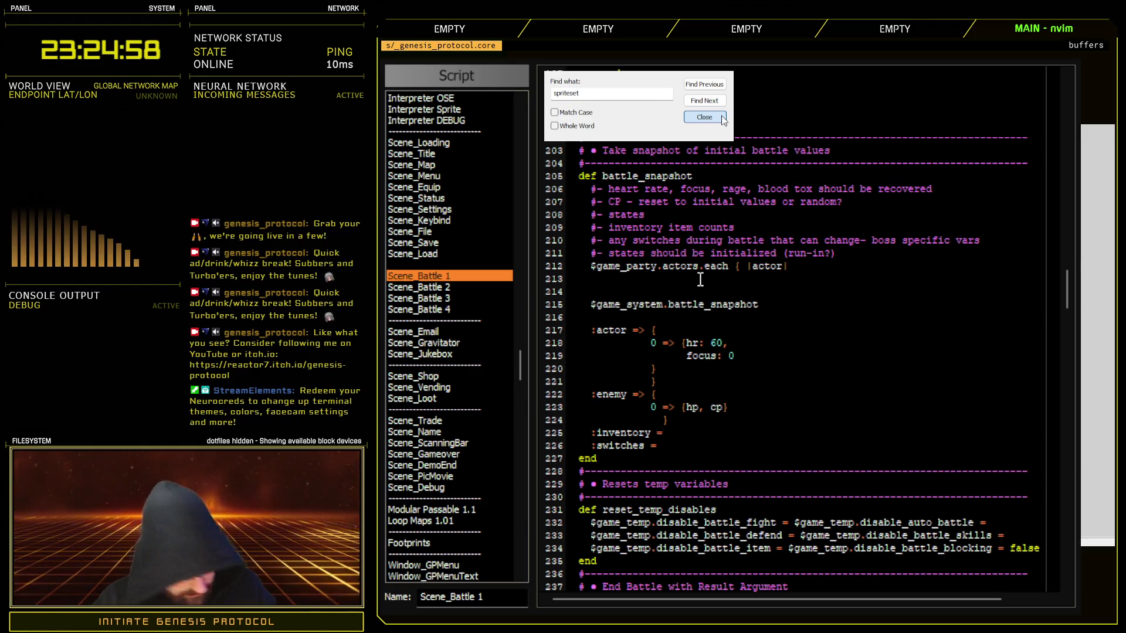
key("ctrl+v")
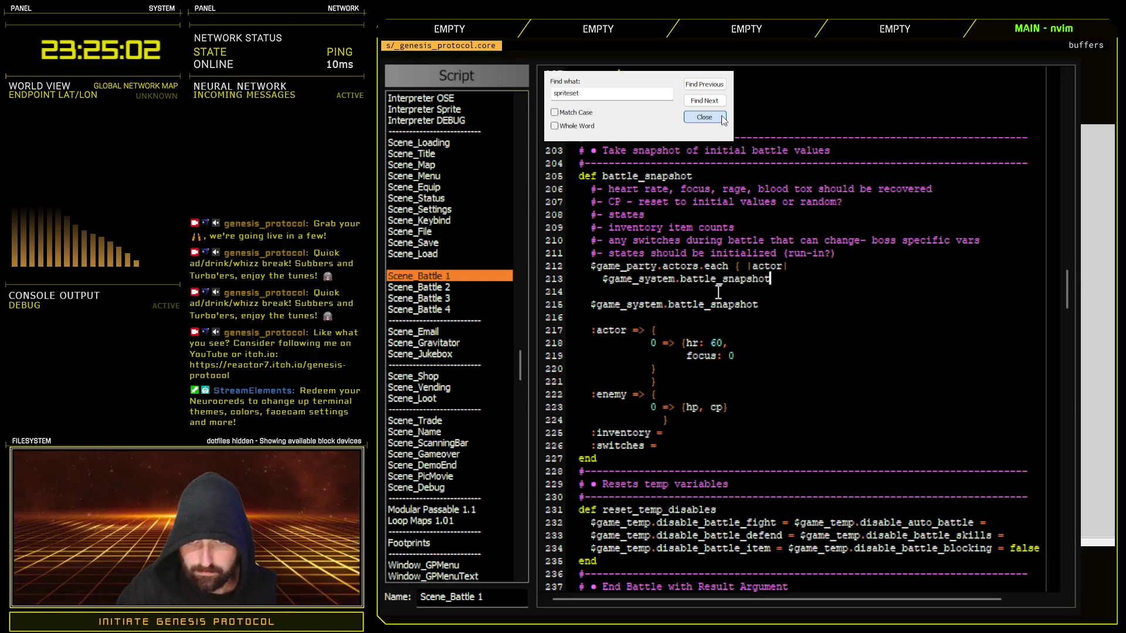
type("[")
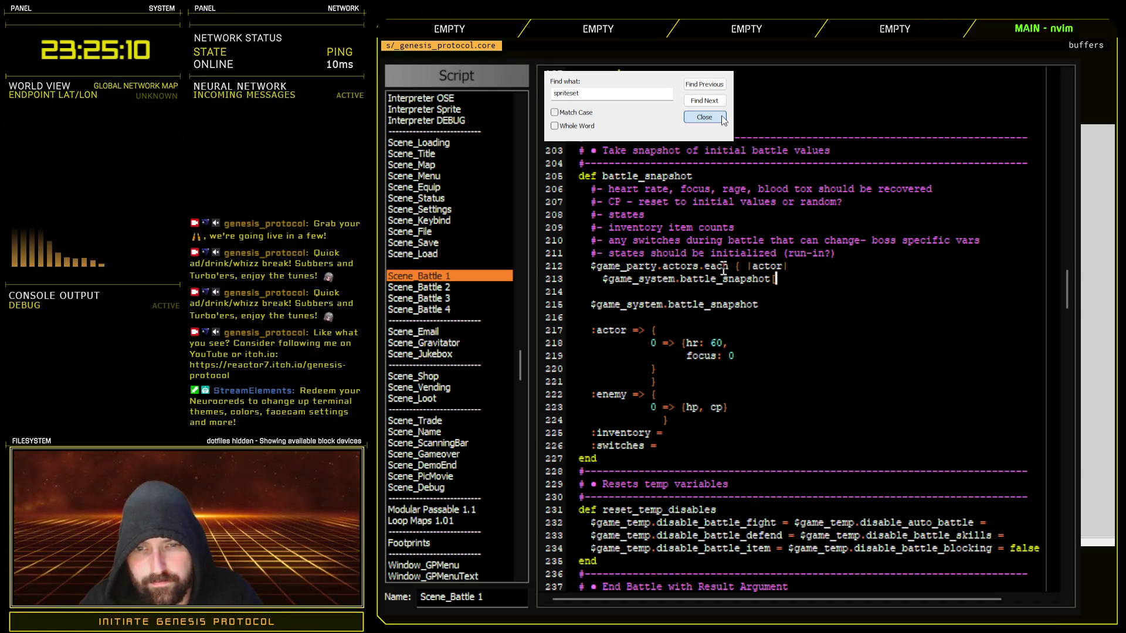
key("Up")
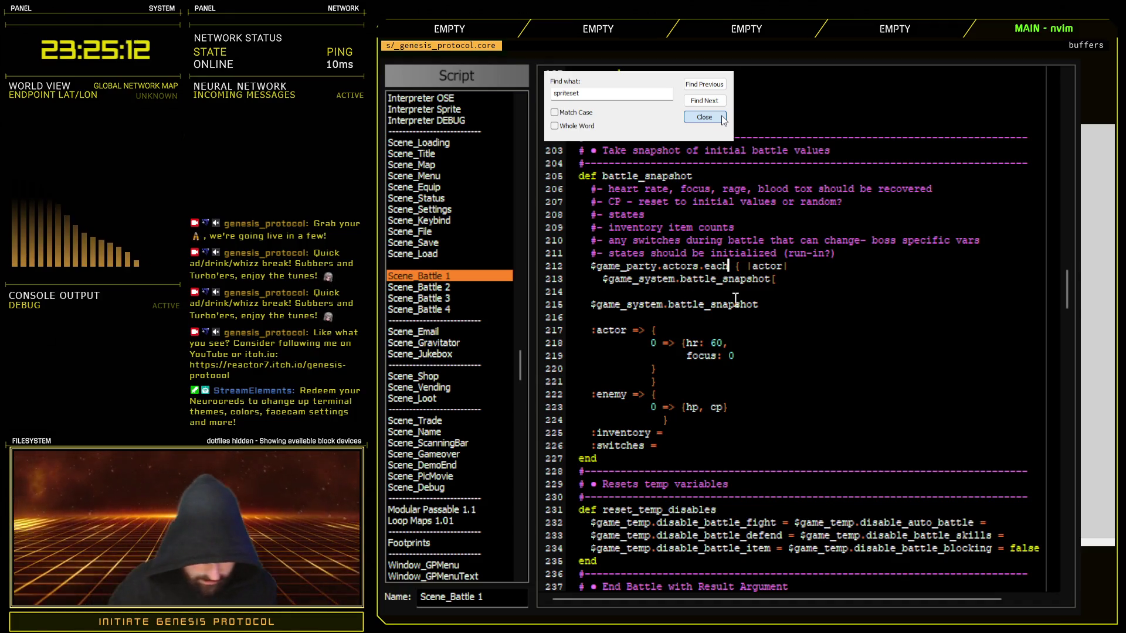
type("_with_index")
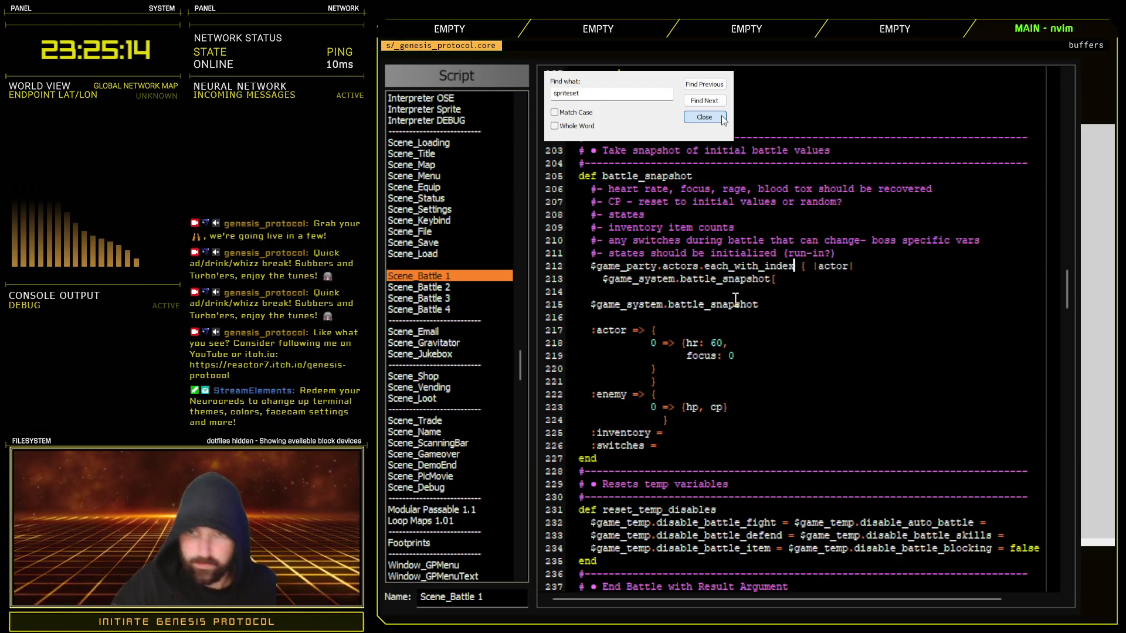
left_click(848, 268)
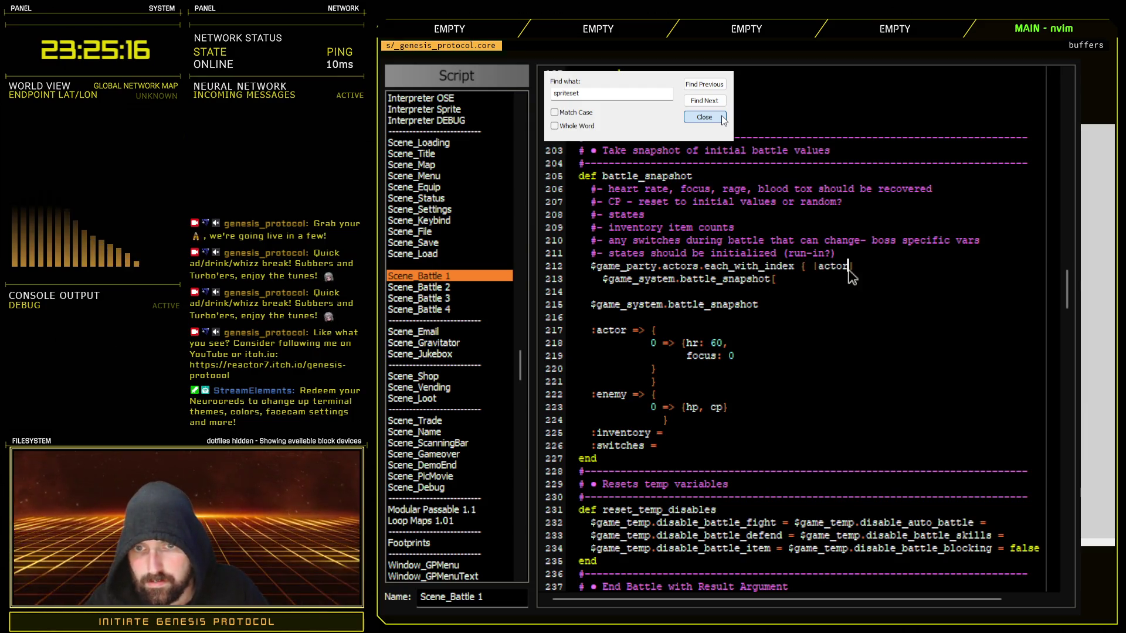
Step: Use |actor, i|, write battle_snapshot[:actor][i] =, close the loop with }, and start puts
type(", i")
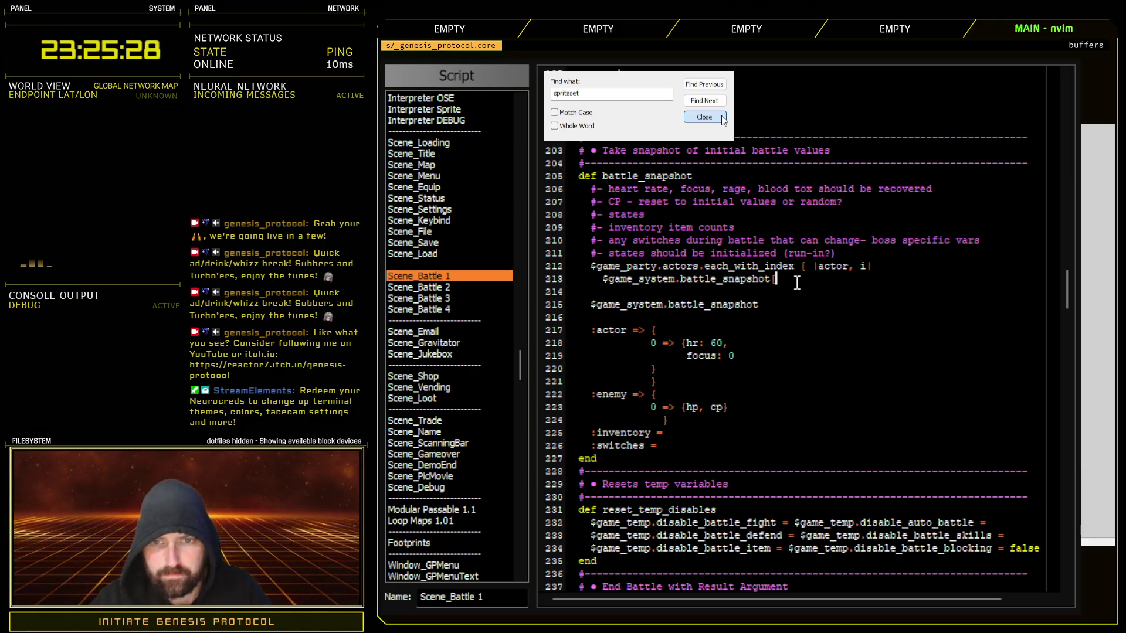
type(":actor")
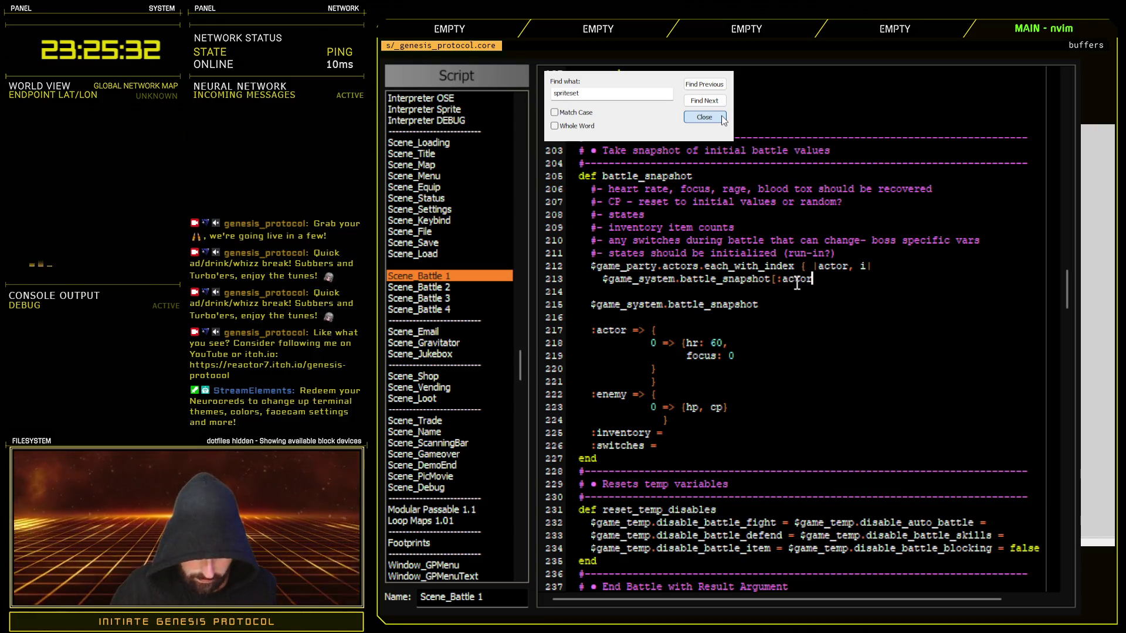
type("][i]")
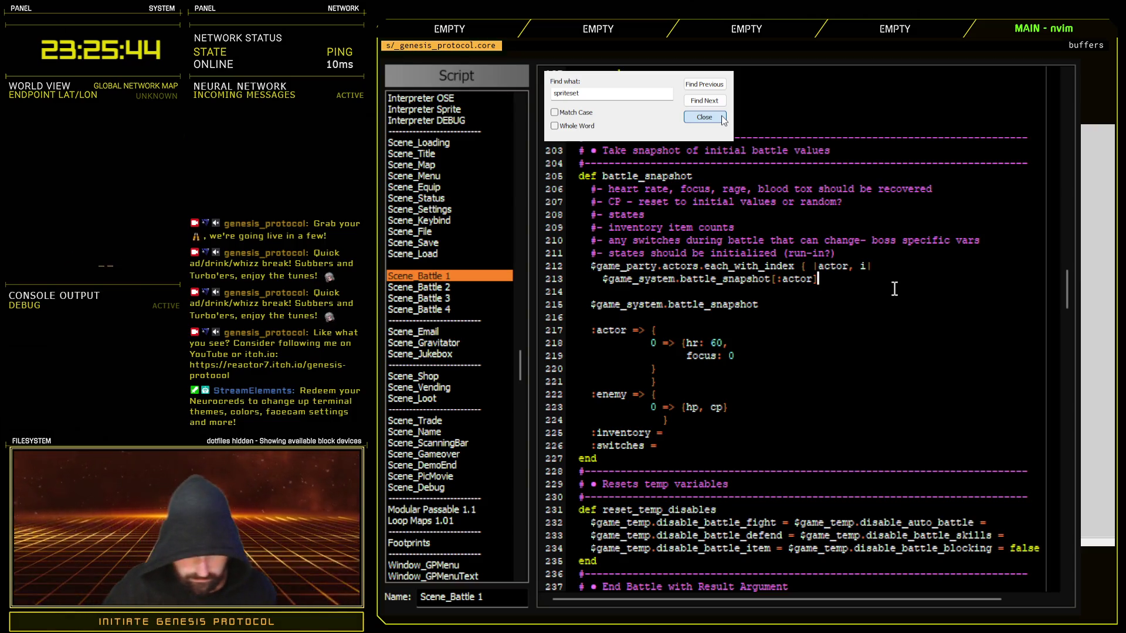
type("=")
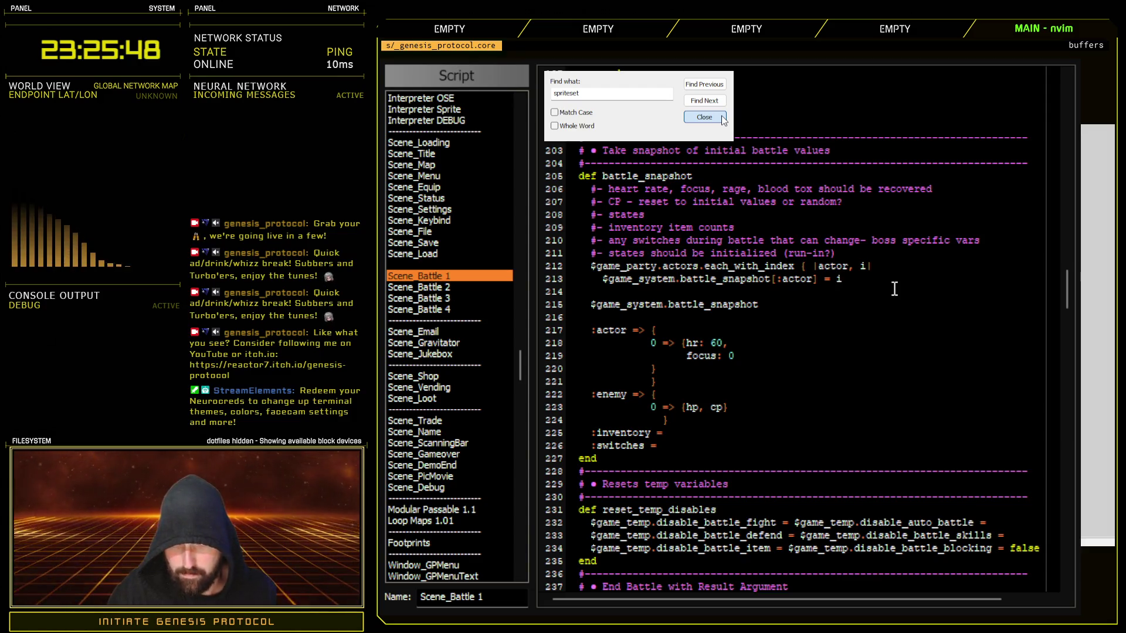
key("Return")
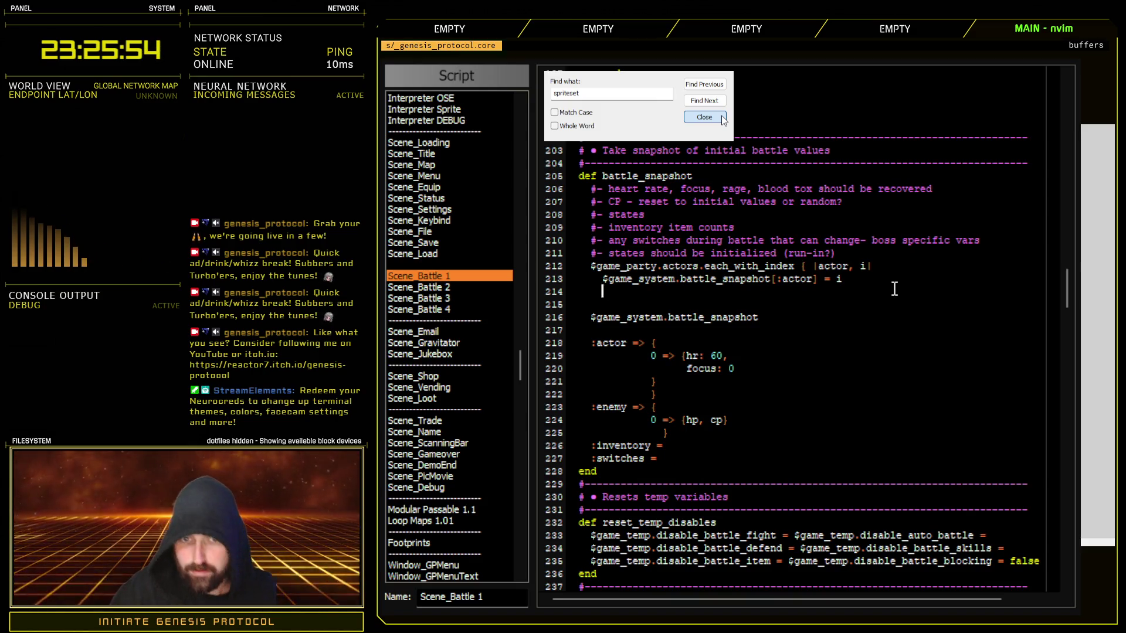
type("}")
key("Return")
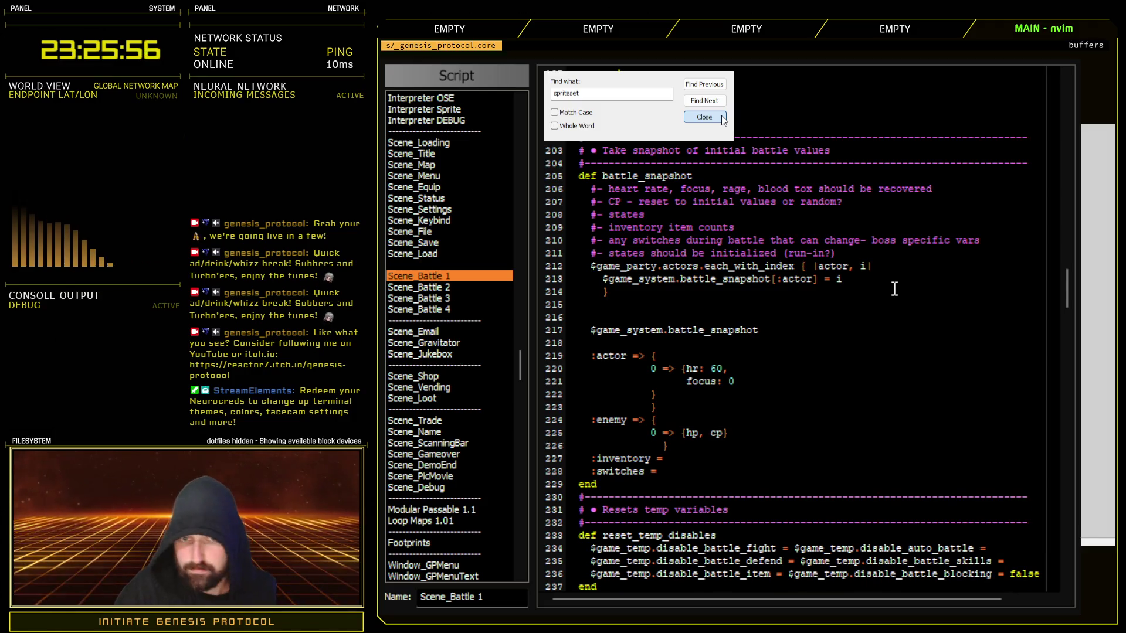
type("p")
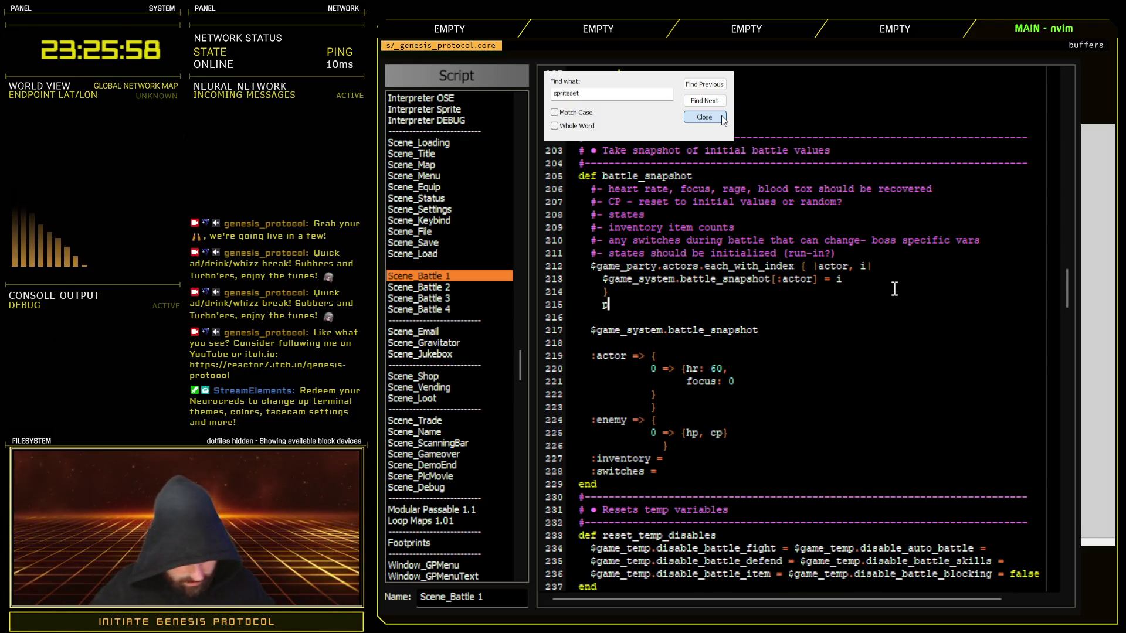
type("uts")
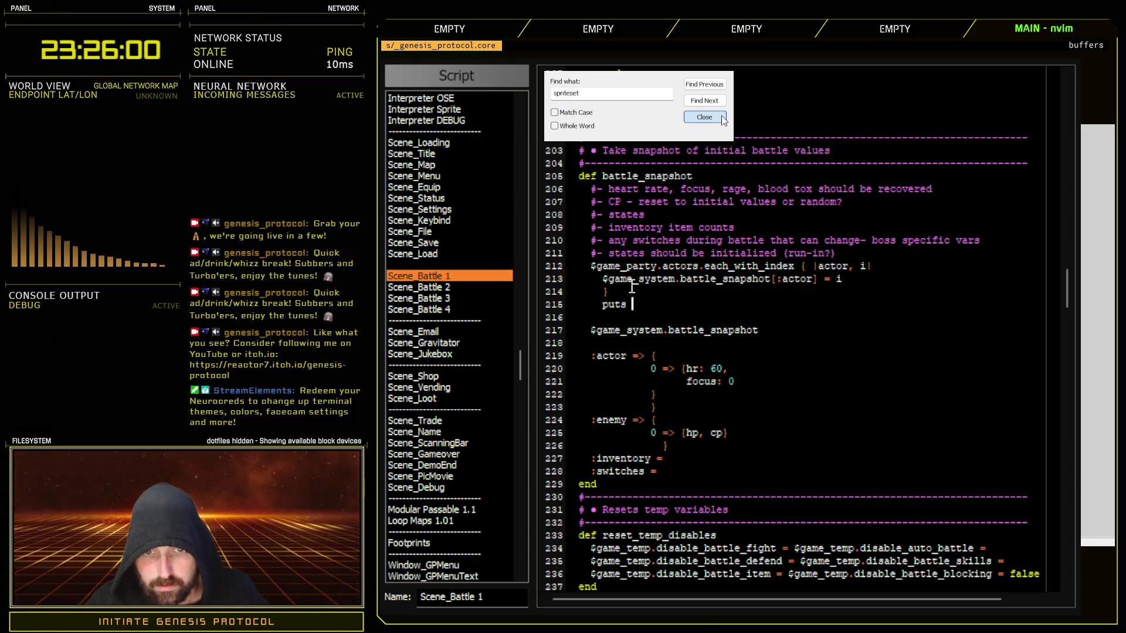
Step: Write puts $game_system.battle_snapshot, put return on its own line, and delete the leftover snapshot line
left_click_drag(603, 279, 728, 284)
key("ctrl+c")
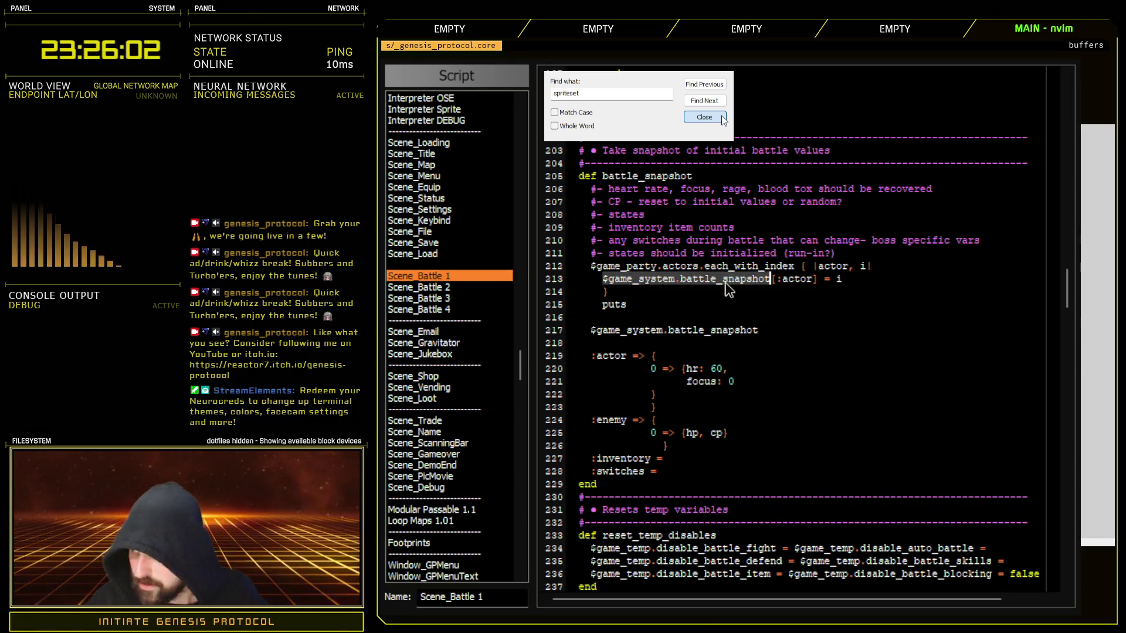
left_click(679, 299)
key("ctrl+v")
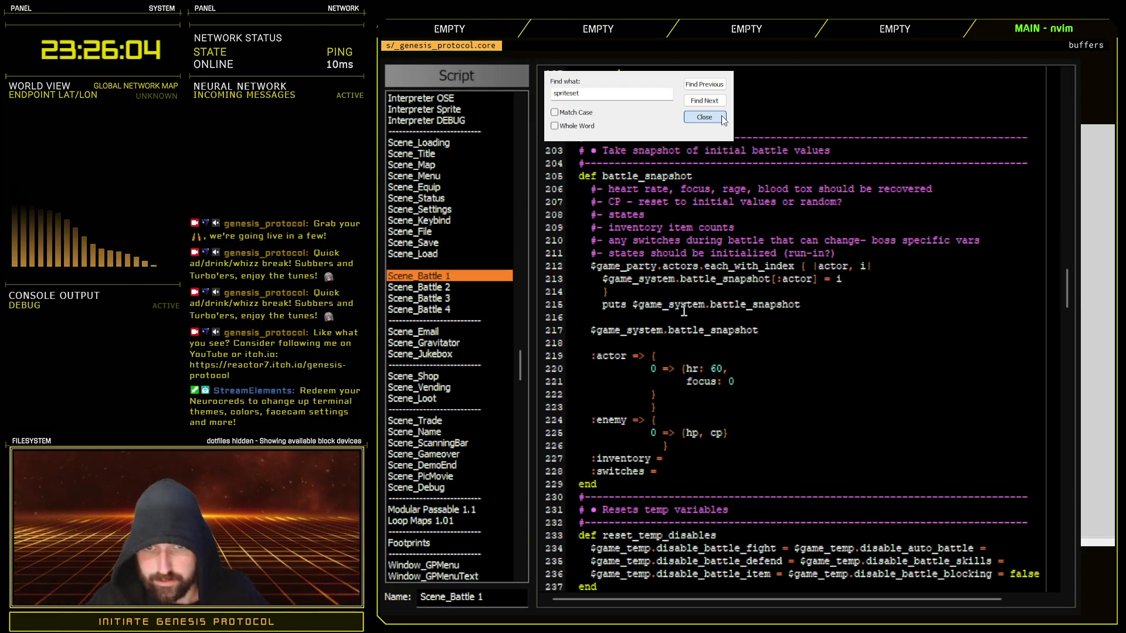
type("return")
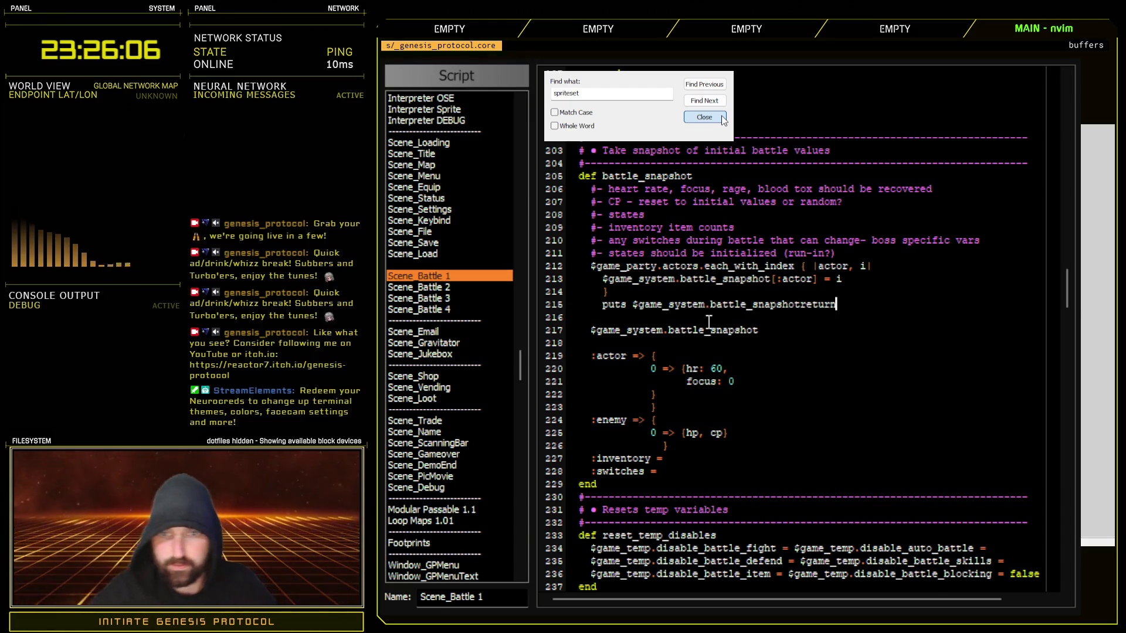
left_click(799, 305)
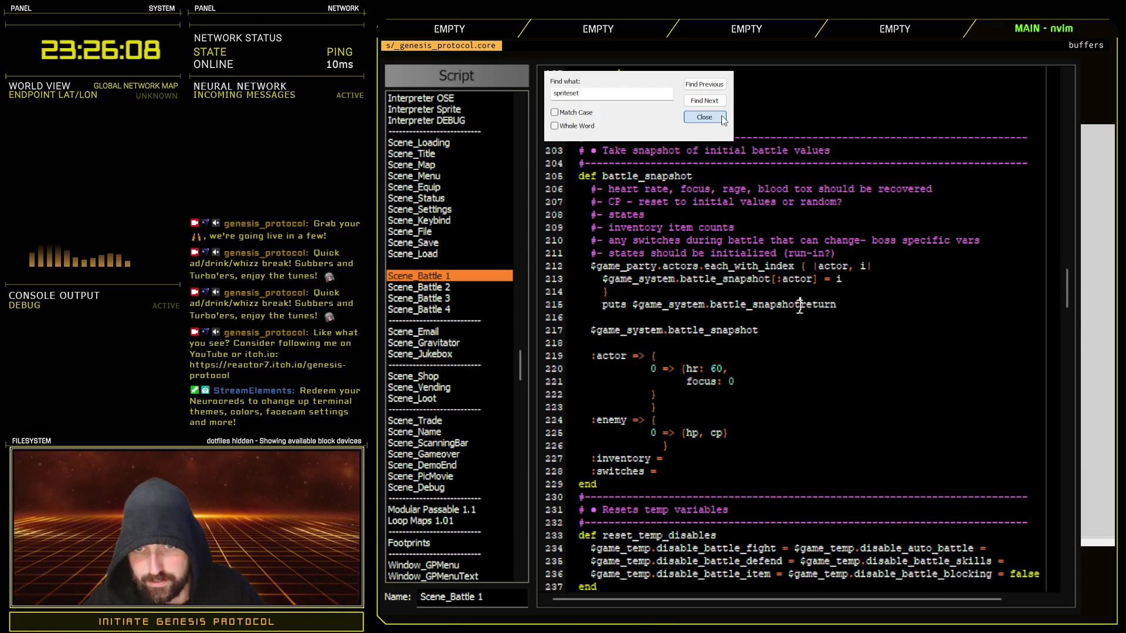
key("Return")
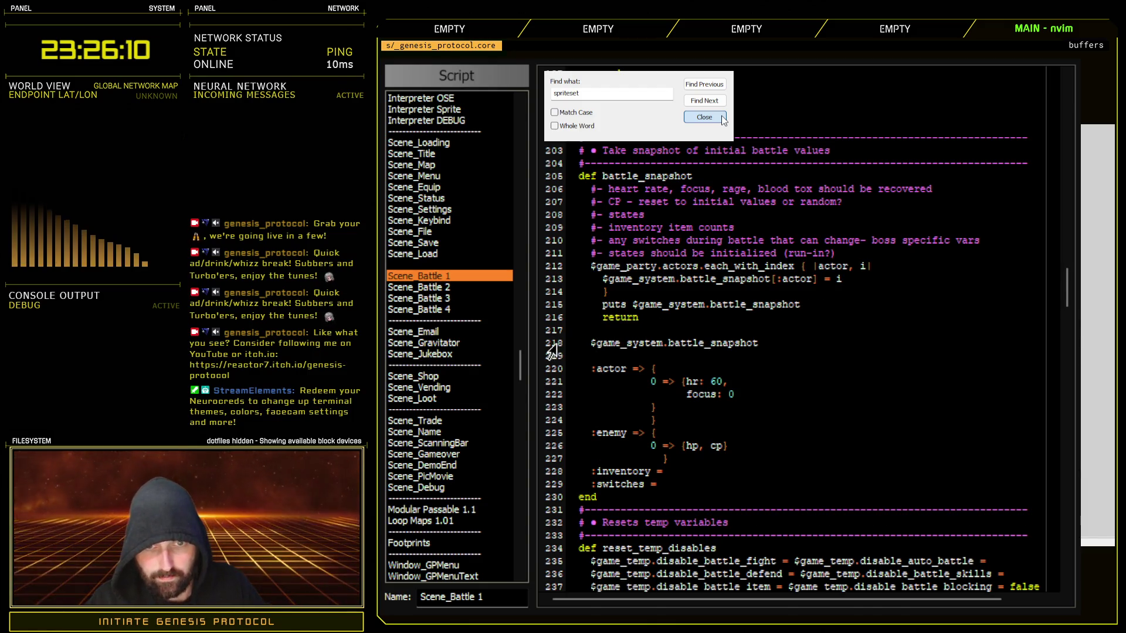
left_click(551, 345)
key("Delete")
key("Delete")
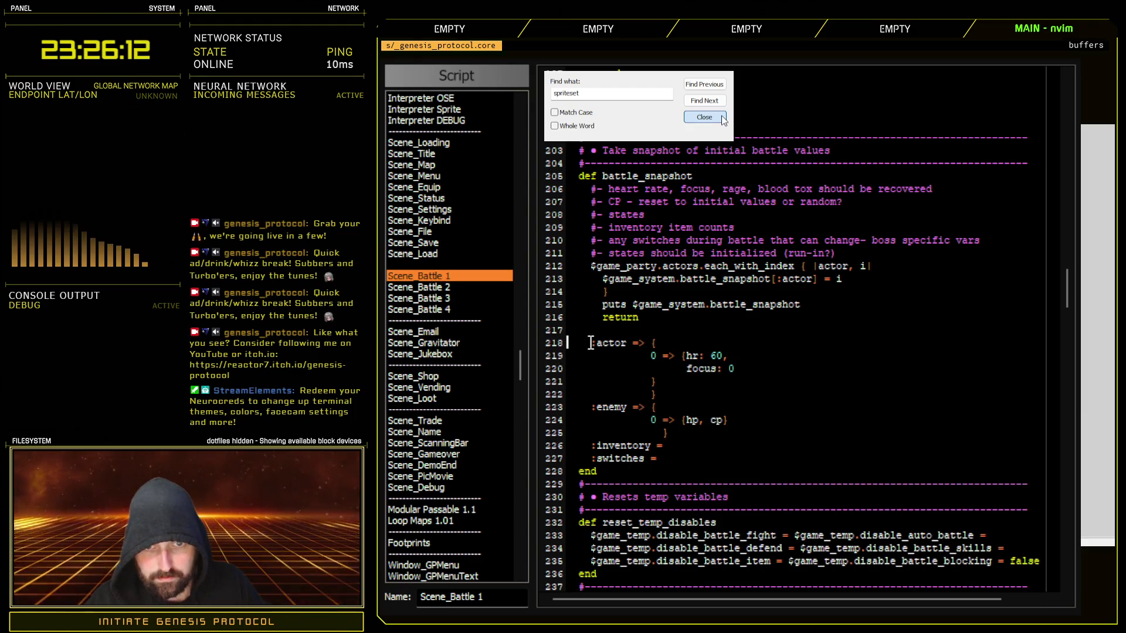
Step: Comment out the old hash lines, from :actor through :switches, with #
type("#")
key("Down")
key("Left")
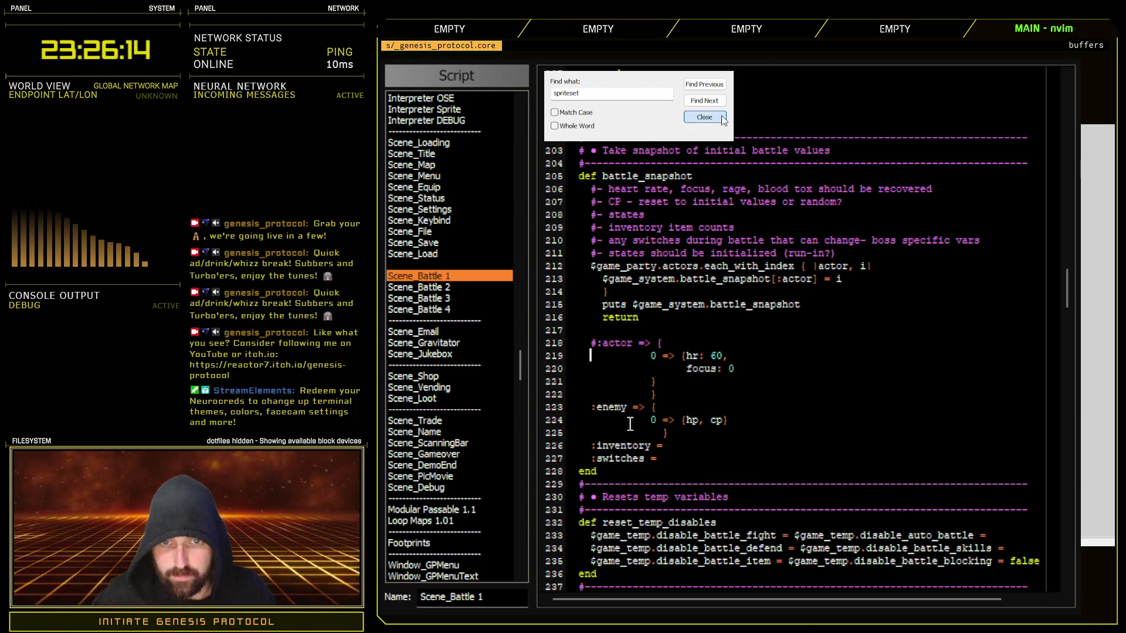
type("#")
key("Down")
key("Left")
type("#")
key("Down")
key("Left")
type("#")
key("Down")
key("Left")
type("#")
key("Down")
key("Left")
type("#")
key("Down")
key("Left")
type("#")
key("Down")
key("Left")
type("#")
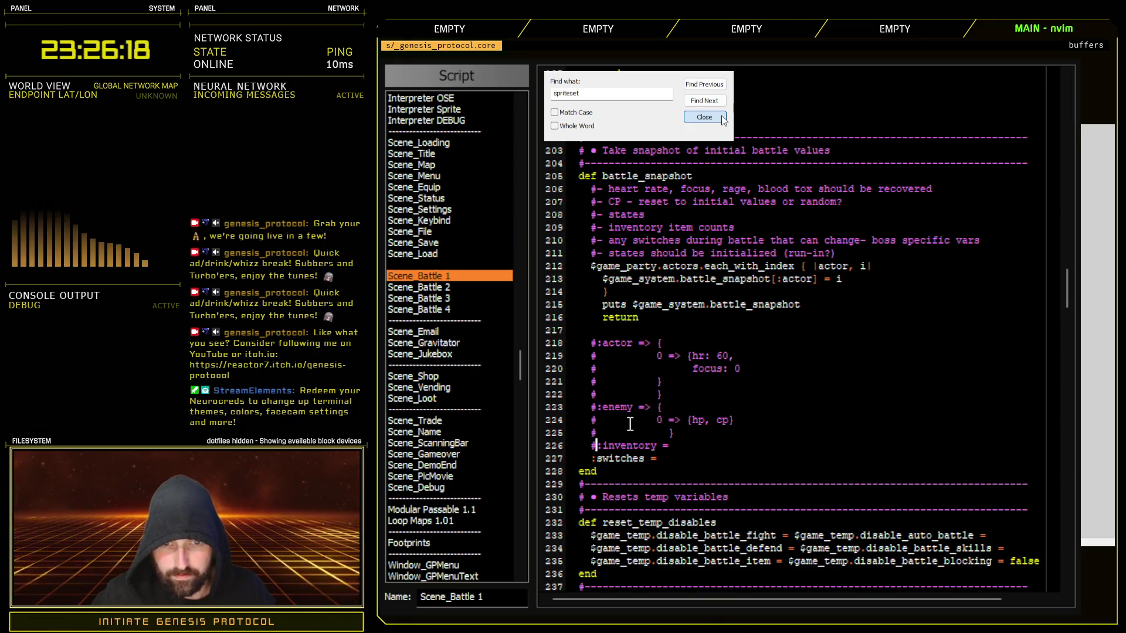
key("Down")
key("Left")
type("#")
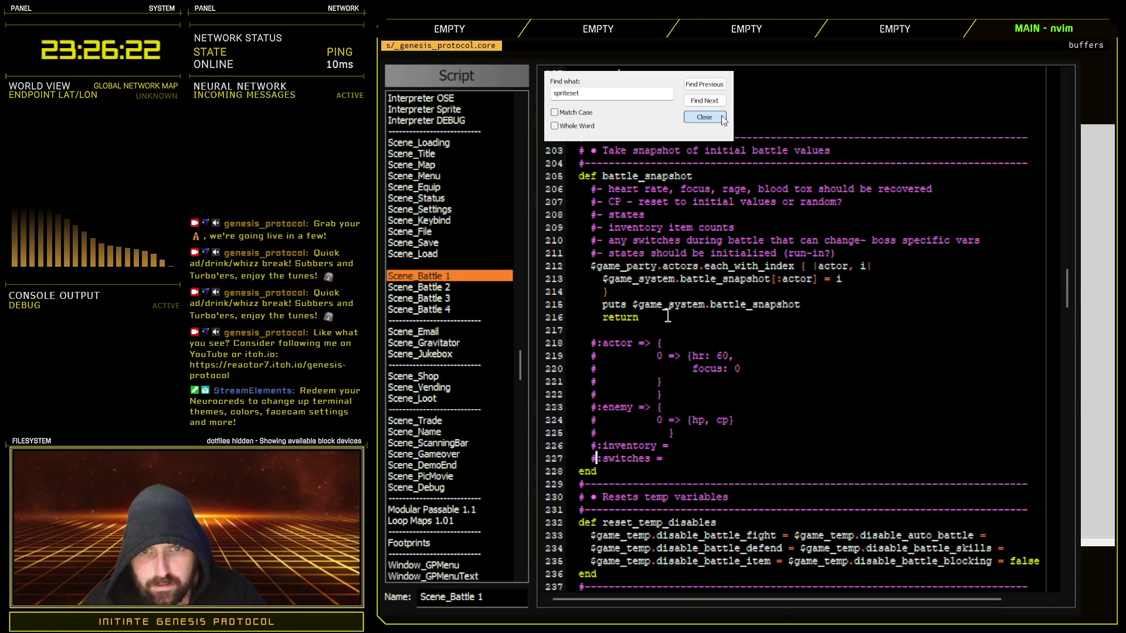
Step: Tidy the blank line after return and leave the script editor
key("Return")
key("BackSpace")
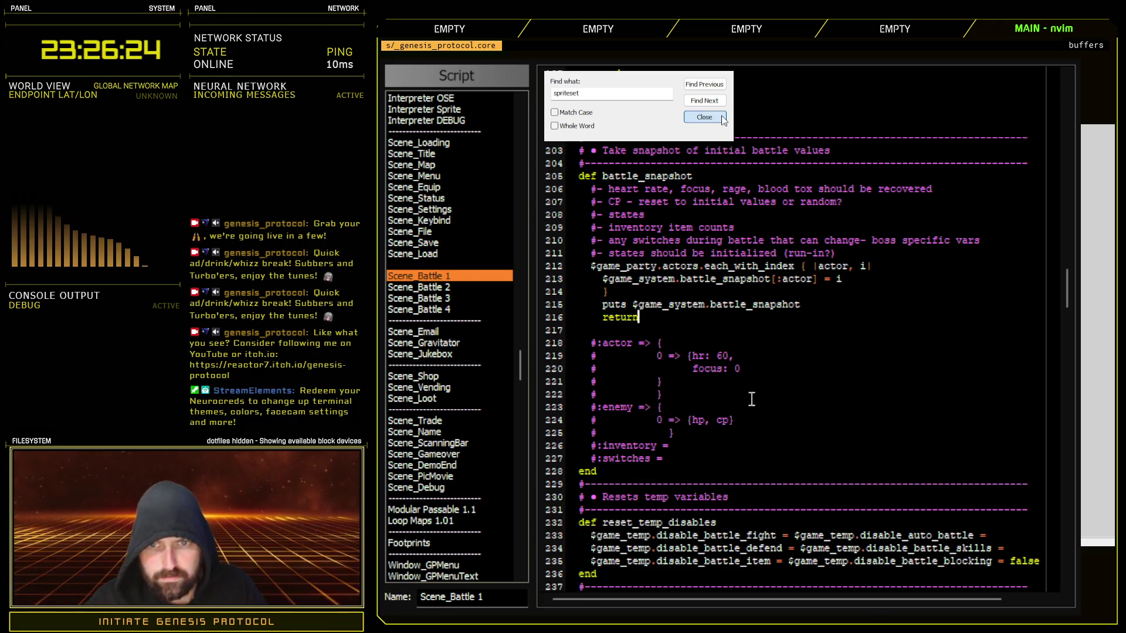
key("F12")
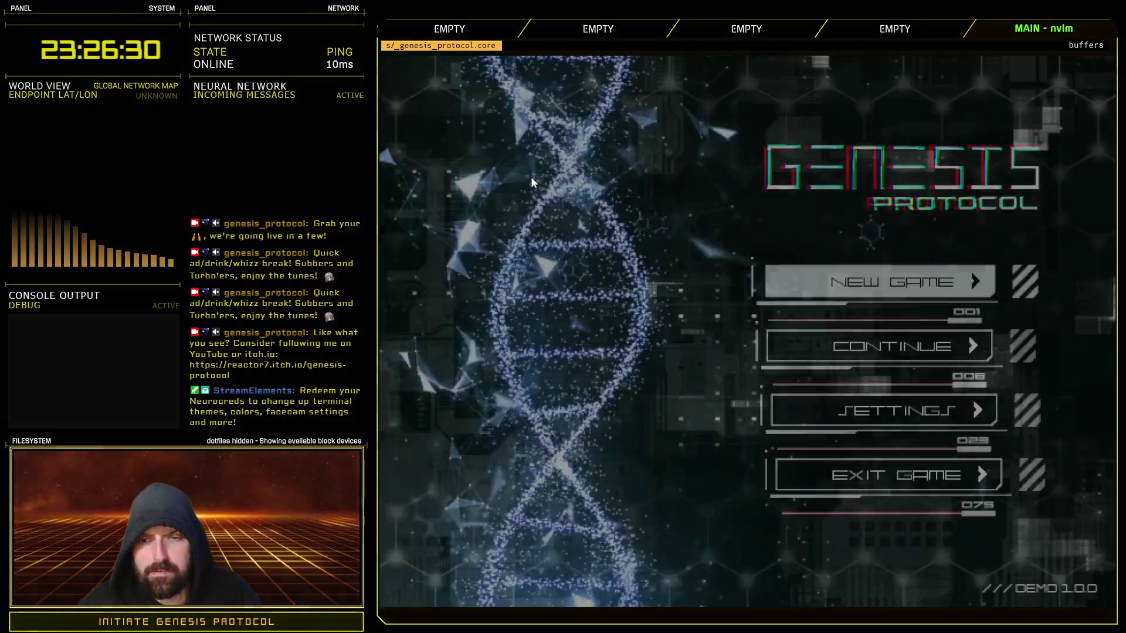
Step: Start a New Game in the playtest, then reopen the Script Editor at the end of line 213
key("Return")
key("Return")
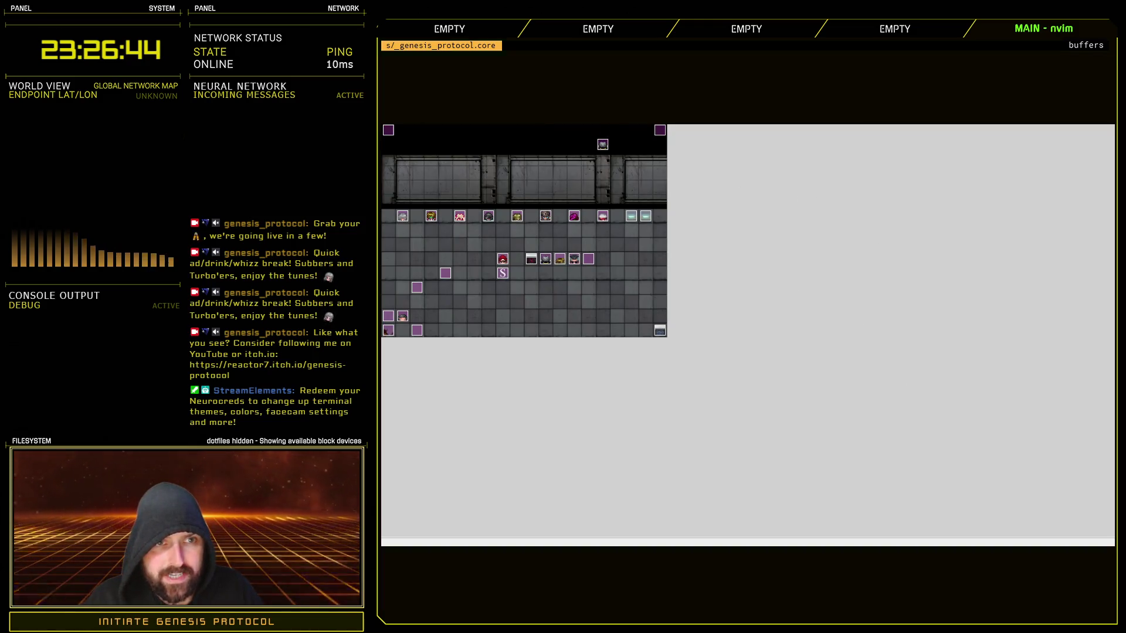
key("F11")
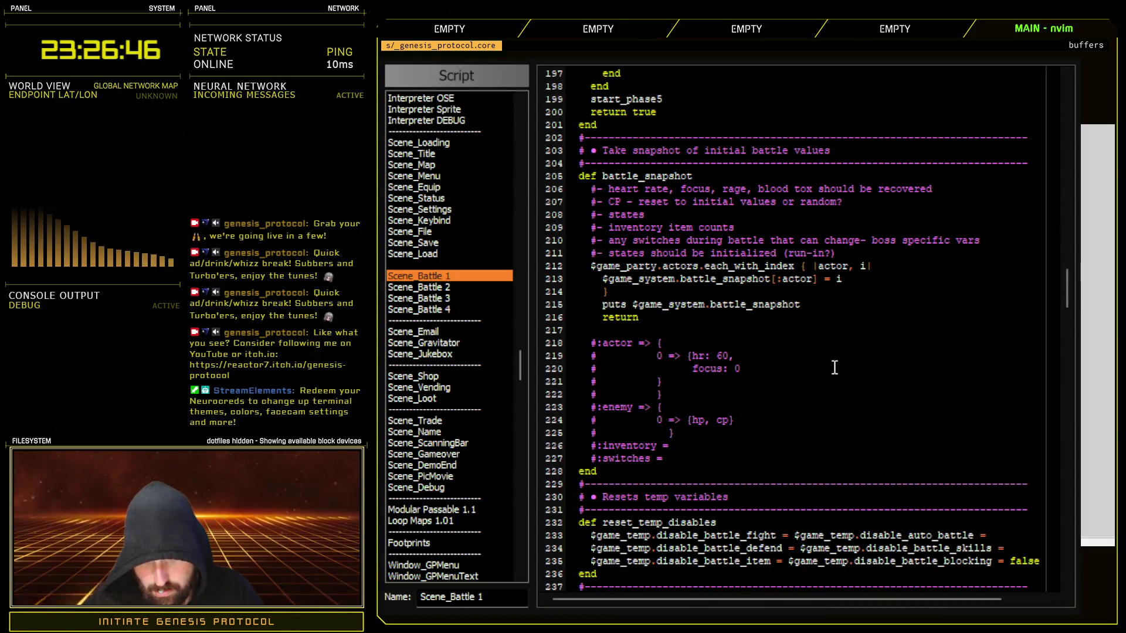
key("Up")
key("Up")
key("Up")
key("Right")
key("Right")
key("Right")
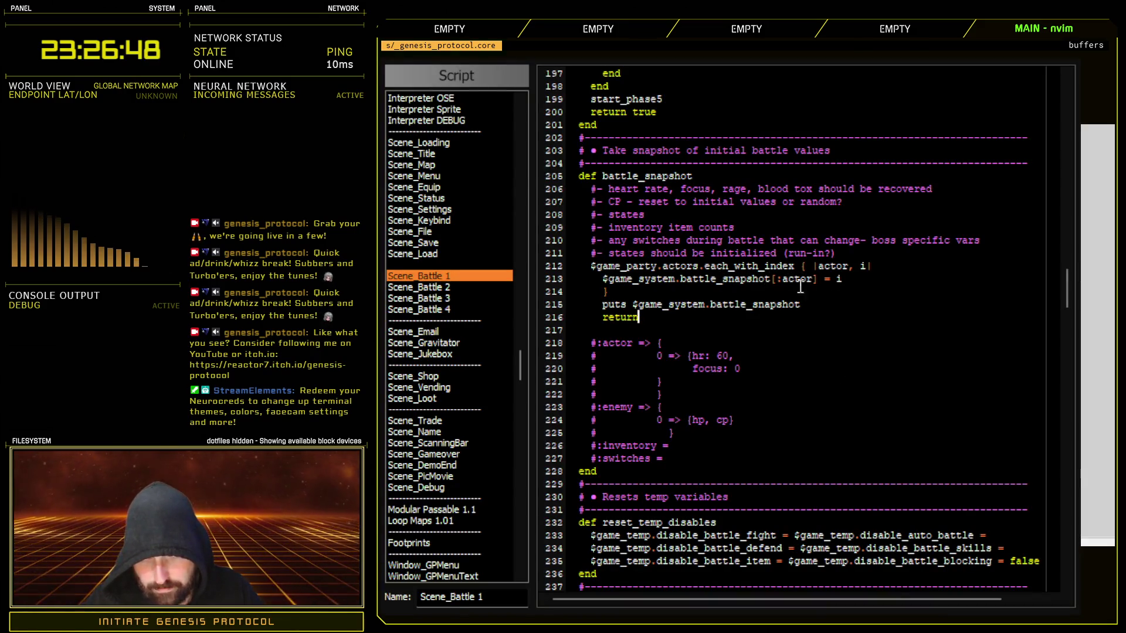
left_click(931, 311)
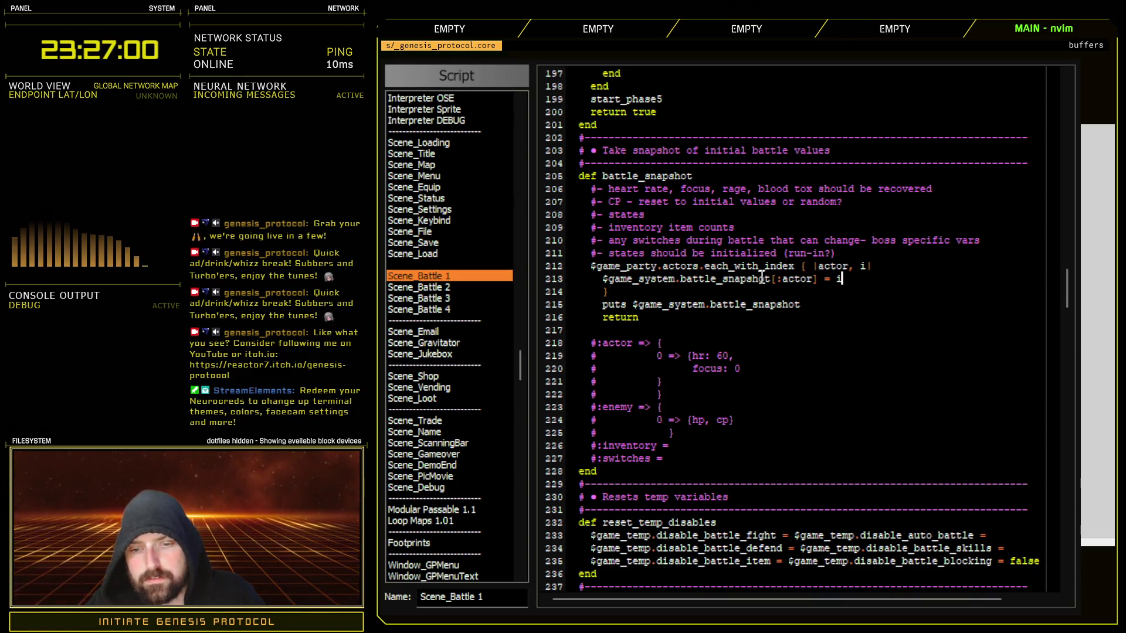
scroll(810, 404, "up", 4)
scroll(809, 405, "up", 2)
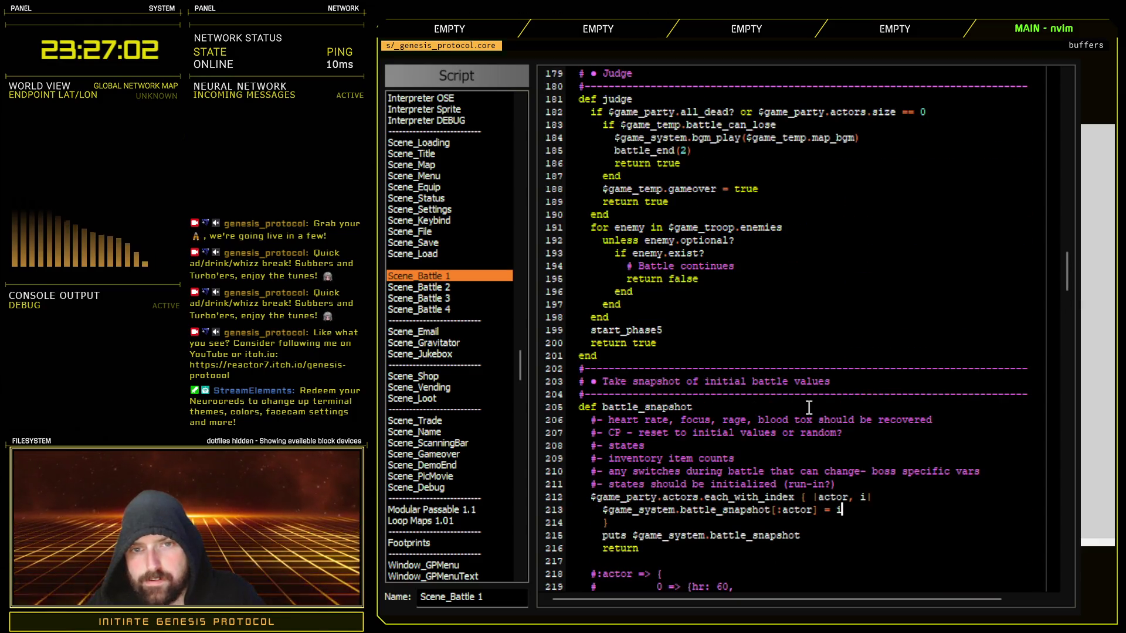
left_click(428, 254)
scroll(855, 416, "down", 14)
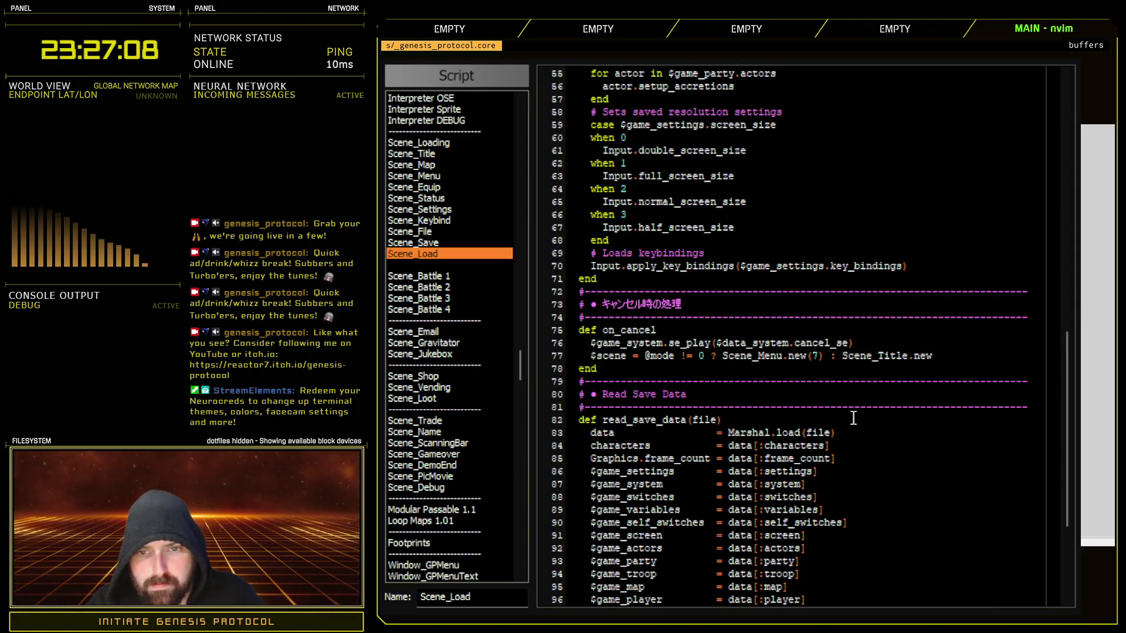
scroll(854, 417, "up", 8)
scroll(867, 454, "down", 8)
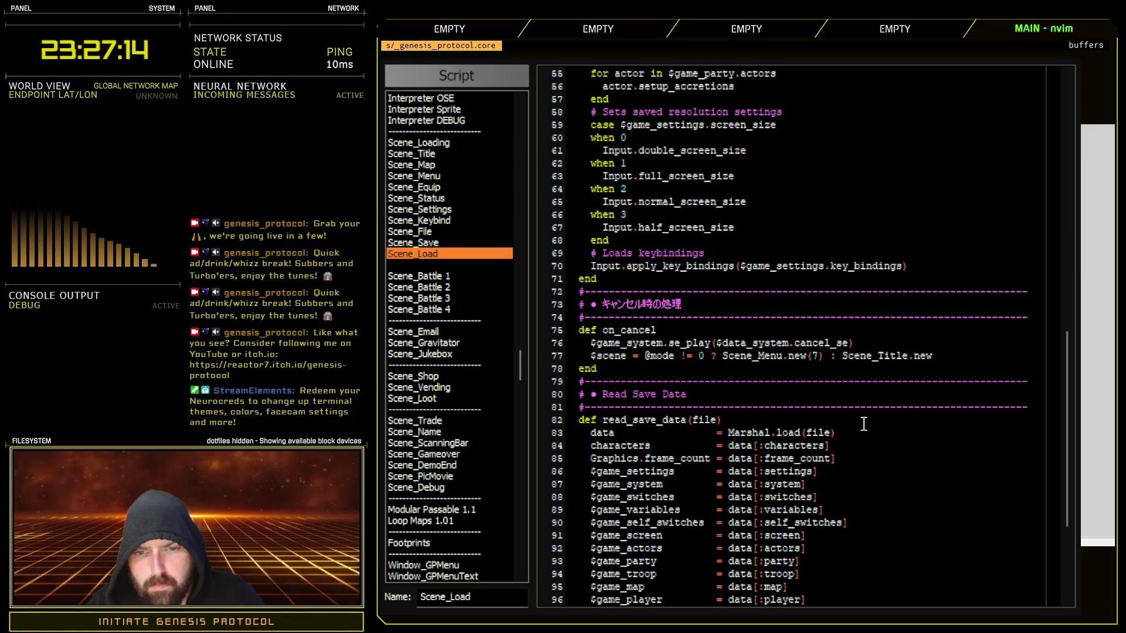
scroll(867, 424, "down", 5)
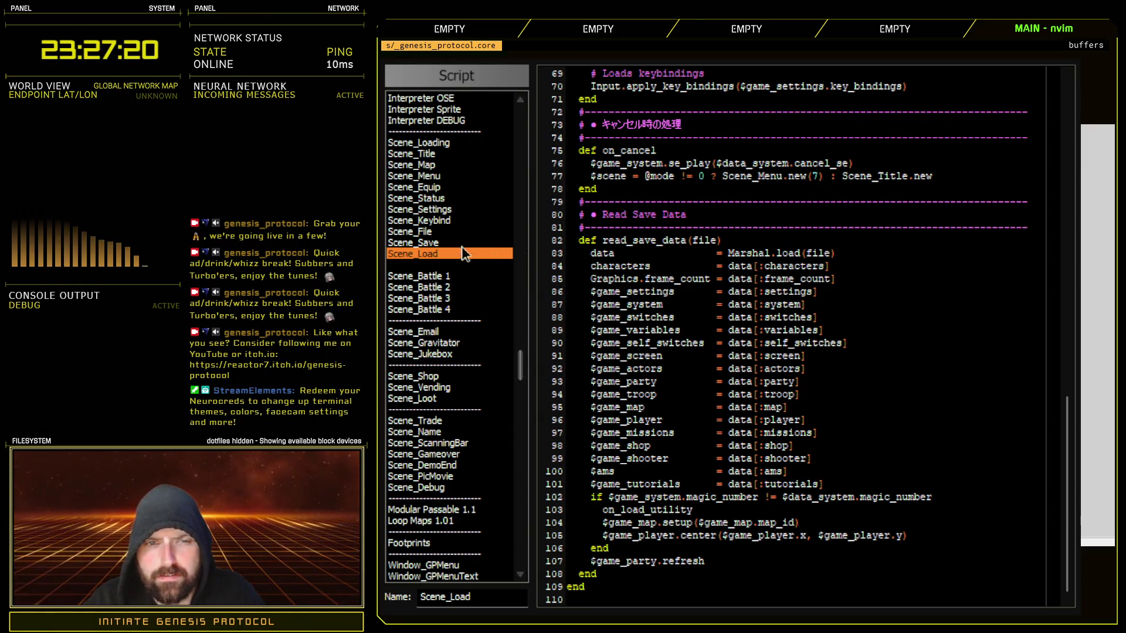
scroll(459, 343, "up", 6)
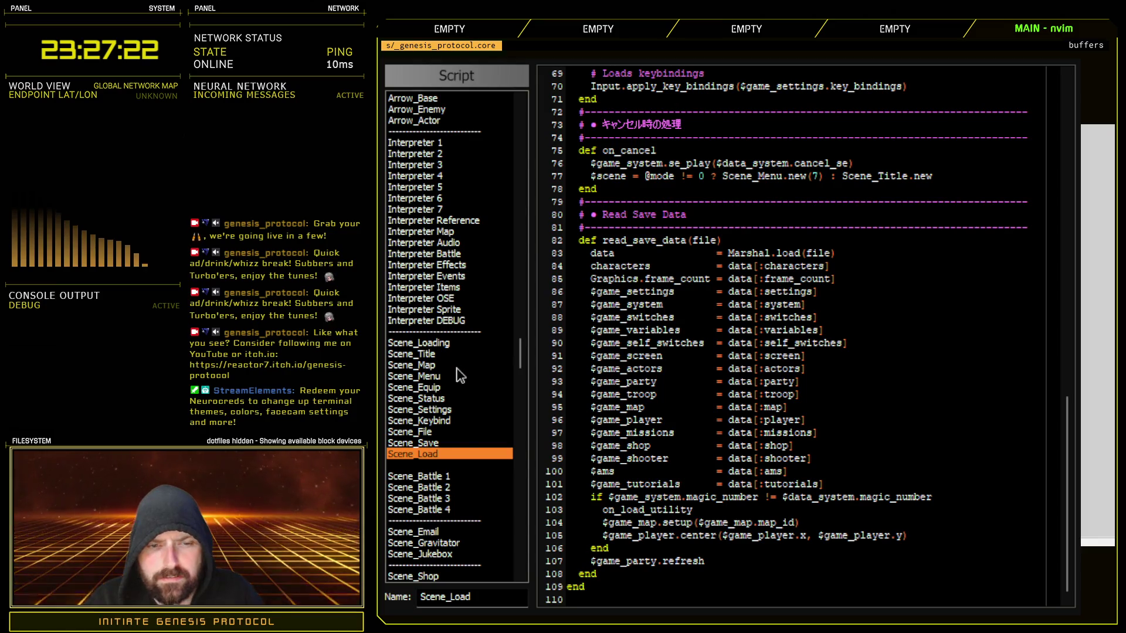
left_click(440, 477)
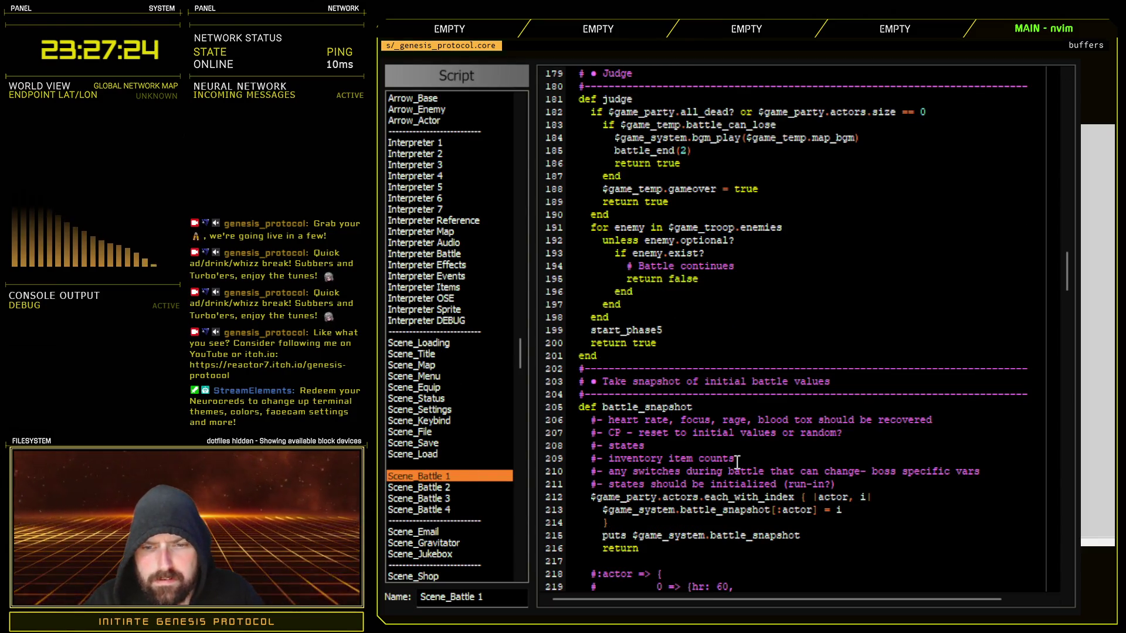
scroll(737, 463, "down", 4)
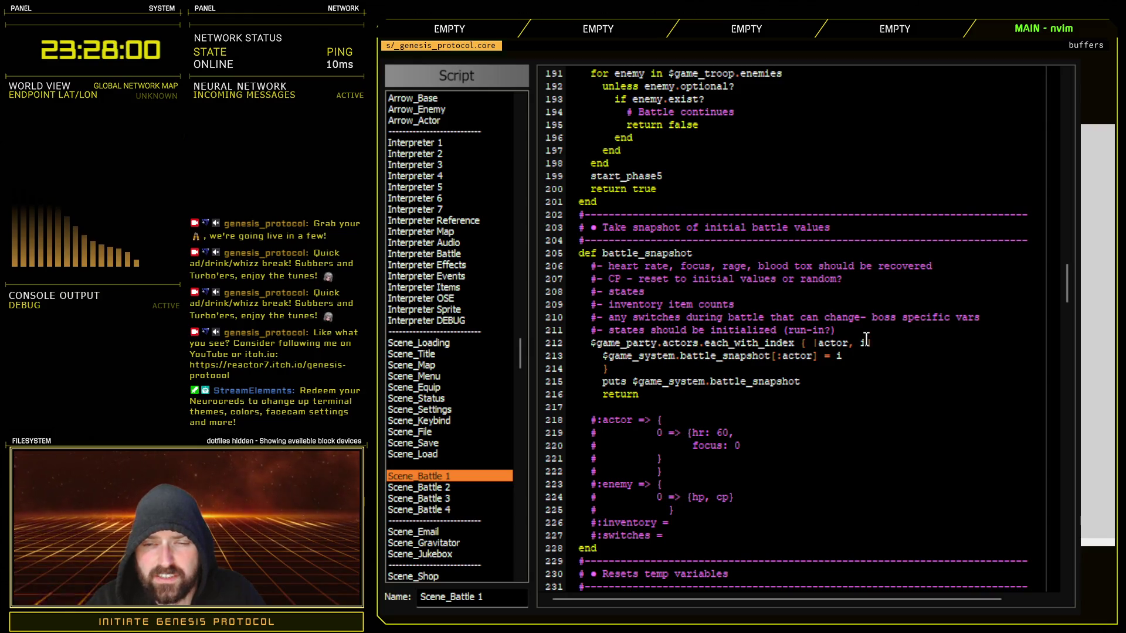
Step: Insert a 'data = $game_system.battle_snapshot' line above the actor loop
key("Return")
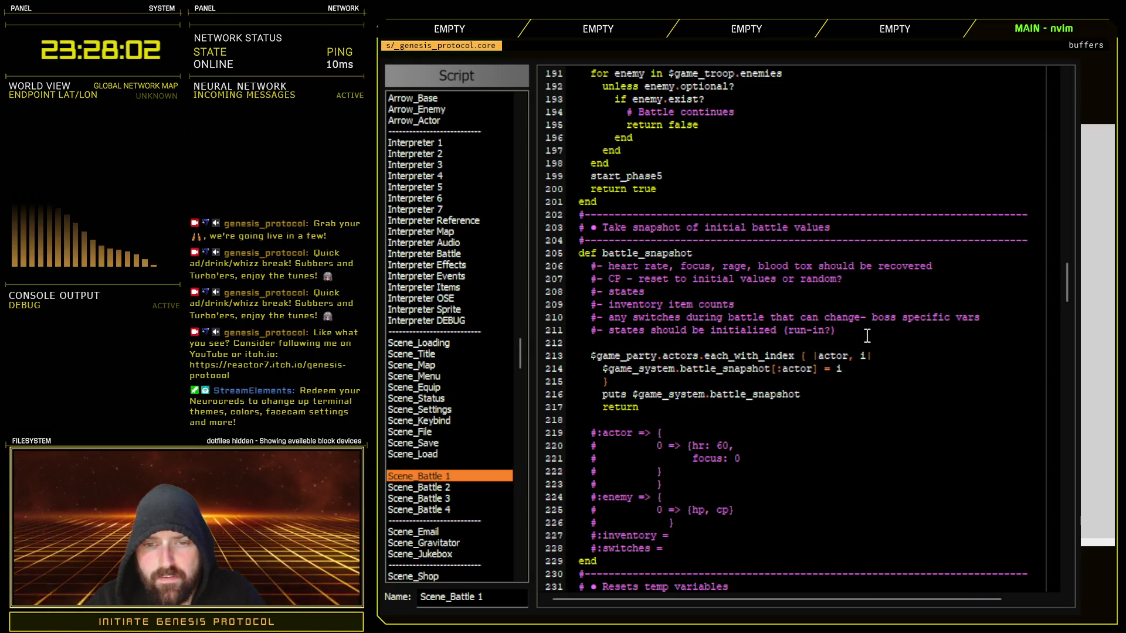
left_click_drag(603, 369, 815, 373)
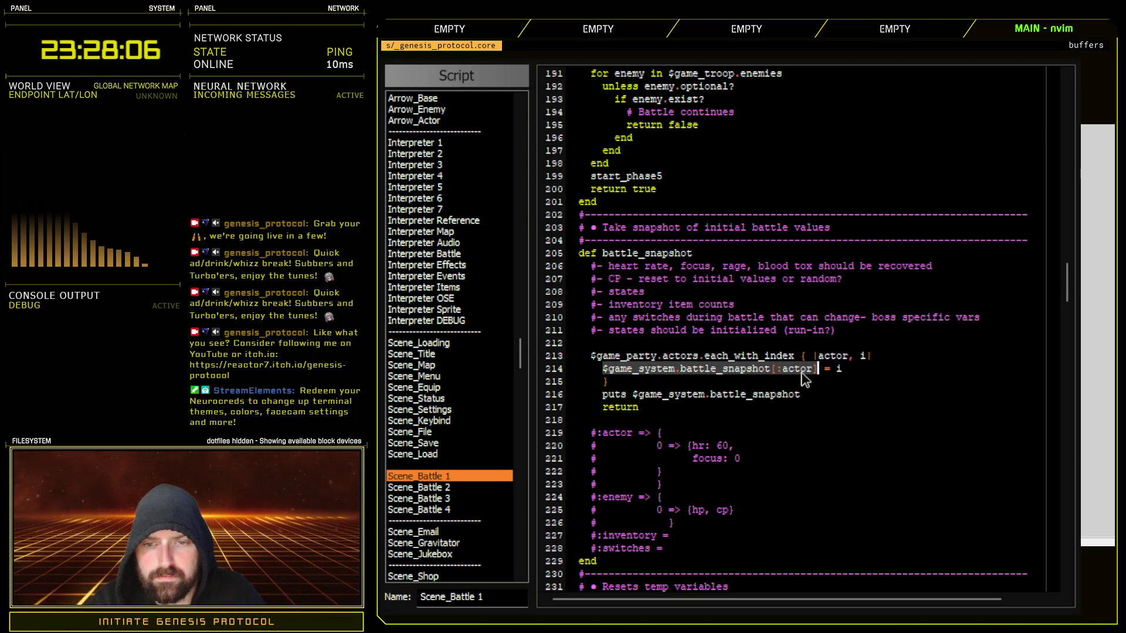
left_click(662, 343)
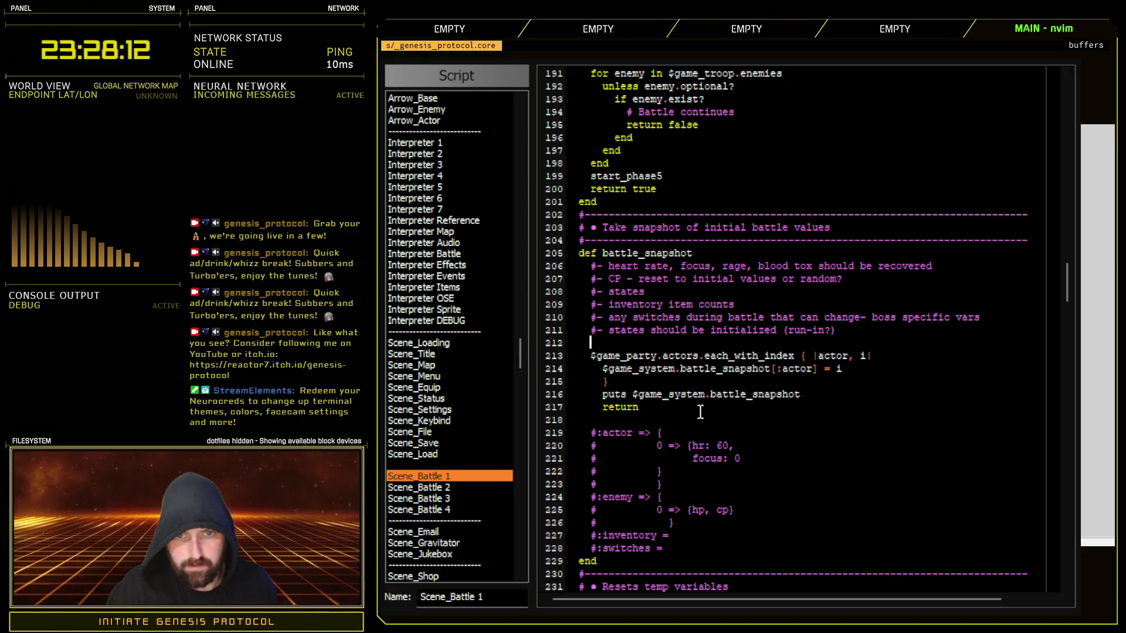
type("data = $game_system.battle_snapshot[:actor]")
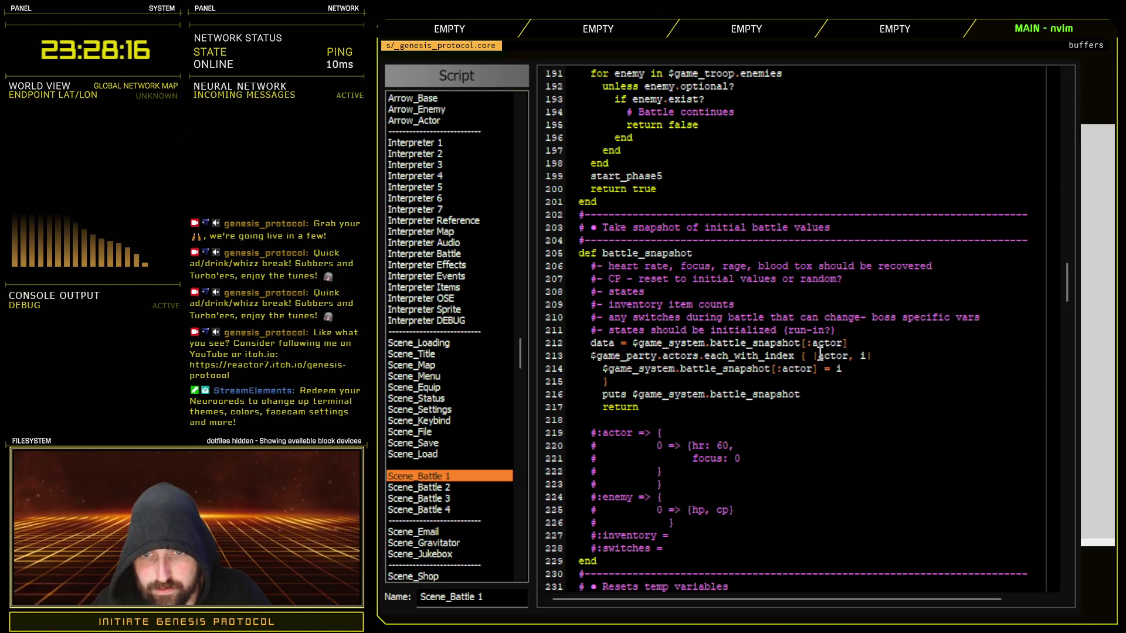
left_click_drag(802, 346, 845, 349)
key("d")
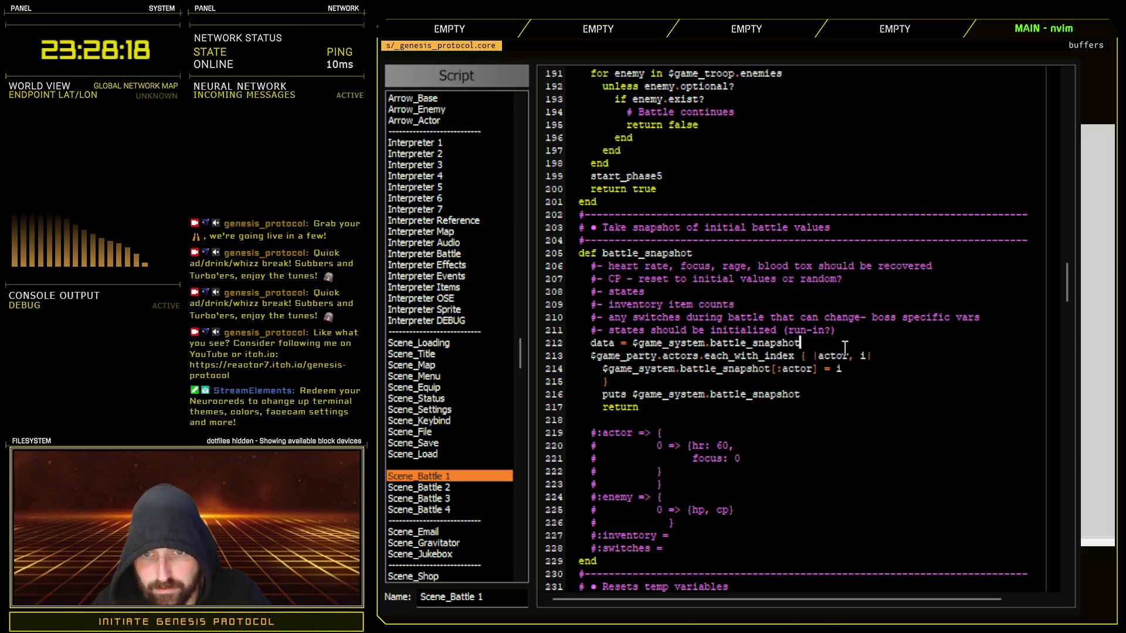
Step: Add data[:actor] = {} and a duplicated data[:enemy] = {} line, then playtest
type("odata[:act")
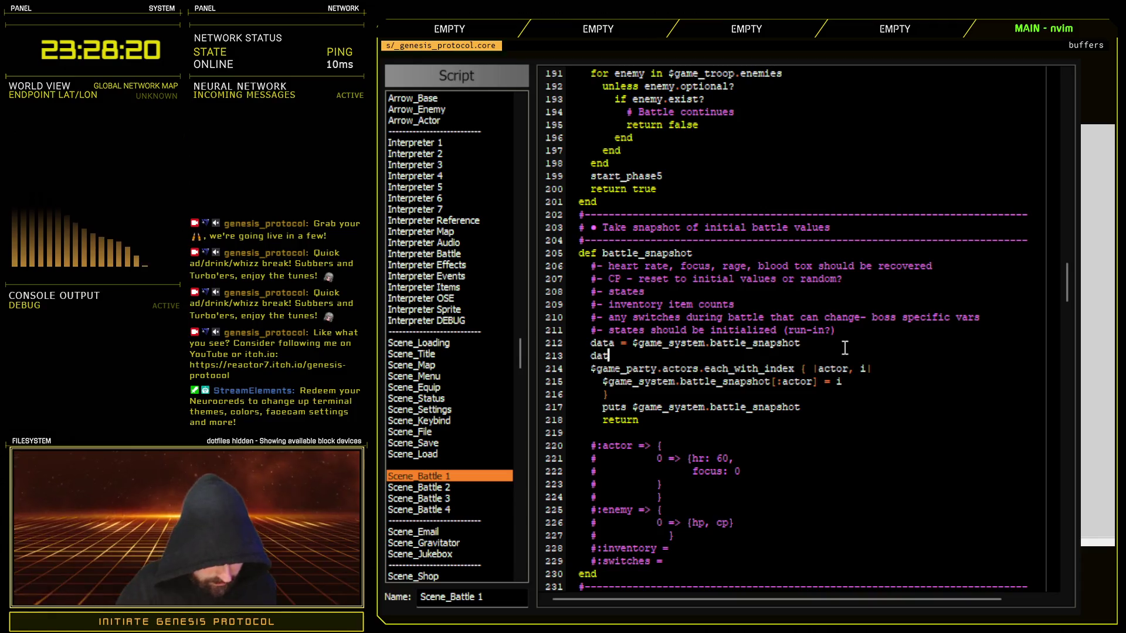
type("or")
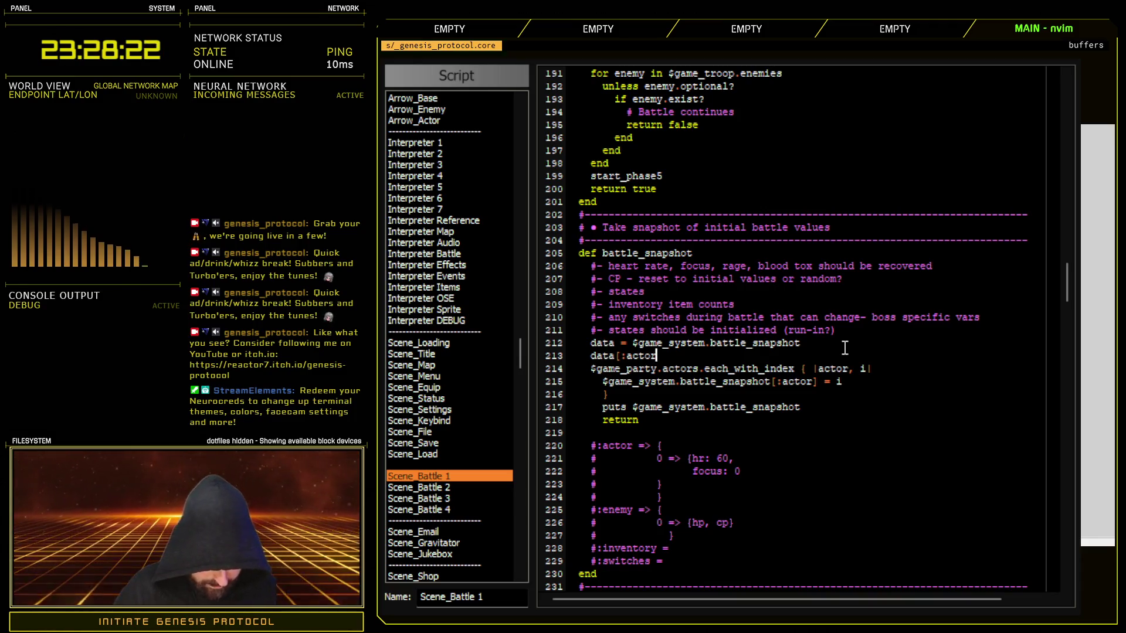
type(" = {")
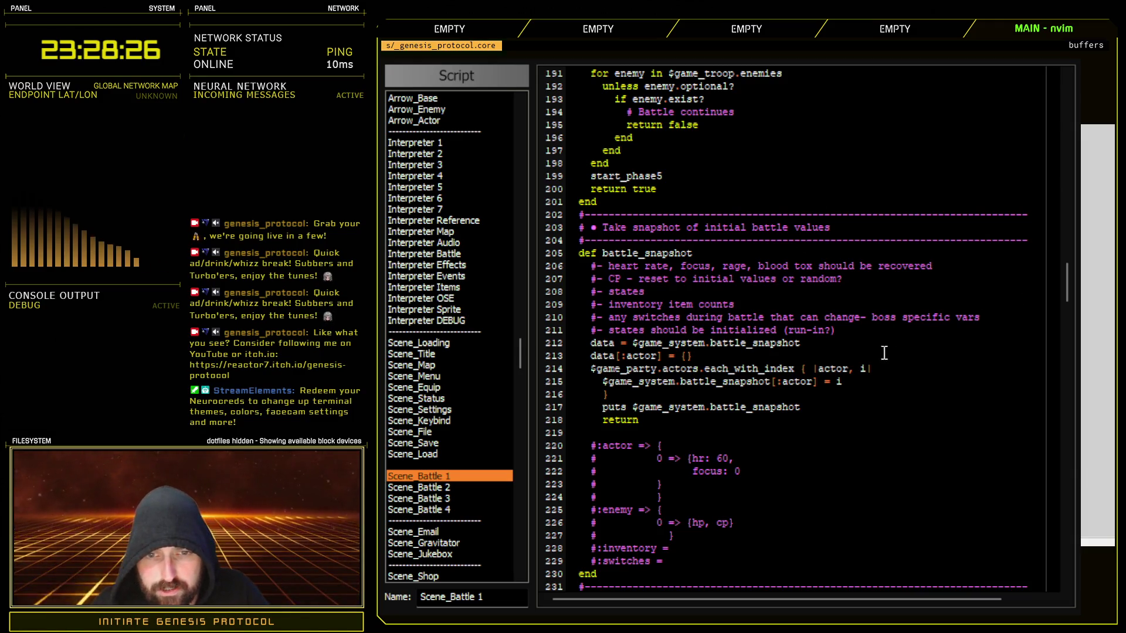
left_click_drag(542, 357, 548, 354)
type("yp")
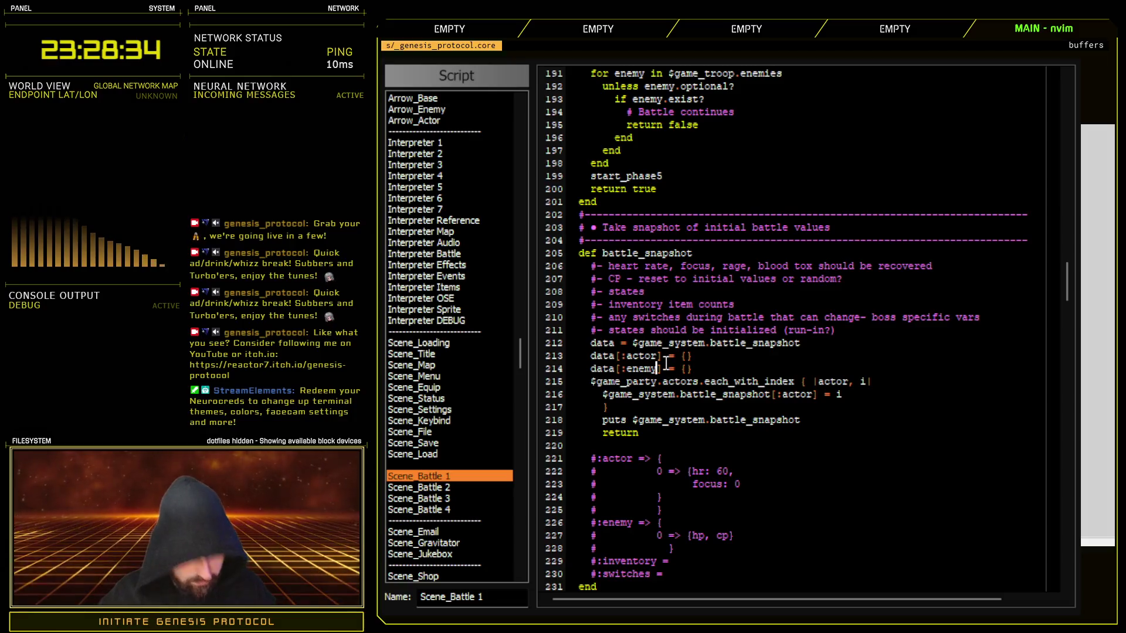
type("enemy")
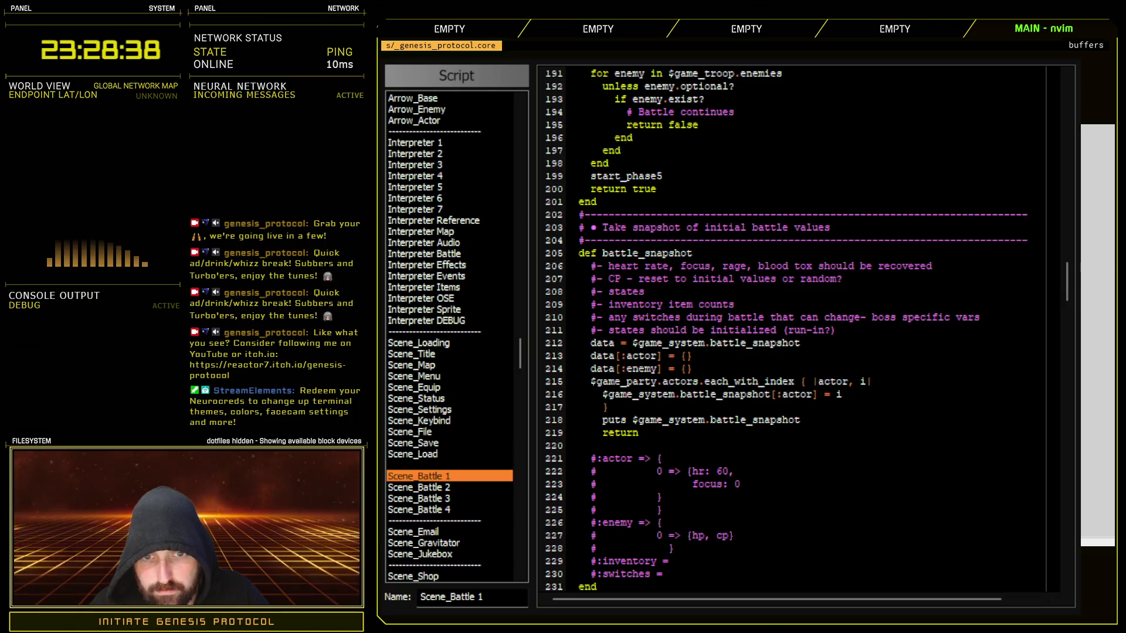
key("F12")
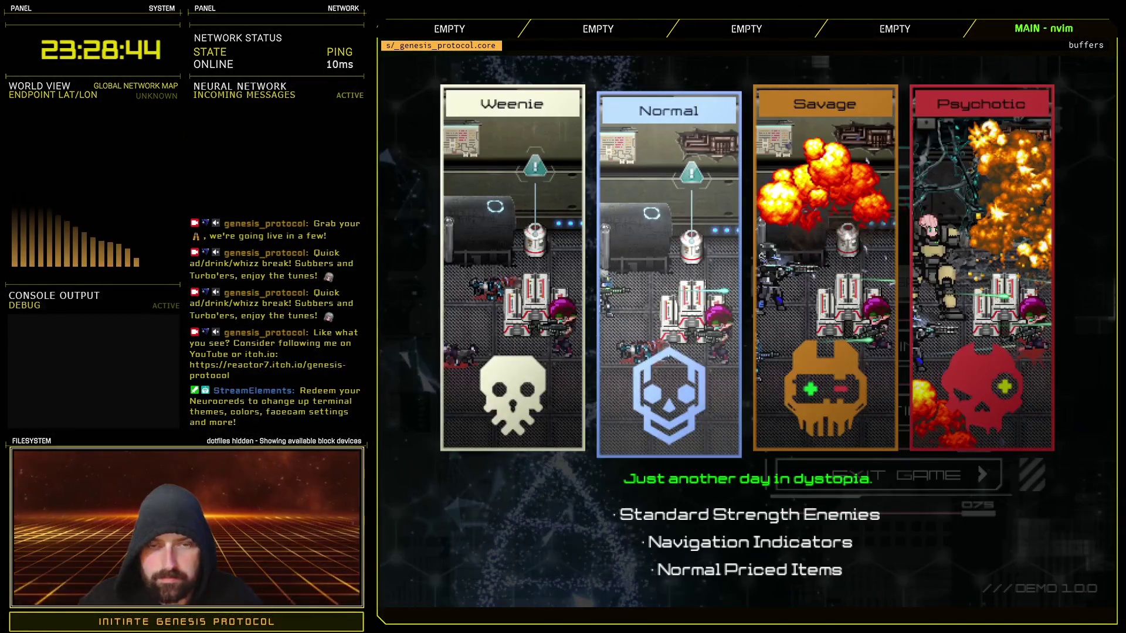
Step: Start the test game on Normal, then put $game_system.battle_snapshot in place of data on line 213
key("Return")
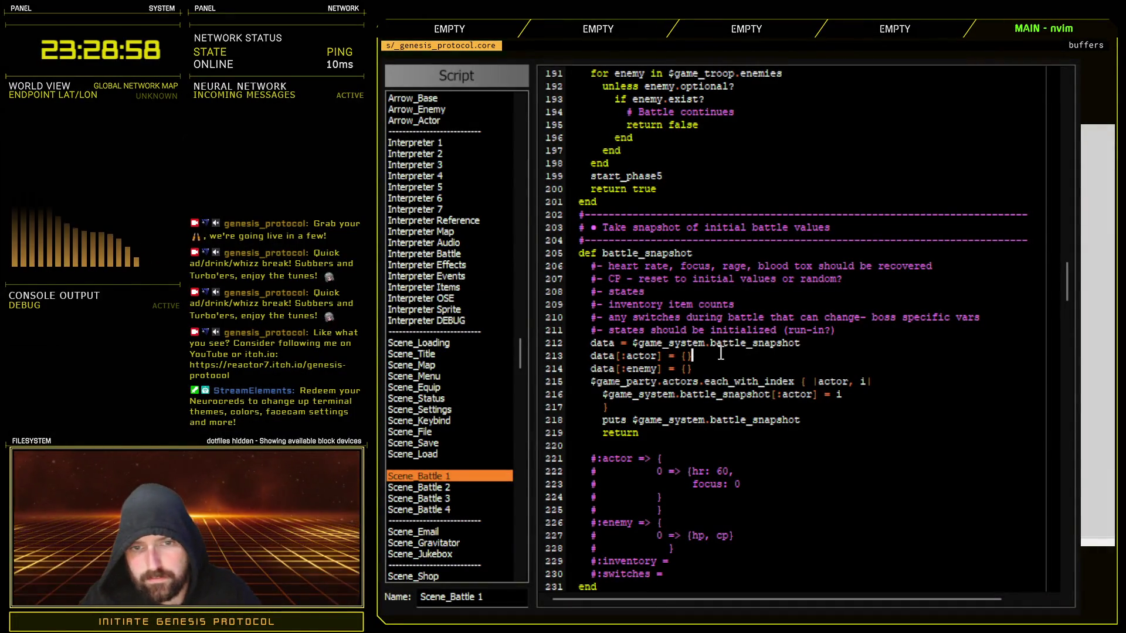
left_click_drag(632, 343, 800, 344)
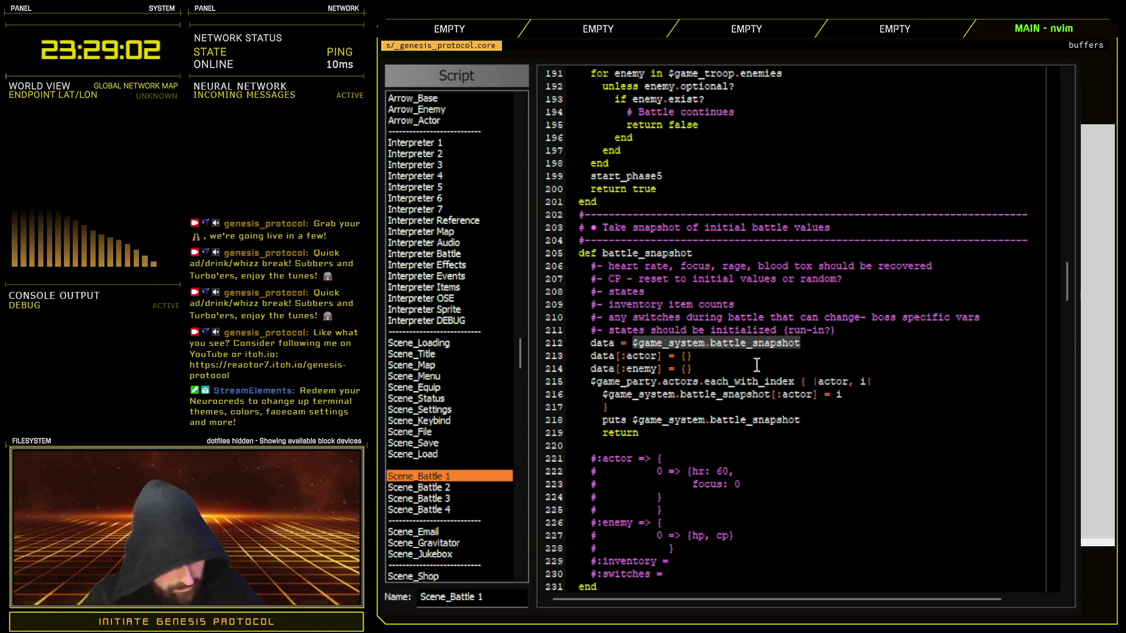
key("d")
double_click(603, 356)
key("p")
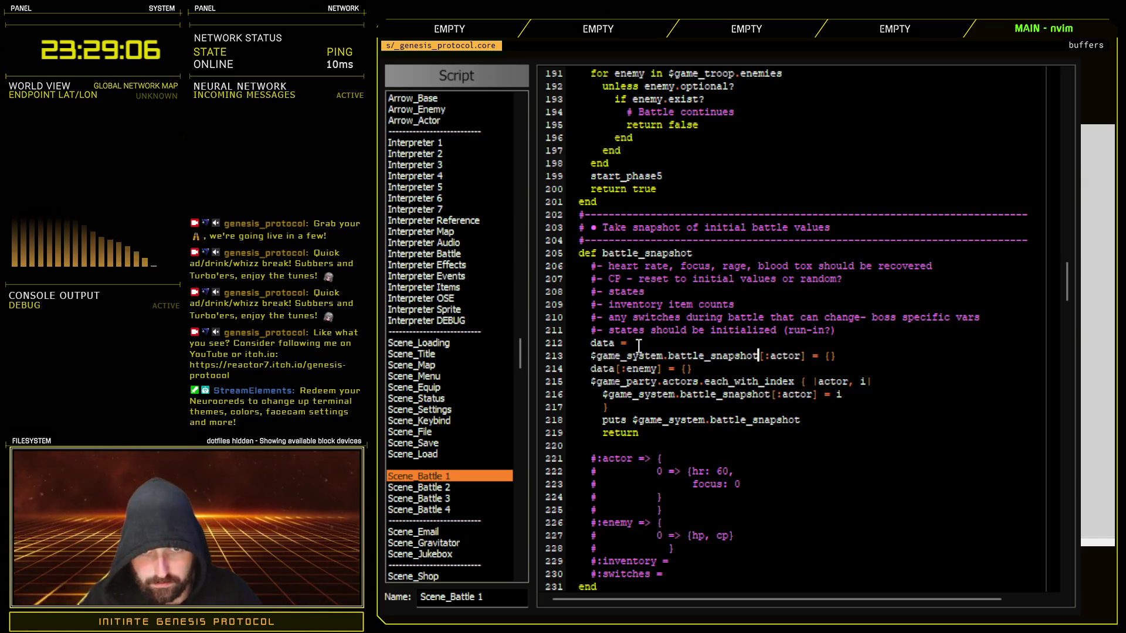
Step: Delete the leftover data = and data[:enemy] = {} lines and playtest again
key("k")
key("V")
key("d")
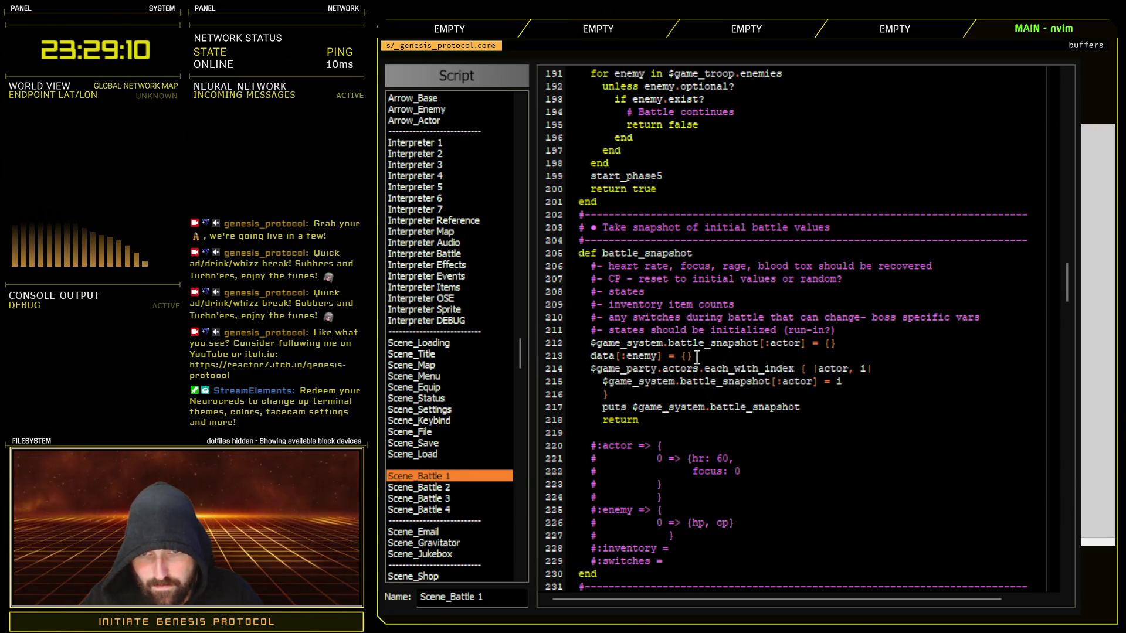
left_click(630, 356)
key("d")
key("d")
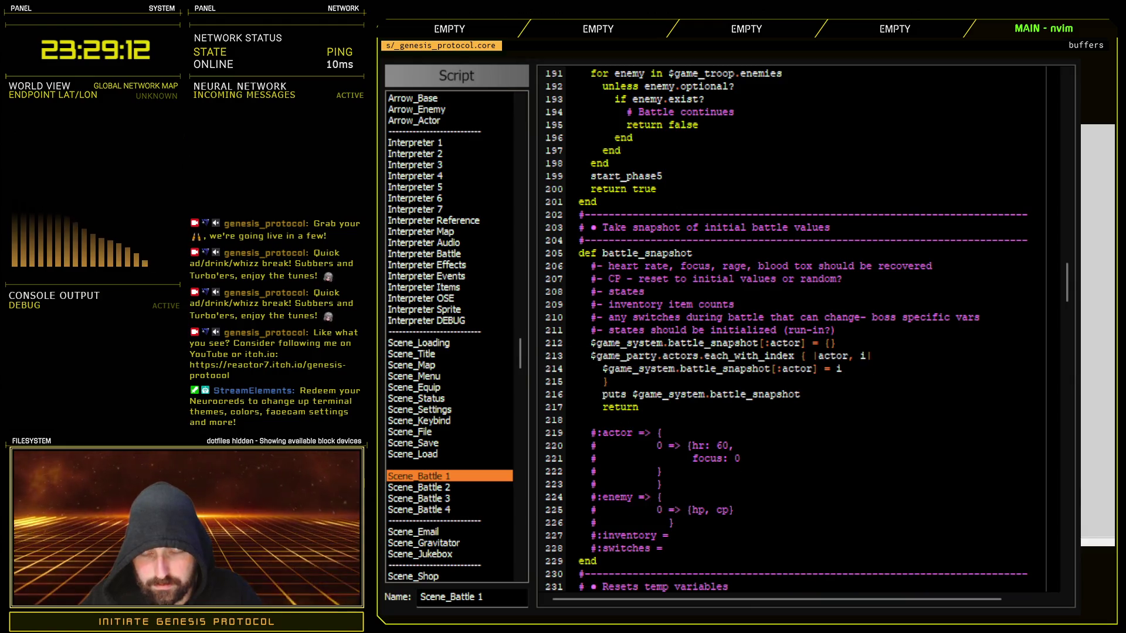
key("F12")
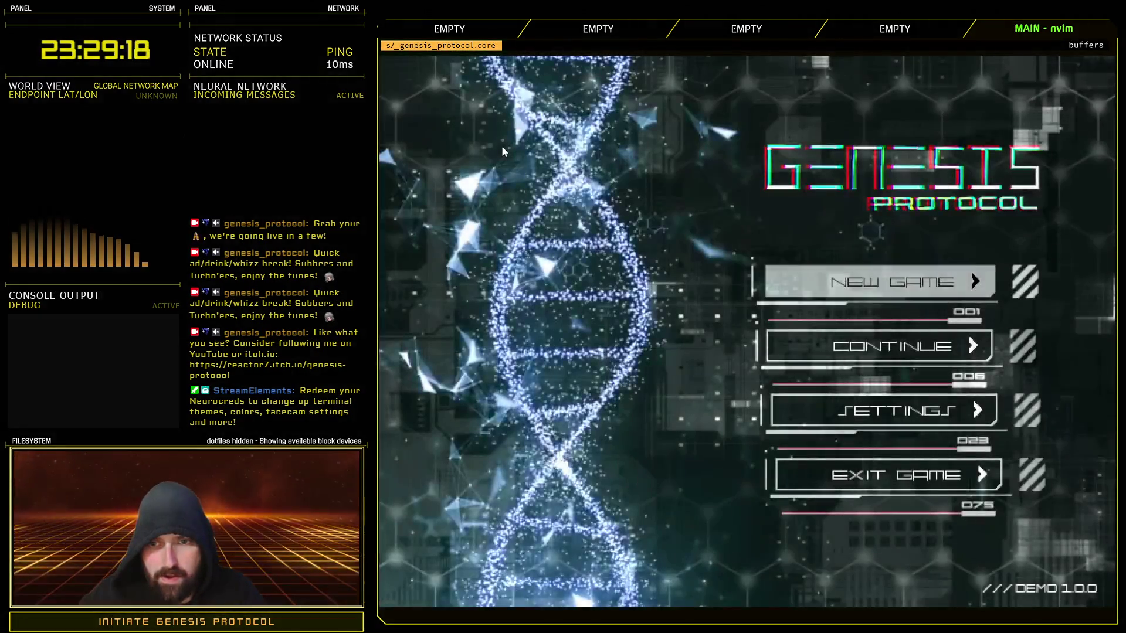
Step: Start a New Game in the playtest, then close the game window once a battle begins
key("Return")
key("Return")
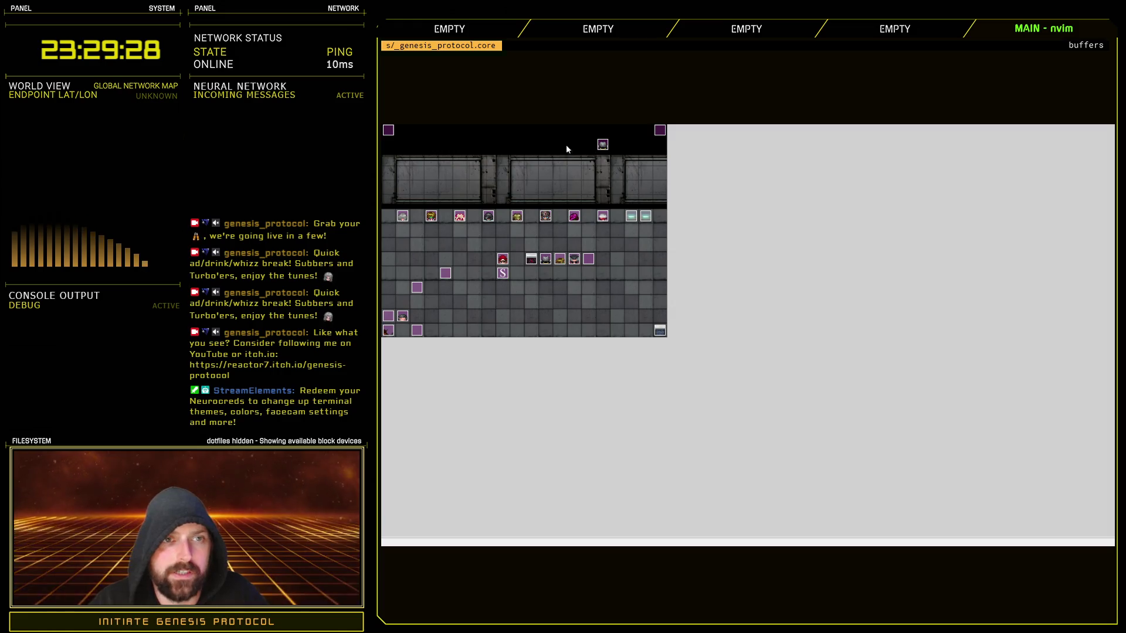
key("alt+F4")
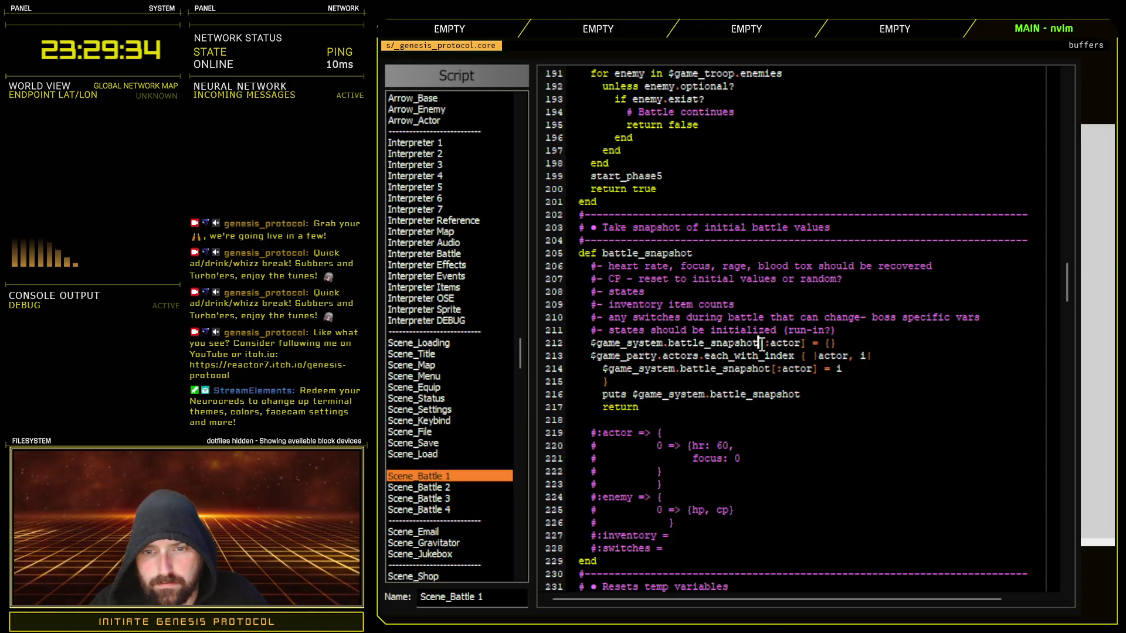
Step: Check Scene_Save and Scene_Load, then add a blank line above line 212's snapshot assignment in Scene_Battle 1
left_click_drag(764, 343, 808, 356)
left_click(860, 340)
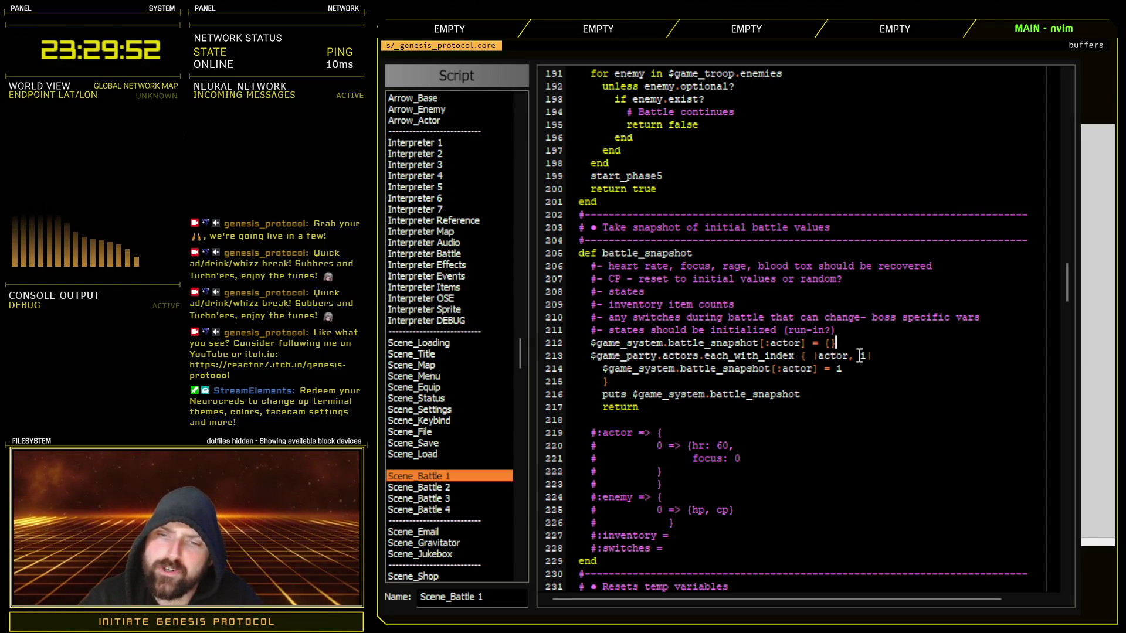
left_click(445, 443)
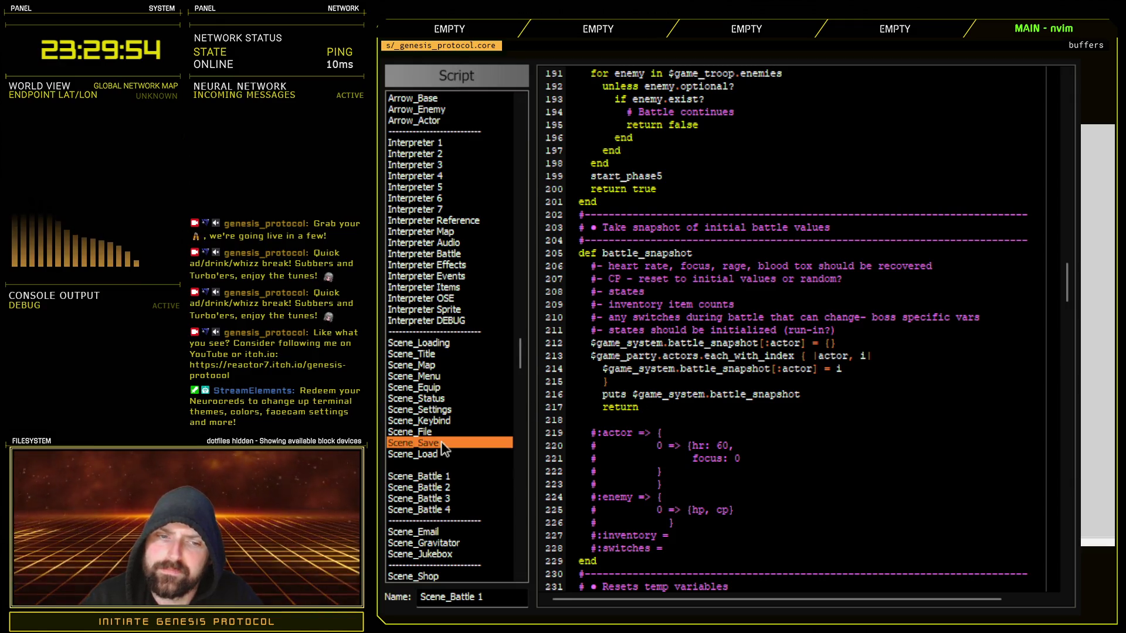
scroll(650, 456, "down", 10)
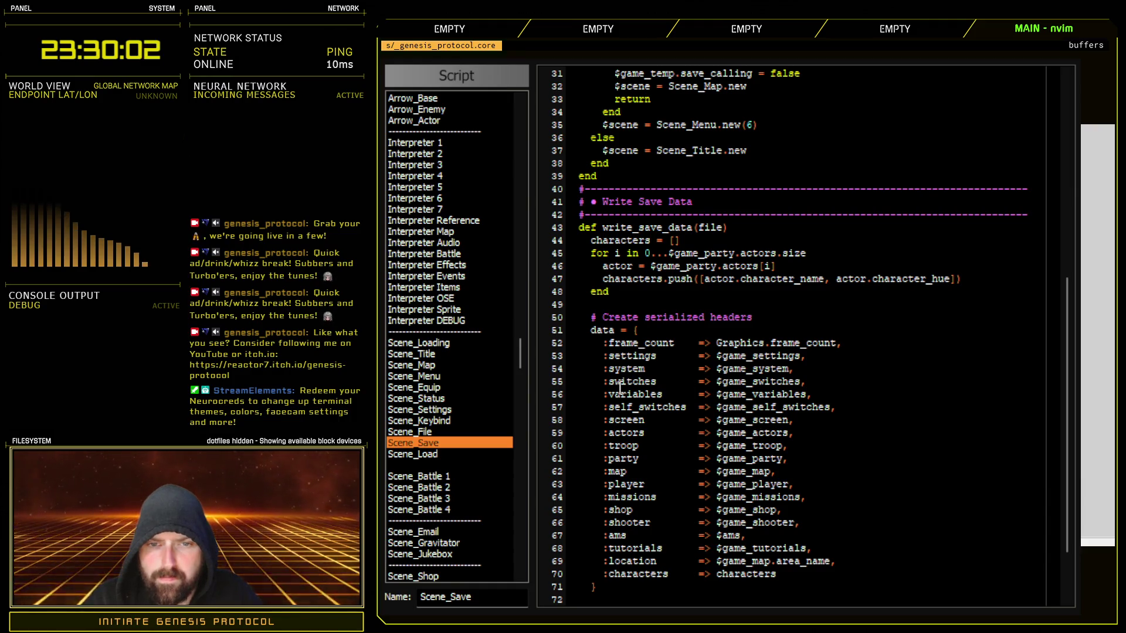
left_click(441, 455)
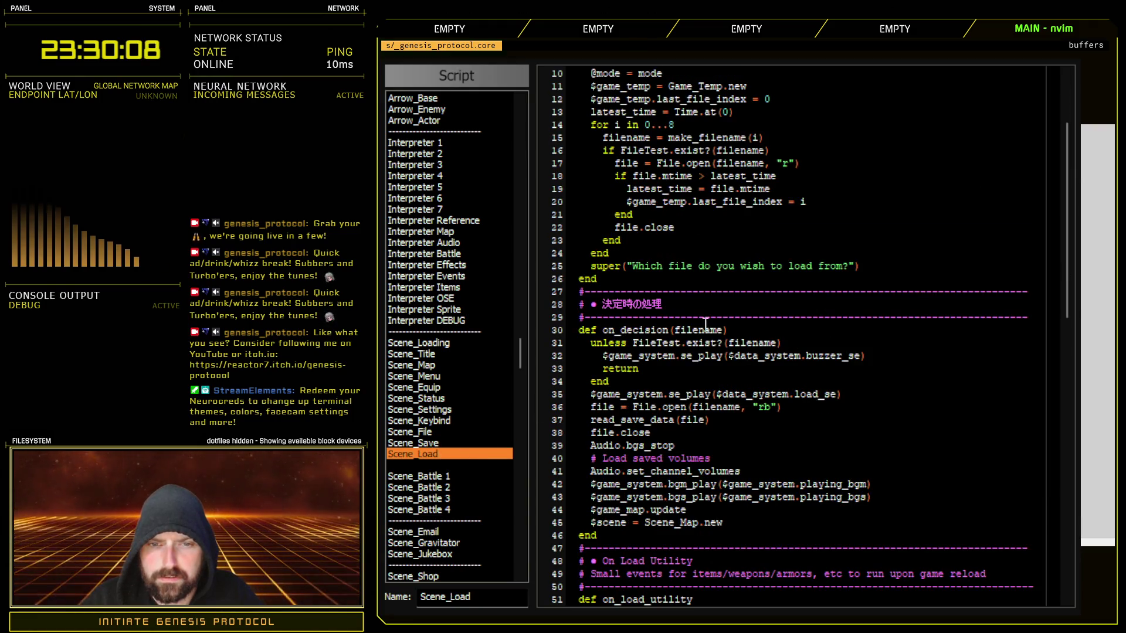
left_click(462, 477)
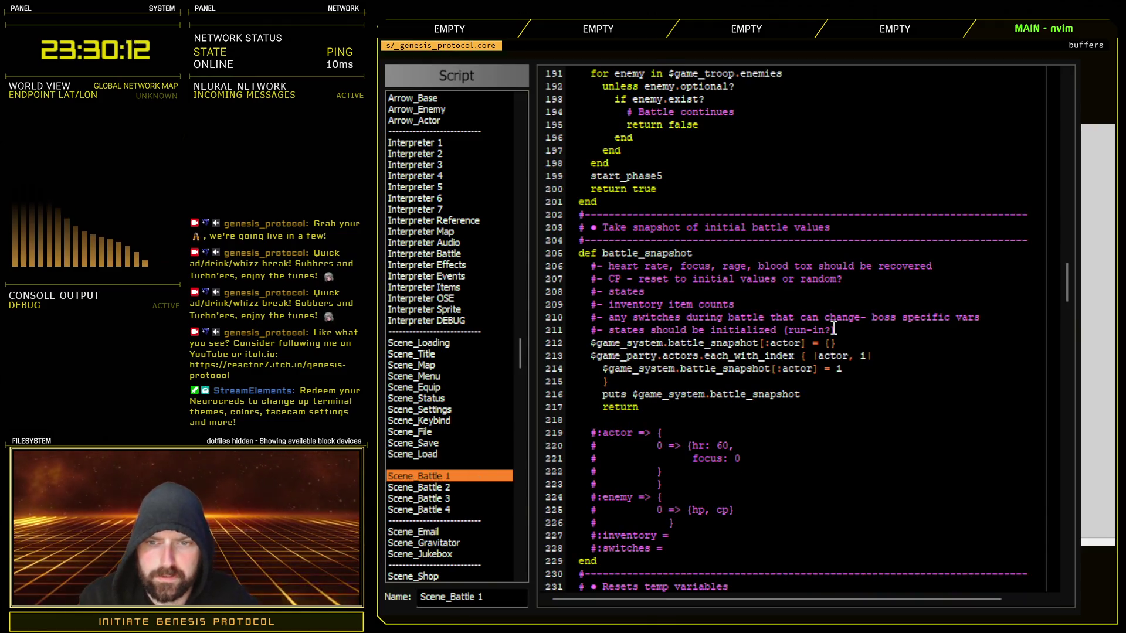
key("shift+o")
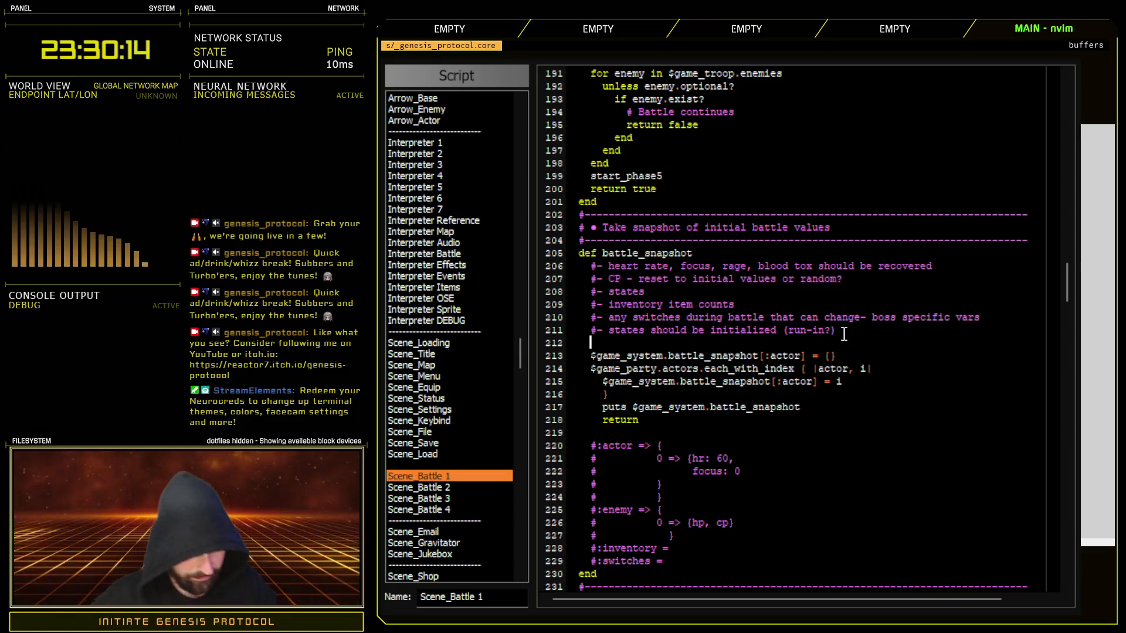
type("ata =")
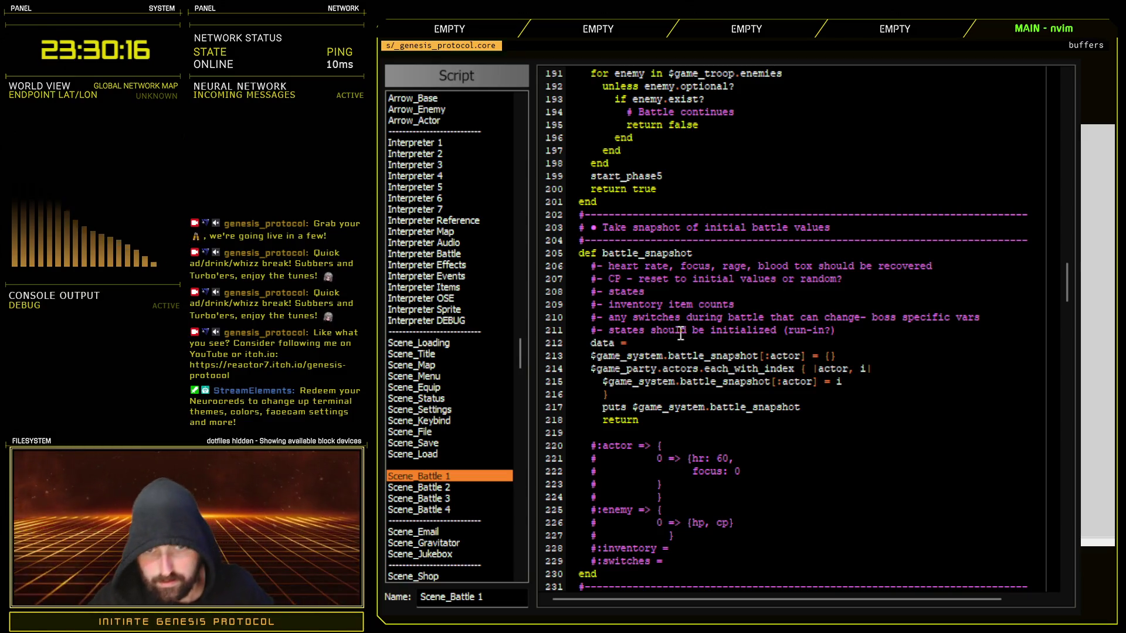
left_click_drag(591, 356, 761, 356)
key("ctrl+c")
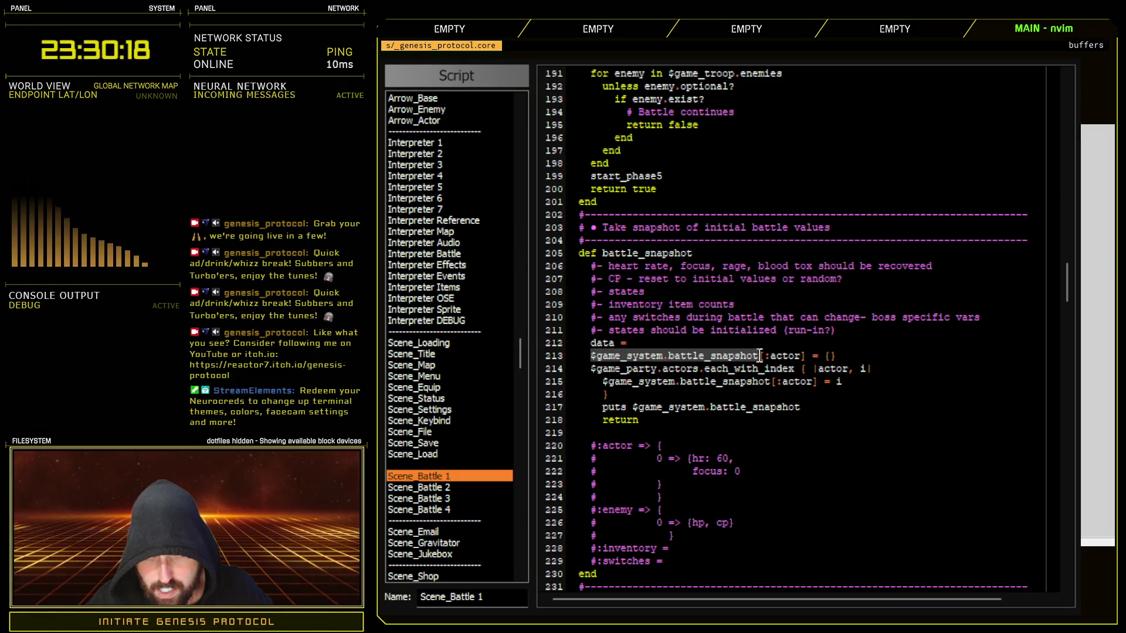
key("d")
key("Up")
key("End")
key("ctrl+shift+v")
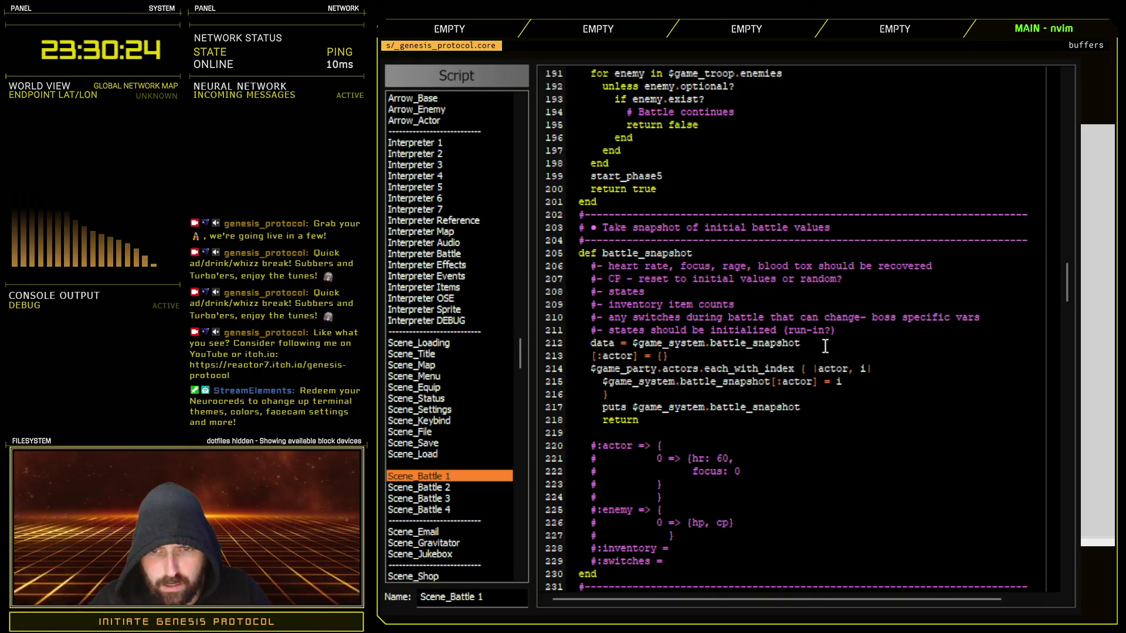
key("Return")
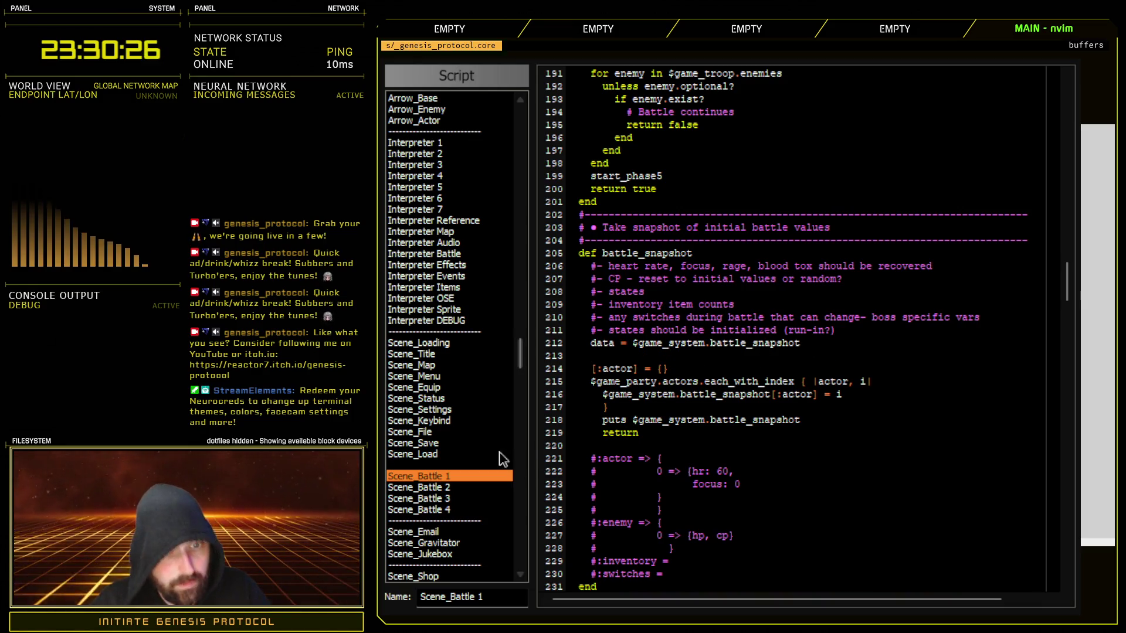
left_click(458, 444)
scroll(600, 460, "down", 10)
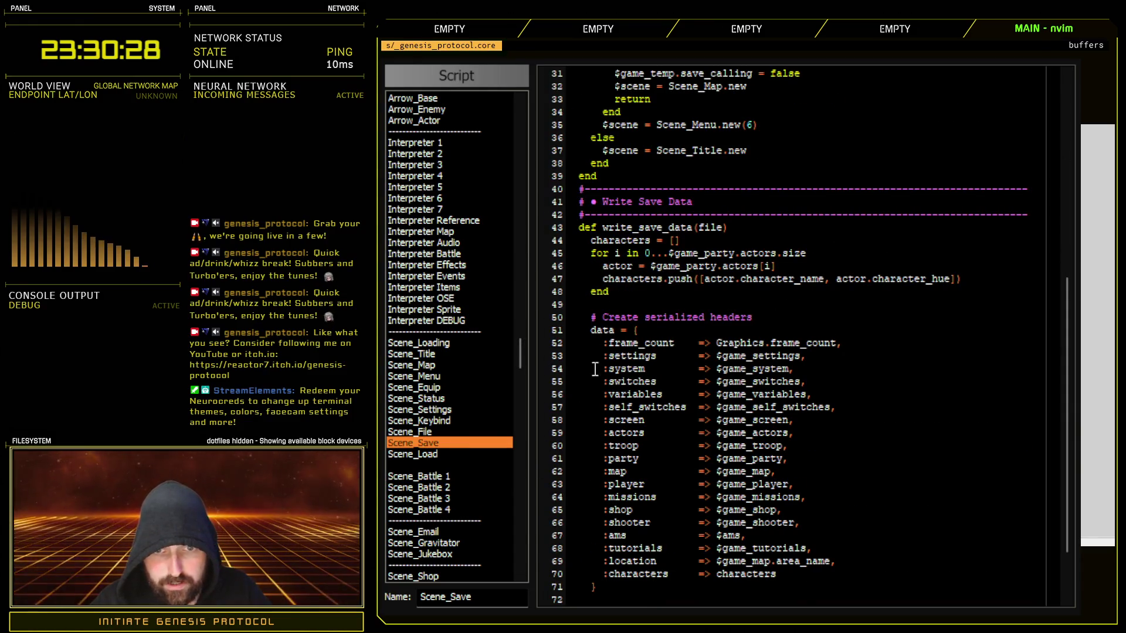
left_click_drag(552, 331, 553, 598)
key("ctrl+c")
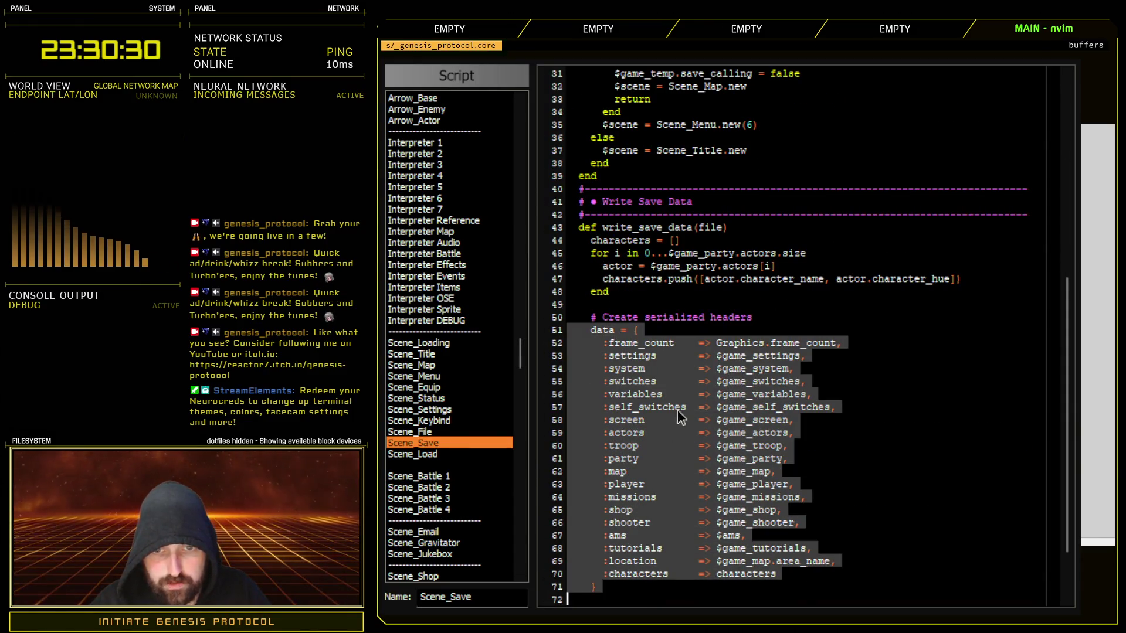
left_click(459, 477)
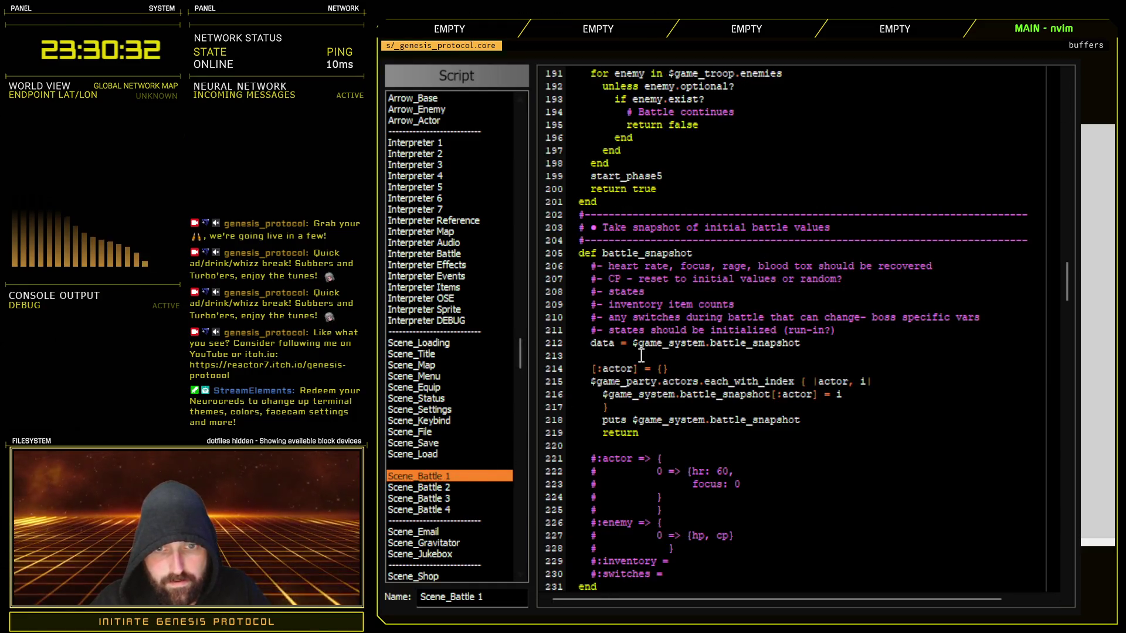
left_click(558, 357)
key("ctrl+v")
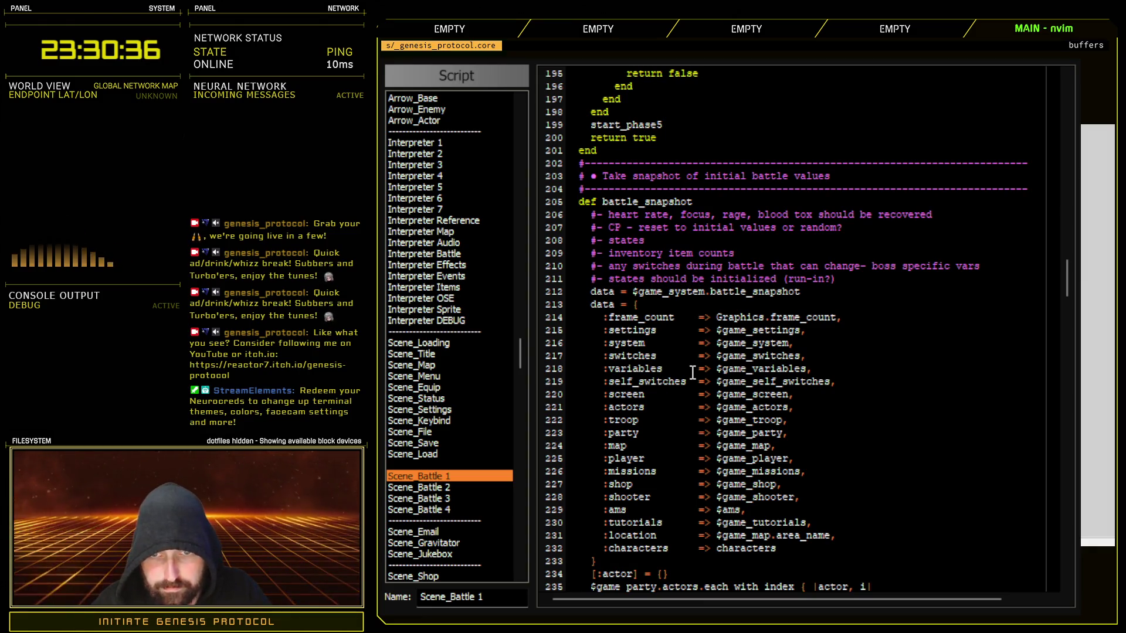
scroll(692, 372, "down", 2)
mouse_move(606, 241)
left_mouse_down()
mouse_move(658, 253)
mouse_move(673, 244)
left_mouse_up()
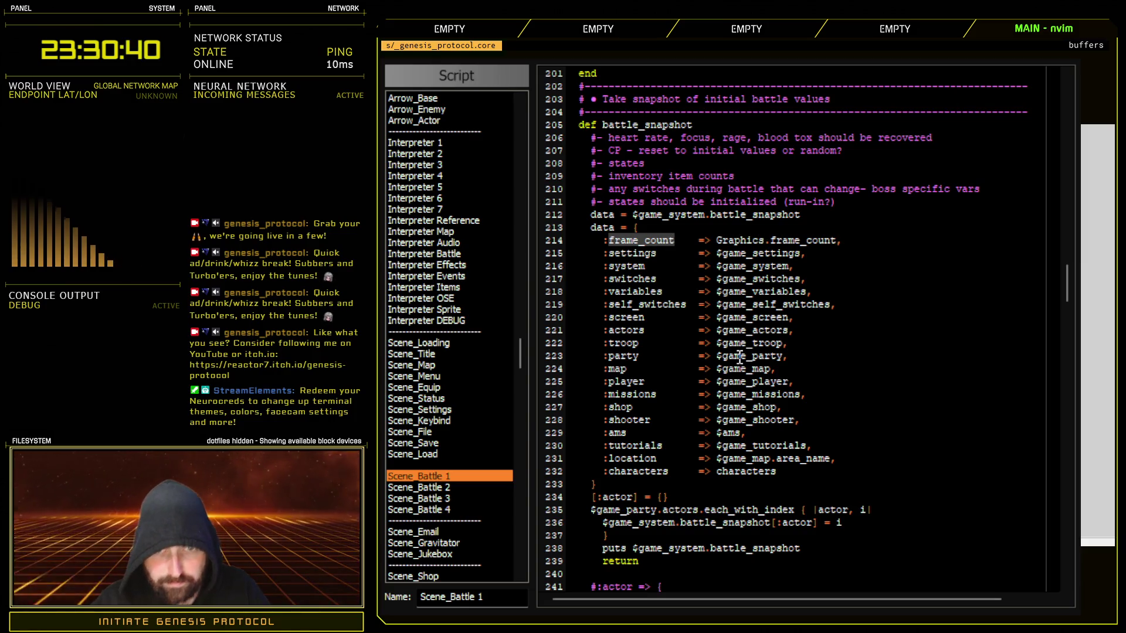
type("cactor")
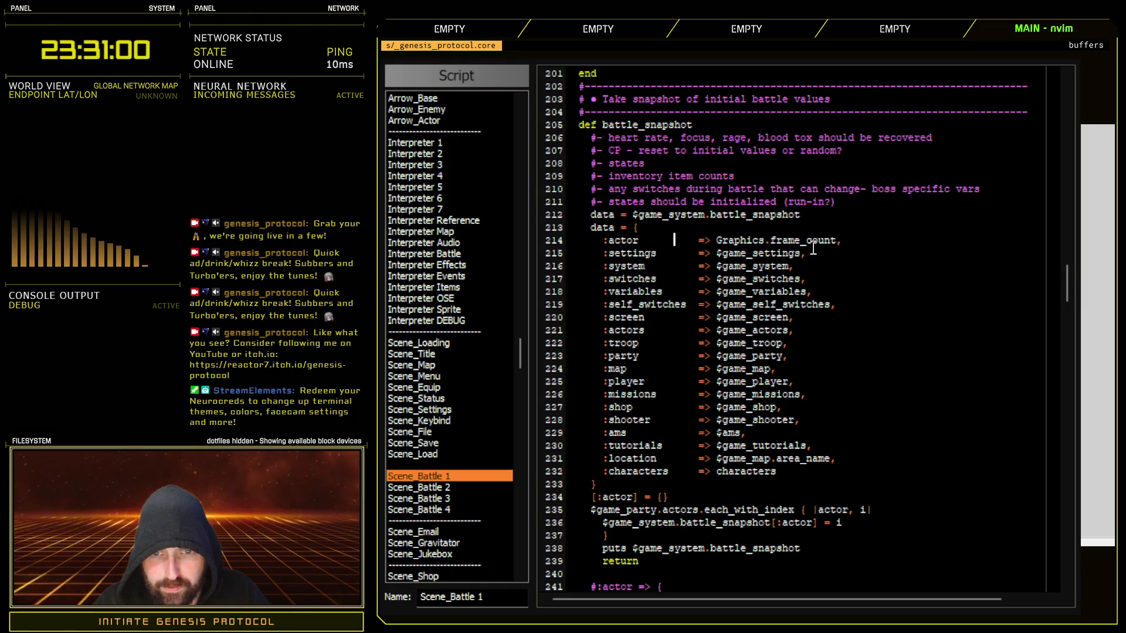
Step: Delete the :system through :characters hash entries and comment out :settings
left_click(806, 474)
mouse_move(805, 473)
left_mouse_down()
mouse_move(653, 242)
mouse_move(639, 240)
left_mouse_up()
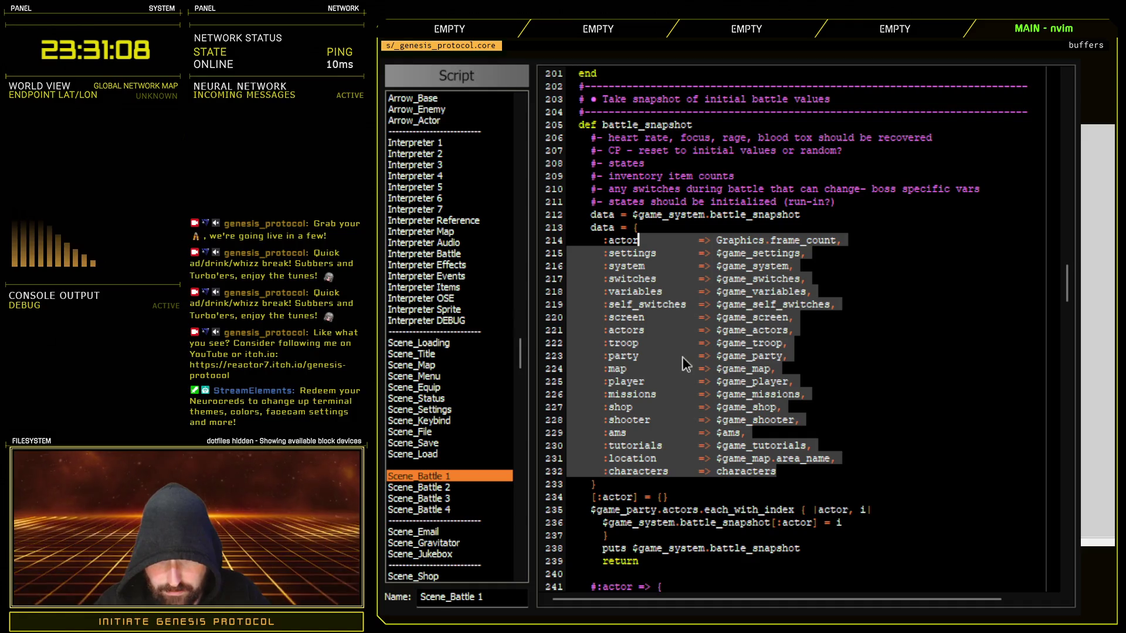
left_click(663, 271)
left_click_drag(549, 270, 551, 462)
key("d")
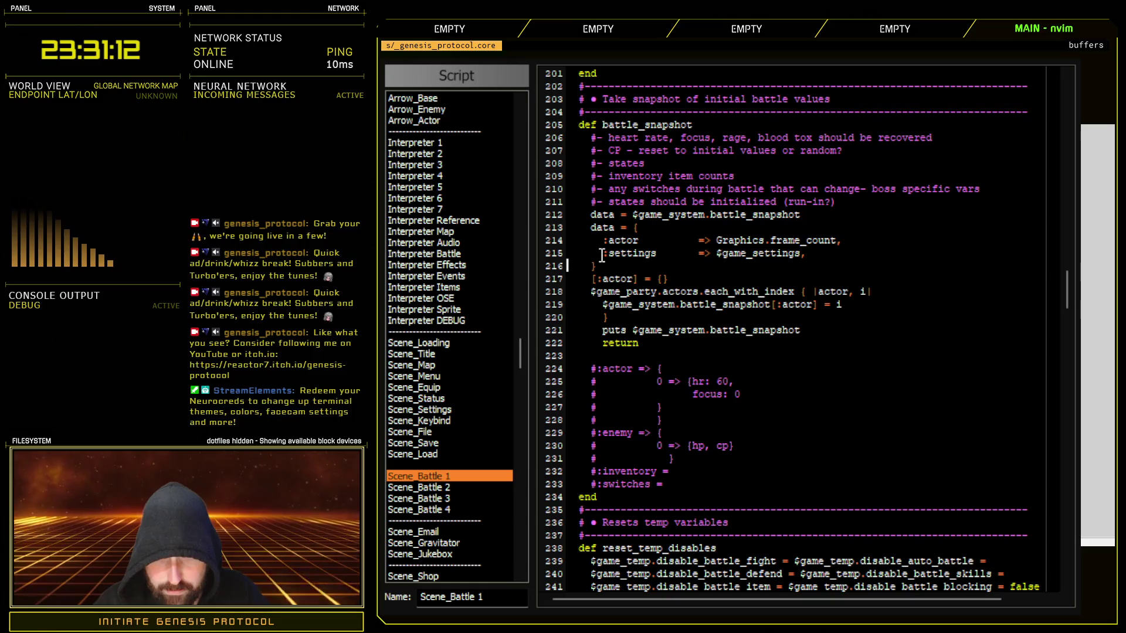
type("#")
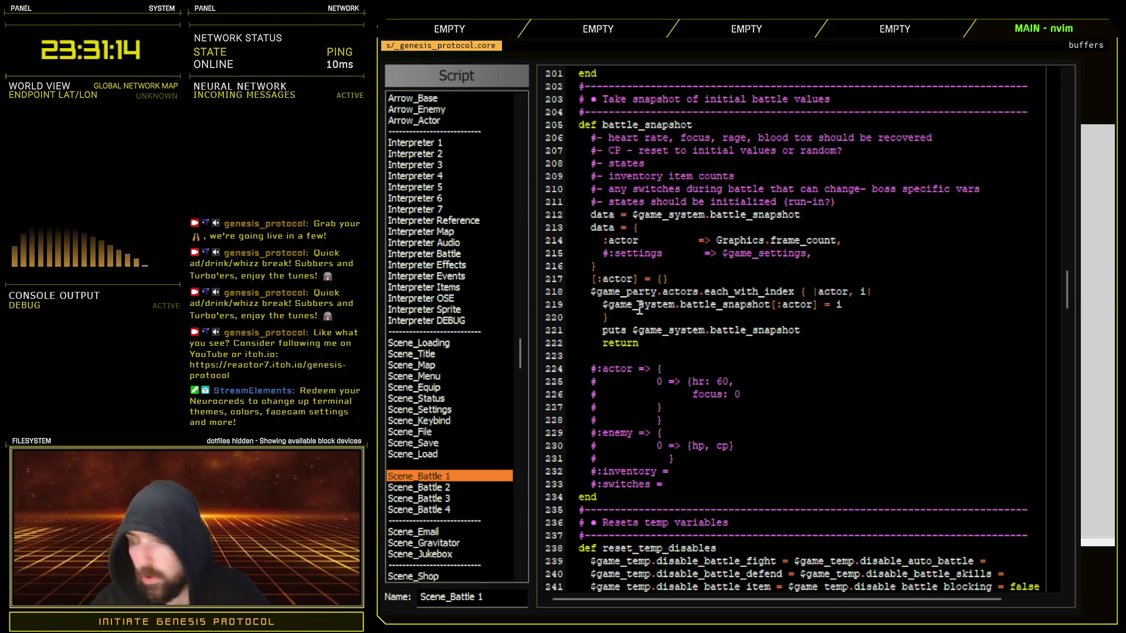
Step: Remove Graphics.frame_count after :actor, delete the [:actor] = {} line, and playtest
left_click(843, 242)
key("BackSpace")
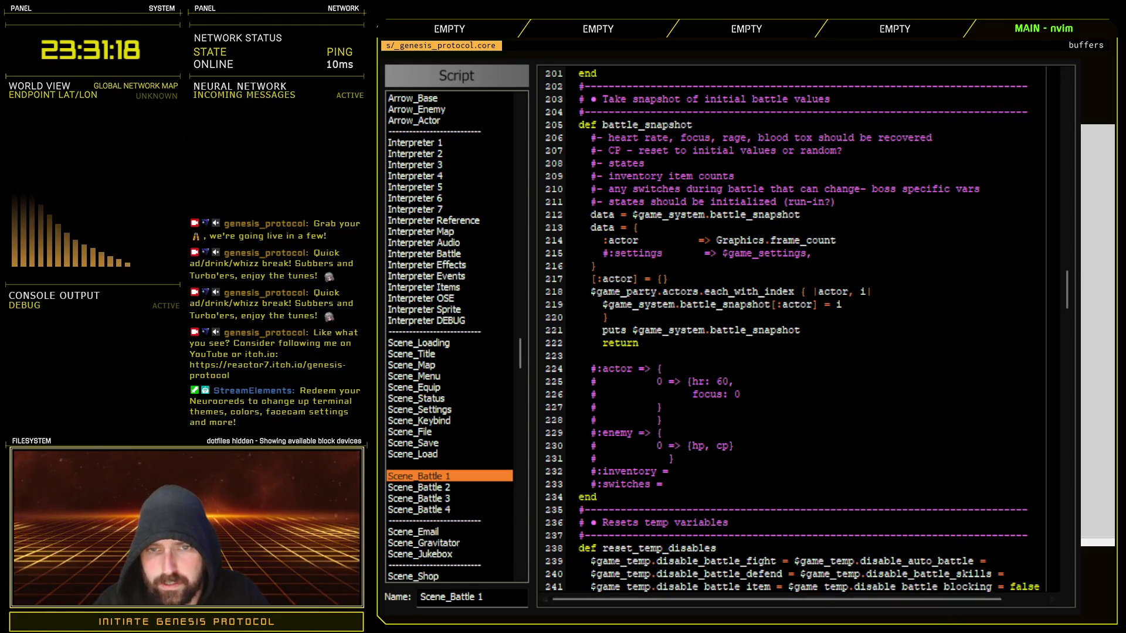
left_click_drag(837, 241, 641, 241)
key("BackSpace")
left_click_drag(569, 281, 549, 290)
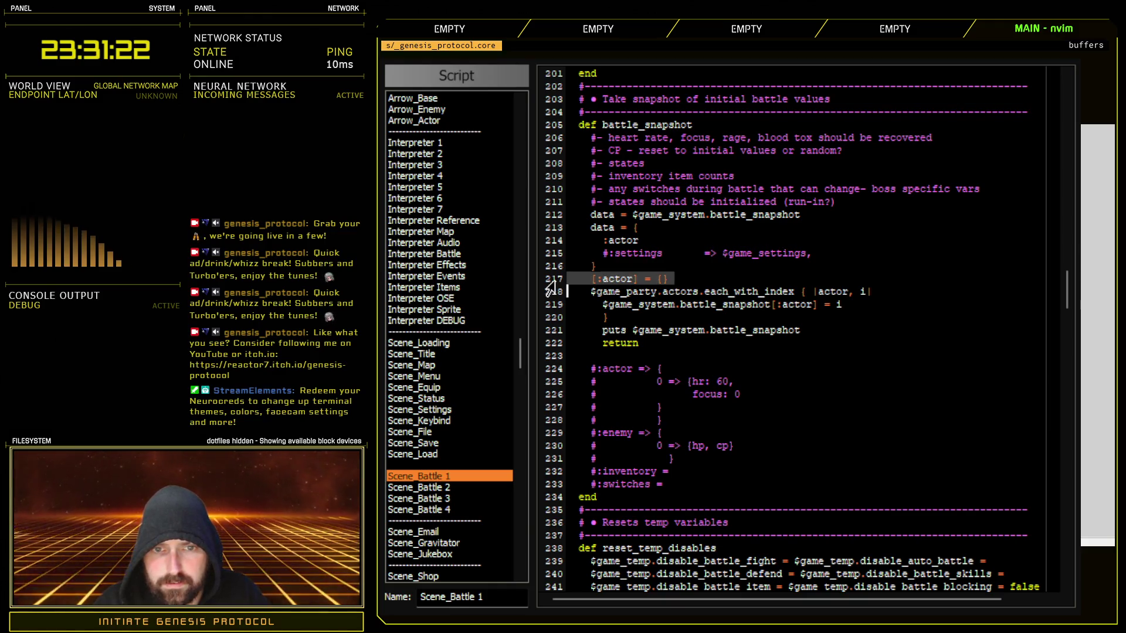
key("BackSpace")
key("F12")
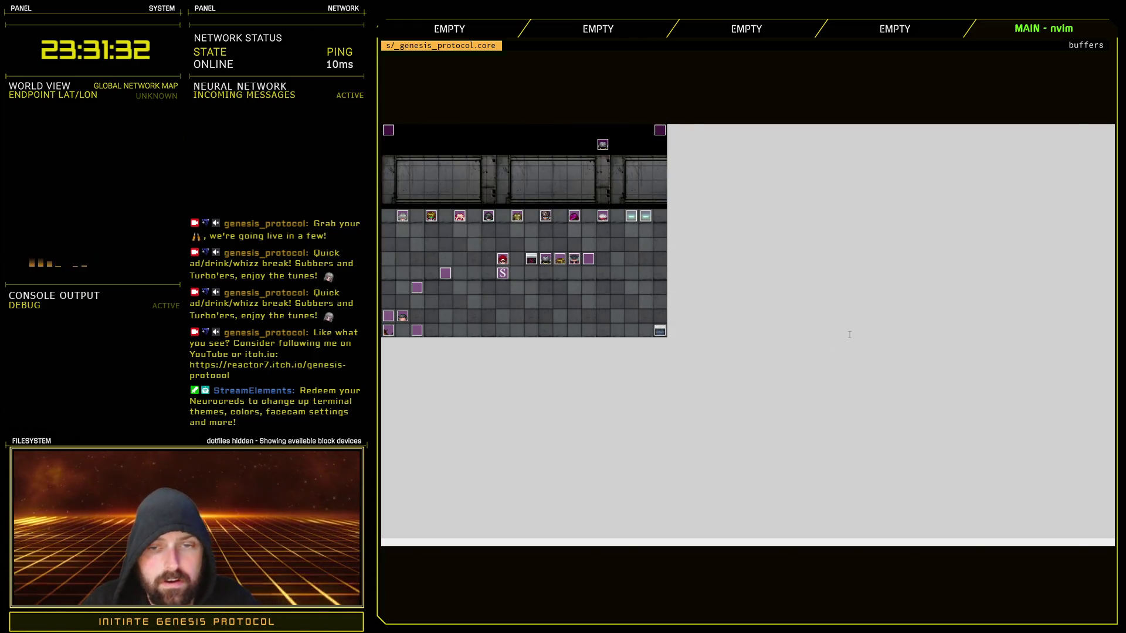
Step: Close the playtest, set :actor => 0 in the data hash, and relaunch the game
key("alt+F4")
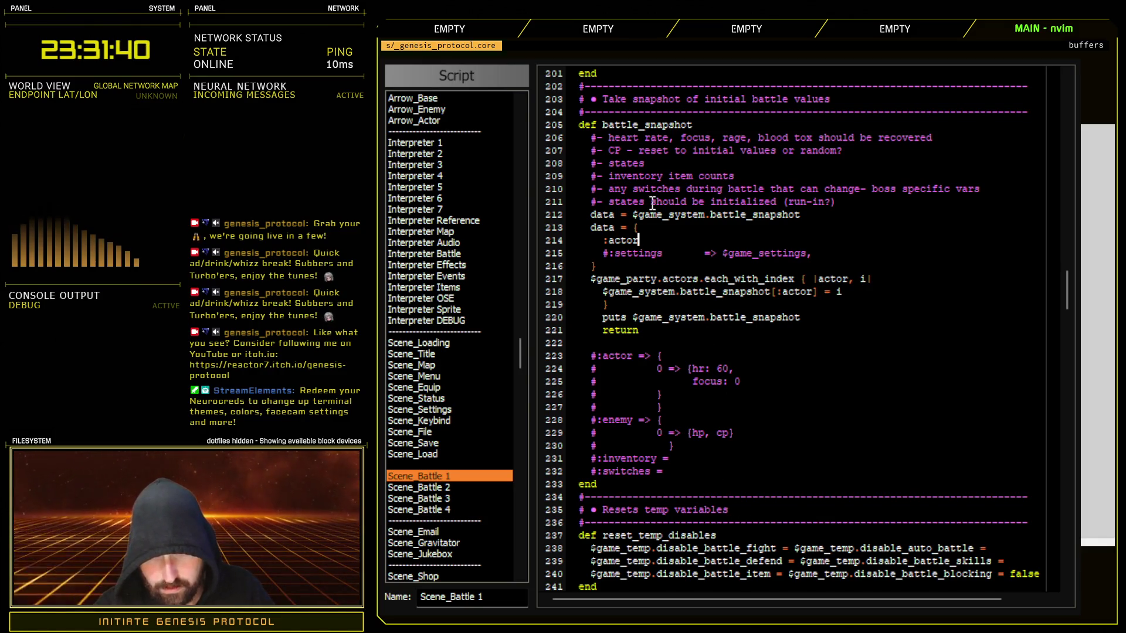
left_click(665, 240)
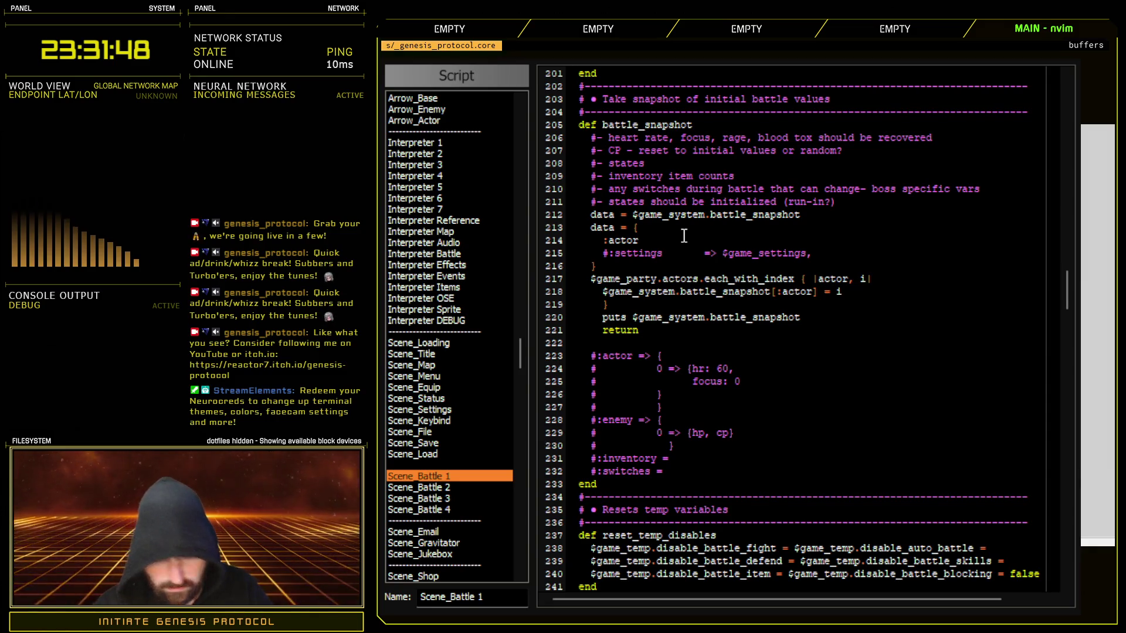
type("=> ")
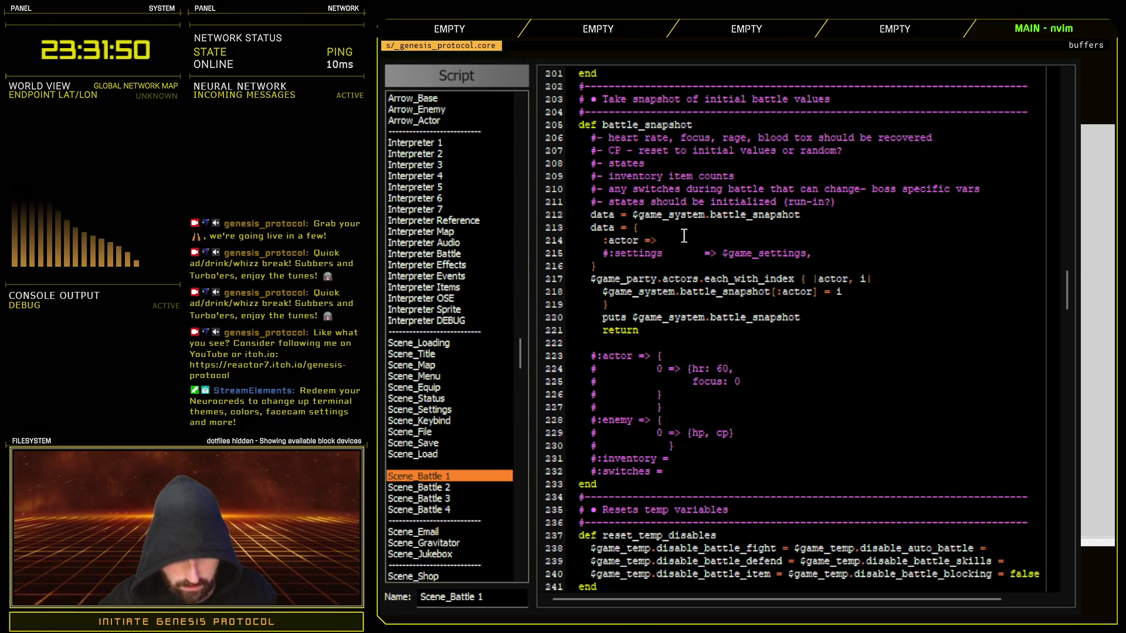
type("0")
key("F12")
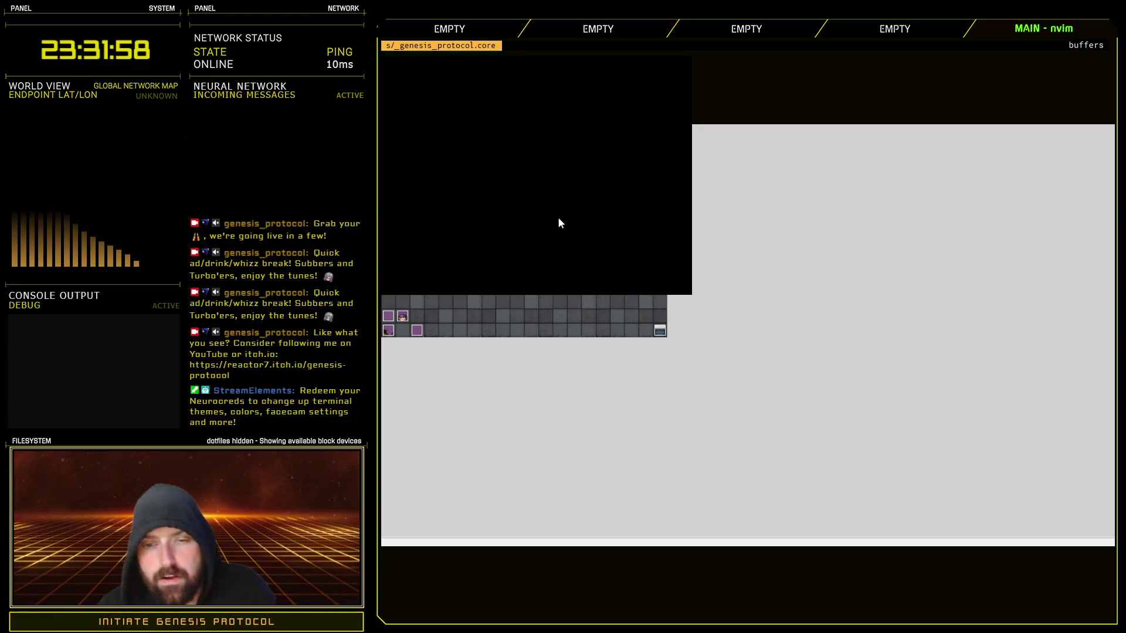
Step: Play a New Game on Normal into the level, then quit back to the script
key("Return")
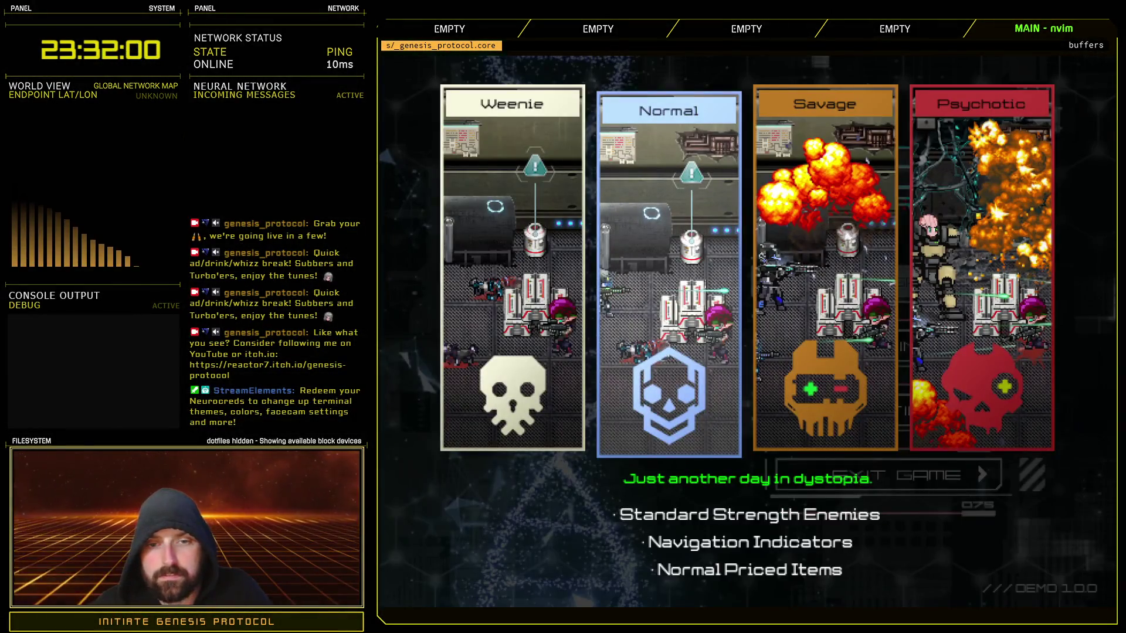
key("Return")
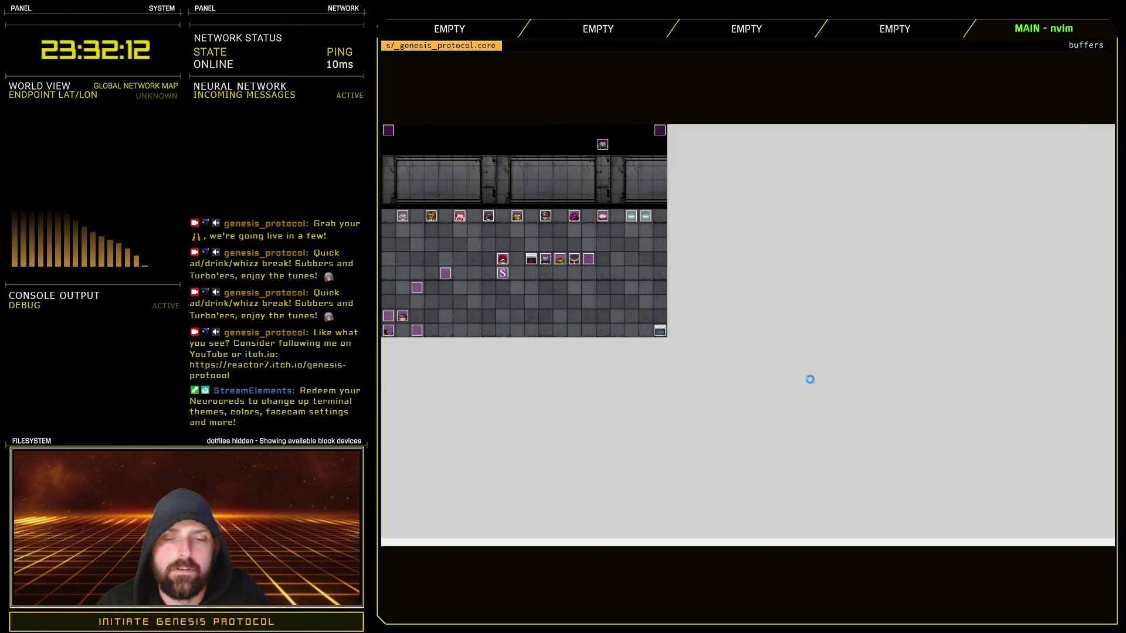
key("alt+F4")
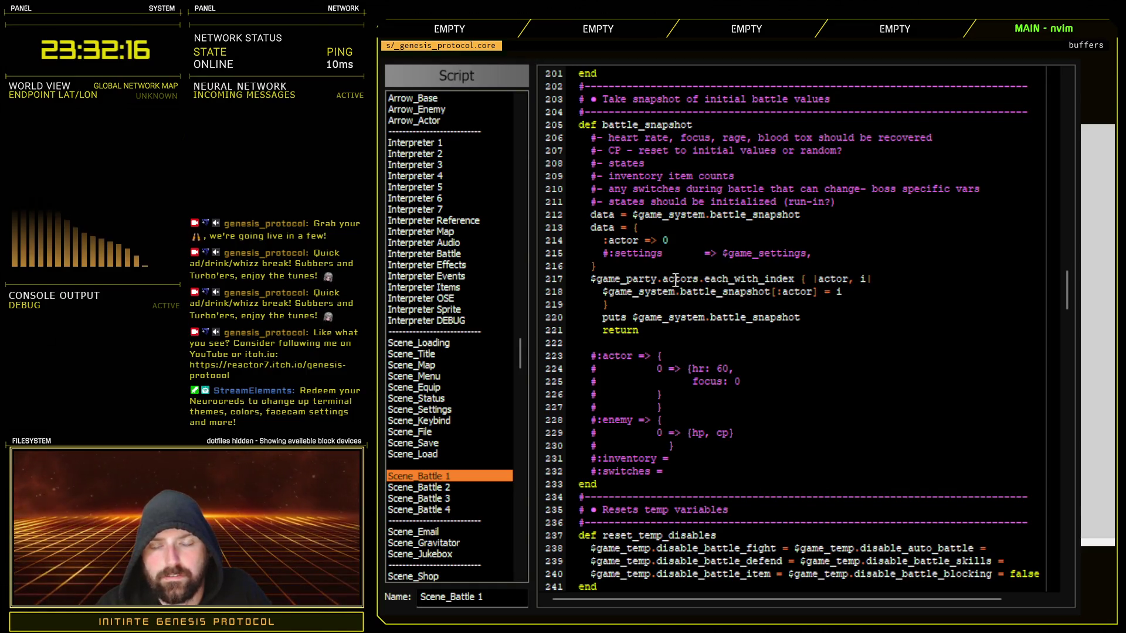
mouse_move(598, 293)
left_mouse_down()
mouse_move(616, 296)
mouse_move(609, 305)
mouse_move(770, 293)
left_mouse_up()
Step: Make the loop write into data instead of $game_system.battle_snapshot, keeping :actor => 0
left_click(677, 299)
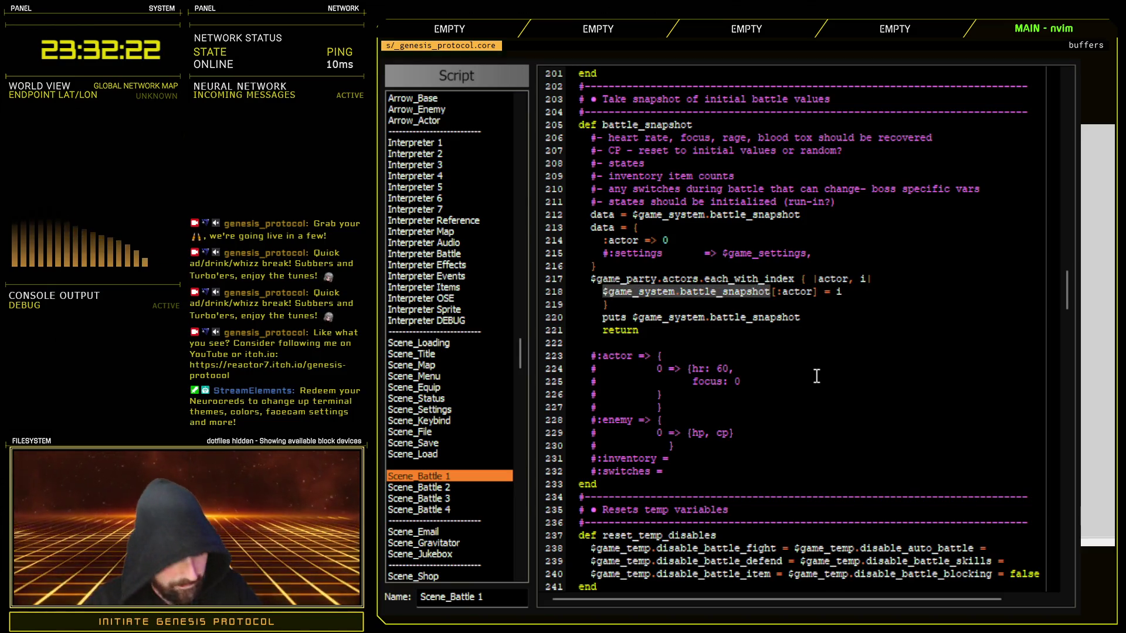
type("cdat")
type("ata")
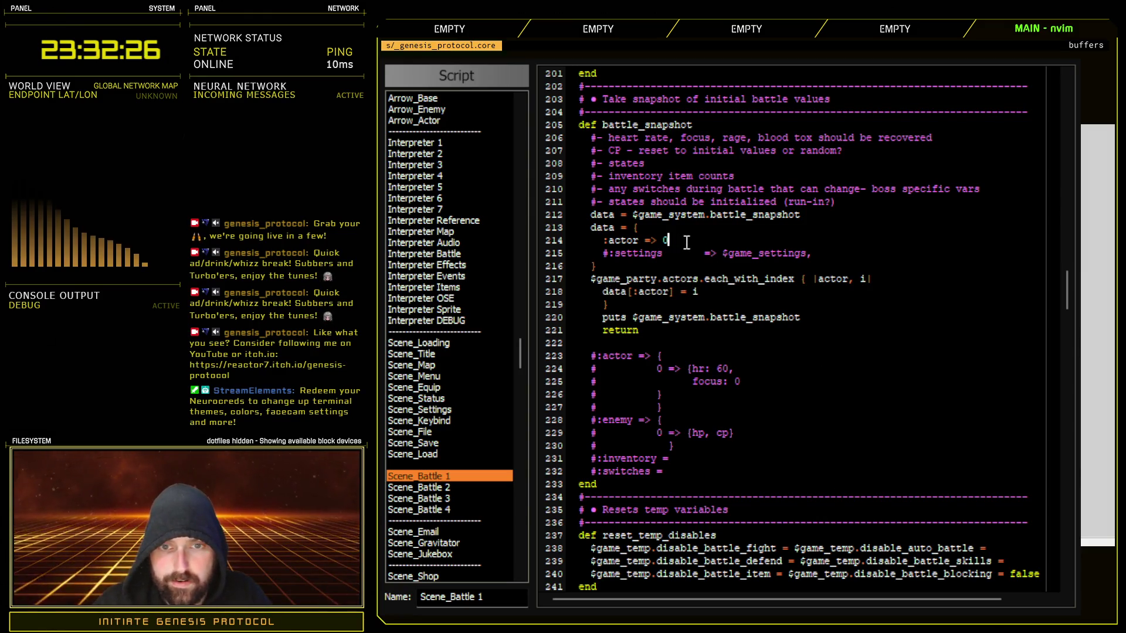
left_click_drag(646, 241, 668, 240)
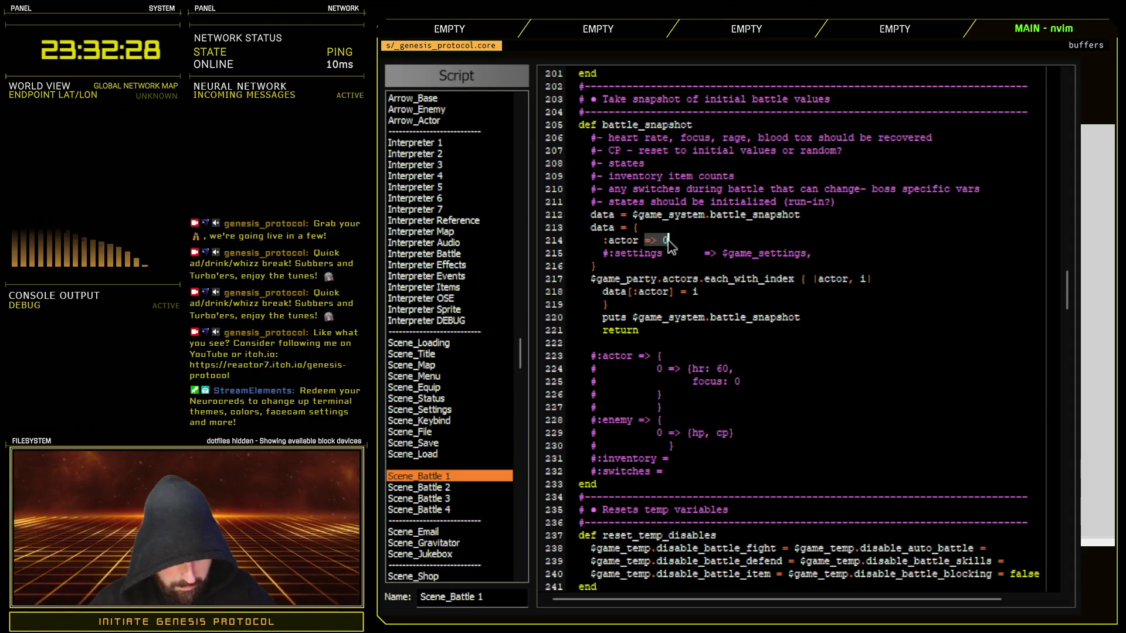
type("= 0")
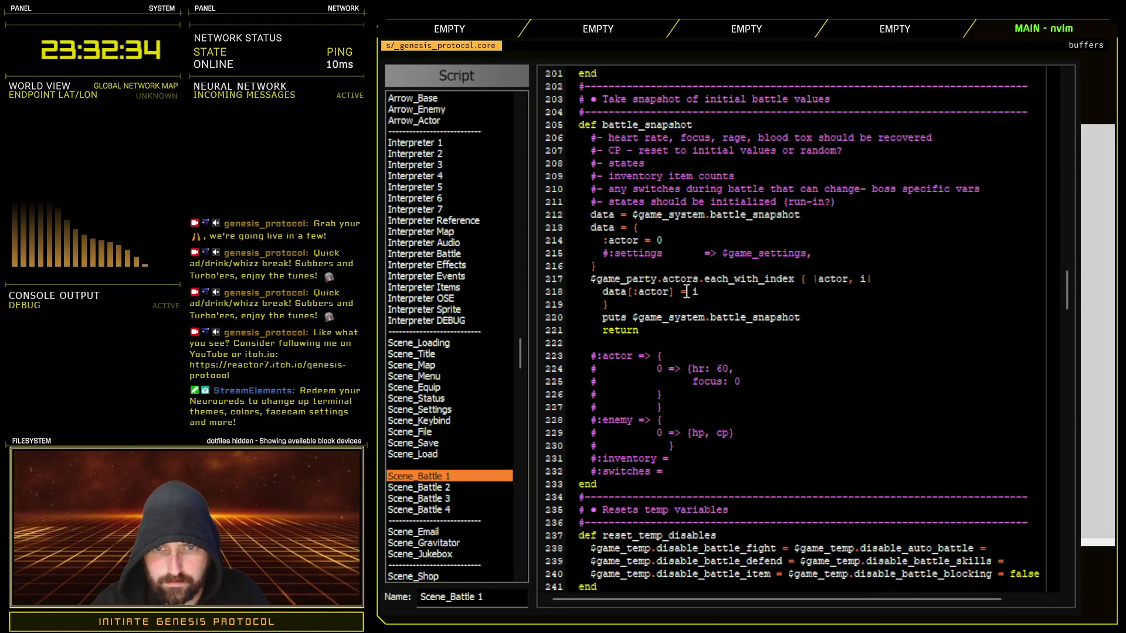
key("F12")
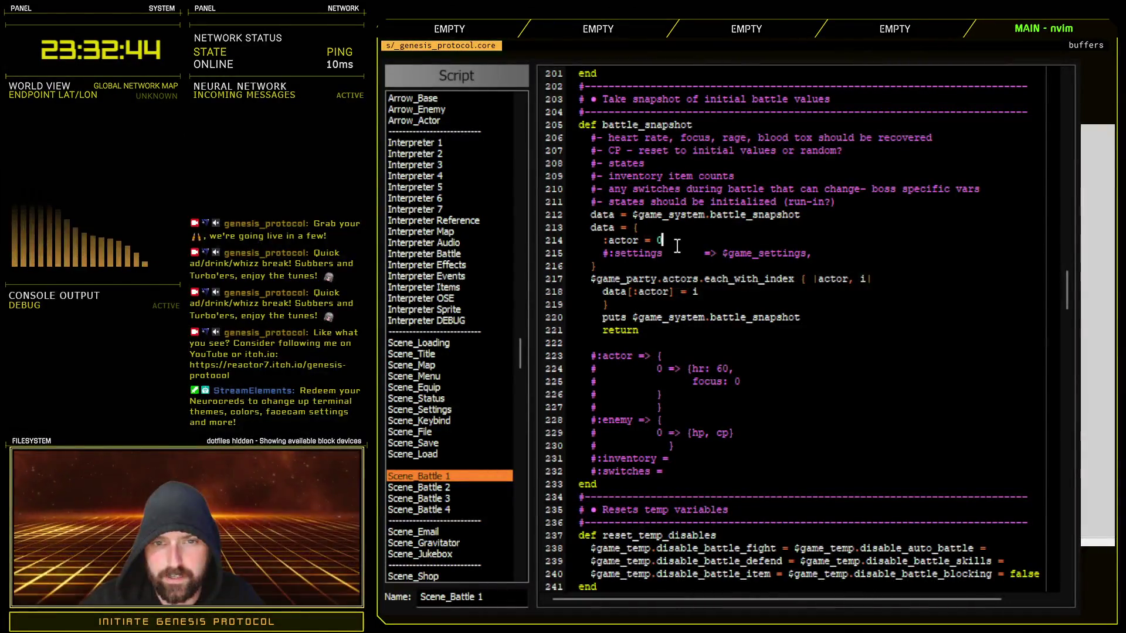
Step: Change the :actor value from 0 to an empty hash {} and close the editor
left_click_drag(643, 240, 663, 241)
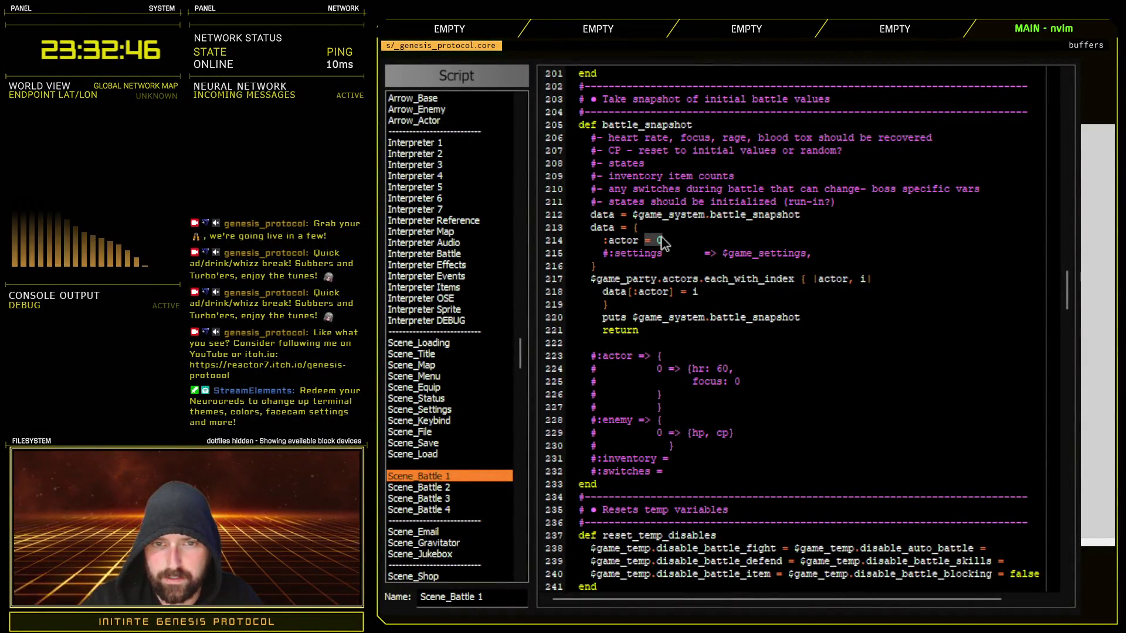
key("BackSpace")
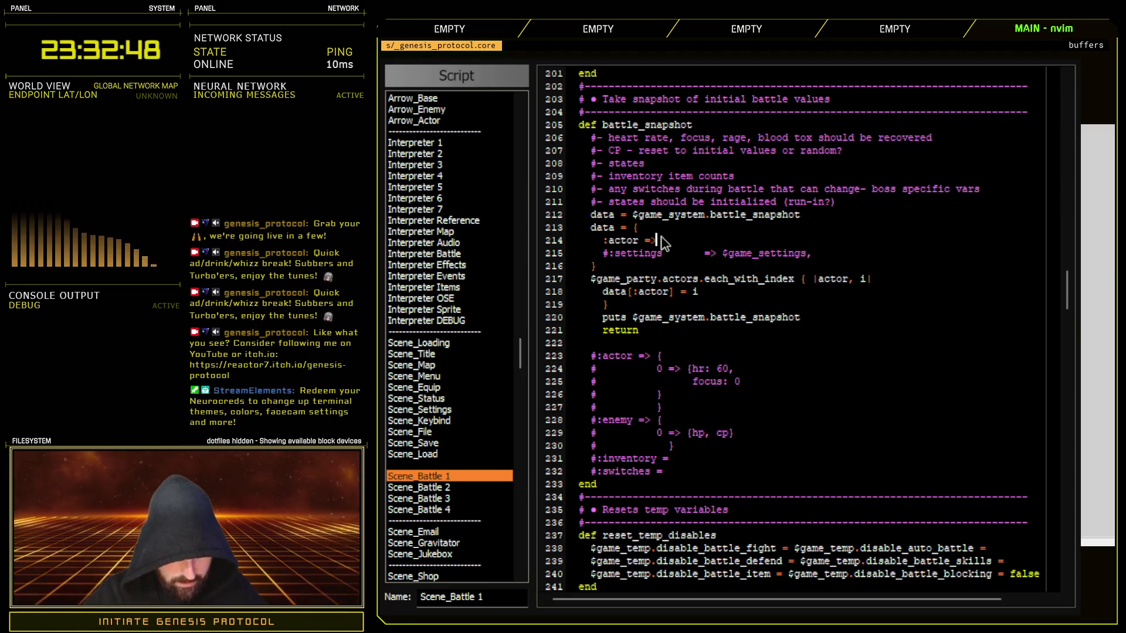
type("{")
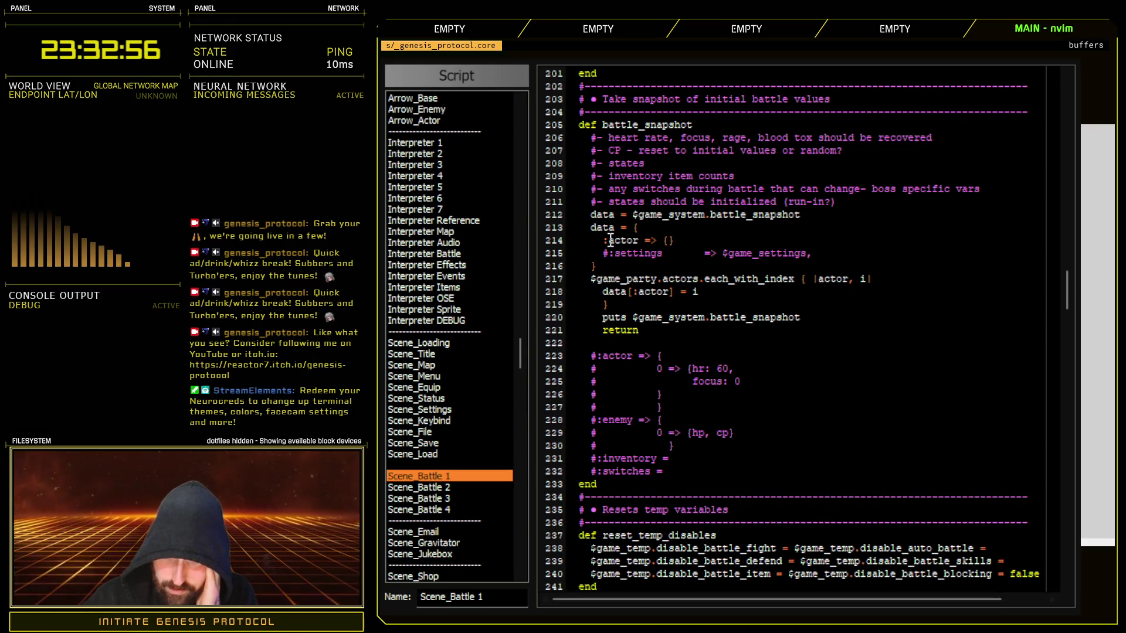
key("F12")
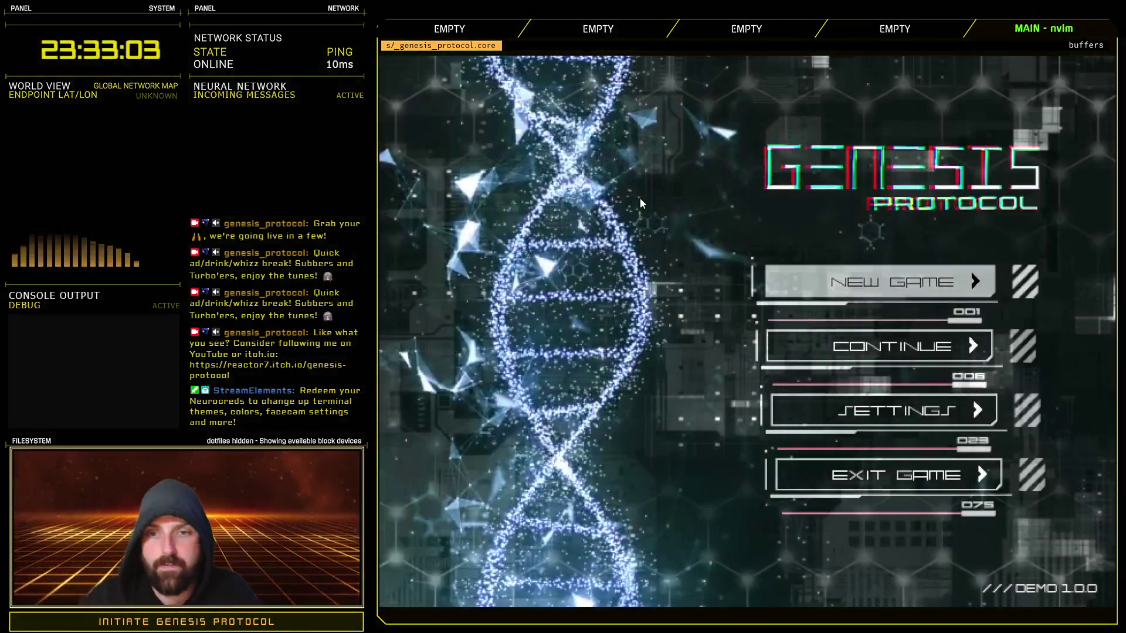
Step: Play a New Game on Normal until game over, quit to title, and choose Exit Game
left_click(912, 282)
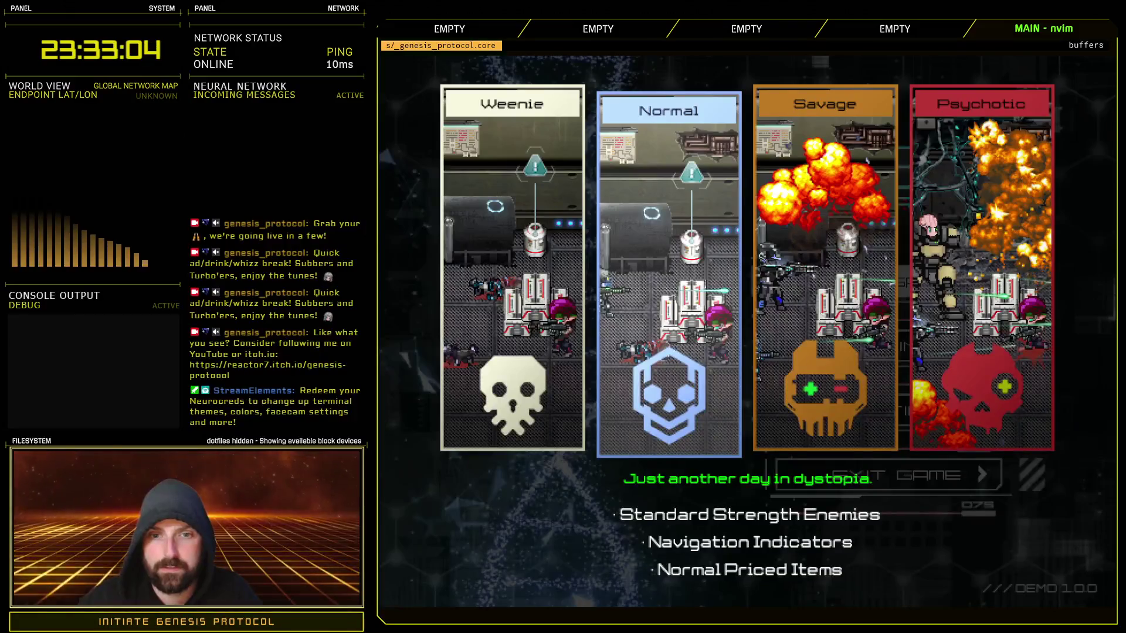
key("Return")
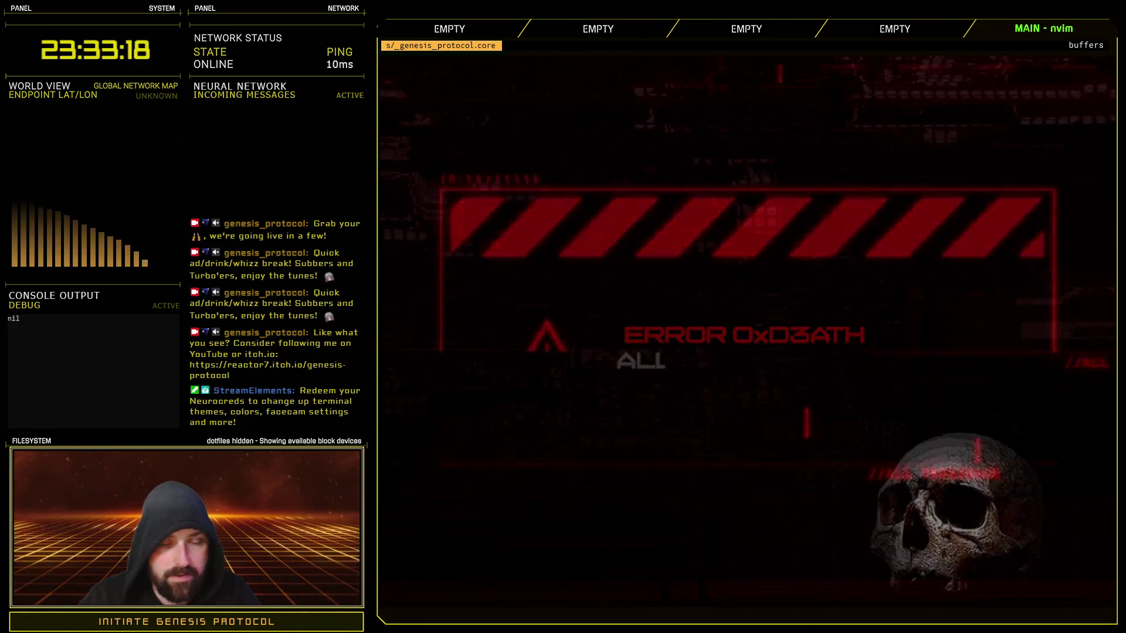
key("Down")
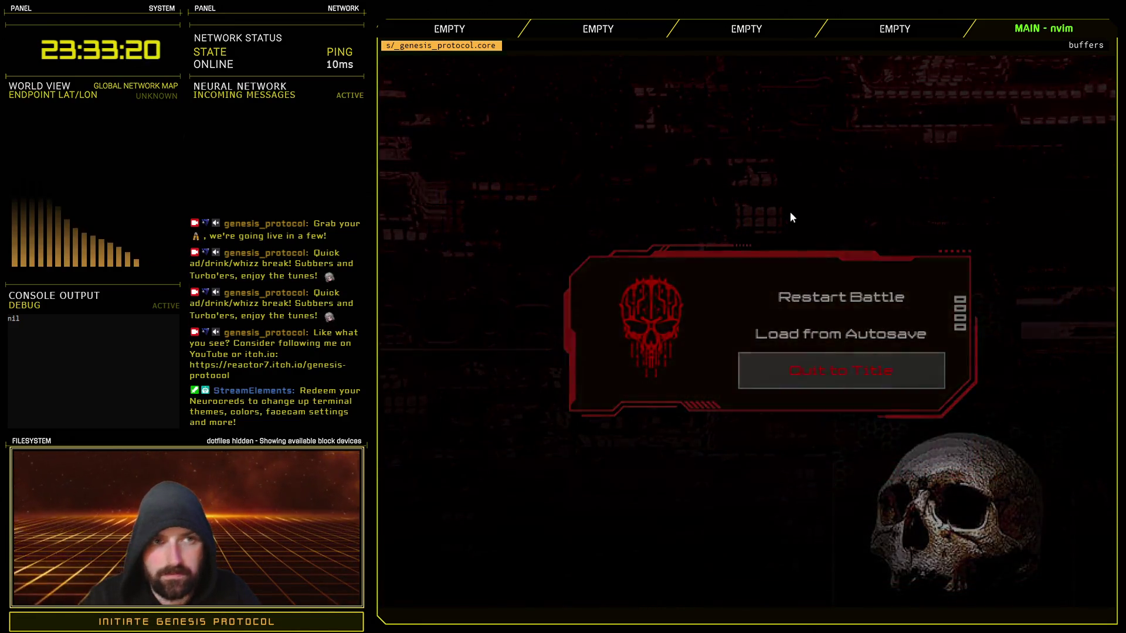
key("Return")
key("Down")
key("Down")
key("Down")
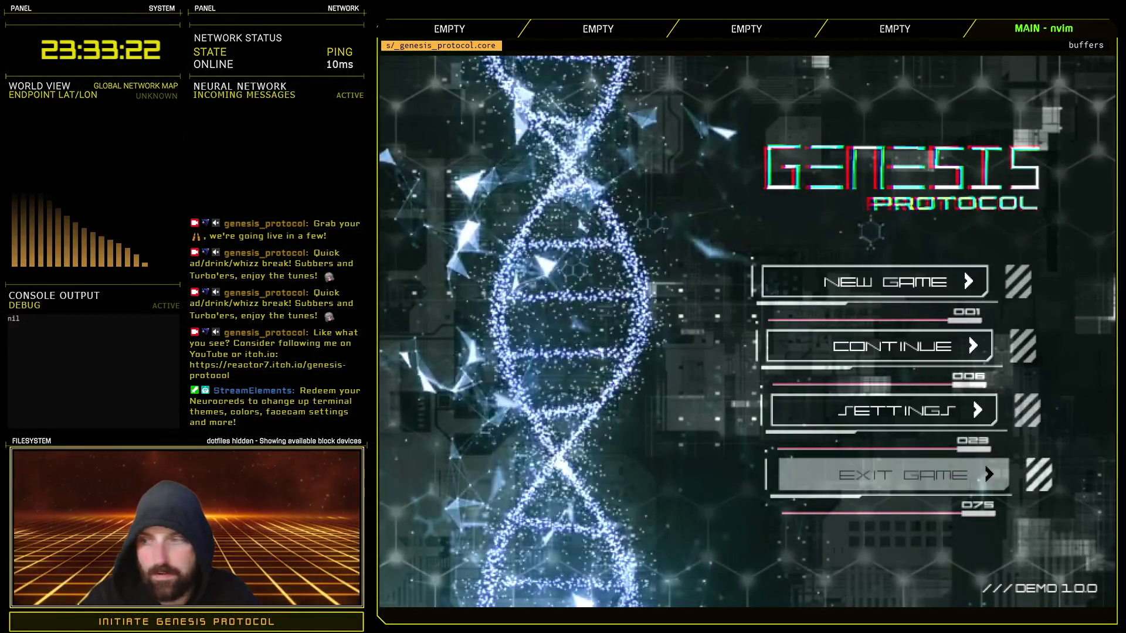
key("Return")
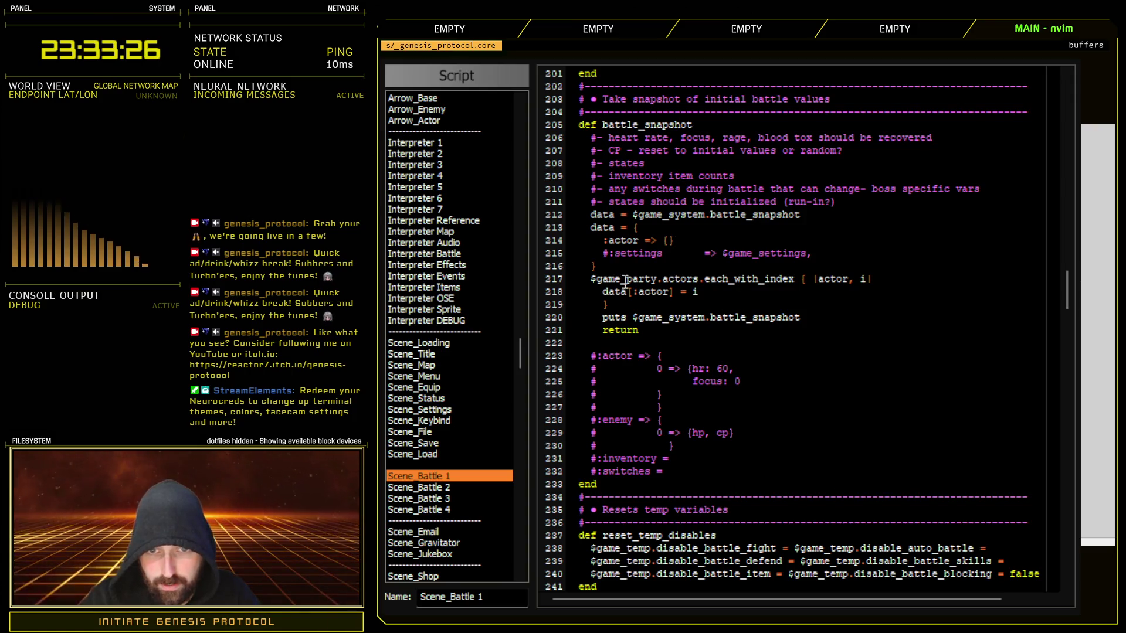
Step: Remove data from the hash line, moving $game_system.battle_snapshot to its start
left_click(718, 291)
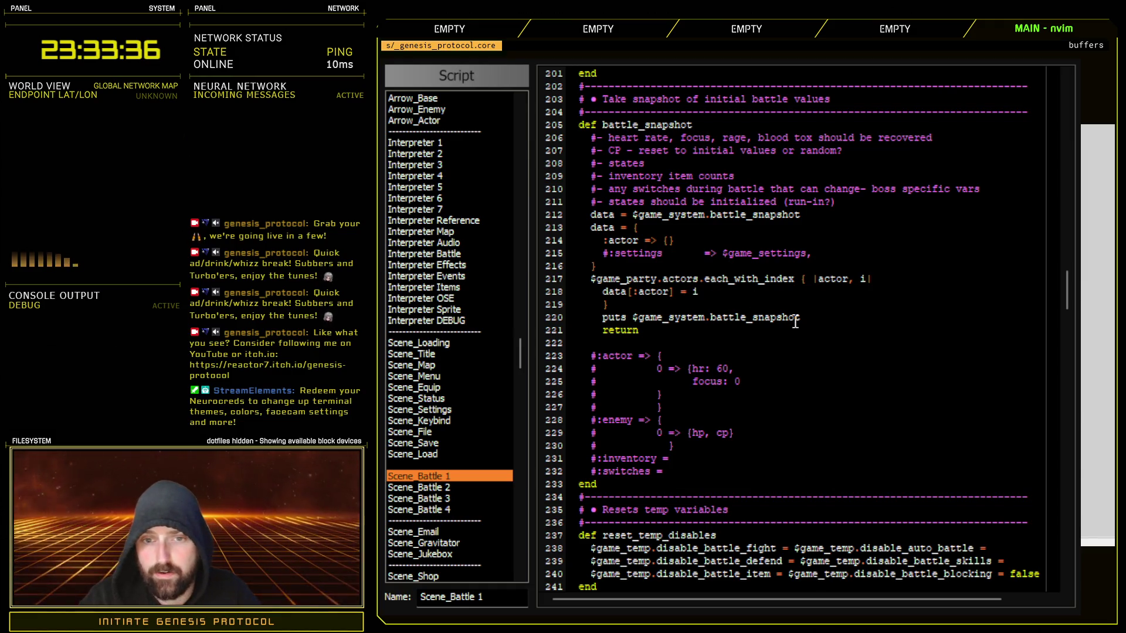
left_click_drag(816, 320, 633, 319)
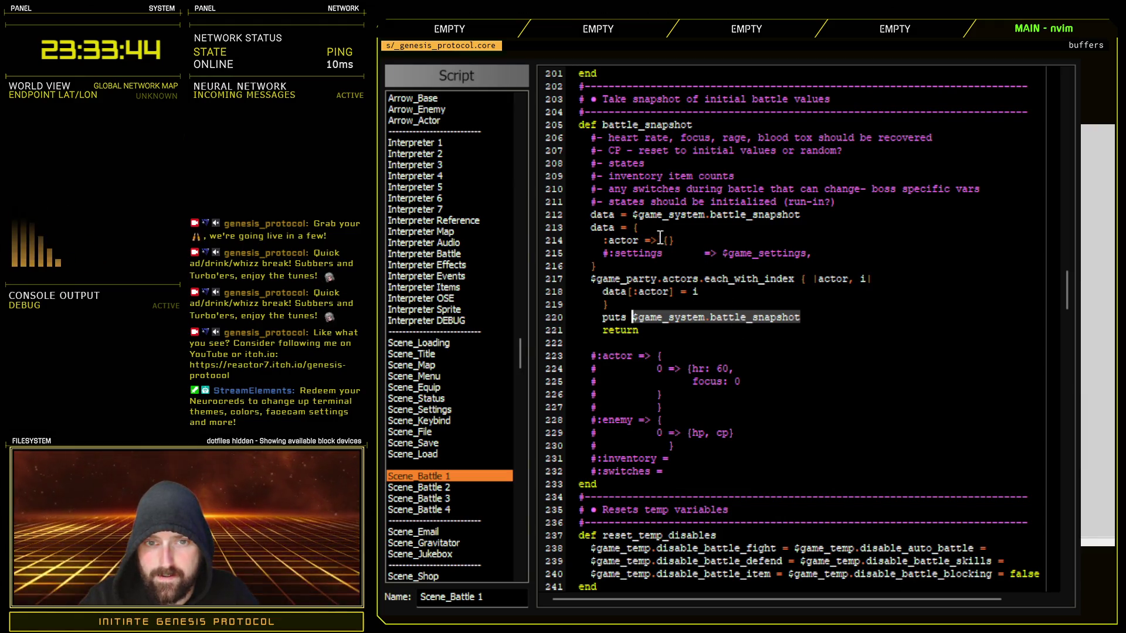
left_click(615, 228)
mouse_move(615, 228)
left_mouse_down()
mouse_move(590, 228)
mouse_move(800, 216)
mouse_move(591, 228)
mouse_move(566, 215)
left_mouse_up()
key("Delete")
left_click(636, 215)
key("Delete")
key("Delete")
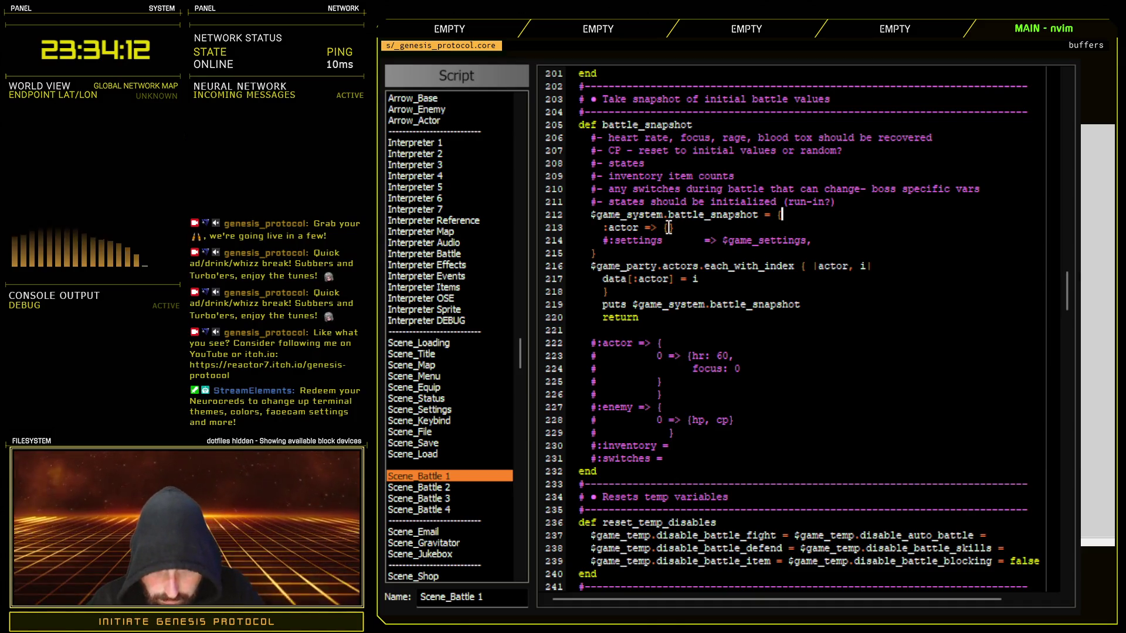
Step: Prefix line 212 with 'data =' and delete the hash's '= {' and closing brace
left_click(591, 214)
type("data =")
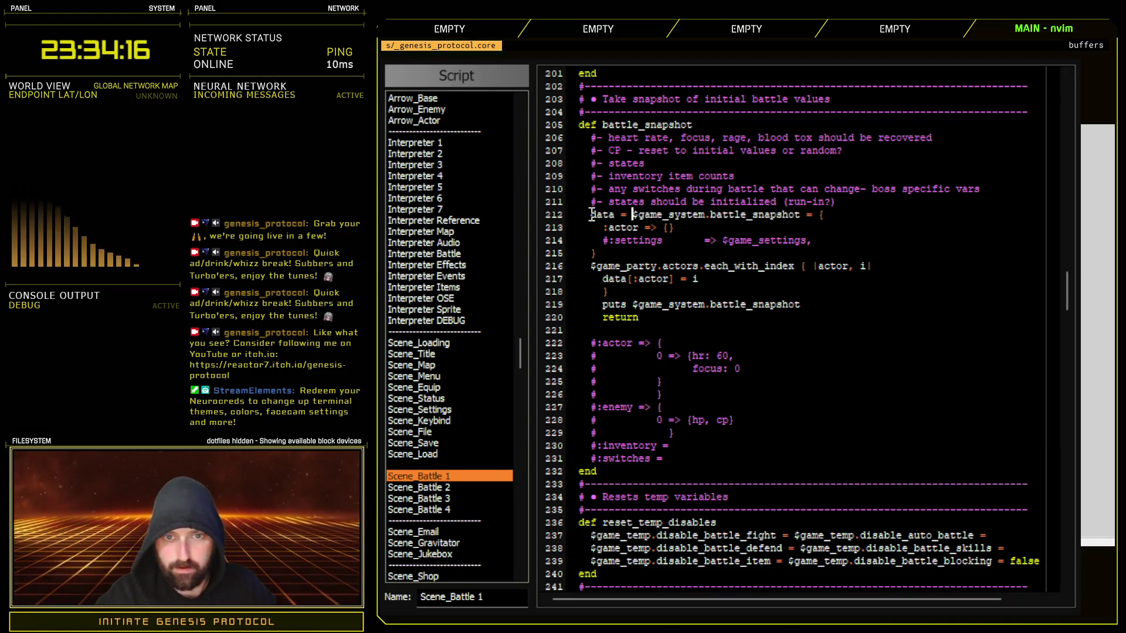
left_click_drag(801, 214, 851, 216)
key("d")
mouse_move(597, 253)
left_mouse_down()
mouse_move(545, 253)
mouse_move(557, 241)
left_mouse_up()
key("d")
key("d")
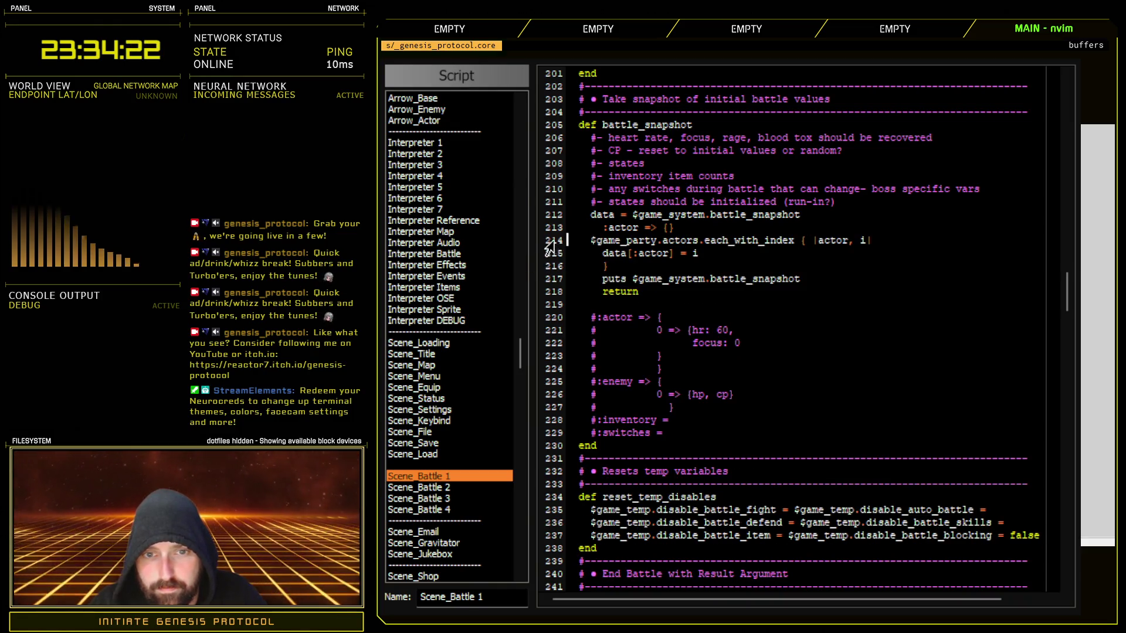
Step: Turn :actor on line 213 into data[:actor], checking Scene_Save for reference
left_click(604, 227)
type("idata")
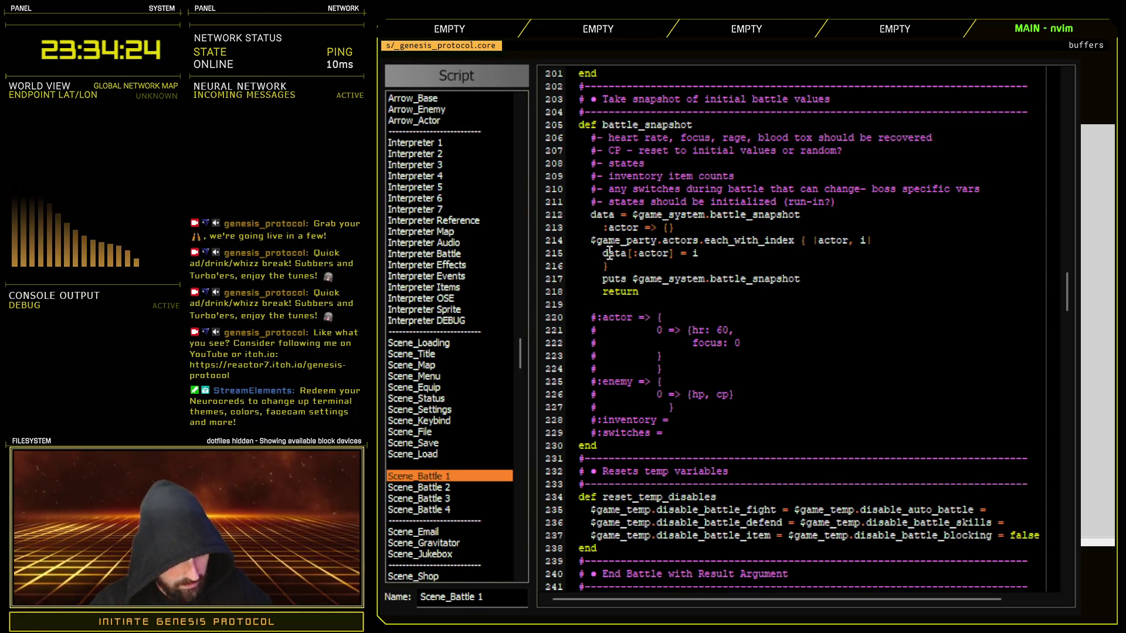
type("[")
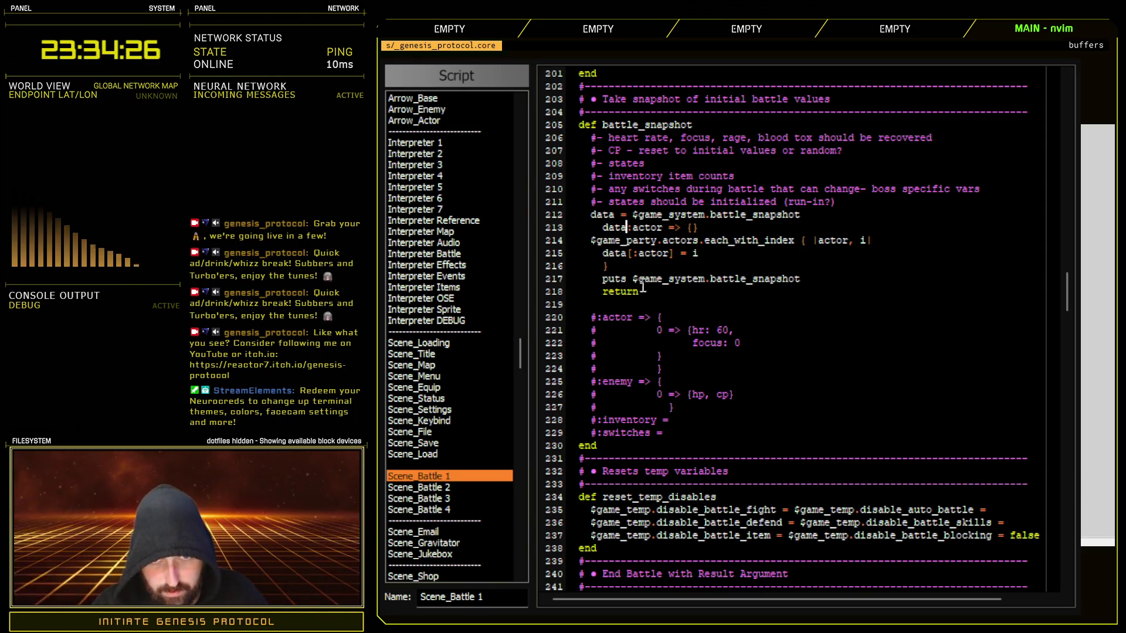
left_click(668, 228)
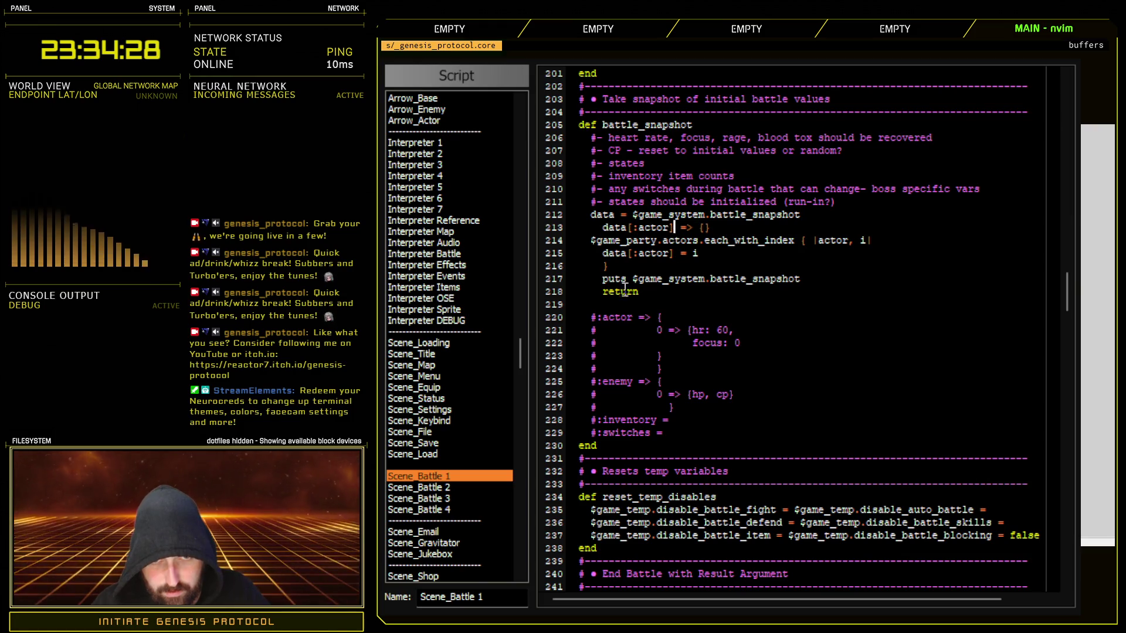
left_click(442, 444)
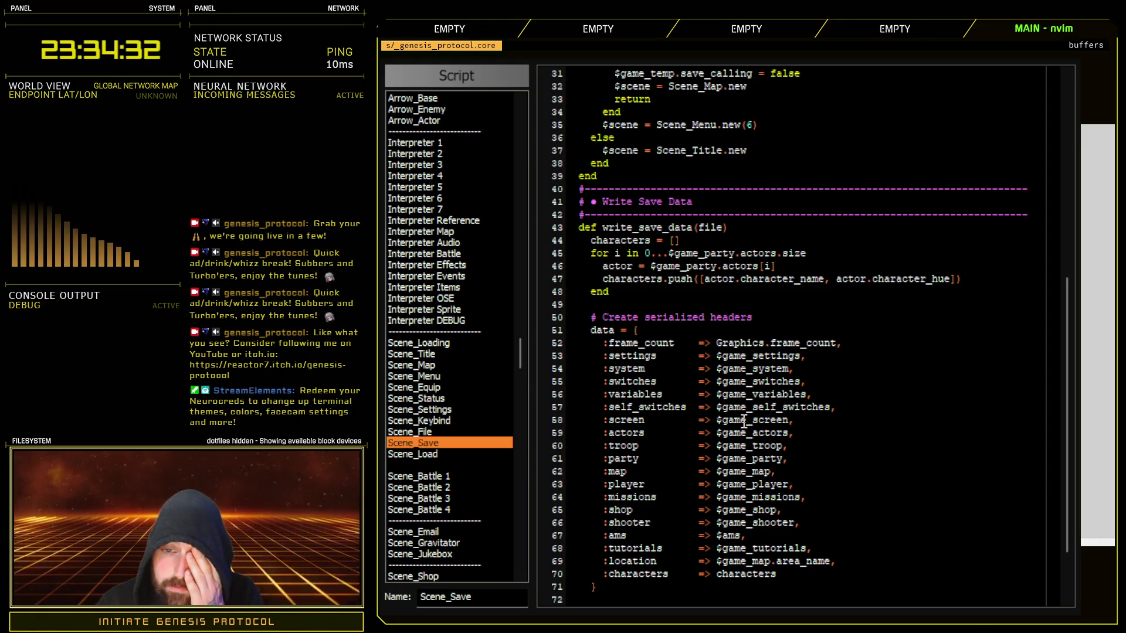
scroll(742, 421, "down", 2)
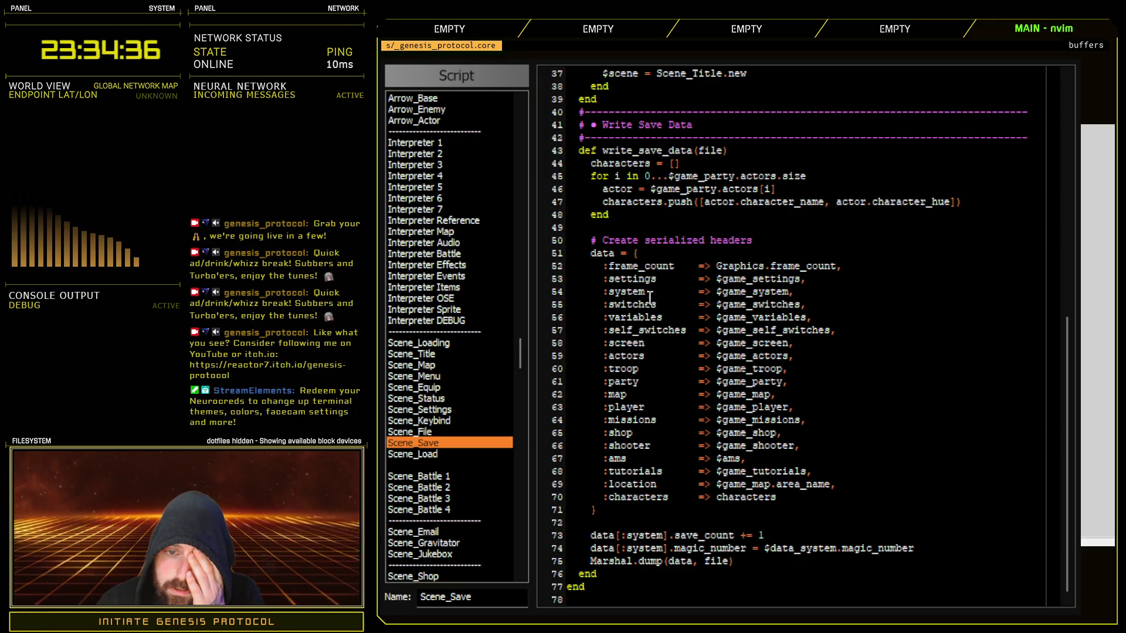
left_click(443, 479)
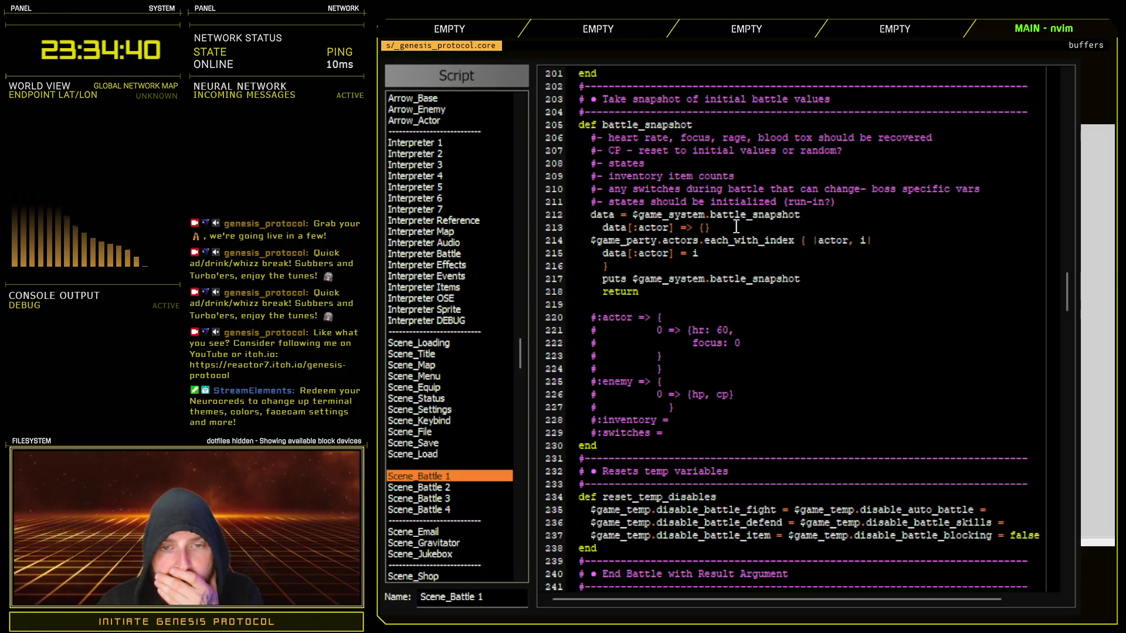
Step: Fix line 213's indentation, then close the editor, playtest, and reopen the scripts
key("Left")
key("Left")
key("Left")
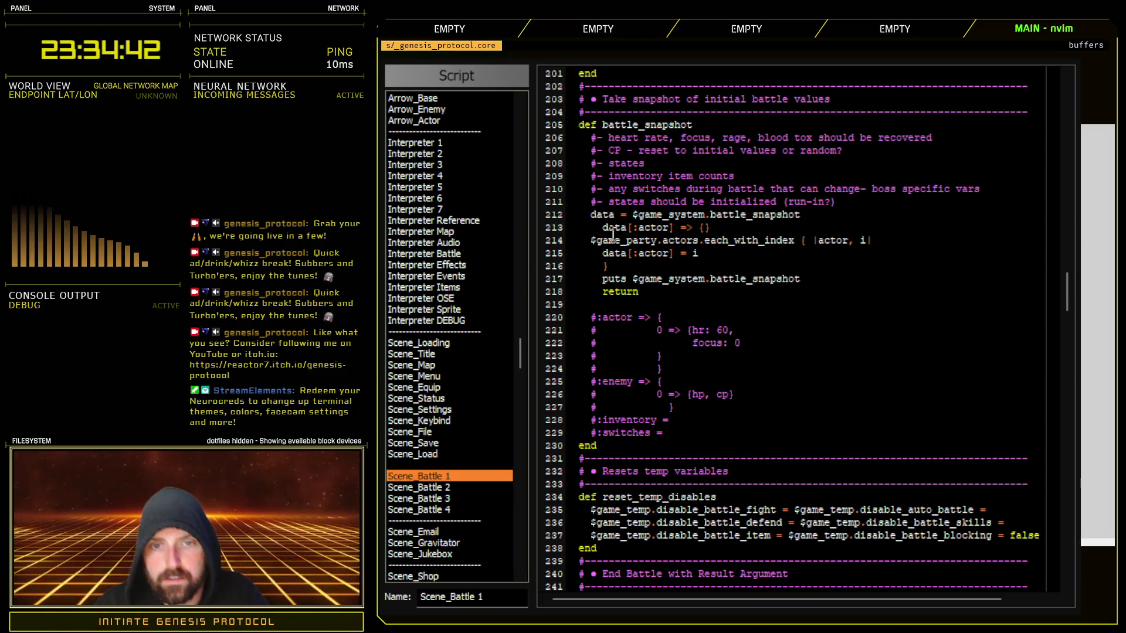
key("BackSpace")
key("BackSpace")
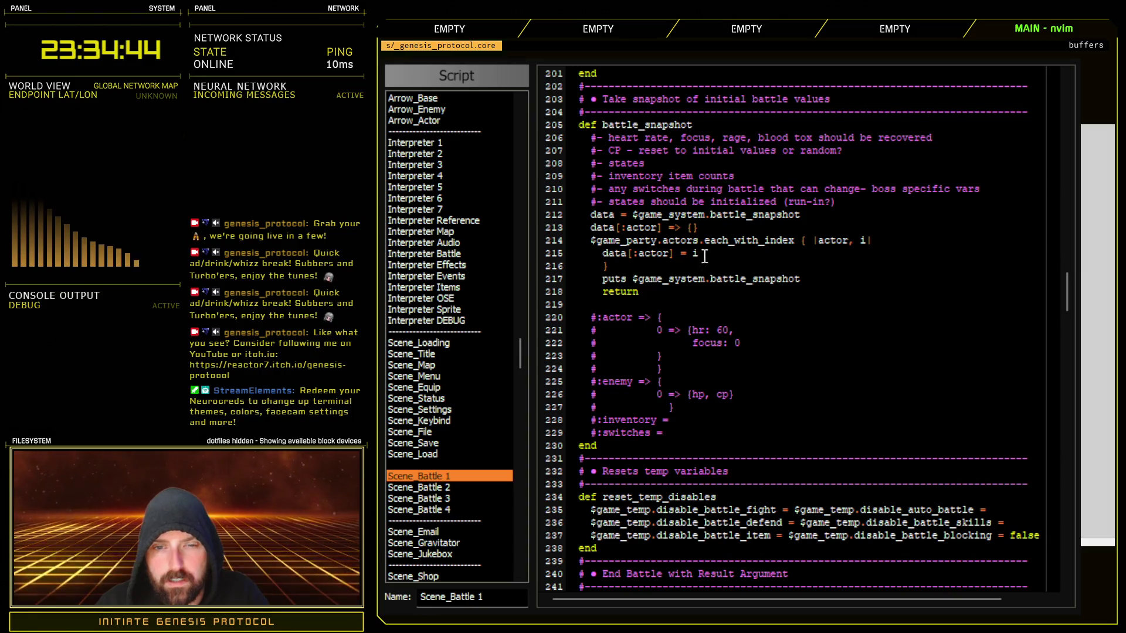
left_click(711, 233)
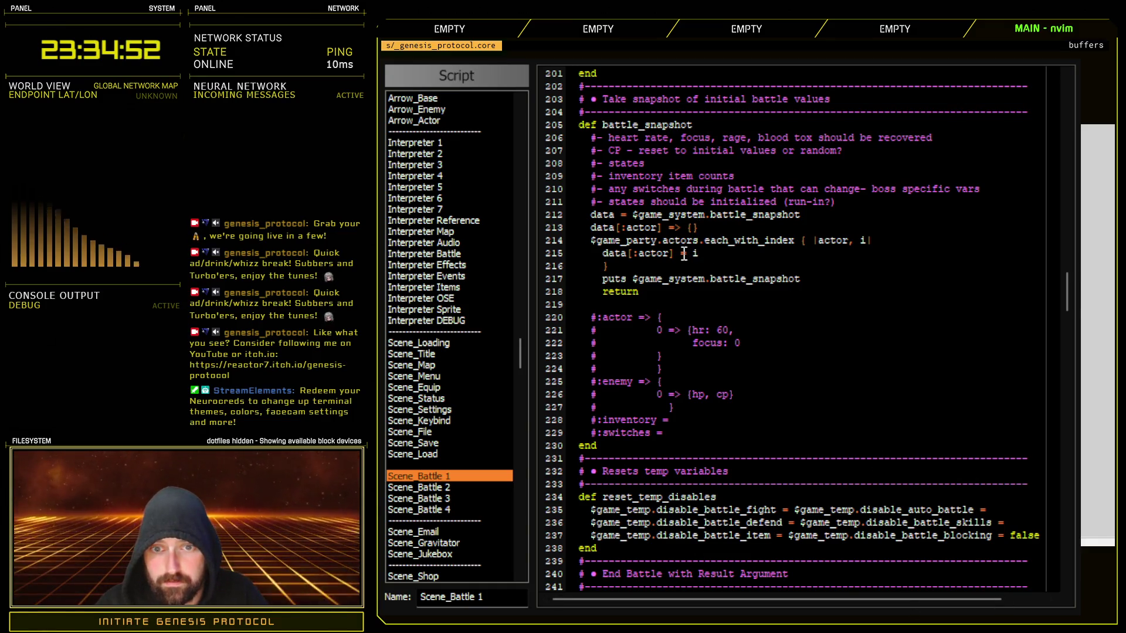
left_click_drag(681, 254, 706, 255)
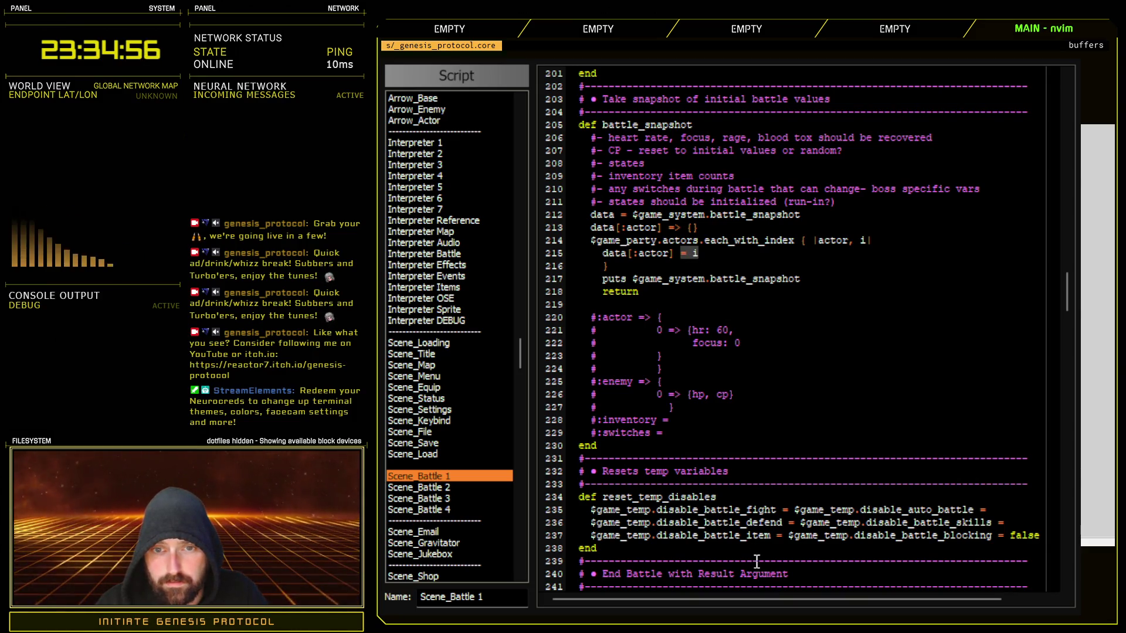
key("Escape")
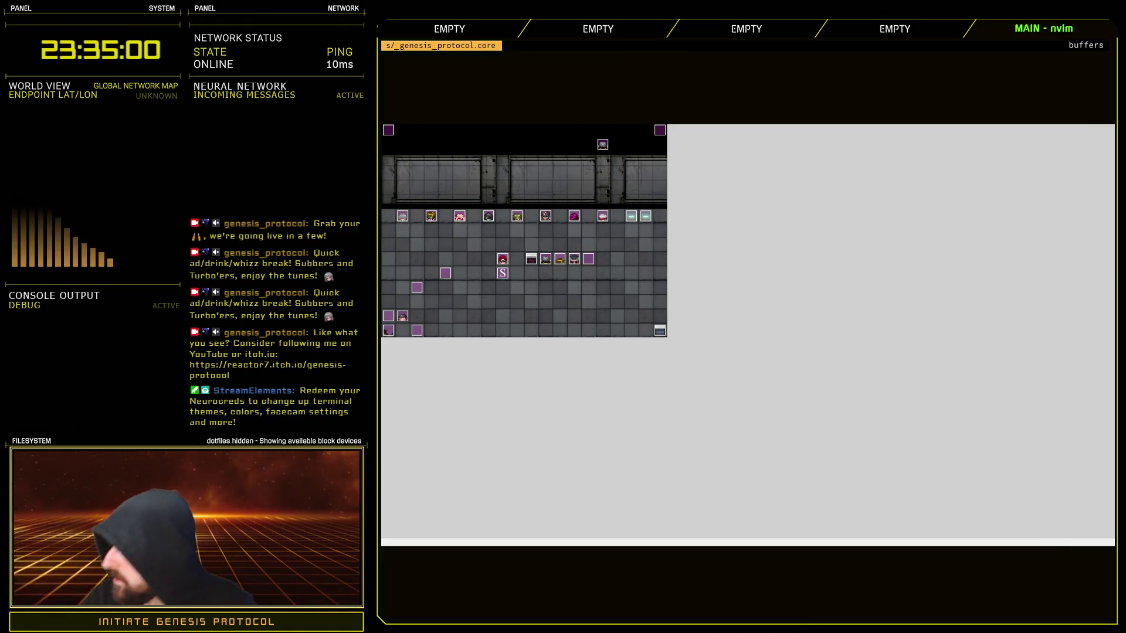
key("ctrl+r")
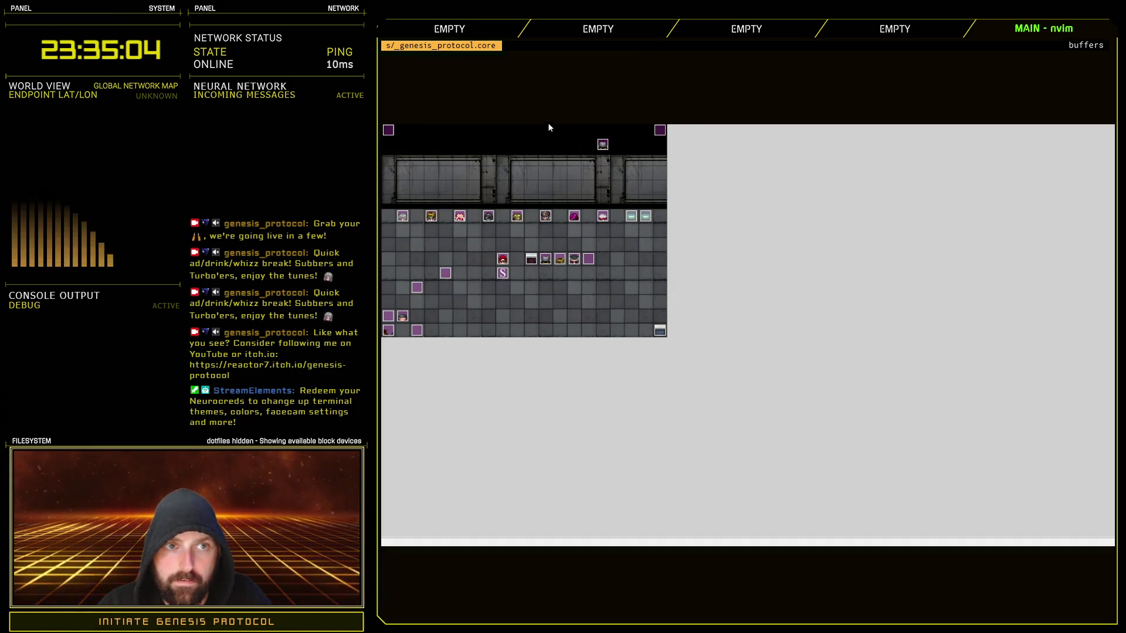
key("F11")
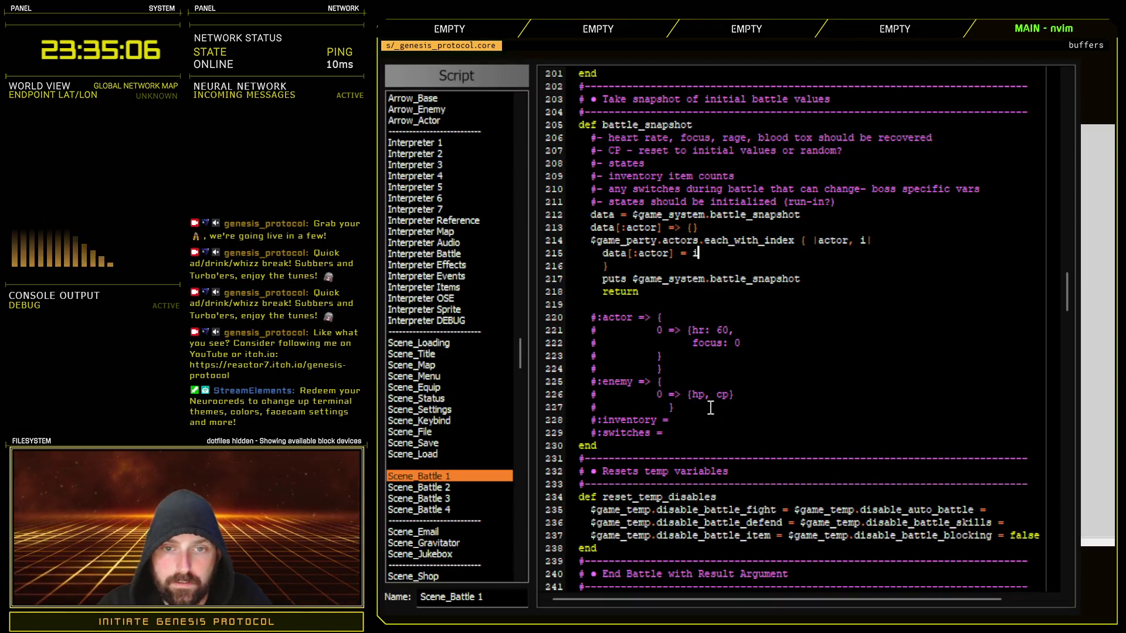
Step: Replace data on line 213 with $game_system.battle_snapshot and delete the old data = line
left_click(717, 226)
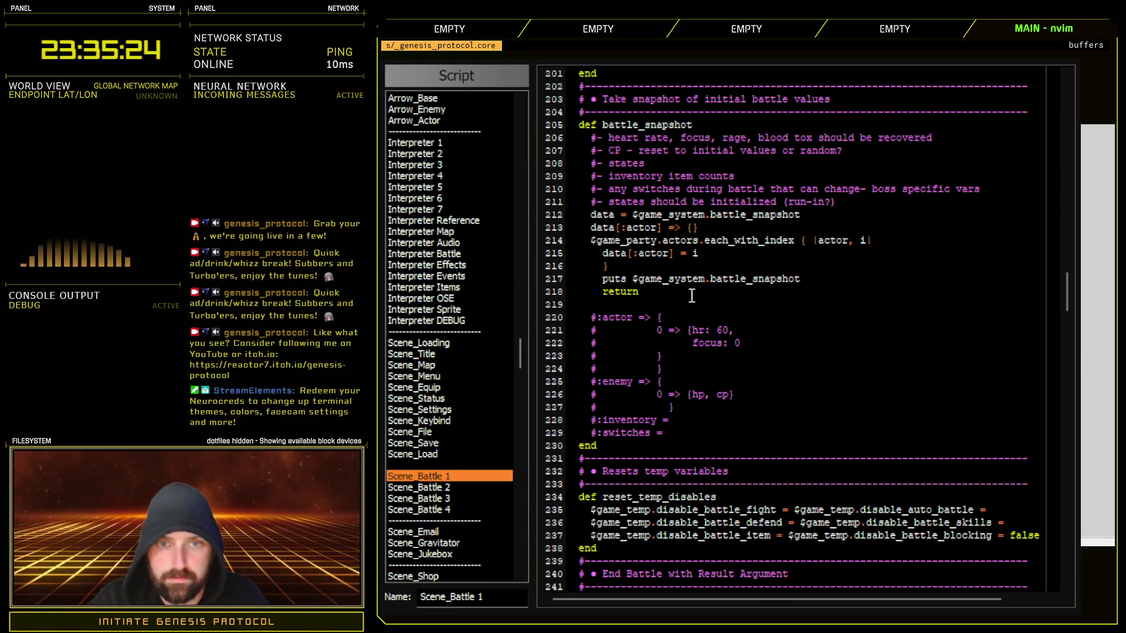
mouse_move(616, 229)
left_mouse_down()
mouse_move(588, 228)
mouse_move(800, 216)
left_mouse_up()
key("d")
middle_click(591, 229)
left_click(533, 216)
key("d")
key("d")
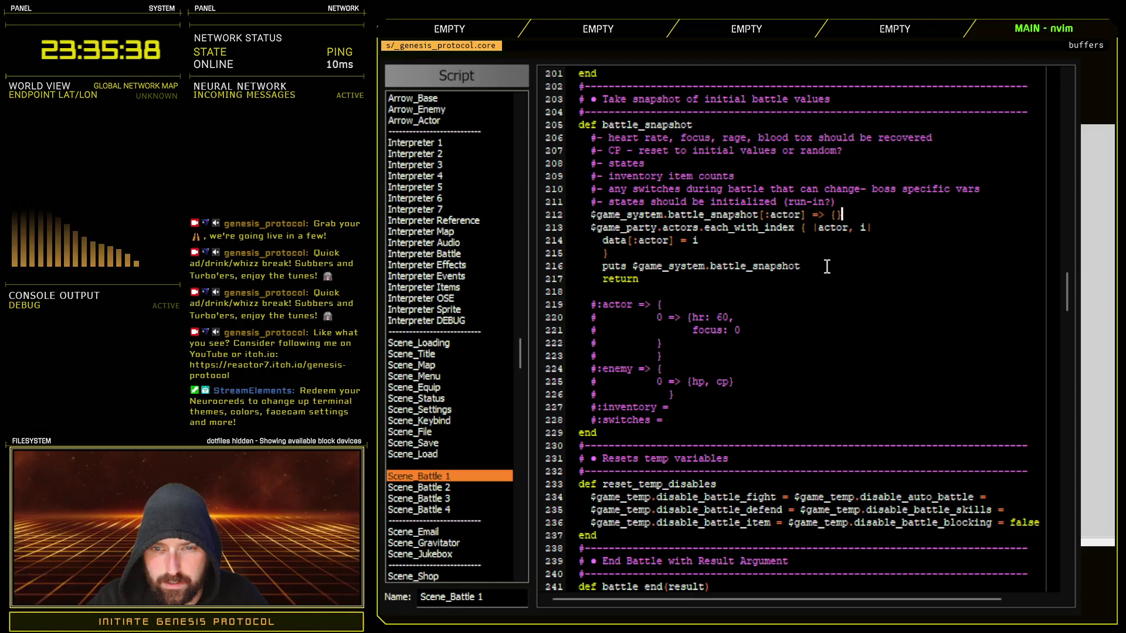
Step: Comment out the loop's data[:actor] = i line and close the Script Editor
left_click_drag(699, 227, 609, 253)
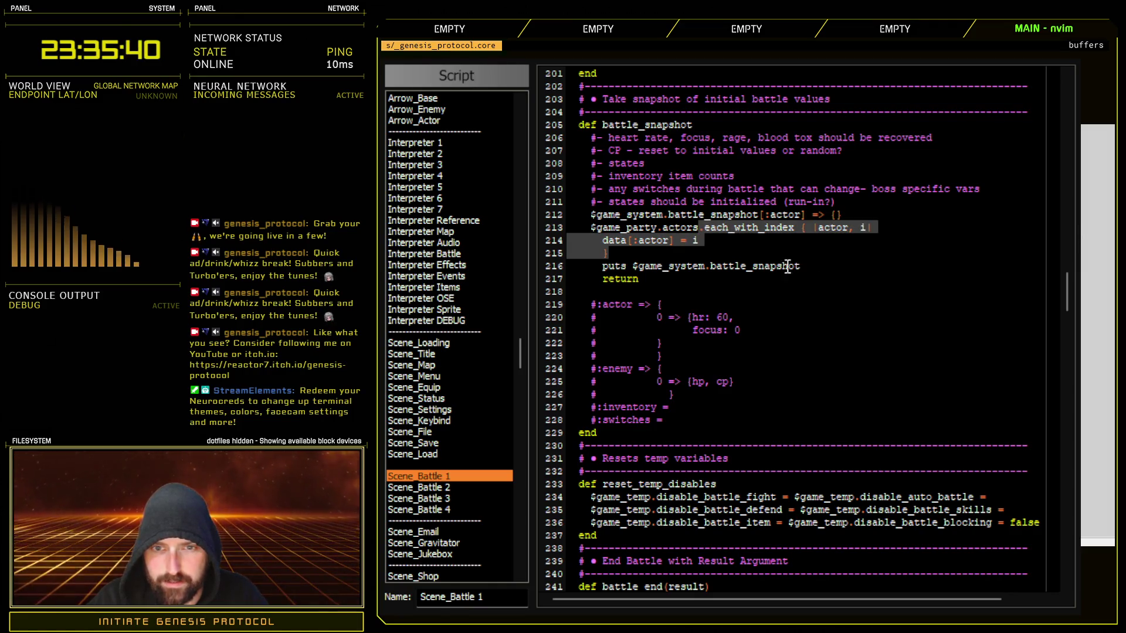
key("Escape")
key("k")
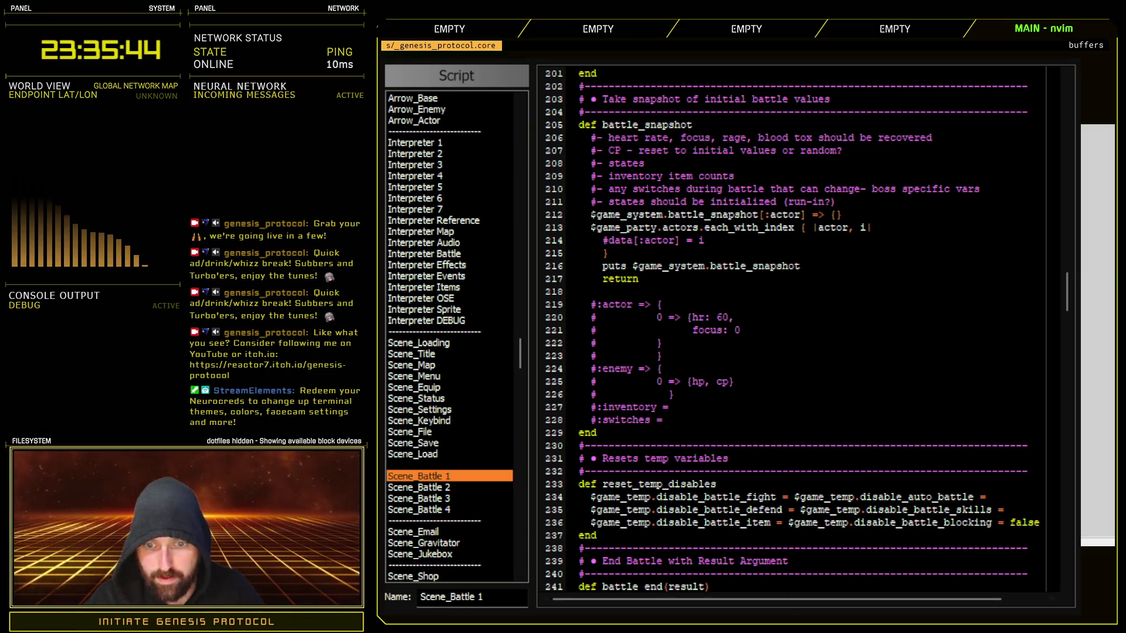
key("Escape")
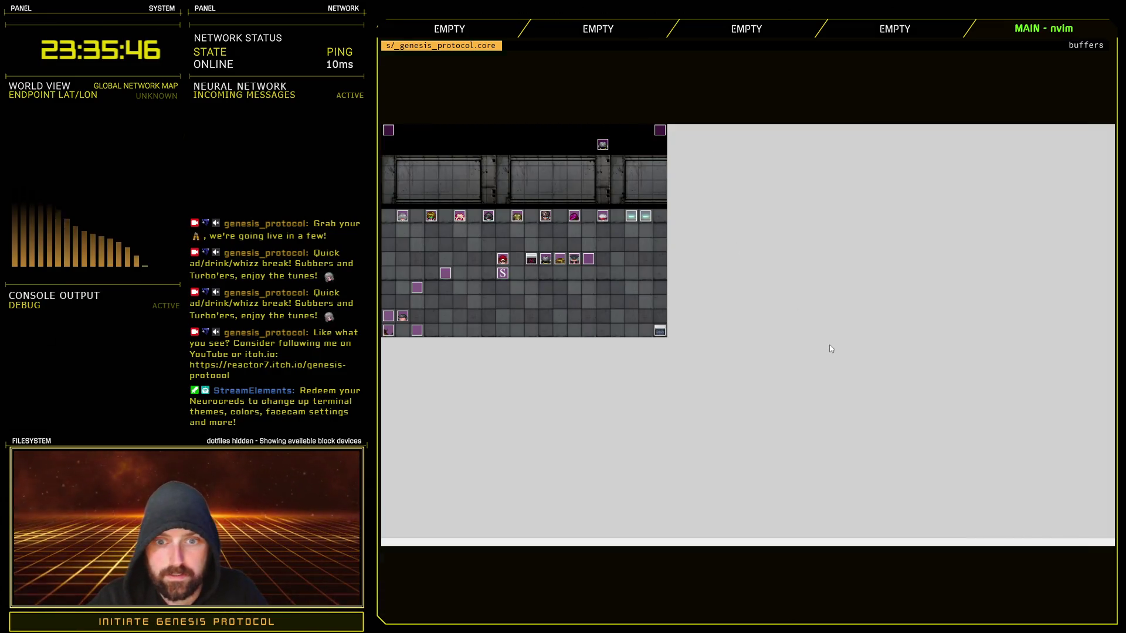
Step: Run a playtest of the game to check the snapshot change, then close the game window
key("F12")
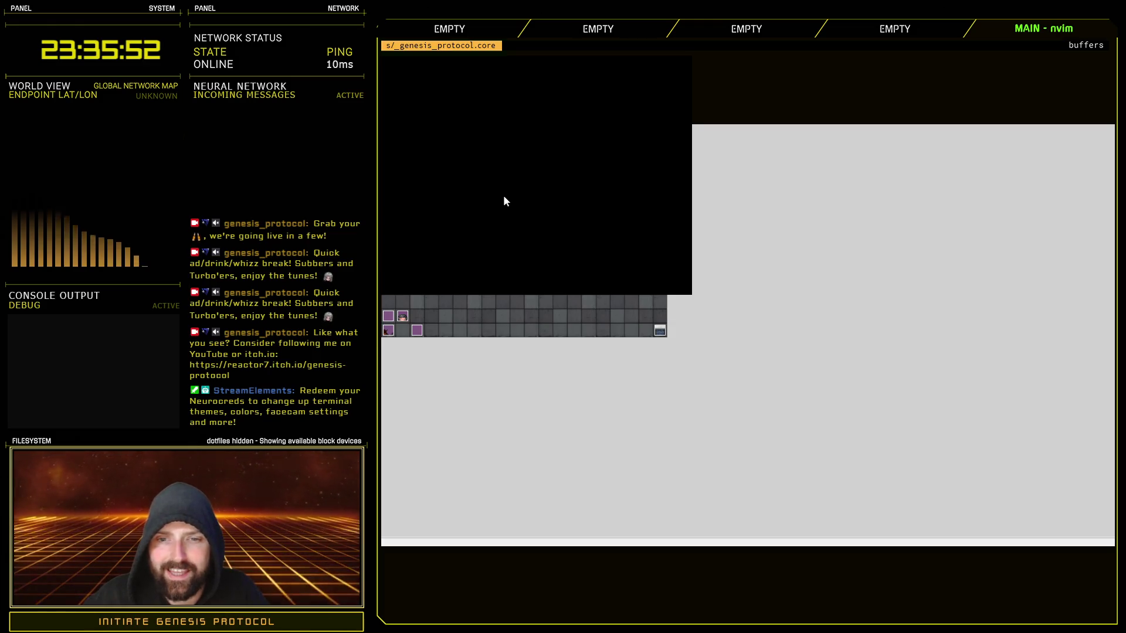
key("Escape")
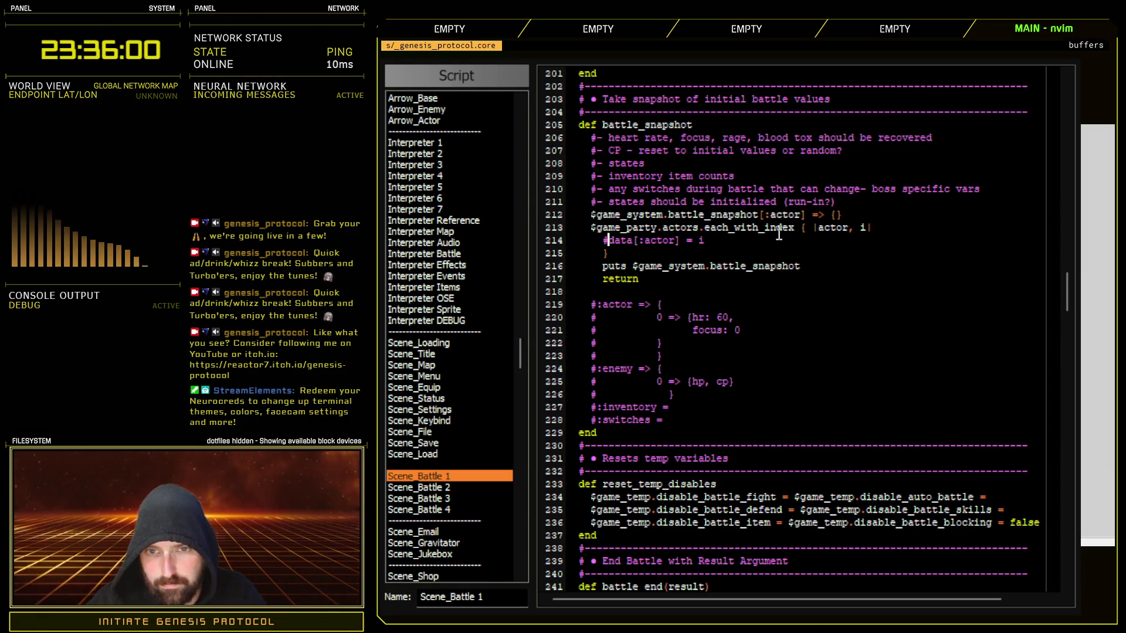
Step: Duplicate the battle_snapshot [:actor] => {} line on line 212
left_click_drag(760, 215, 850, 219)
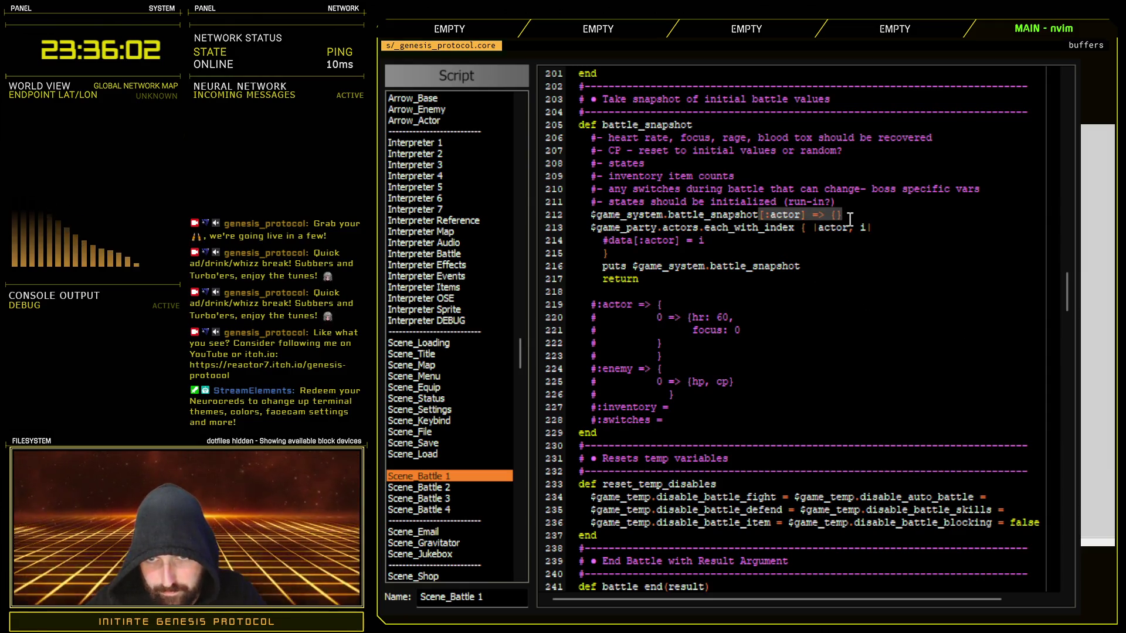
key("Escape")
key("shift+o")
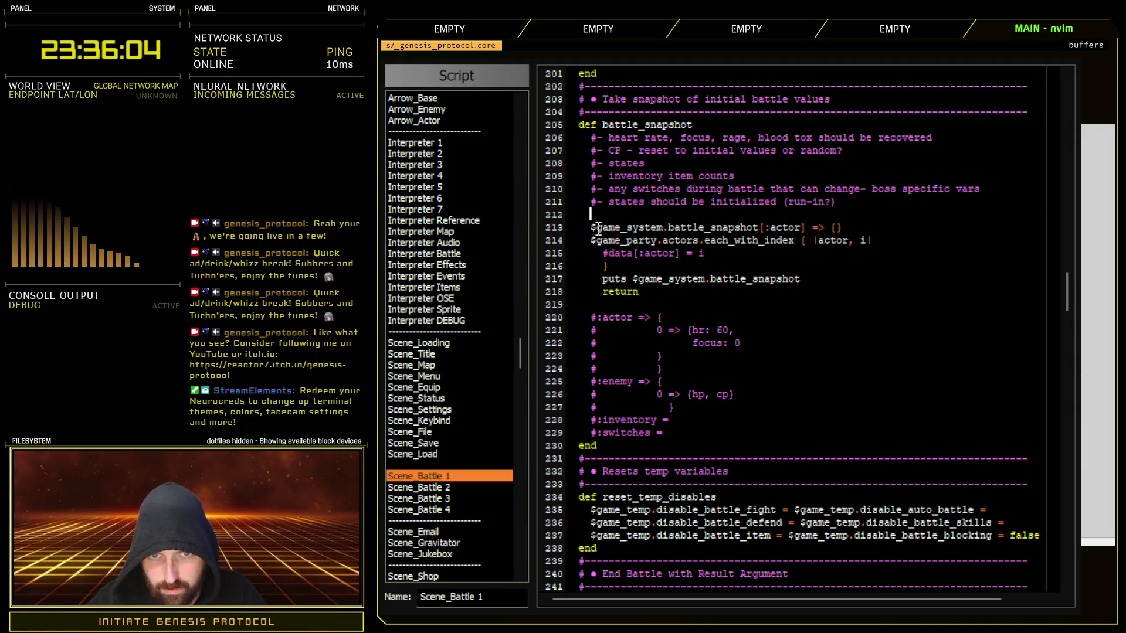
key("y")
key("y")
key("p")
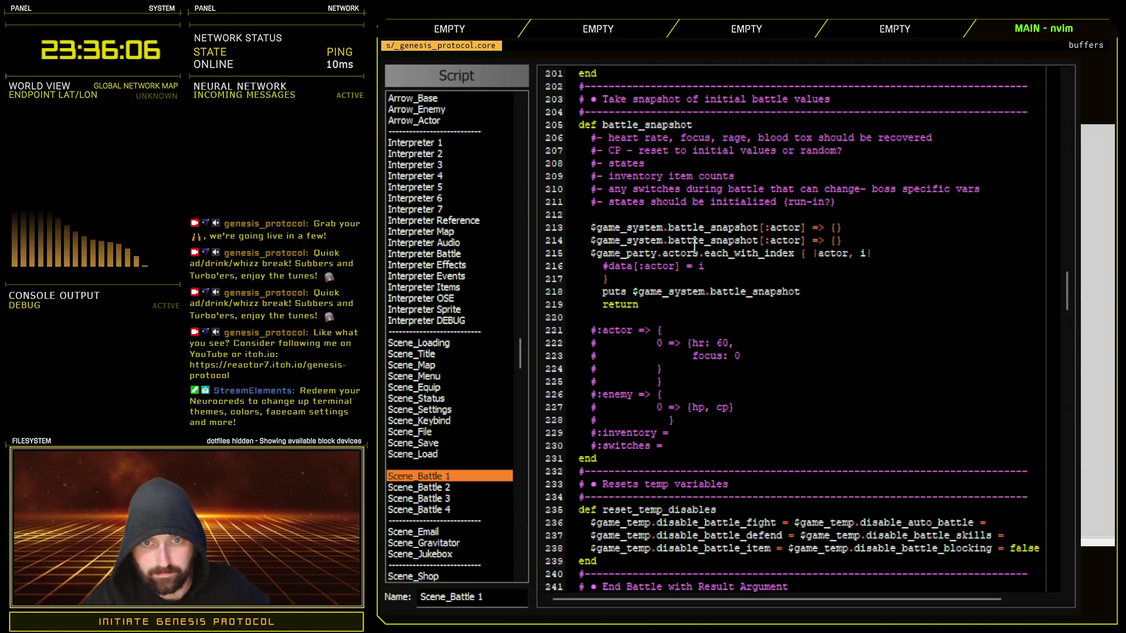
Step: Rework the duplicated line's key and empty braces, playtest, and open the Scene_Save script
left_click_drag(761, 228, 790, 229)
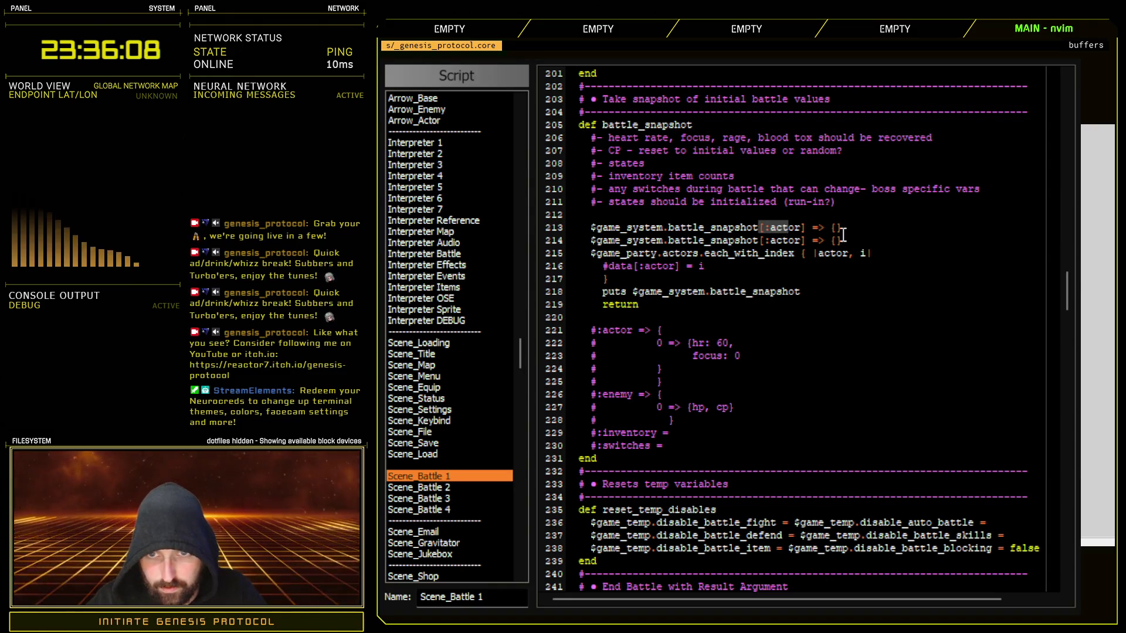
left_click(834, 226)
key("shift+c")
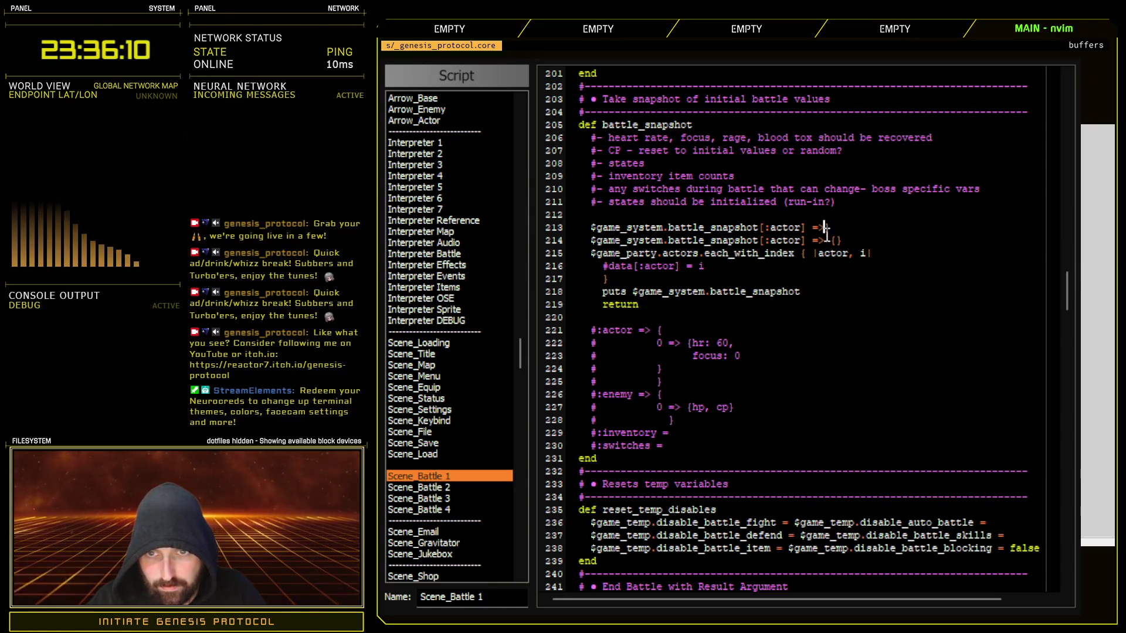
key("BackSpace")
key("BackSpace")
key("BackSpace")
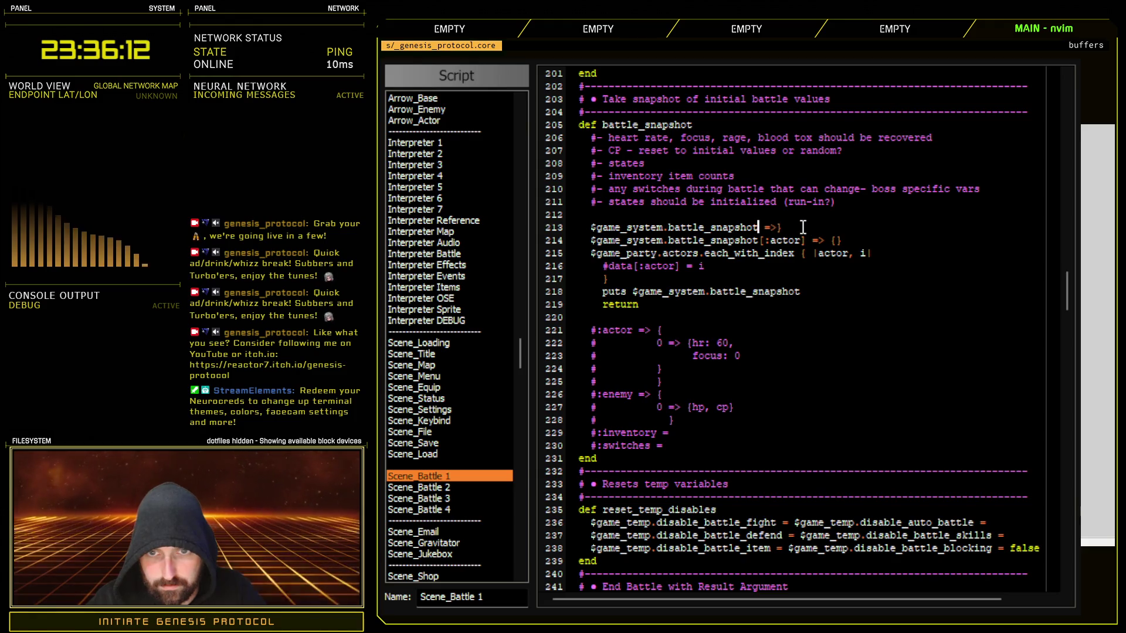
type("ctor")
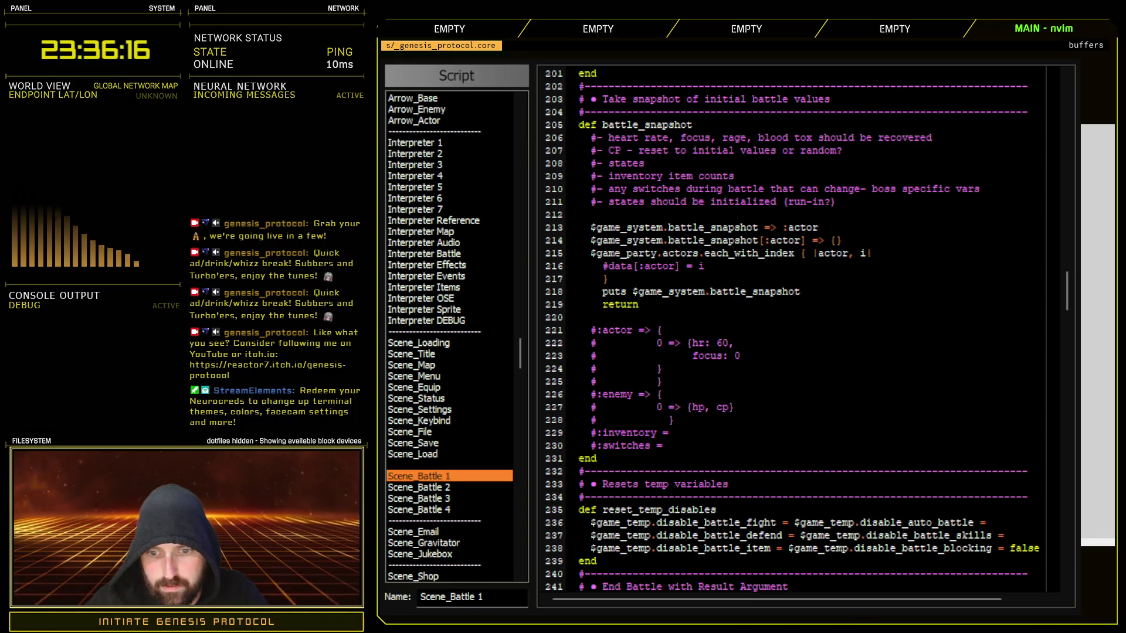
key("F12")
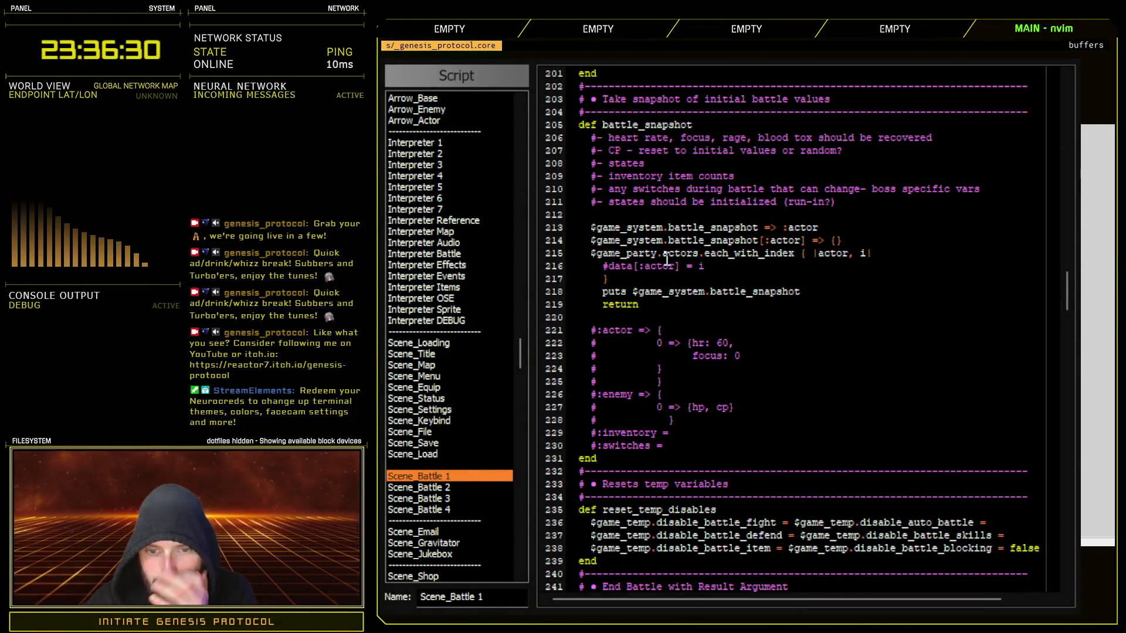
left_click(436, 443)
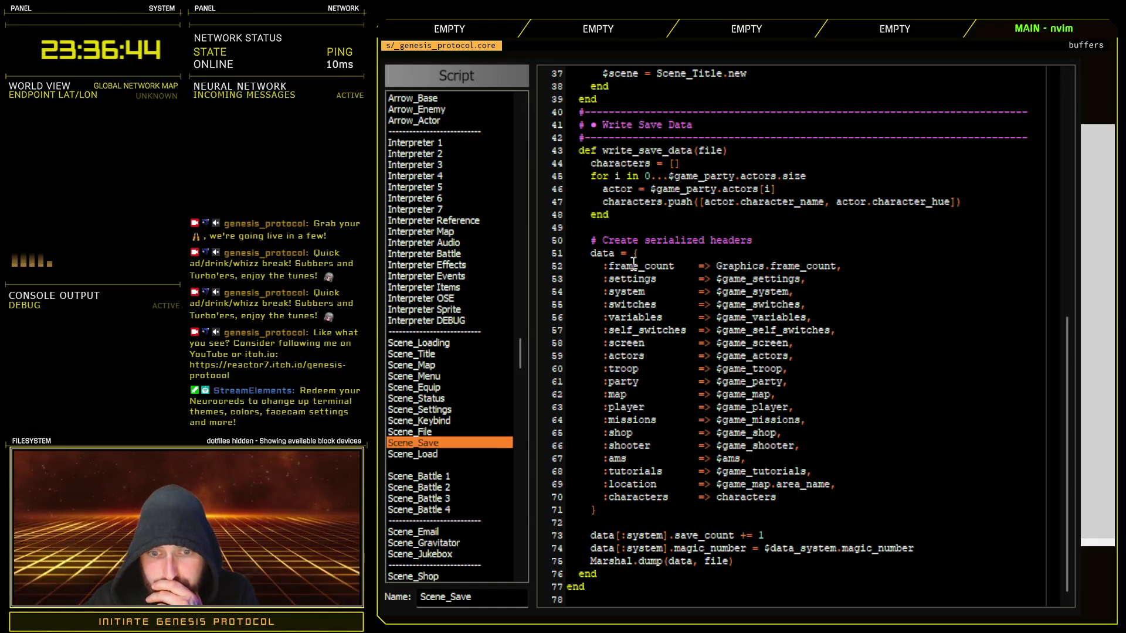
Step: Copy write_save_data's data hash from Scene_Save into battle_snapshot below the comments in Scene_Battle 1
left_click(550, 256)
left_click_drag(551, 263, 552, 521)
key("ctrl+c")
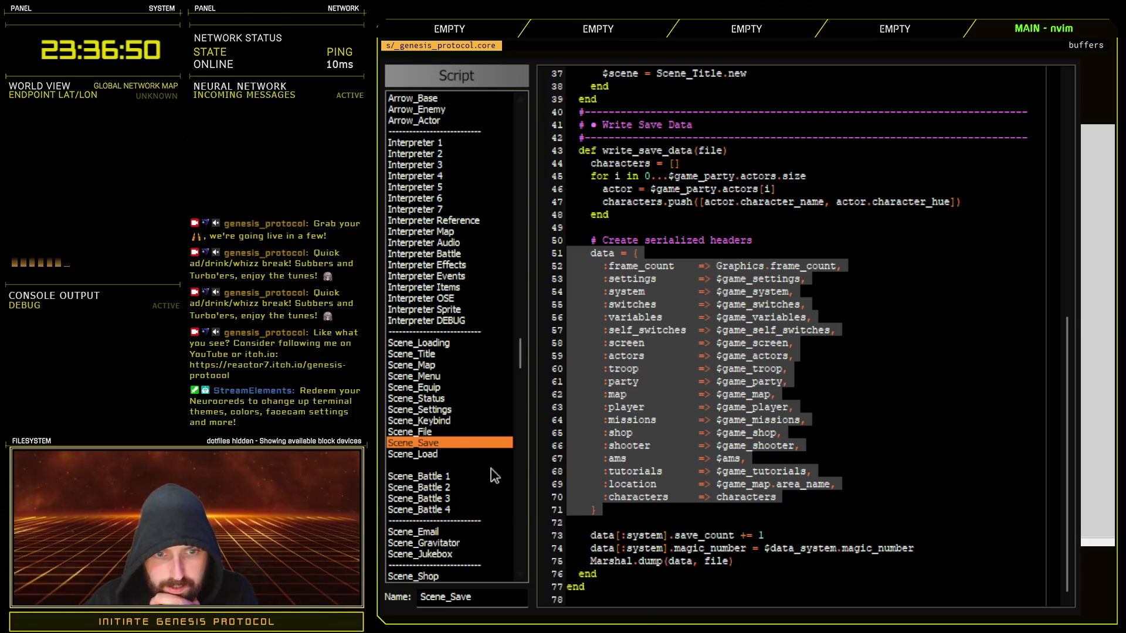
left_click(464, 478)
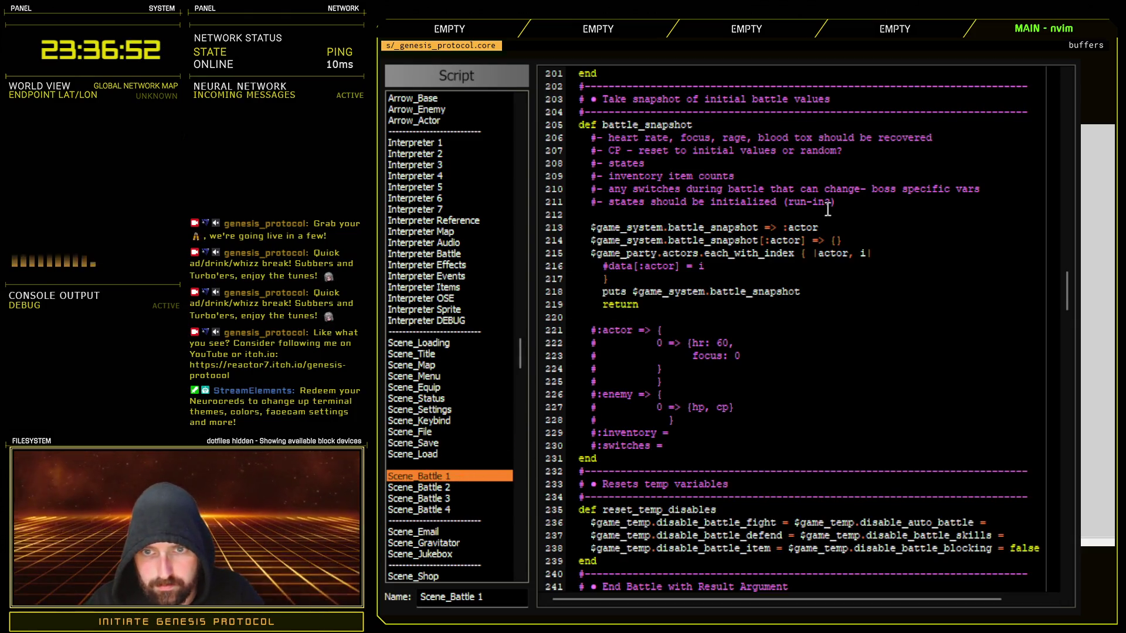
left_click(838, 202)
key("Return")
key("Return")
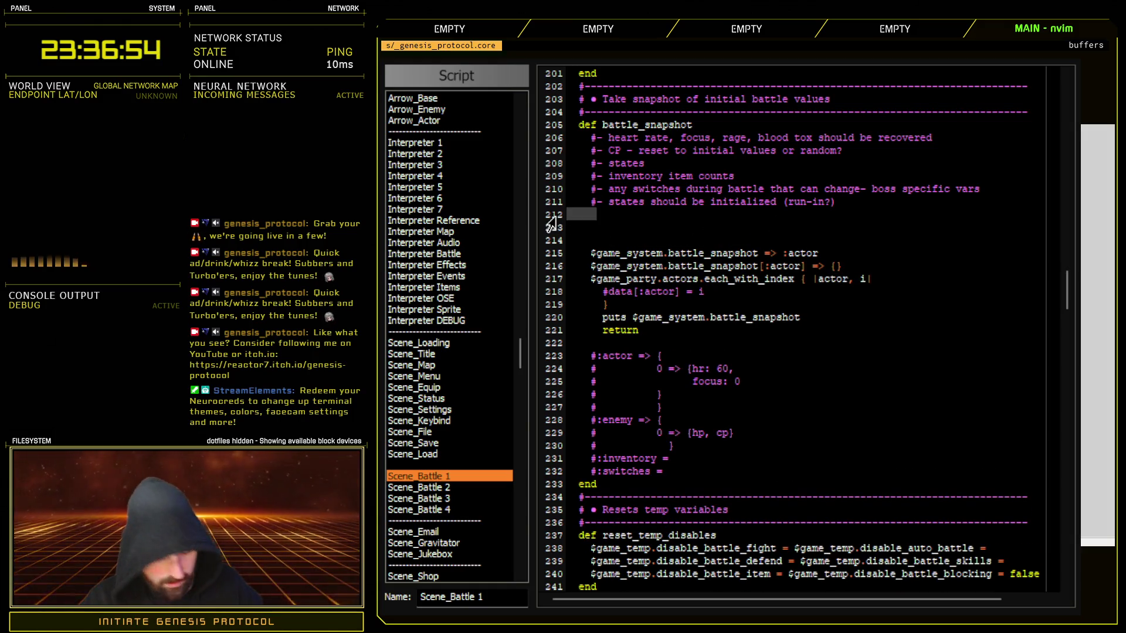
key("ctrl+shift+v")
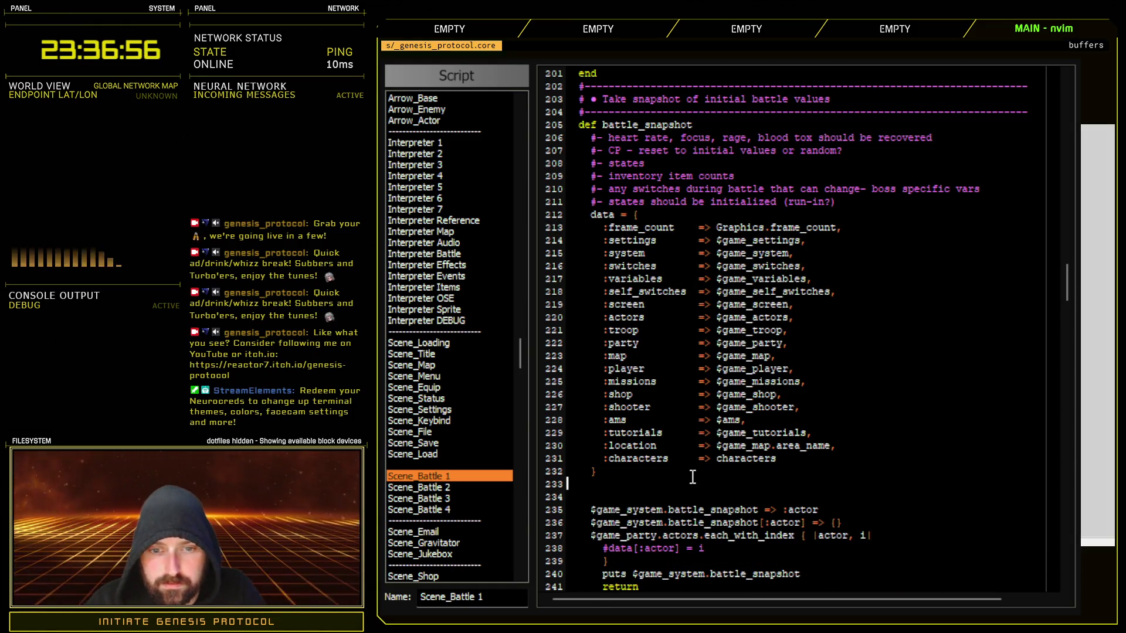
Step: Remove the extra blank line, assign data to $game_system.battle_snapshot, and delete the [:actor] line
left_click(673, 473)
key("Delete")
scroll(673, 473, "down", 2)
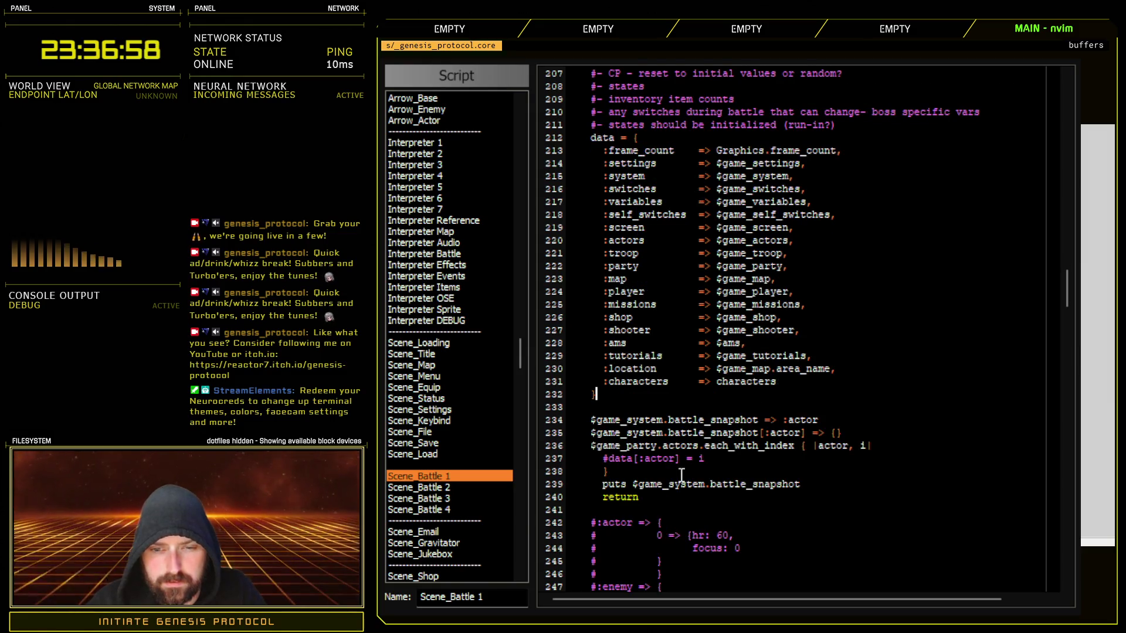
left_click_drag(770, 420, 827, 420)
type("c data")
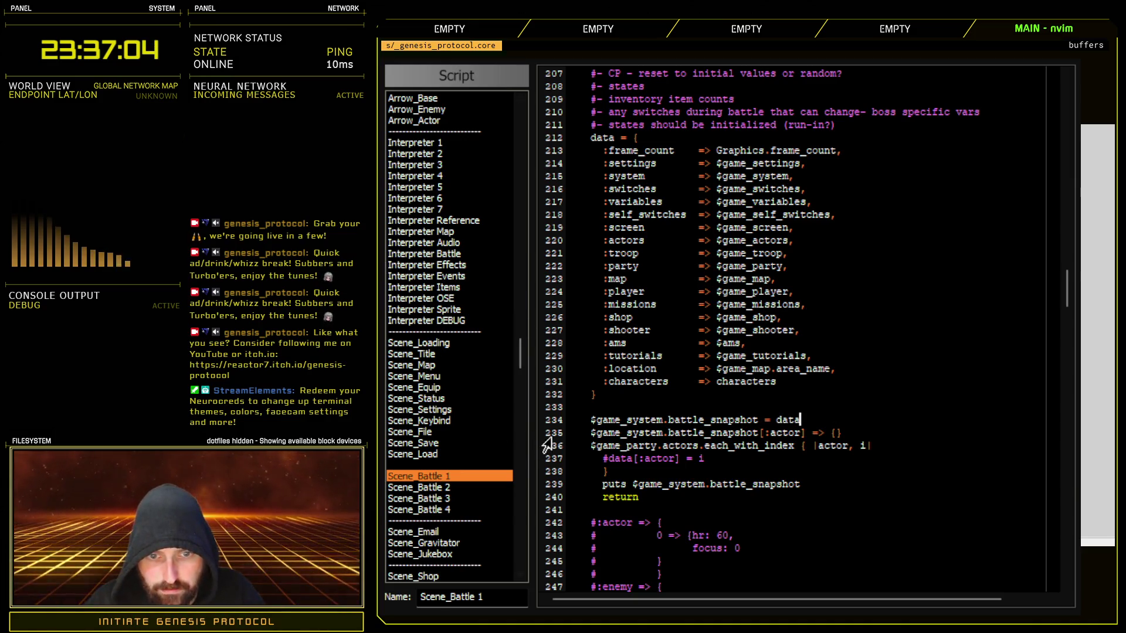
left_click_drag(546, 434, 550, 444)
key("d")
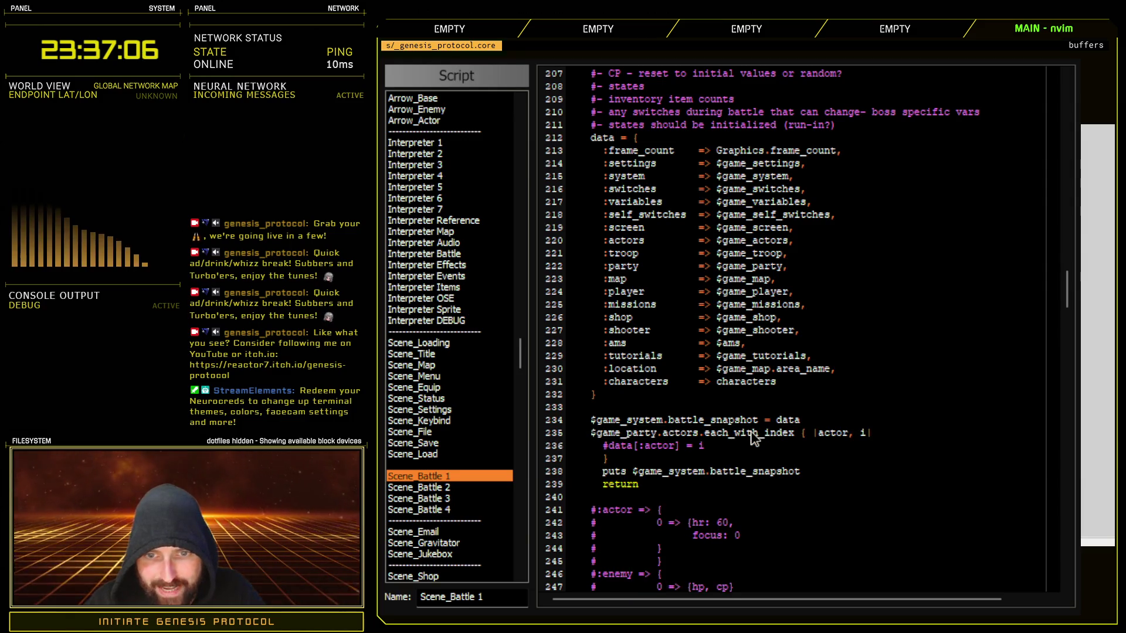
Step: Mark the actor loop lines and insert blank lines above the data hash after line 211
mouse_move(628, 135)
left_mouse_down()
mouse_move(616, 144)
mouse_move(777, 392)
left_mouse_up()
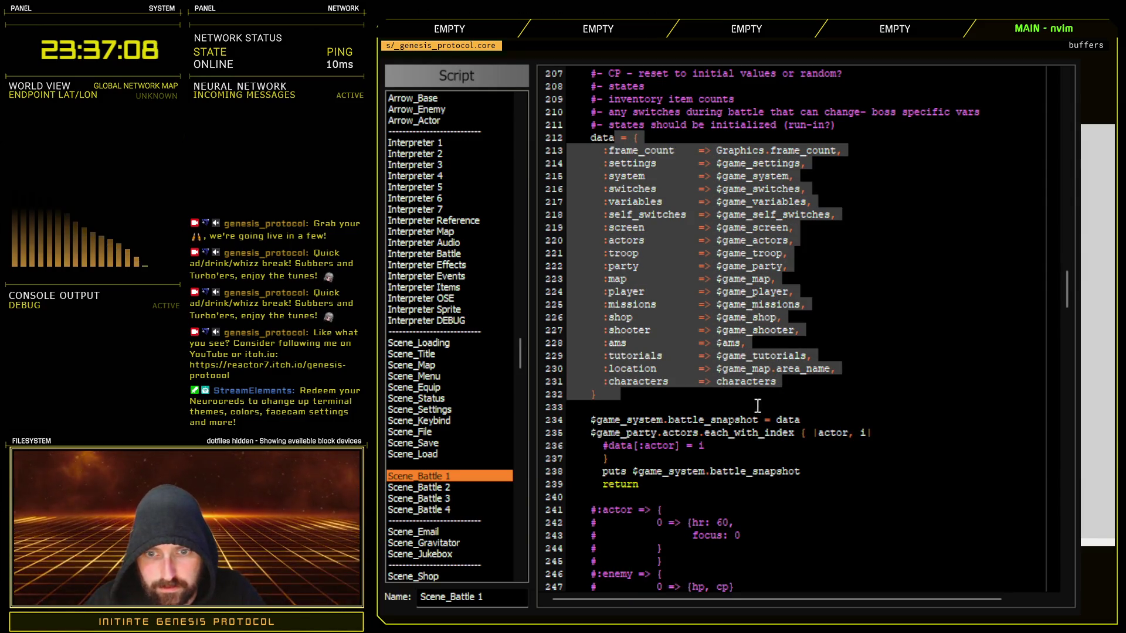
left_click_drag(666, 421, 787, 437)
left_click(801, 420)
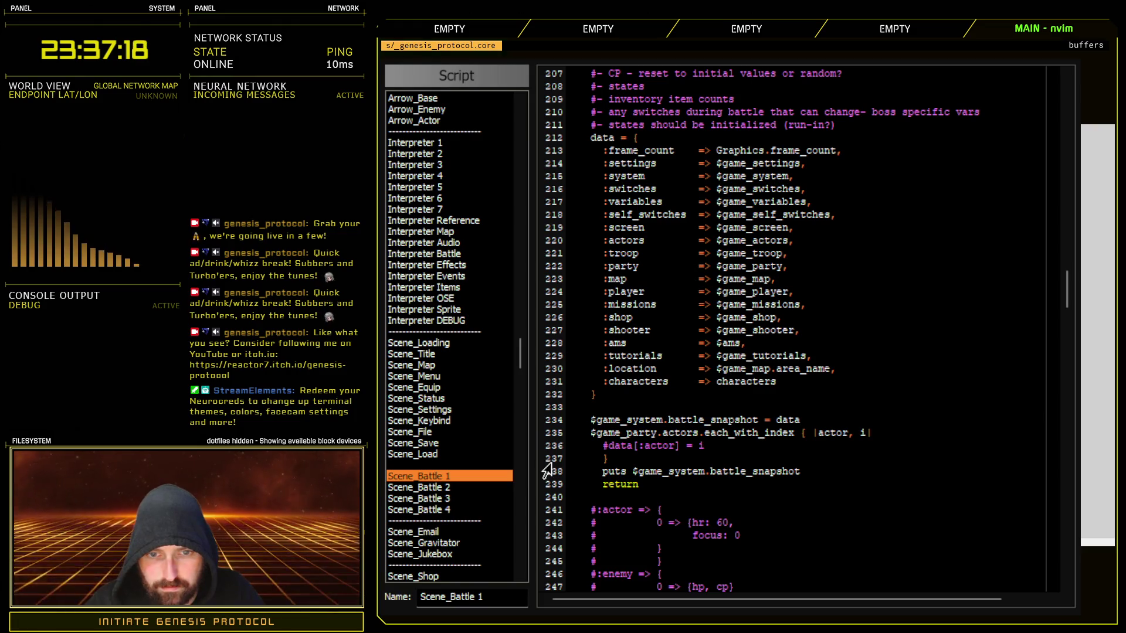
left_click_drag(544, 463, 545, 437)
left_click(872, 121)
key("Return")
key("Return")
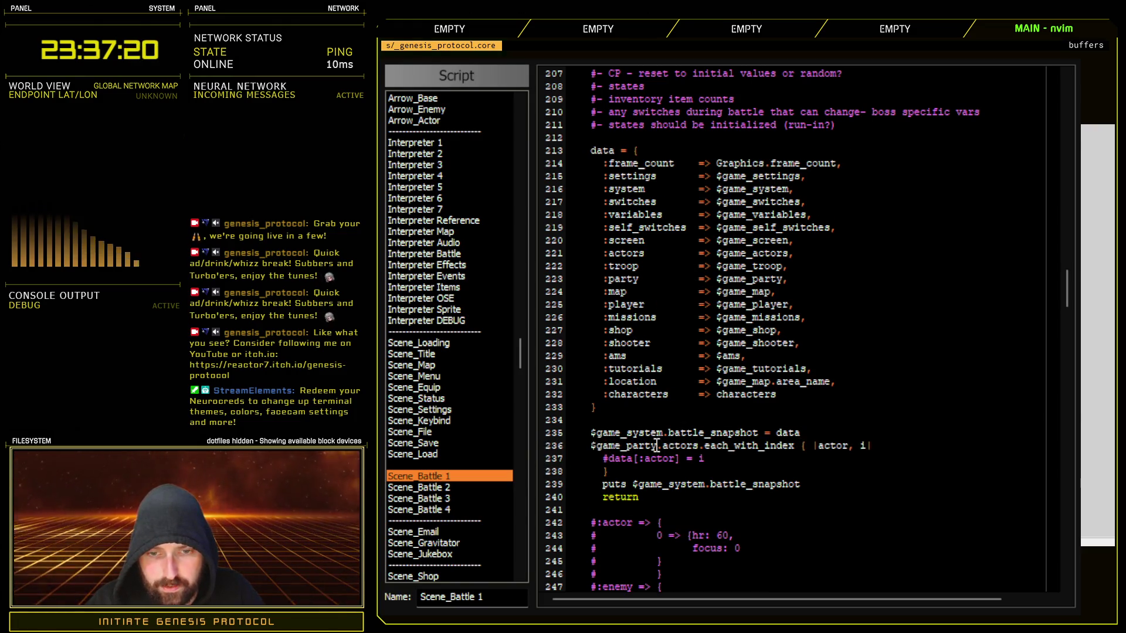
Step: Move the each_with_index actor loop above the data hash and unindent its puts and return lines
mouse_move(544, 458)
left_mouse_down()
mouse_move(537, 482)
mouse_move(599, 239)
mouse_move(584, 139)
left_mouse_up()
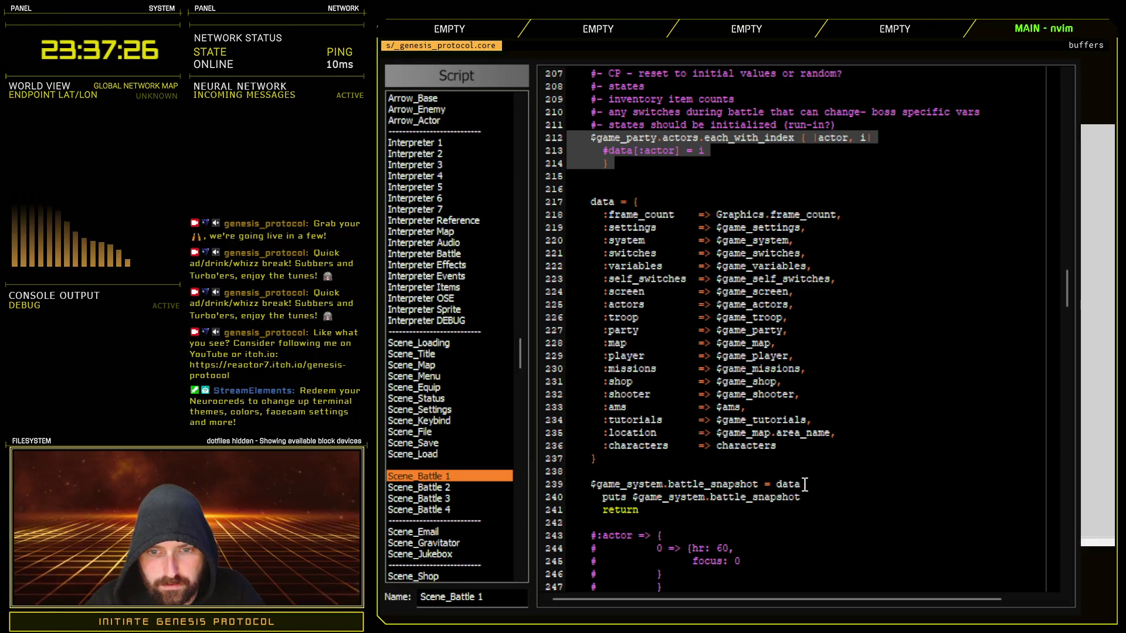
left_click(597, 498)
key("less")
key("less")
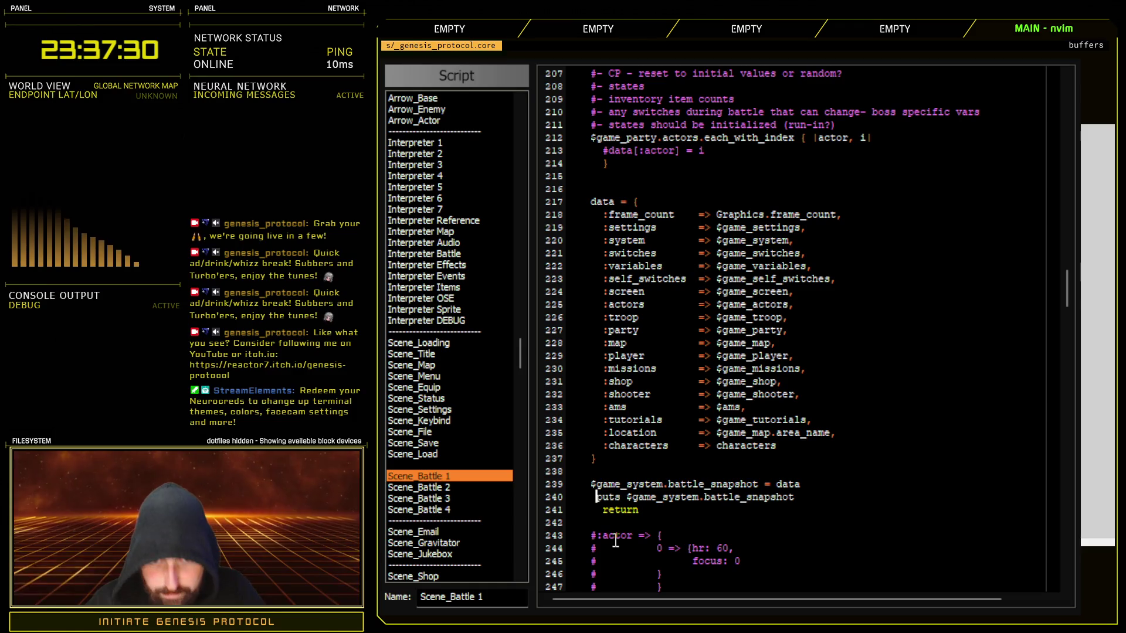
left_click(603, 509)
key("less")
key("less")
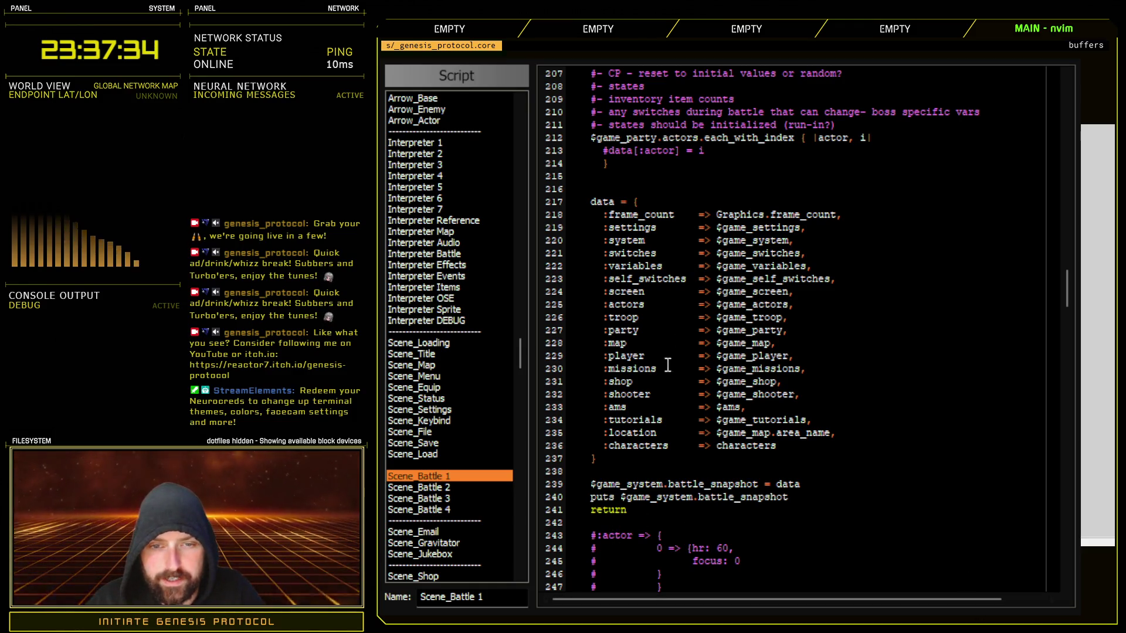
Step: Delete the other hash entries, leaving a single :actor => {} entry
mouse_move(808, 444)
left_mouse_down()
mouse_move(774, 440)
mouse_move(609, 232)
mouse_move(611, 215)
mouse_move(675, 219)
left_mouse_up()
key("d")
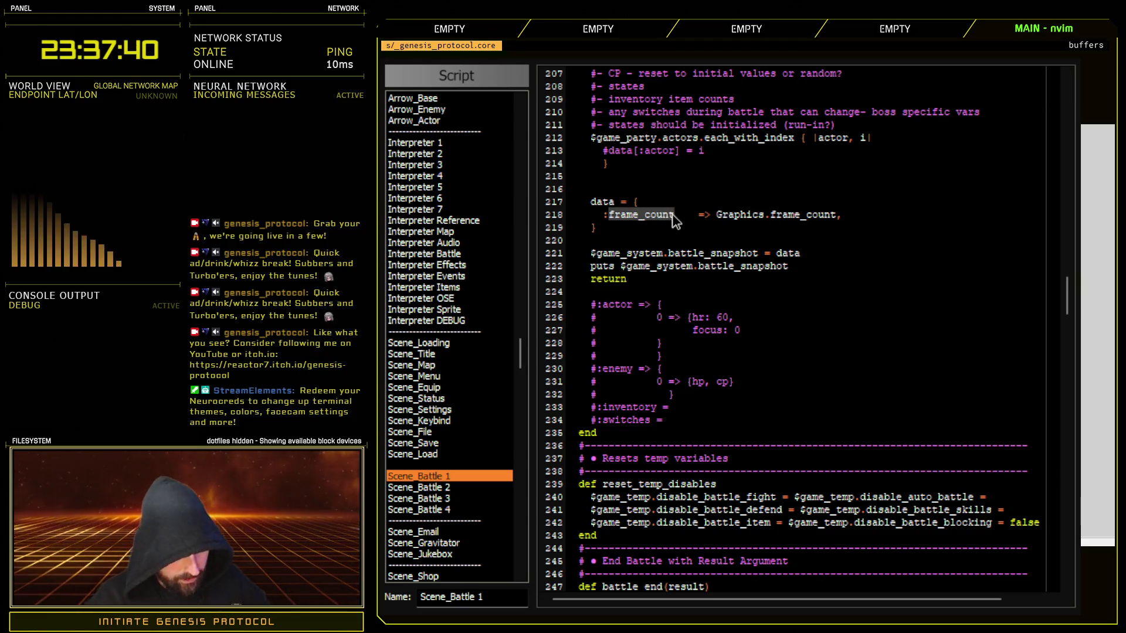
type("cc")
type("ctor")
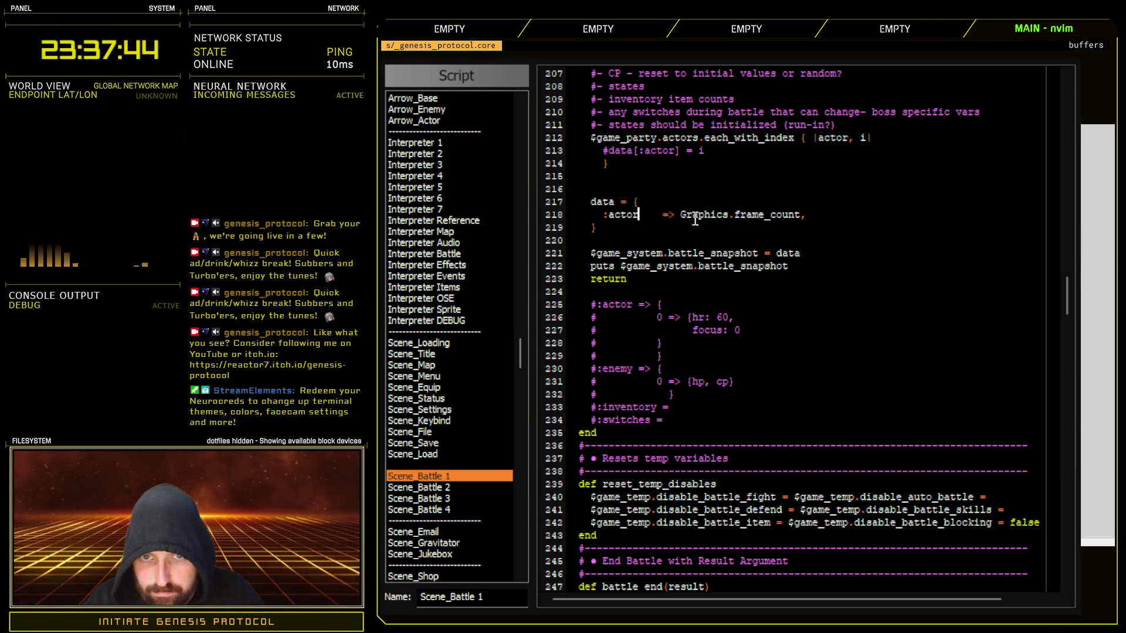
left_click_drag(680, 215, 798, 220)
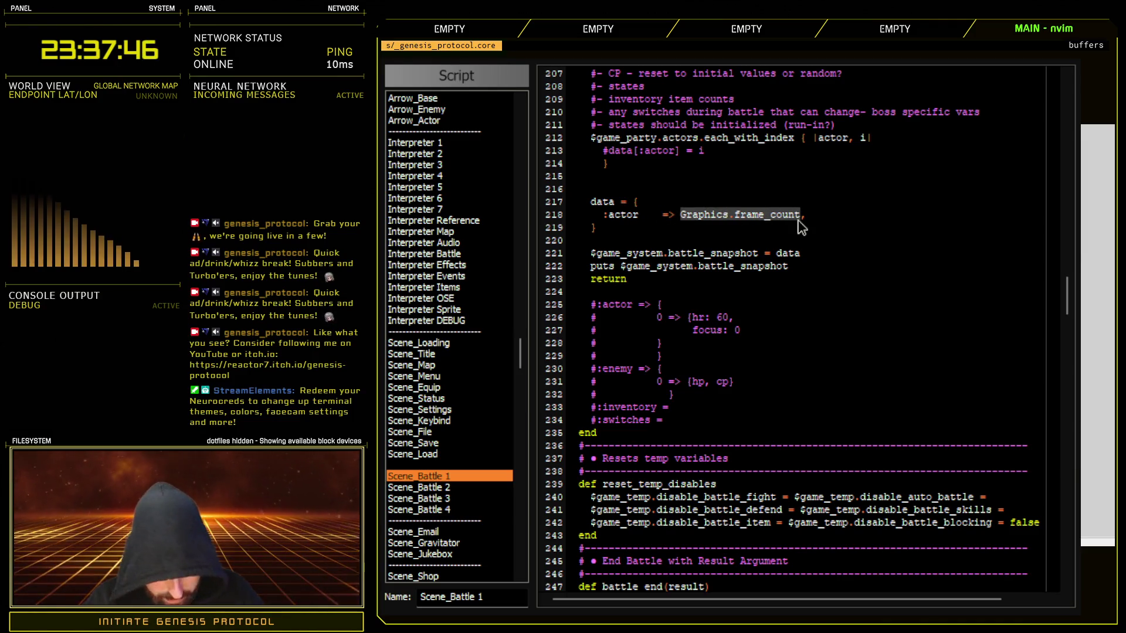
type("c{}")
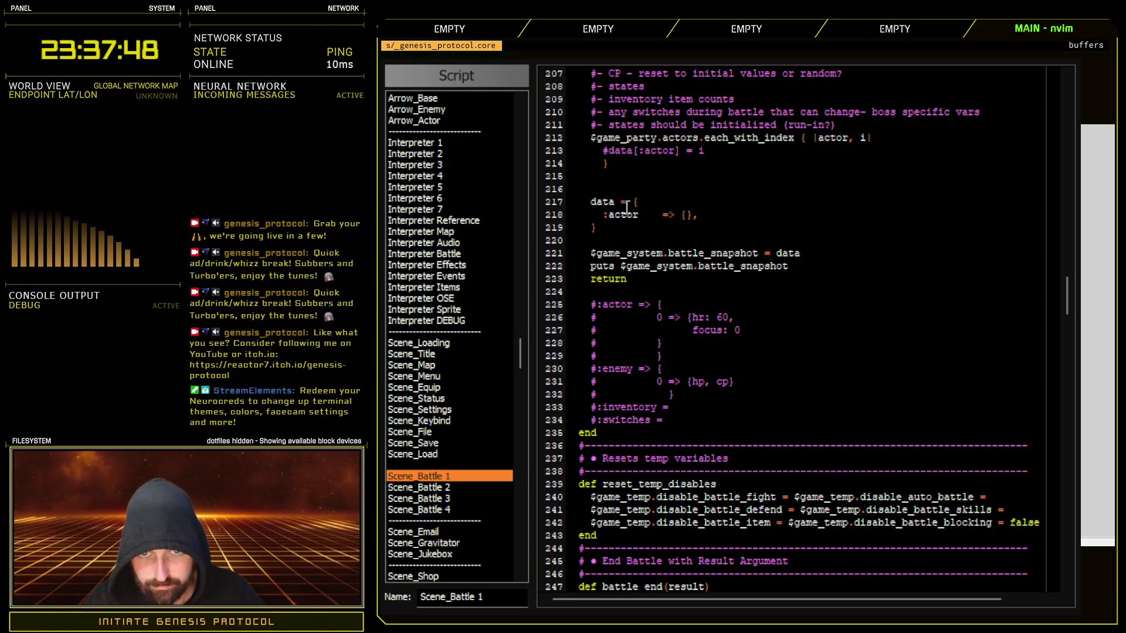
Step: Add an :enemy => {} entry with no trailing comma, then launch a playtest
key("Escape")
key("y")
key("y")
key("p")
left_click_drag(608, 227, 639, 228)
type("cenemy    => {},")
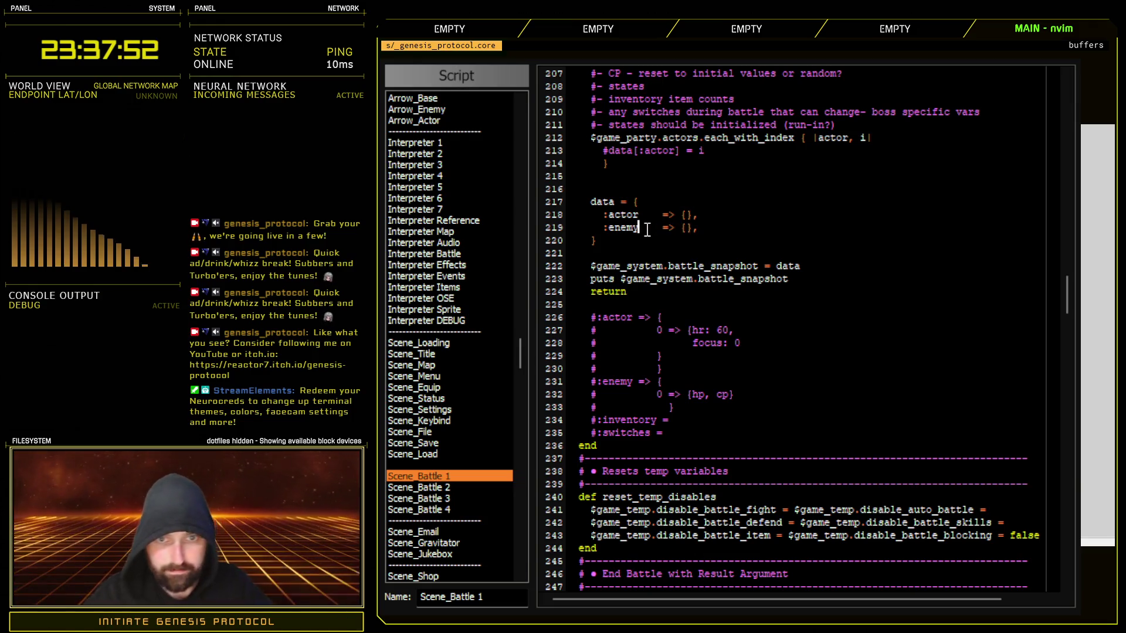
key("End")
key("BackSpace")
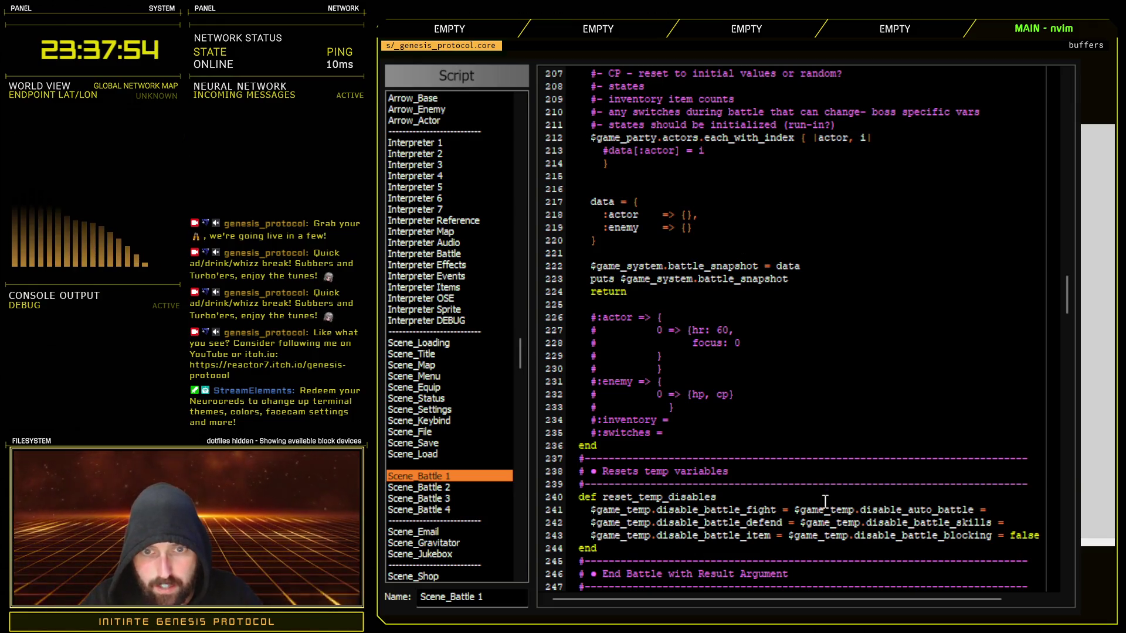
key("F12")
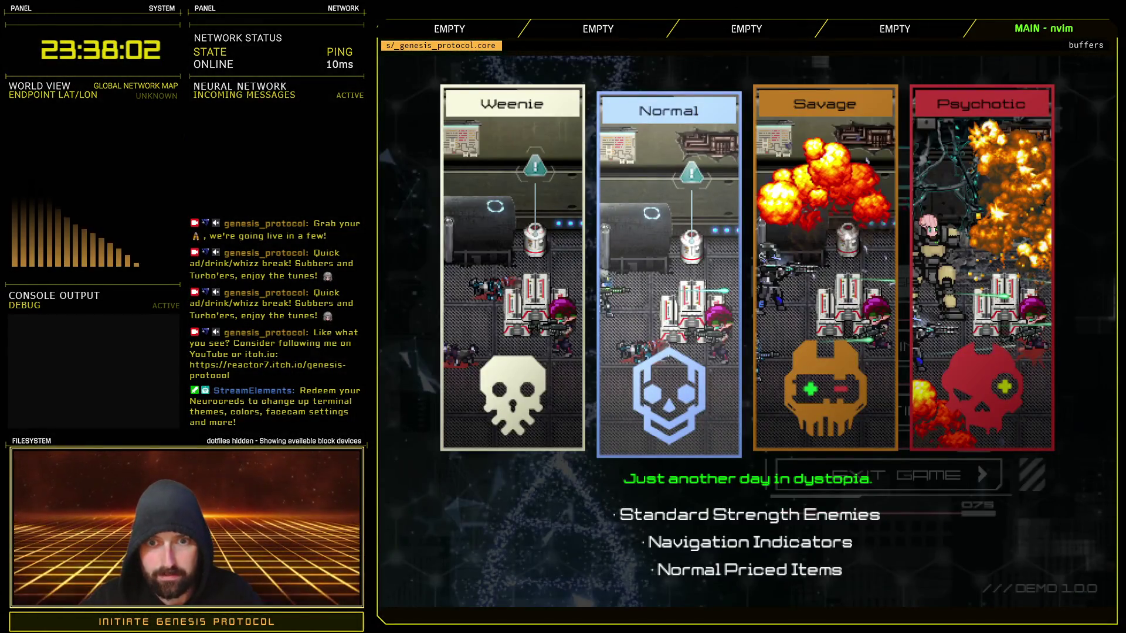
Step: Confirm Normal difficulty to enter the game map
key("Return")
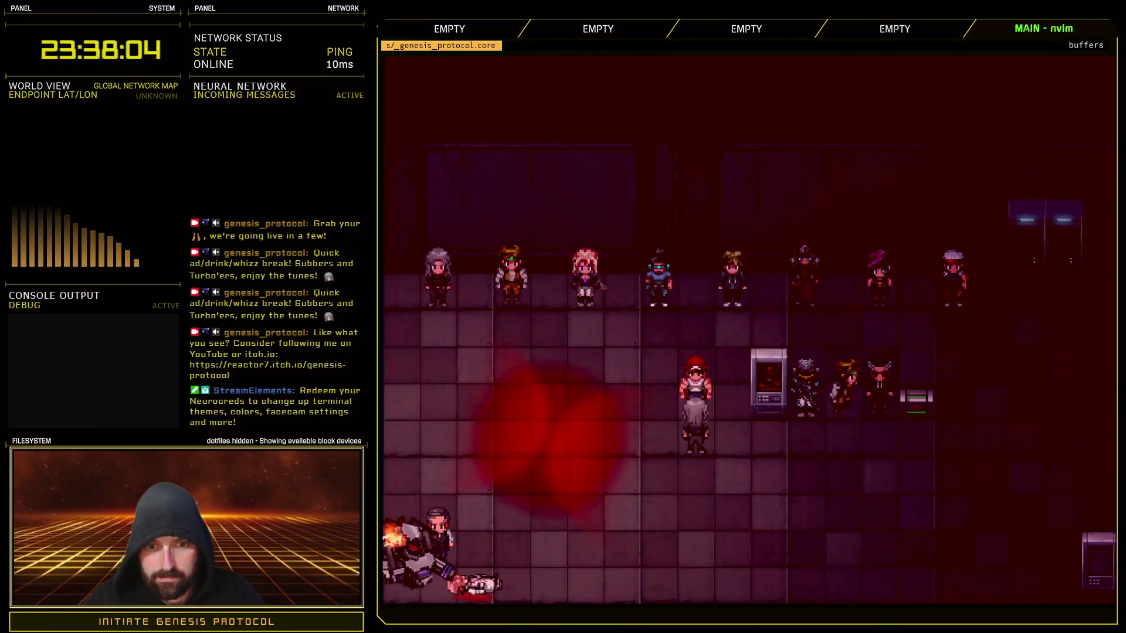
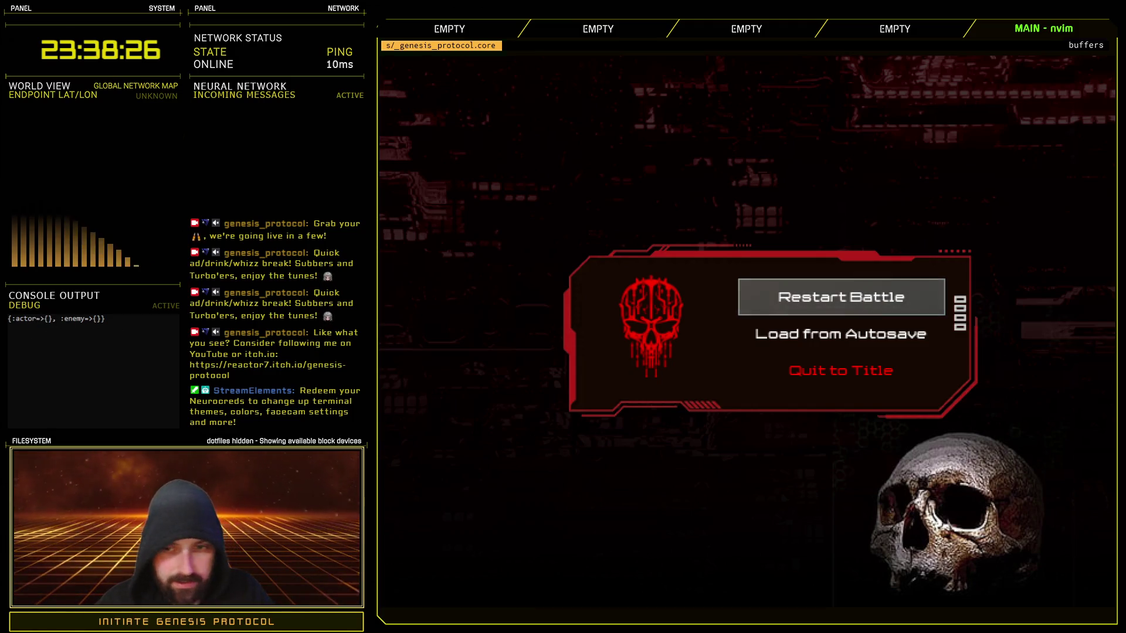
Step: Quit the game-over screen to title, close the playtest, and reopen the Script Editor with F11
key("Up")
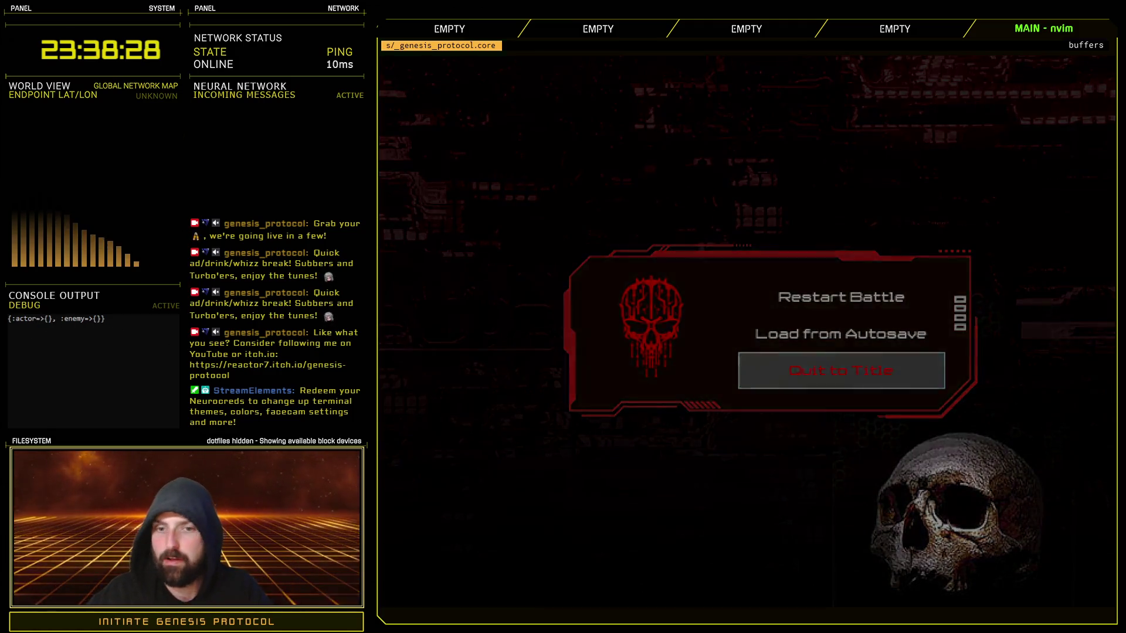
key("Return")
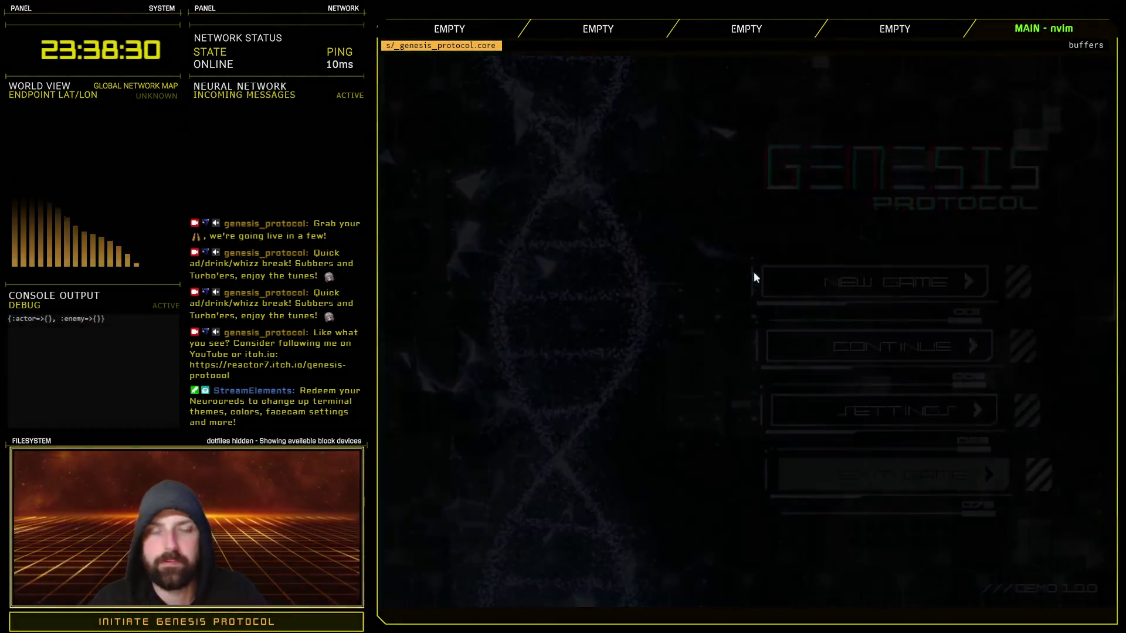
key("Return")
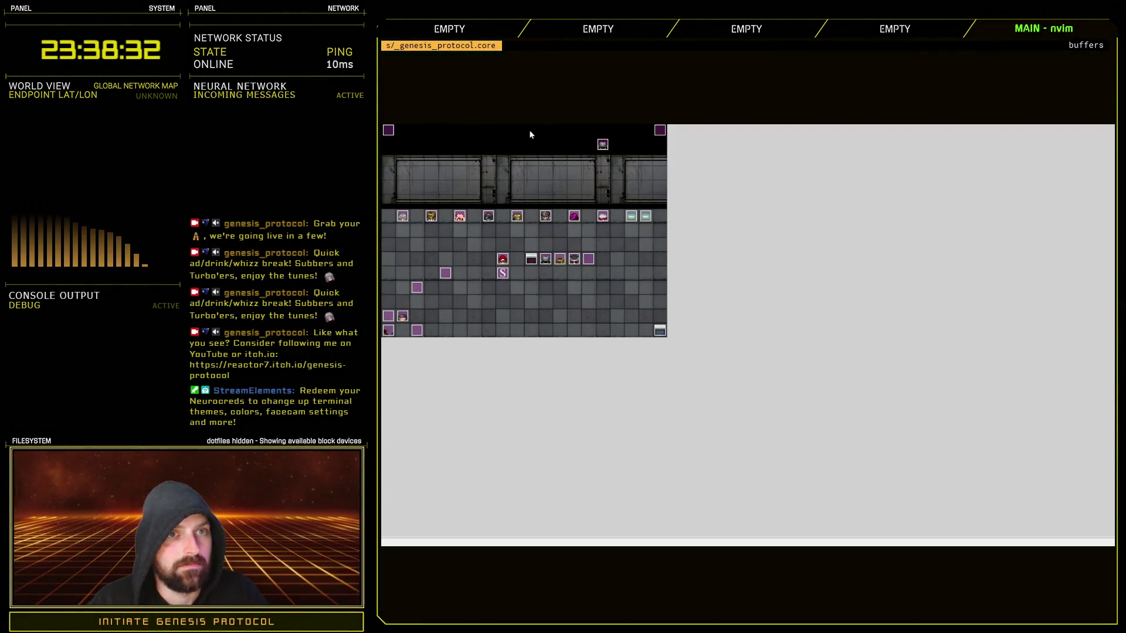
key("F11")
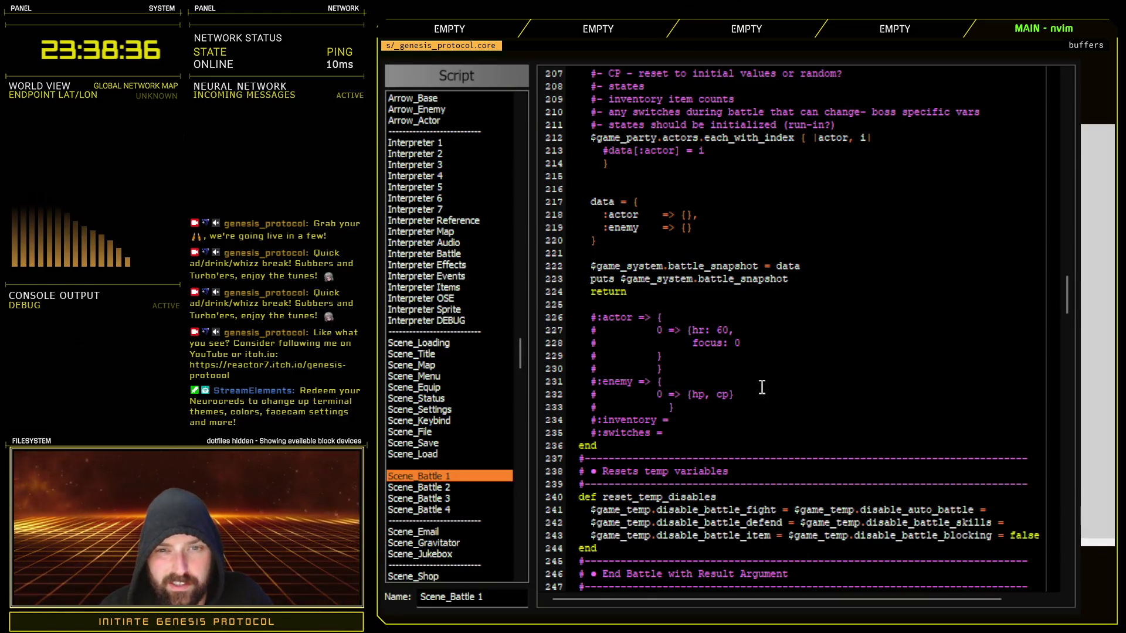
Step: Delete the blank line after the loop's closing brace in battle_snapshot
scroll(756, 392, "up", 4)
left_click(651, 316)
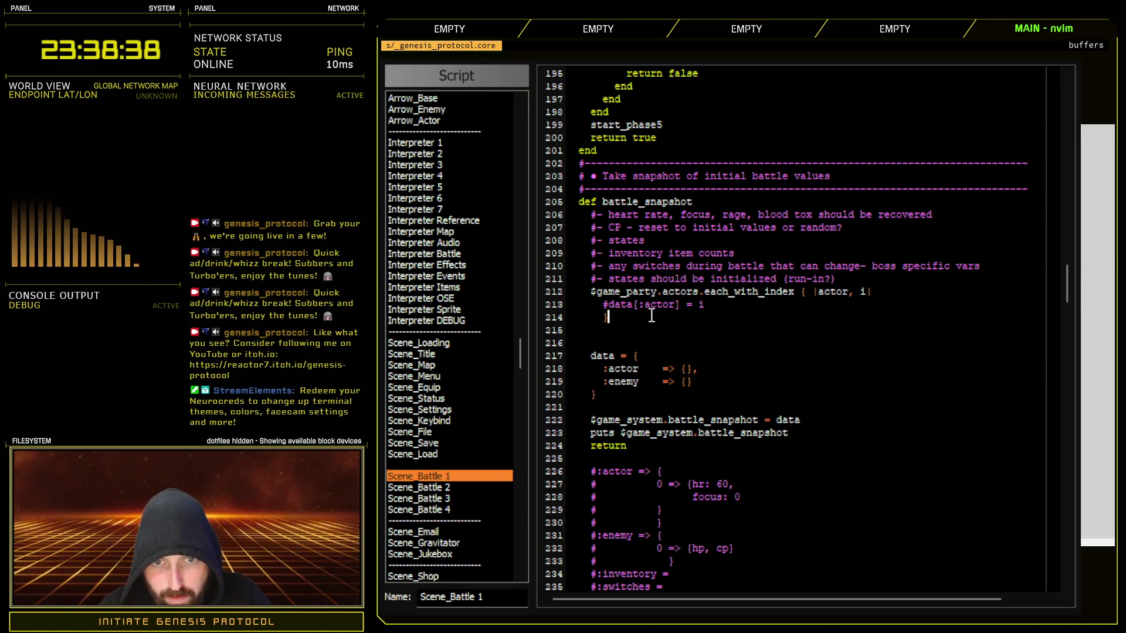
key("Delete")
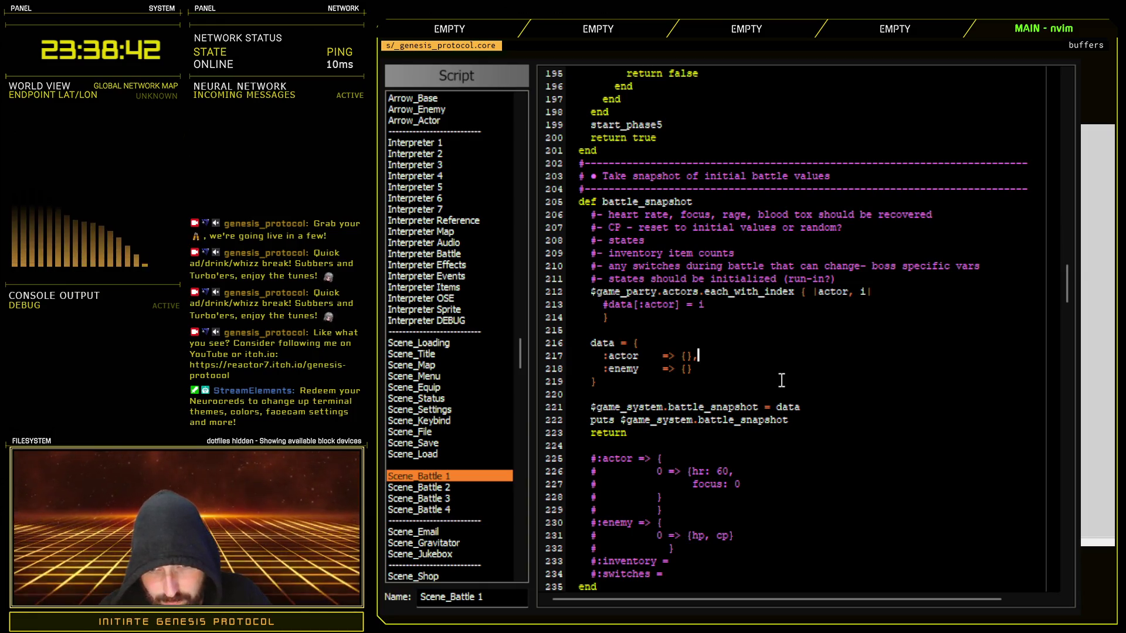
Step: Add a new ':inventory =' line after the :enemy => {} entry, fixing the typo
left_click(707, 383)
left_click(708, 370)
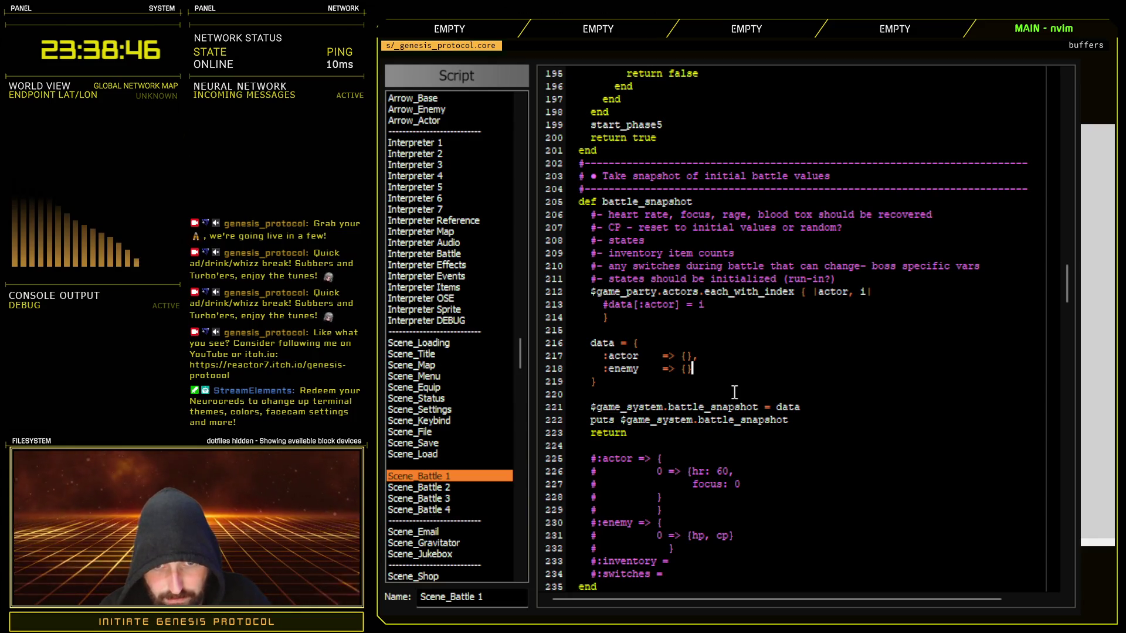
key("Return")
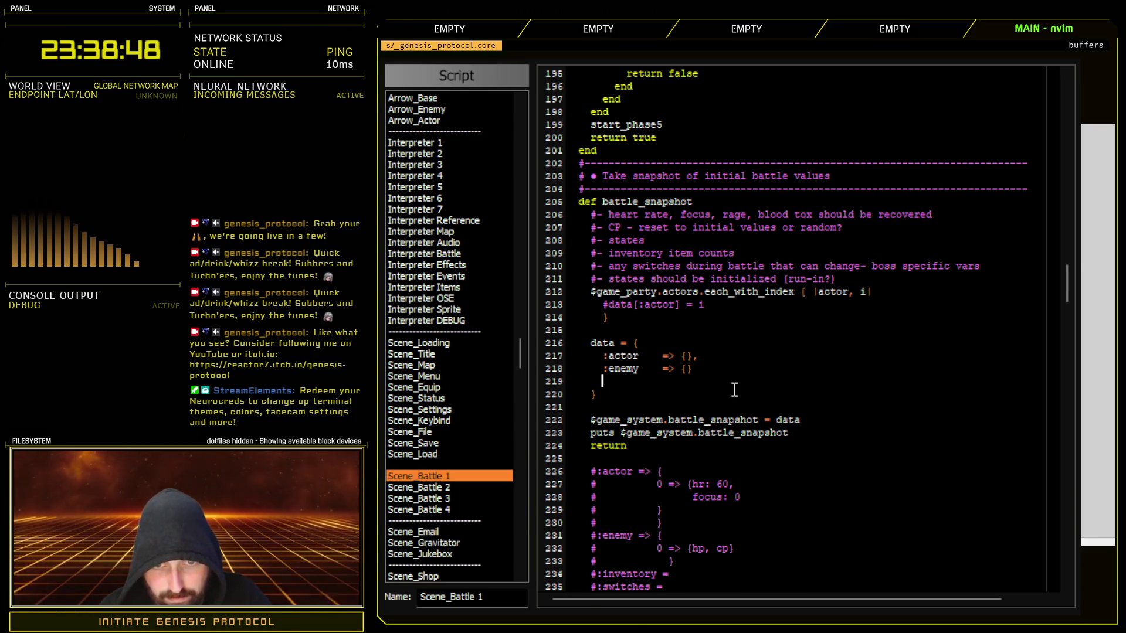
type("nventorty")
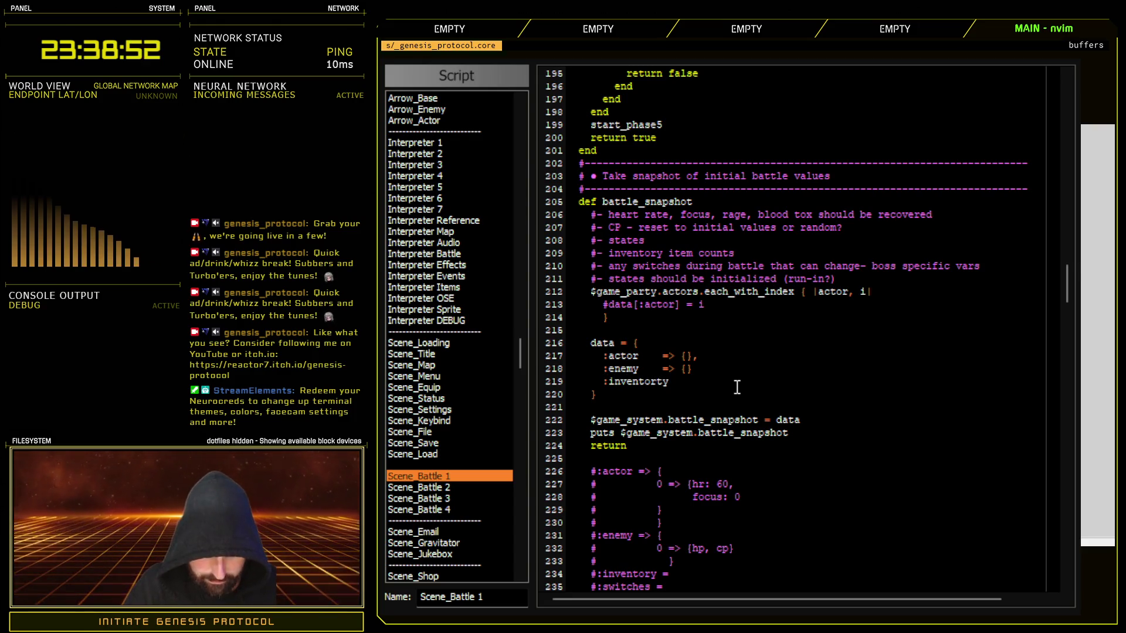
key("BackSpace")
key("BackSpace")
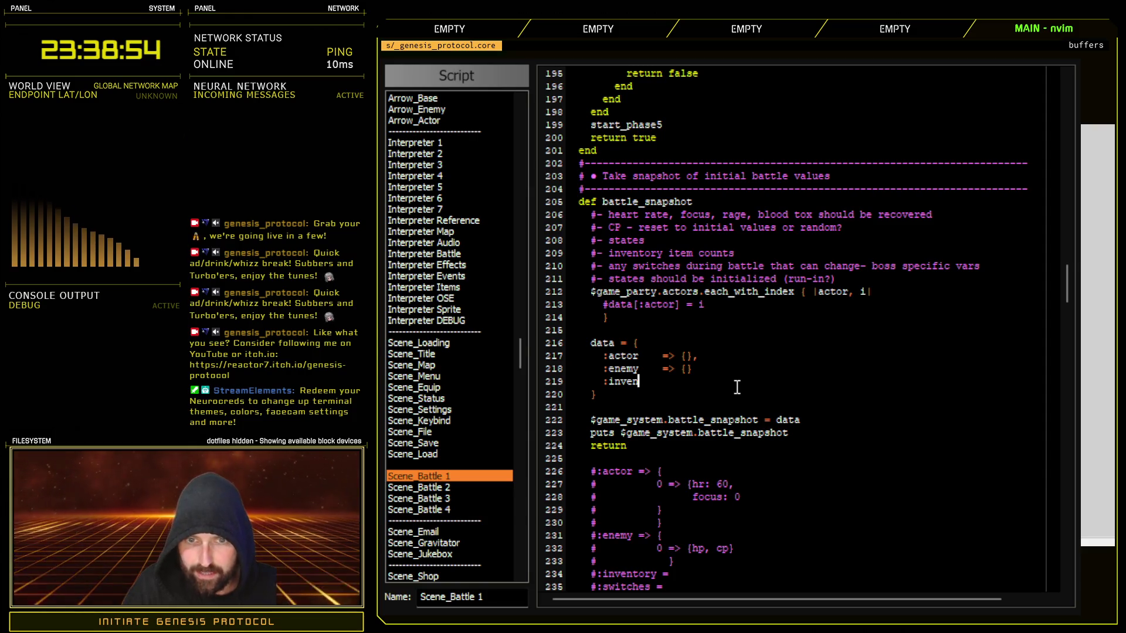
type("tory")
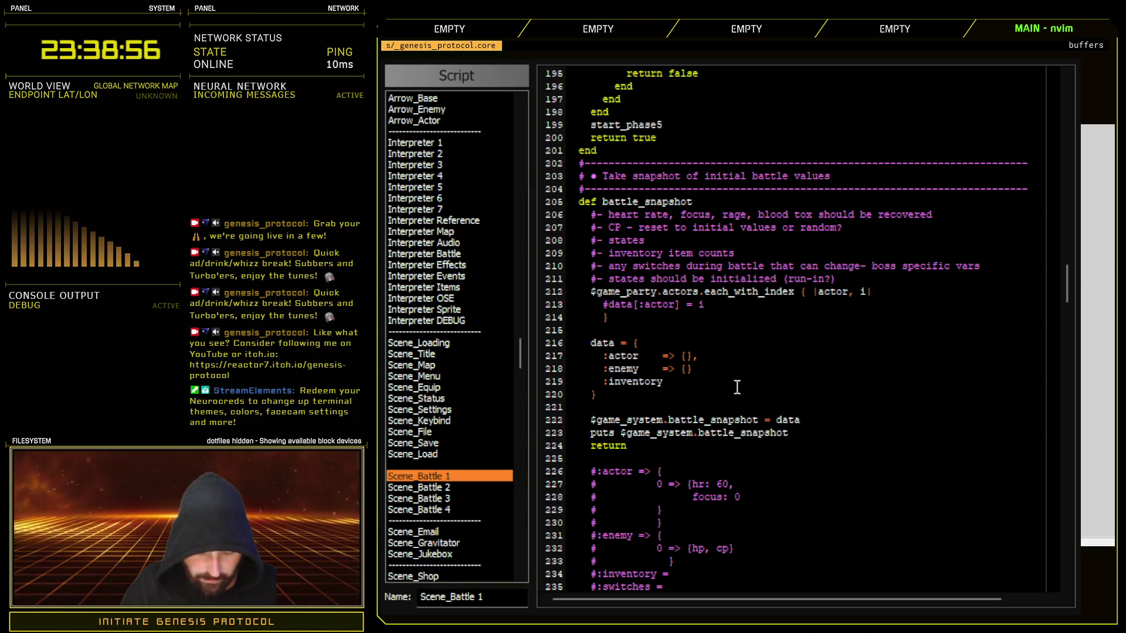
type(" =")
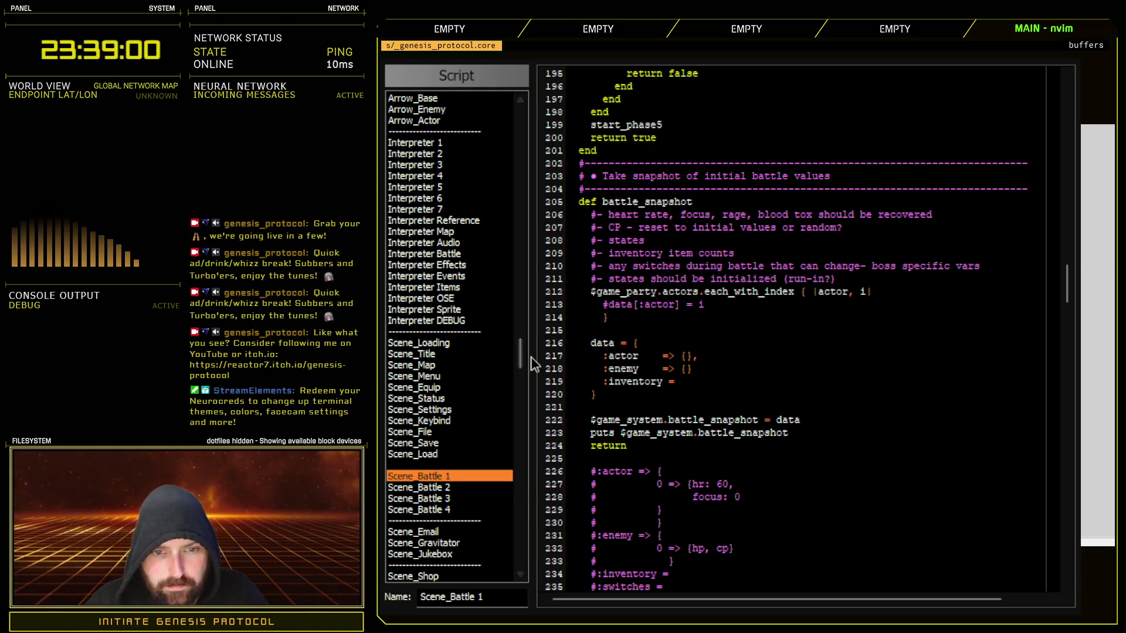
left_click_drag(520, 355, 519, 192)
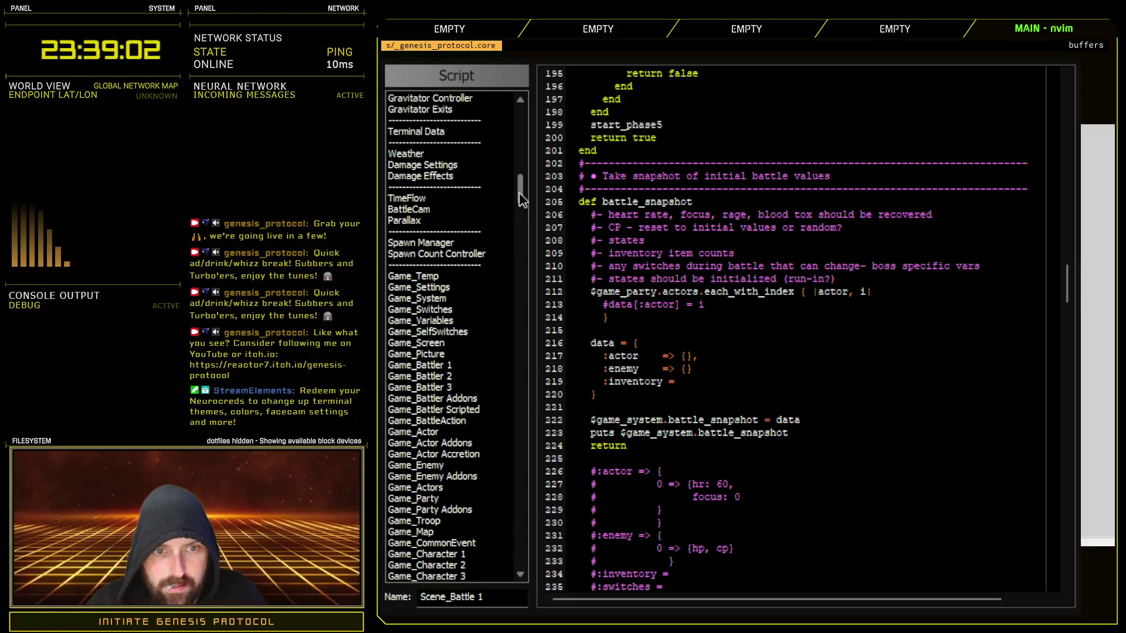
Step: Open the Game_Party script and look through memorize_items and its attribute declarations
left_click(439, 499)
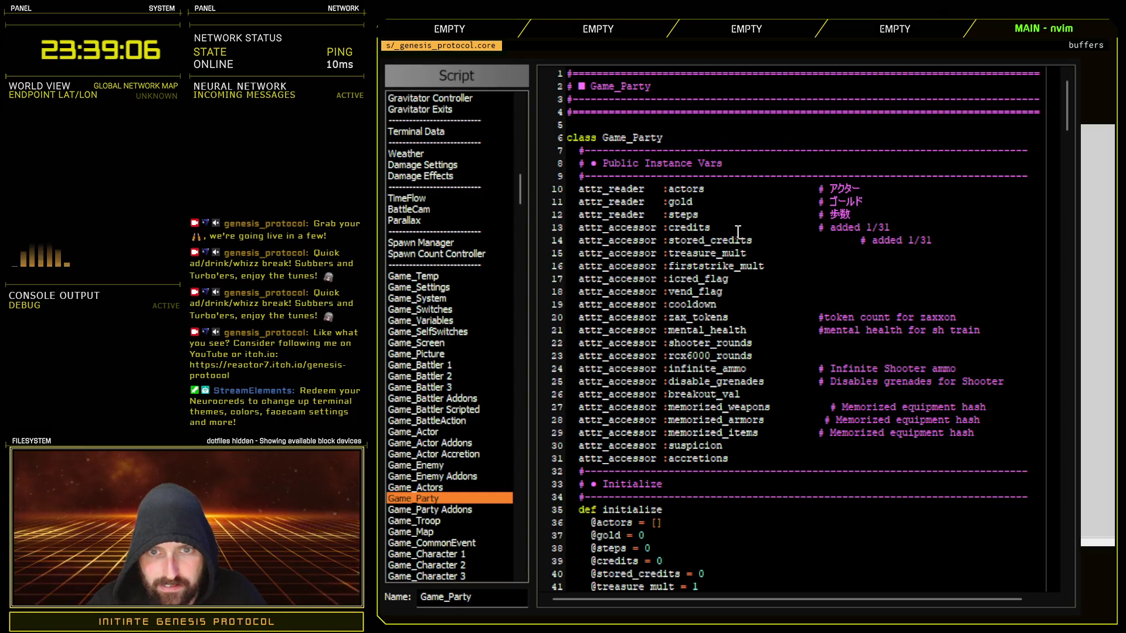
scroll(786, 411, "down", 6)
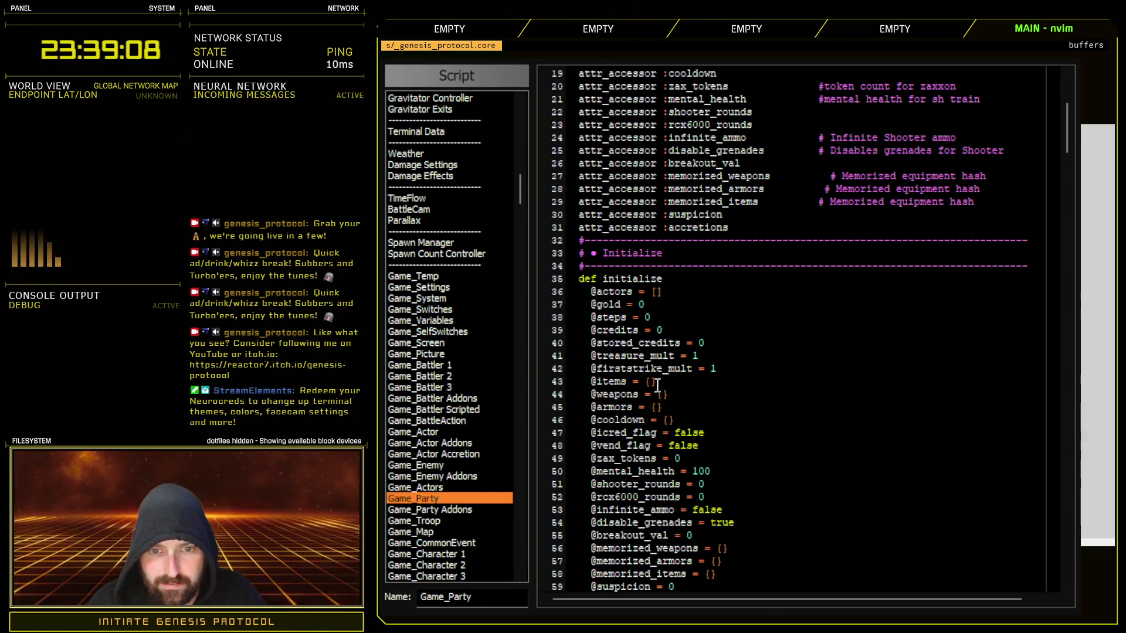
scroll(711, 397, "up", 6)
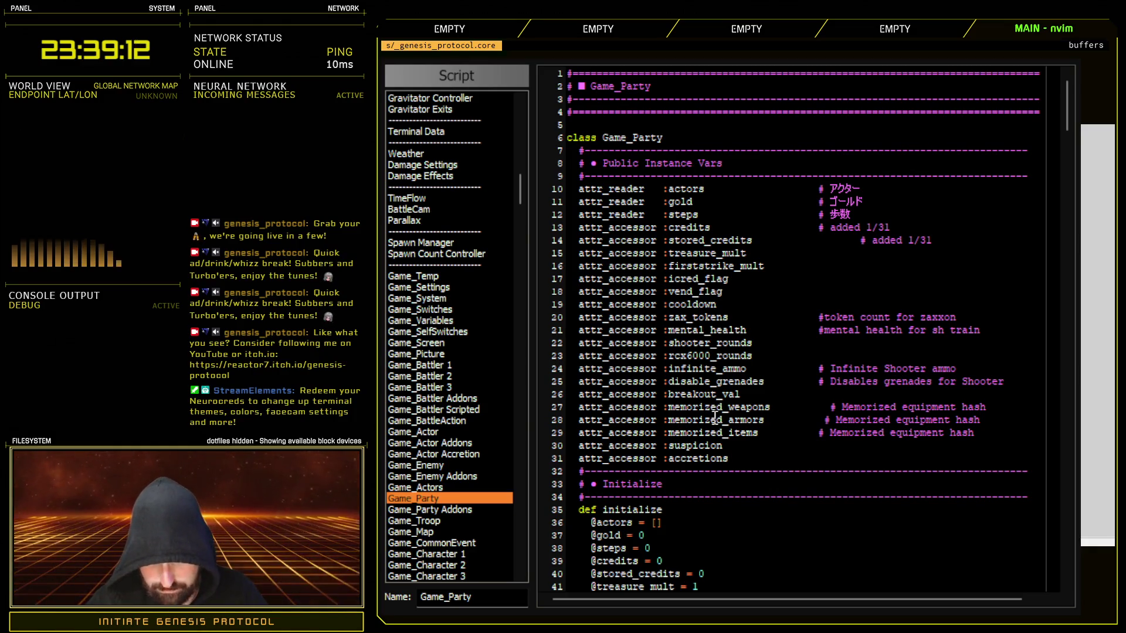
scroll(715, 418, "down", 20)
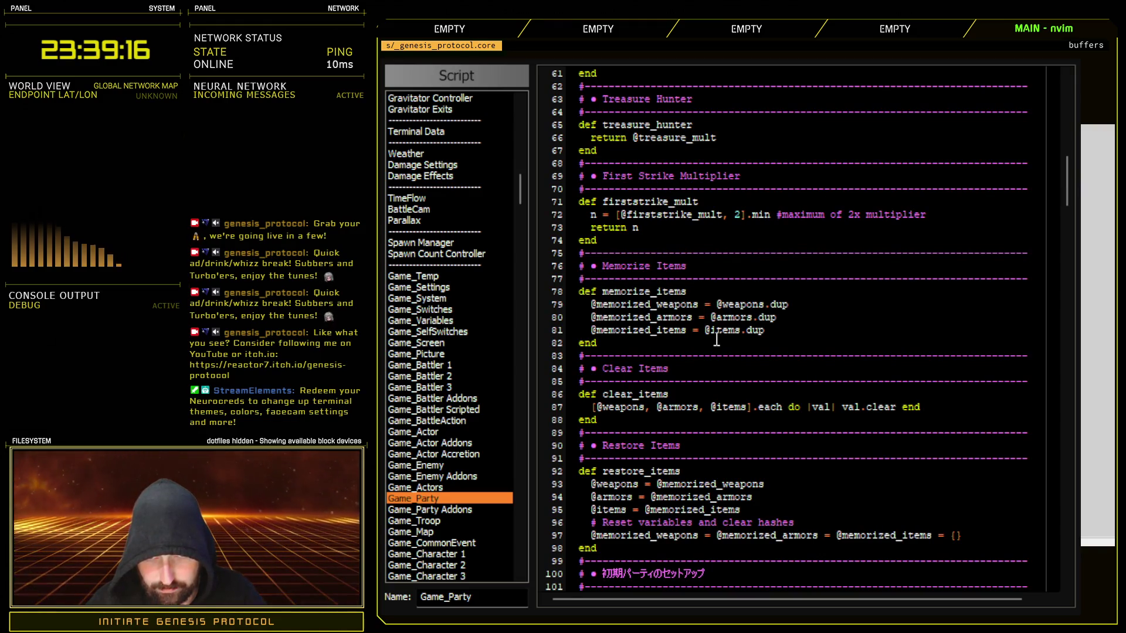
left_click_drag(556, 291, 547, 336)
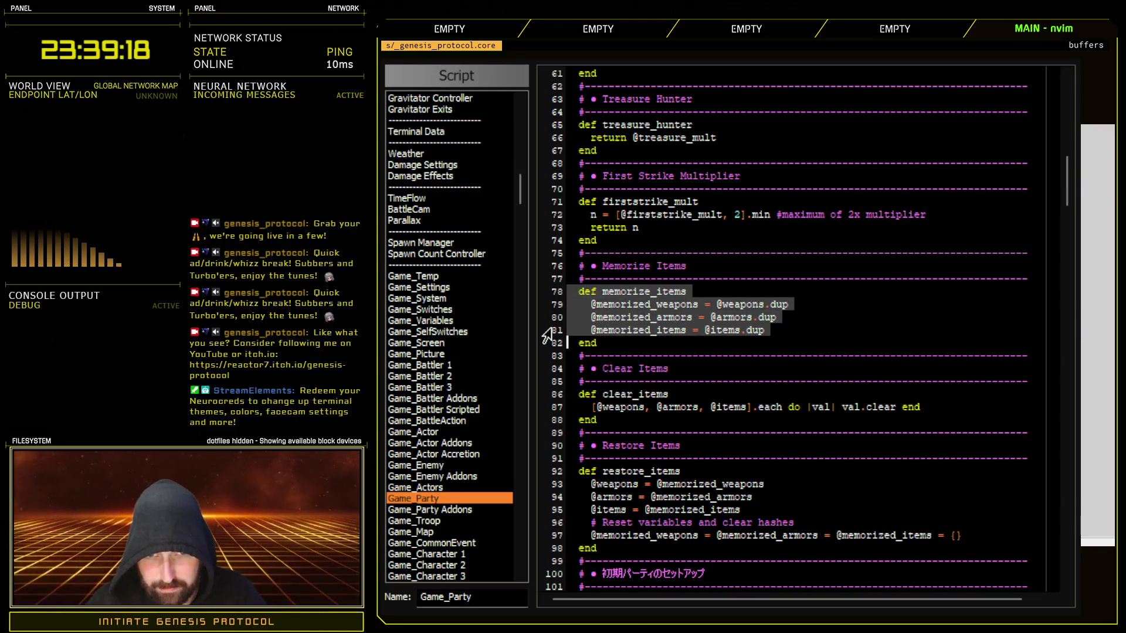
left_click(673, 343)
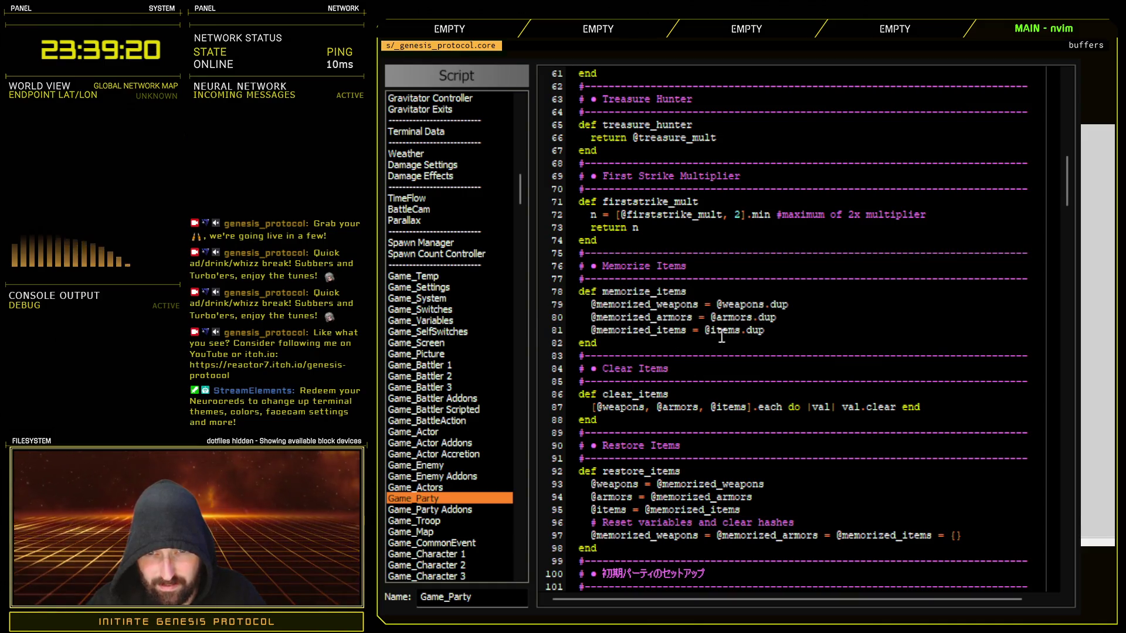
left_click_drag(652, 306, 721, 323)
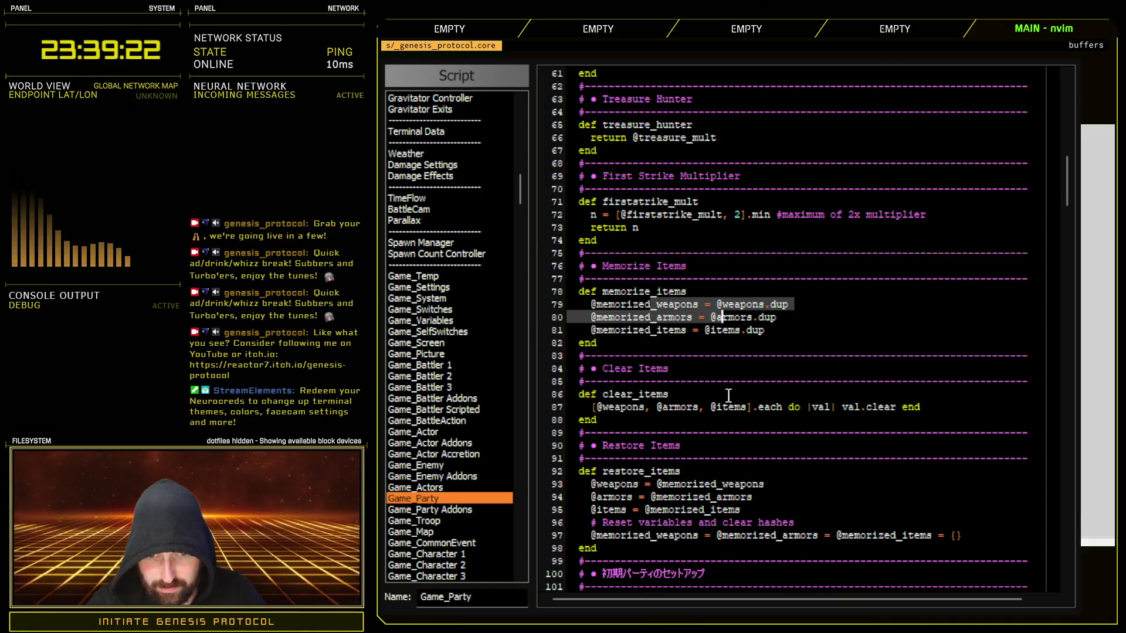
scroll(729, 402, "down", 6)
scroll(734, 434, "down", 12)
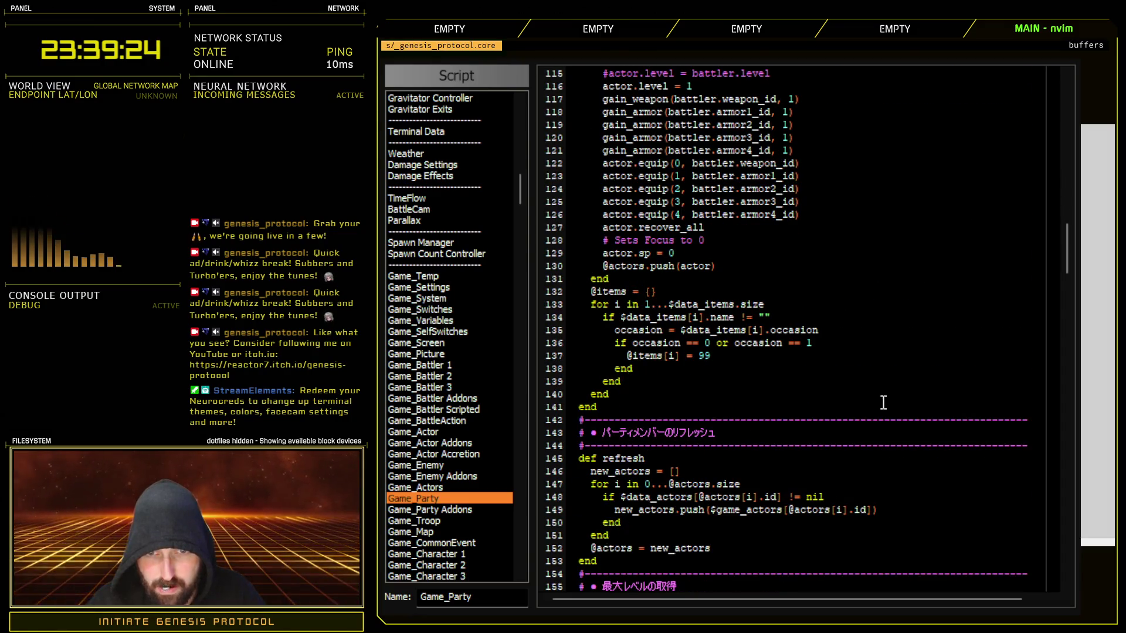
scroll(915, 386, "down", 15)
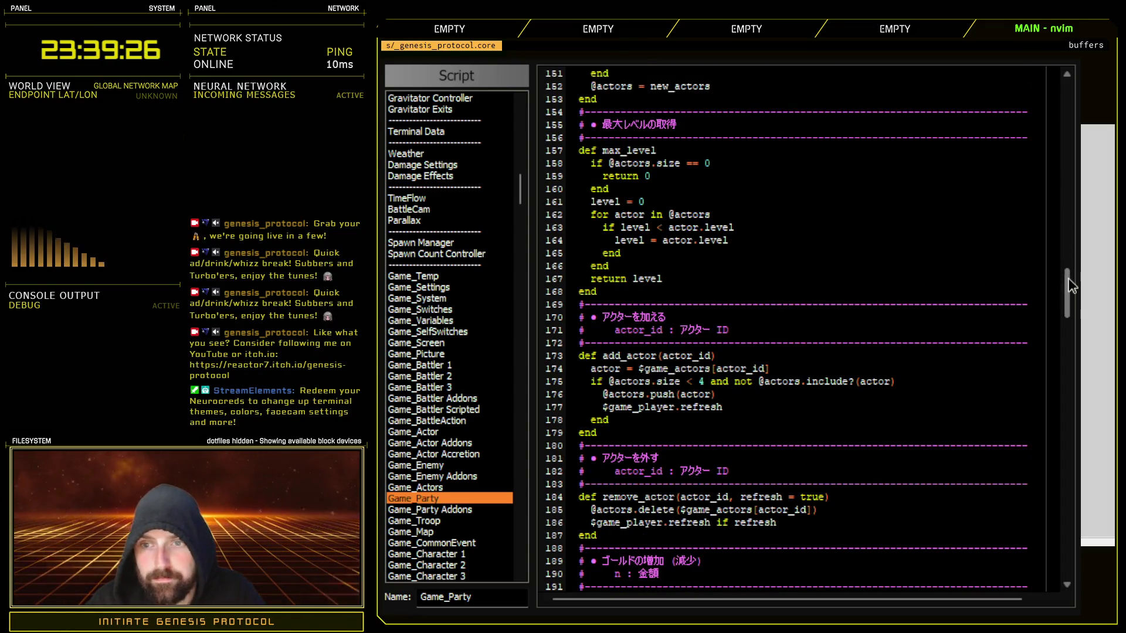
left_click_drag(1066, 271, 1062, 82)
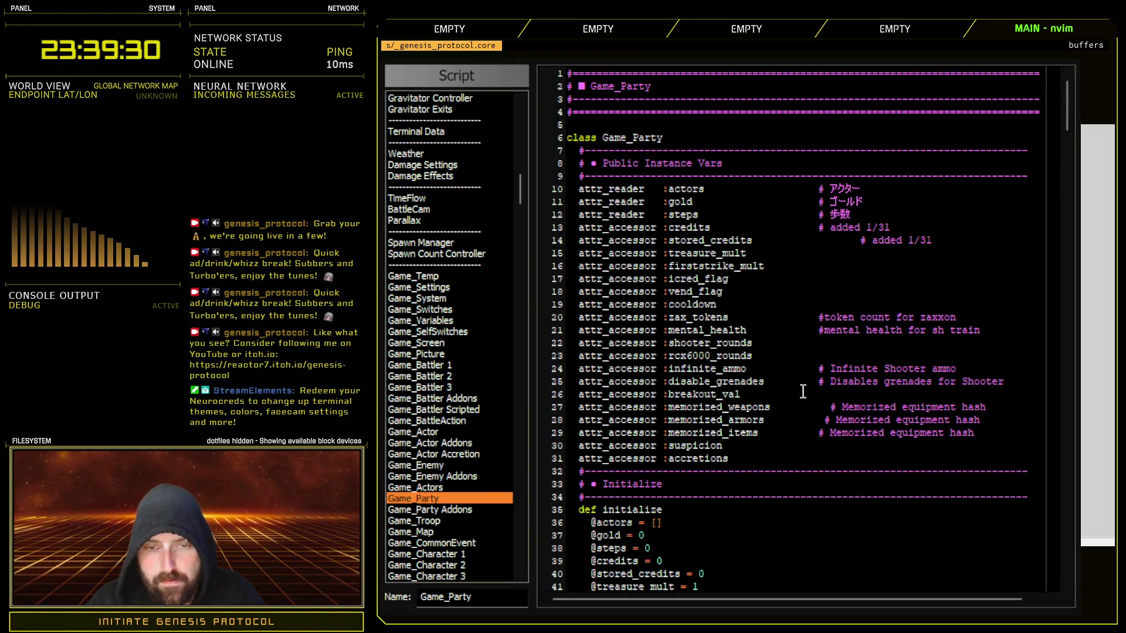
scroll(802, 391, "down", 6)
scroll(802, 392, "down", 2)
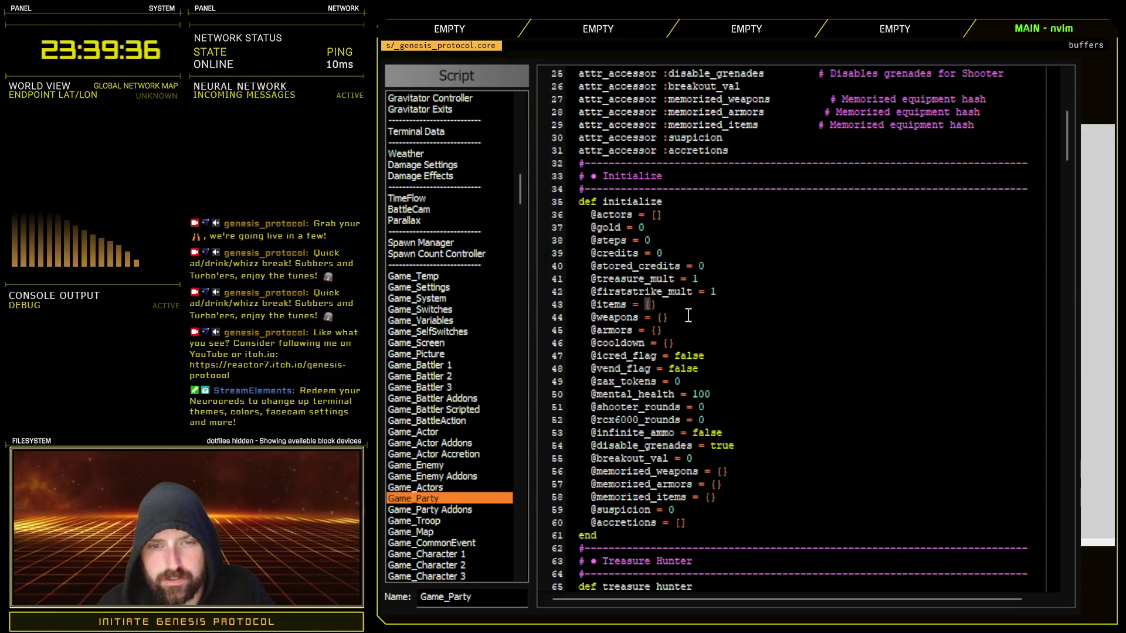
scroll(747, 384, "up", 8)
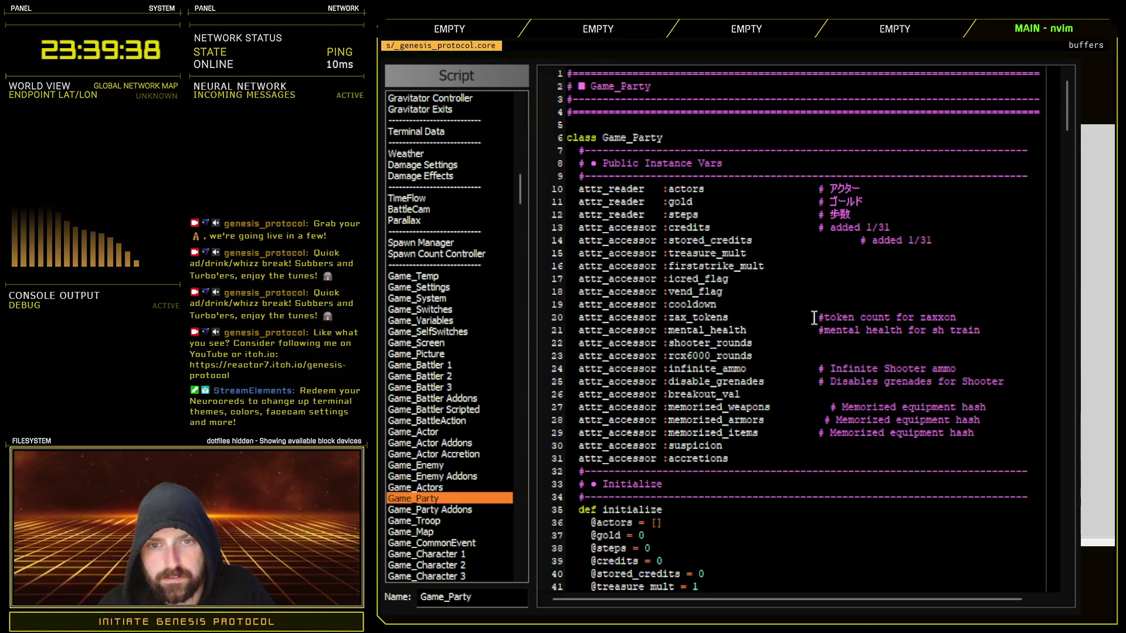
Step: Duplicate the steps reader line as an items reader and remove its leftover comment
left_click(881, 219)
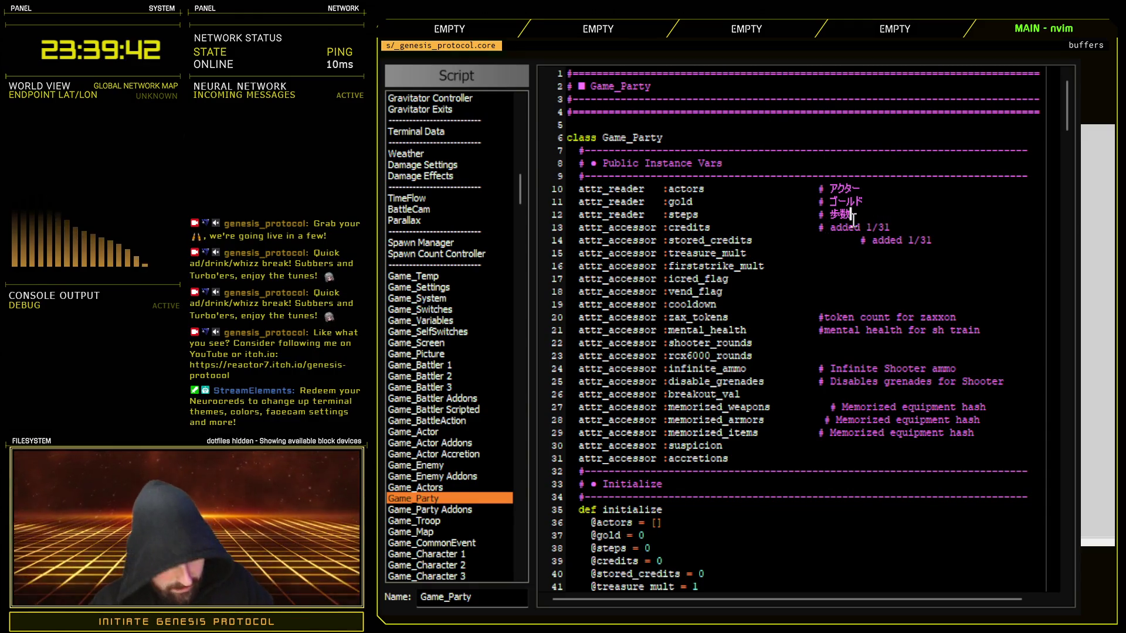
key("y")
key("y")
key("p")
double_click(681, 228)
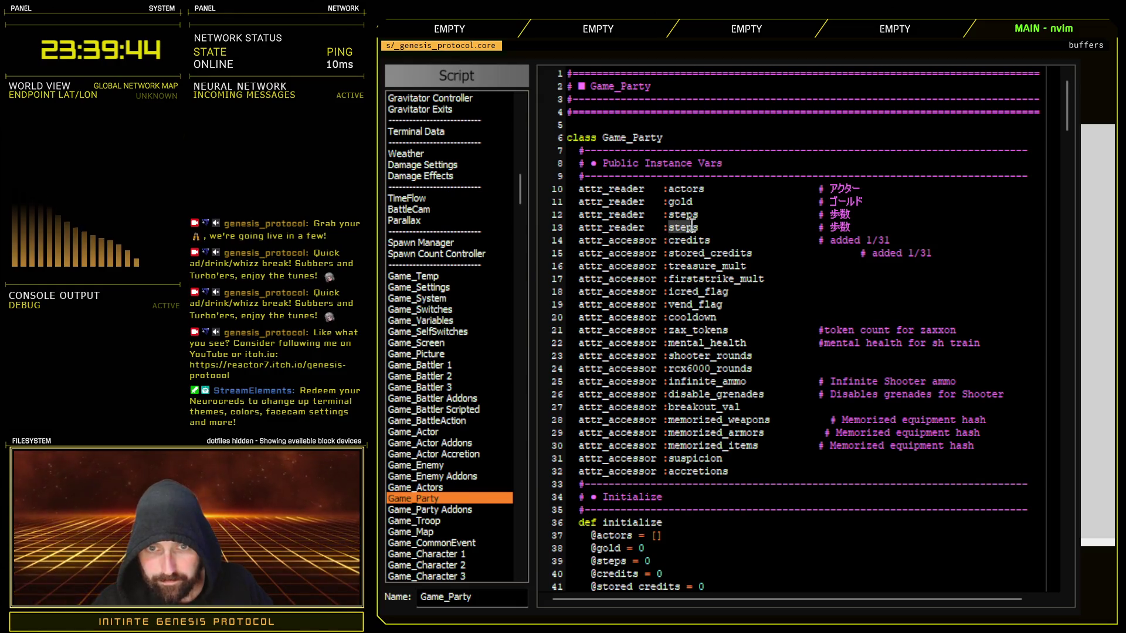
type("items")
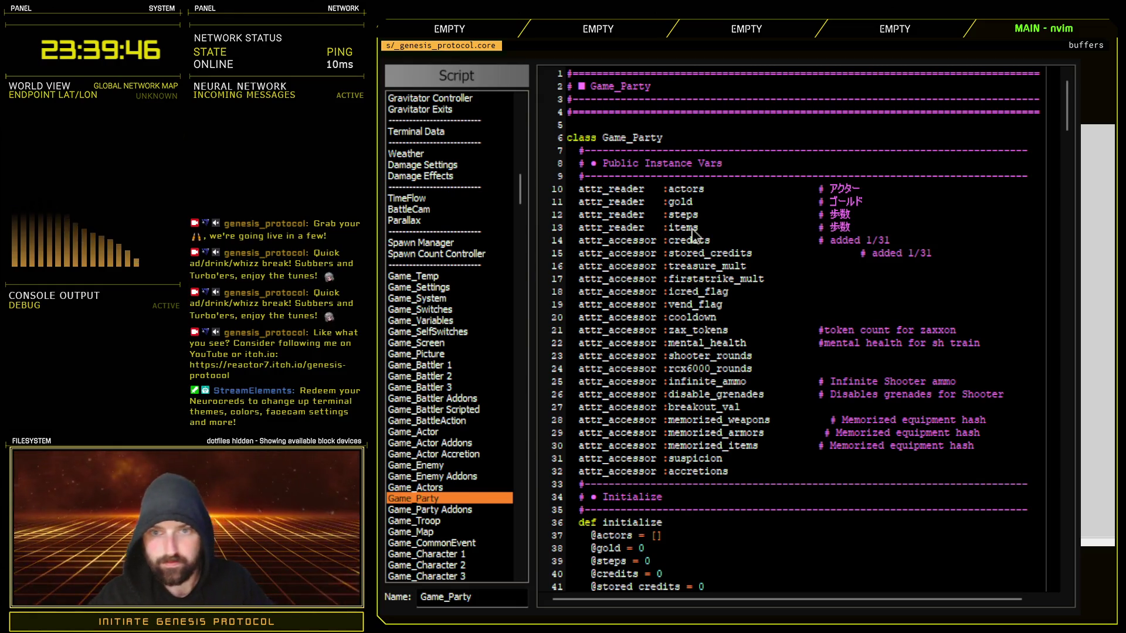
left_click_drag(871, 227, 708, 226)
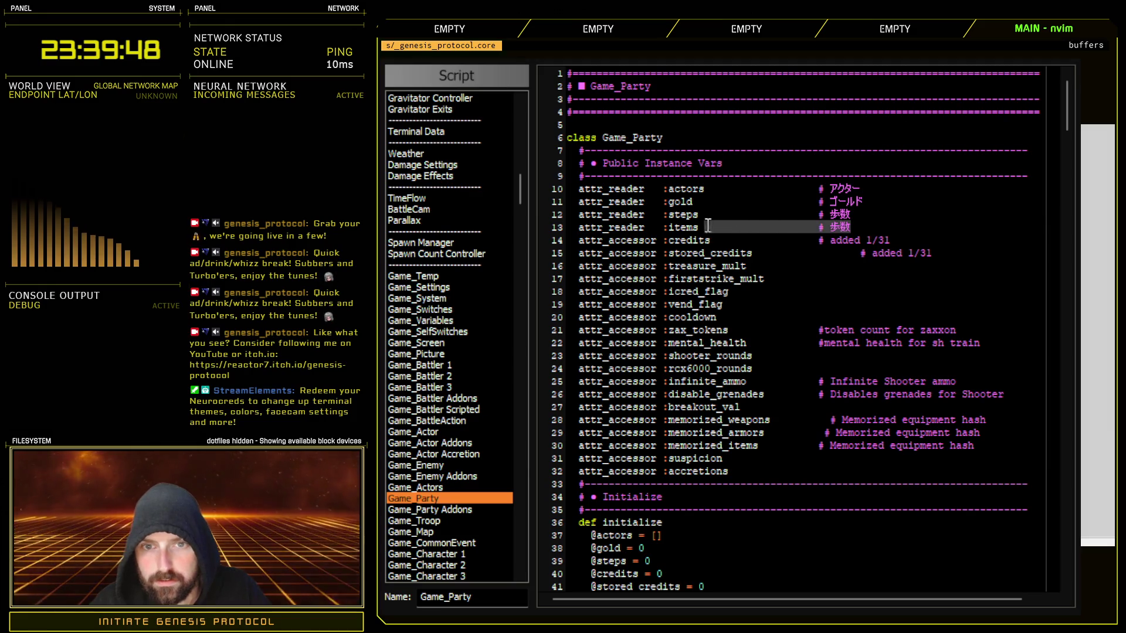
key("d")
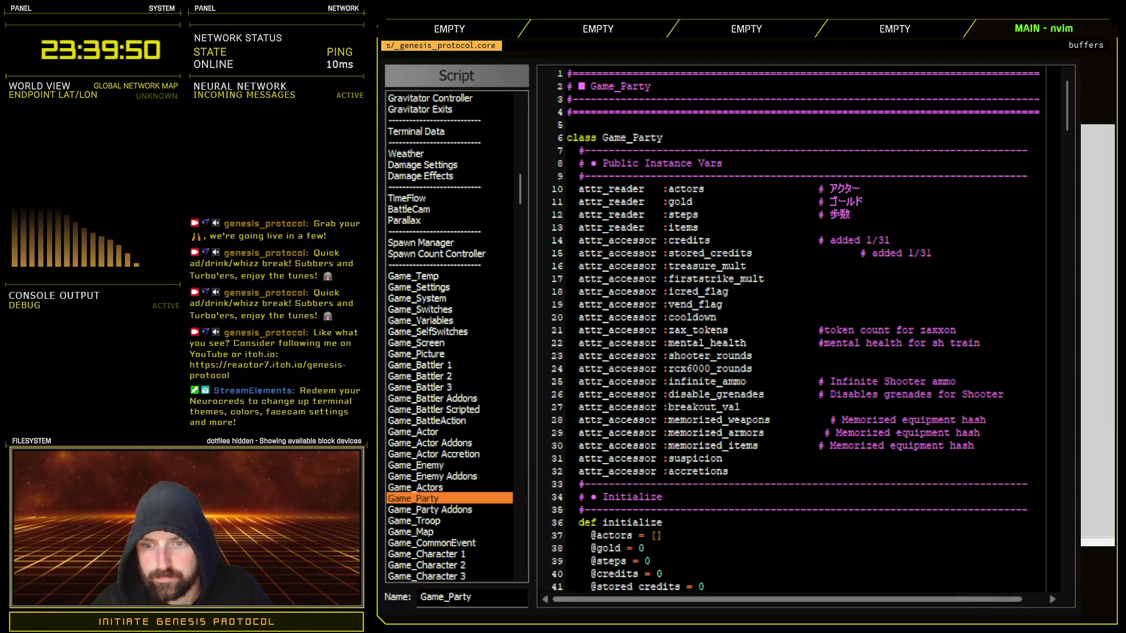
mouse_move(508, 190)
left_mouse_down()
mouse_move(540, 322)
mouse_move(544, 410)
mouse_move(544, 361)
left_mouse_up()
Step: In Scene_Battle 1, set :inventory to $game_party.items.dup and add a :switches line
left_click(449, 354)
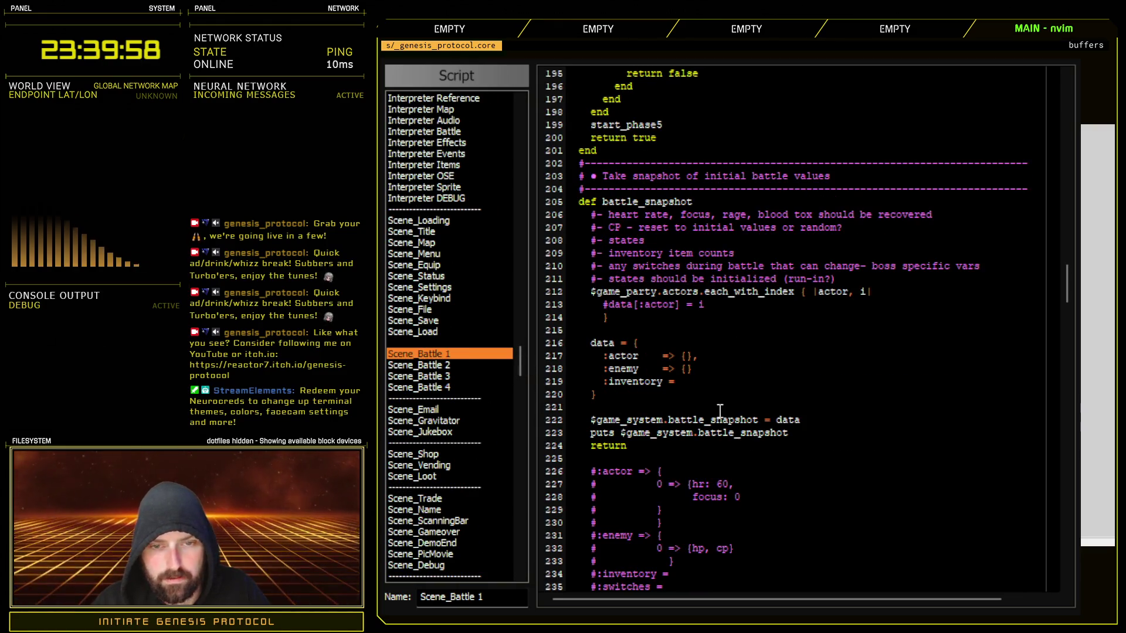
left_click(727, 385)
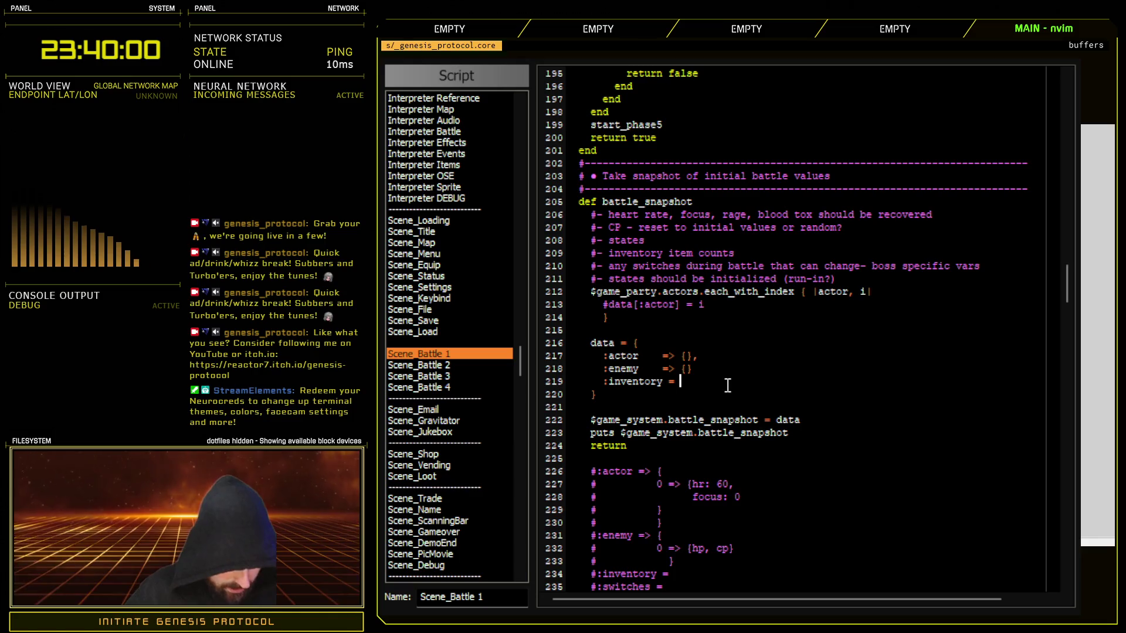
type("ame_party.item")
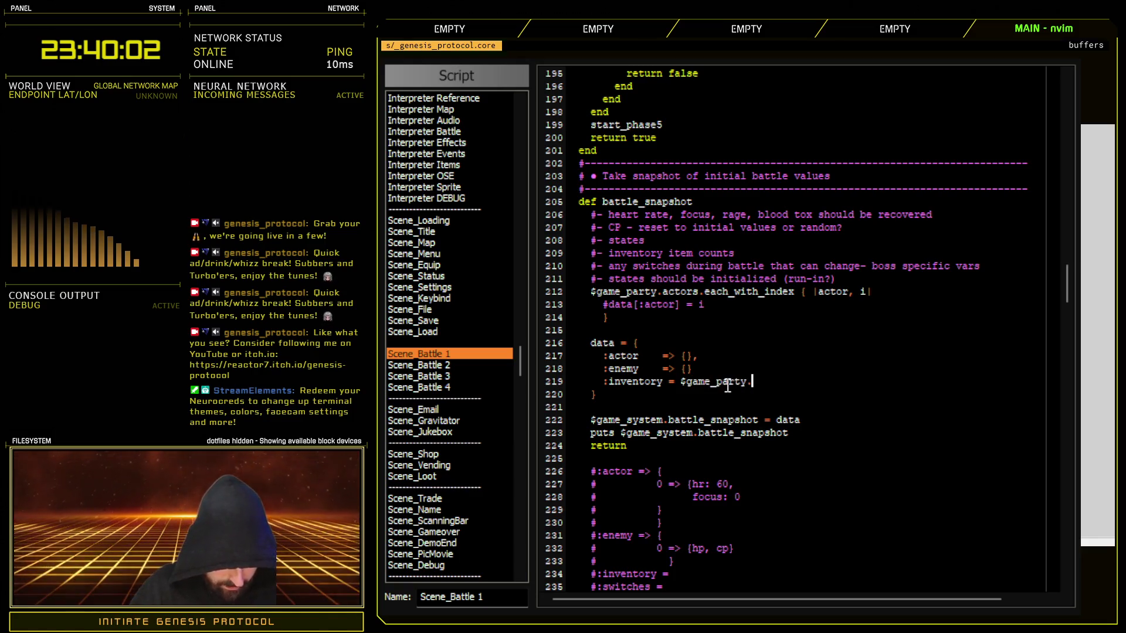
type("s.dup")
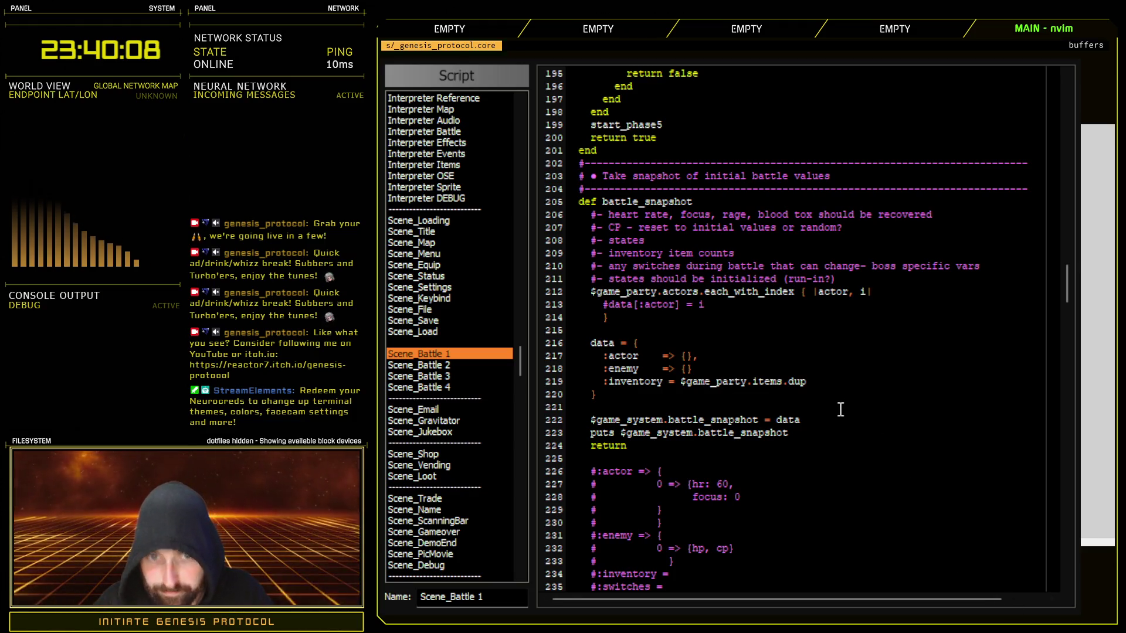
key("Return")
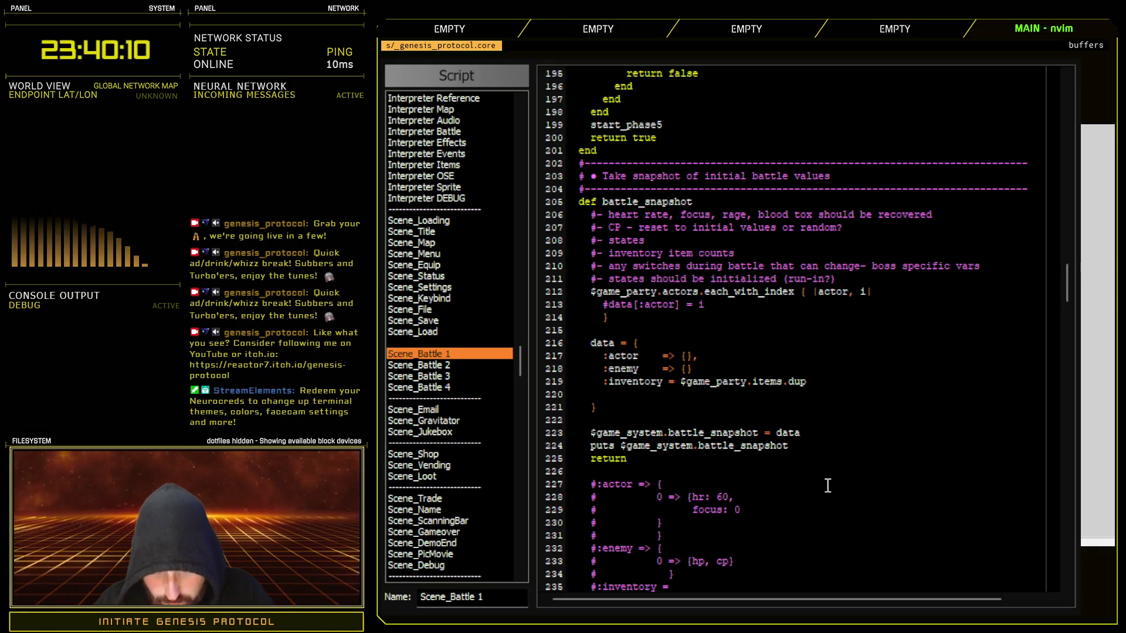
scroll(828, 486, "down", 4)
scroll(821, 487, "up", 4)
type(":")
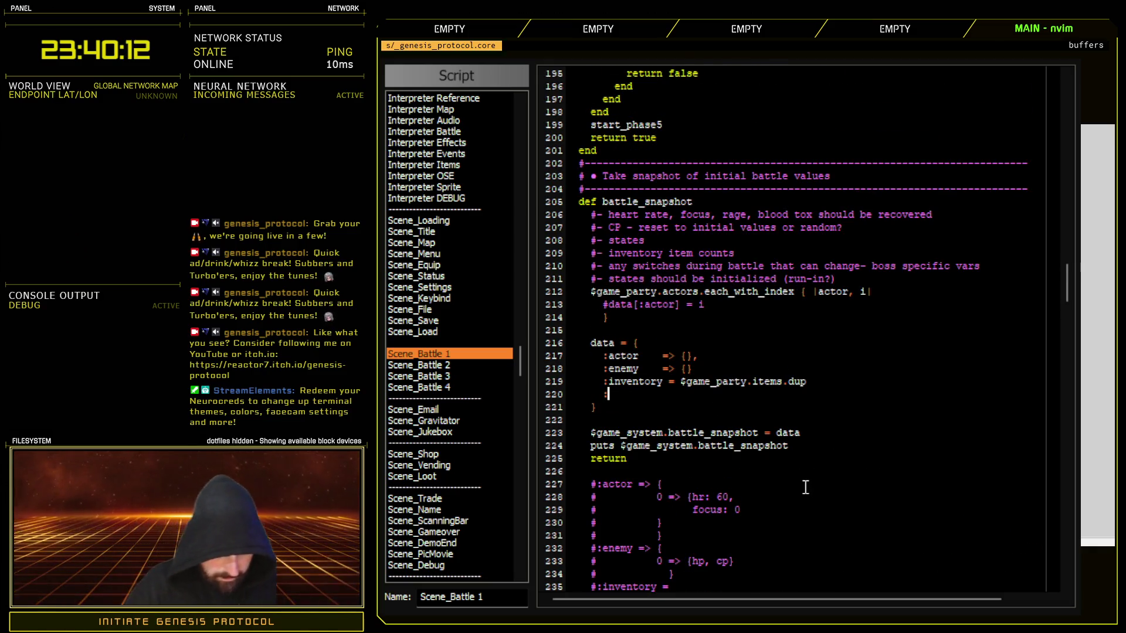
type("switches = [")
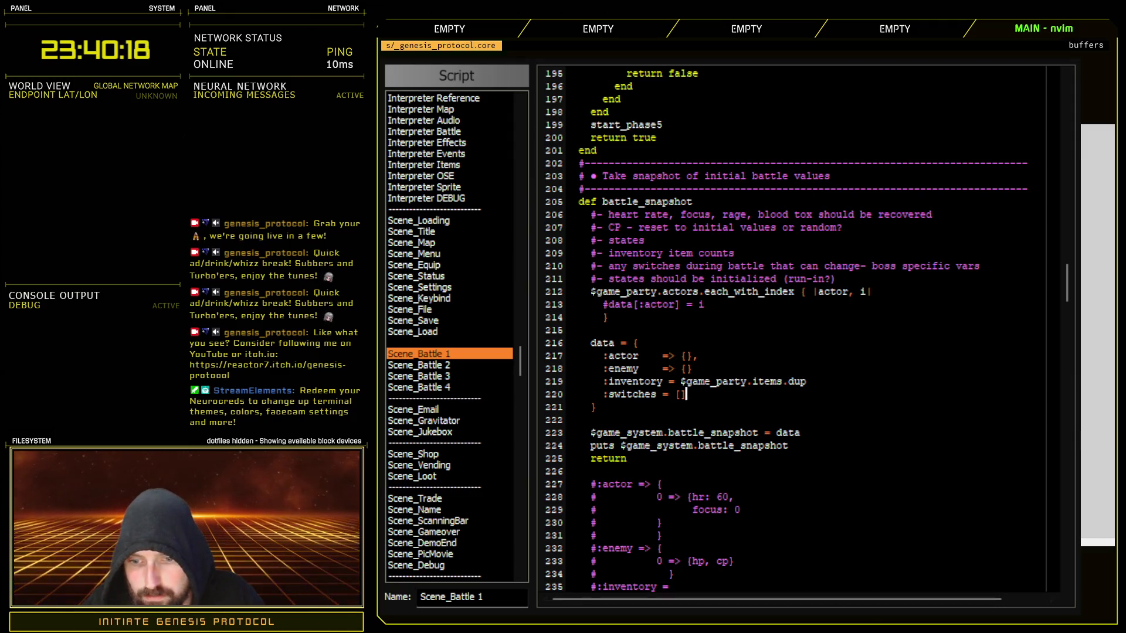
Step: Make the puts line print battle_snapshot[:inventory] and launch a playtest with F12
left_click_drag(809, 382, 680, 382)
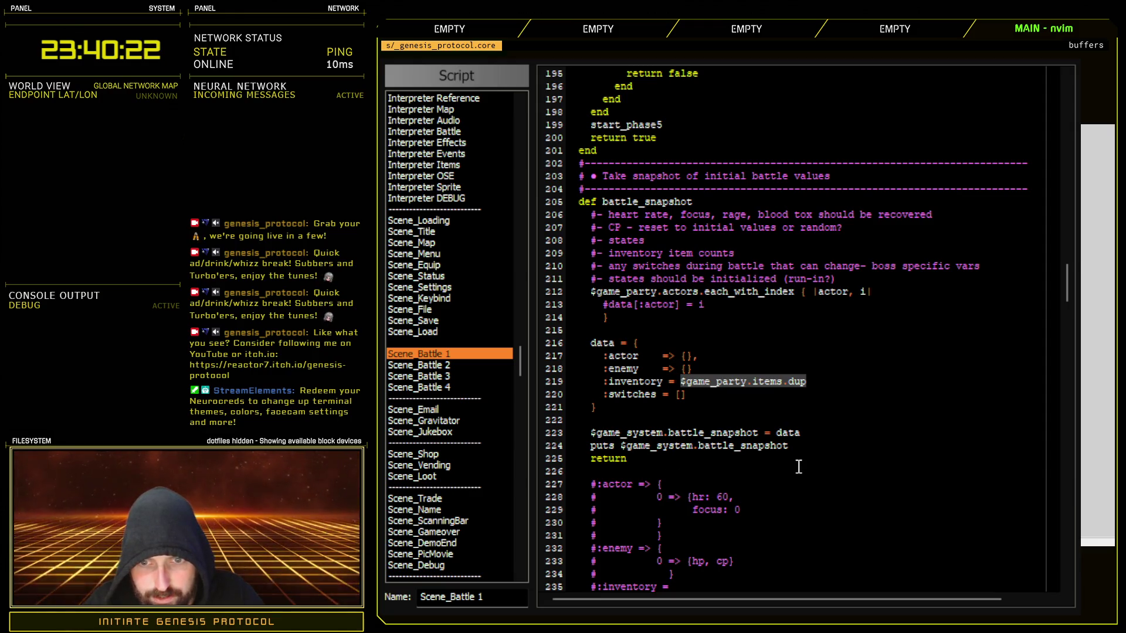
left_click(814, 447)
type("[")
left_click_drag(663, 382, 604, 382)
key("ctrl+c")
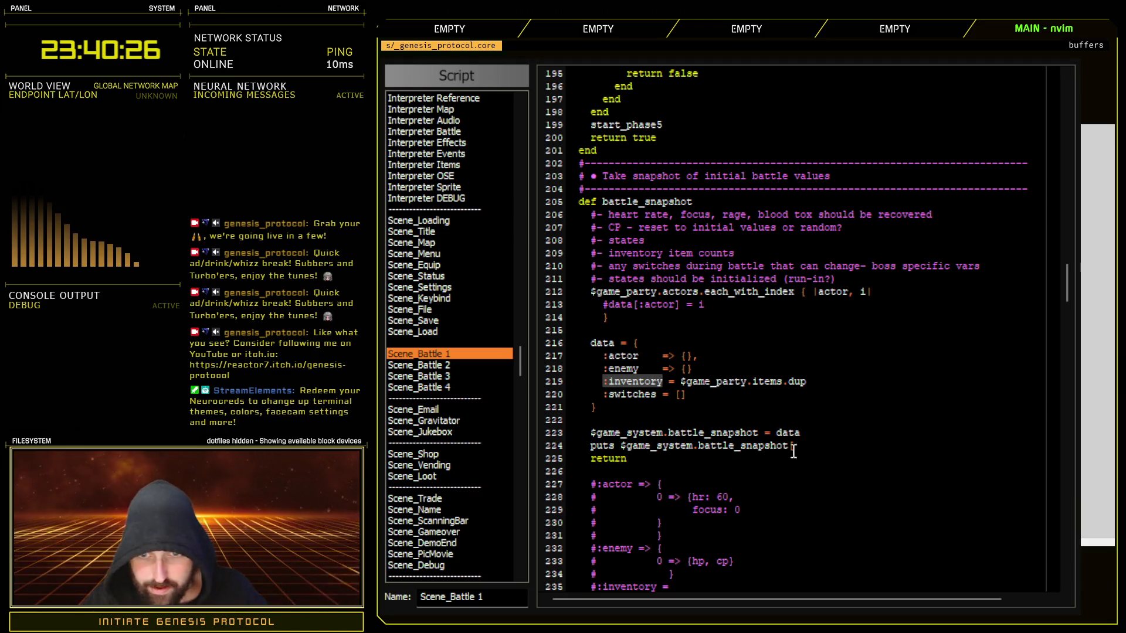
left_click(831, 446)
key("ctrl+v")
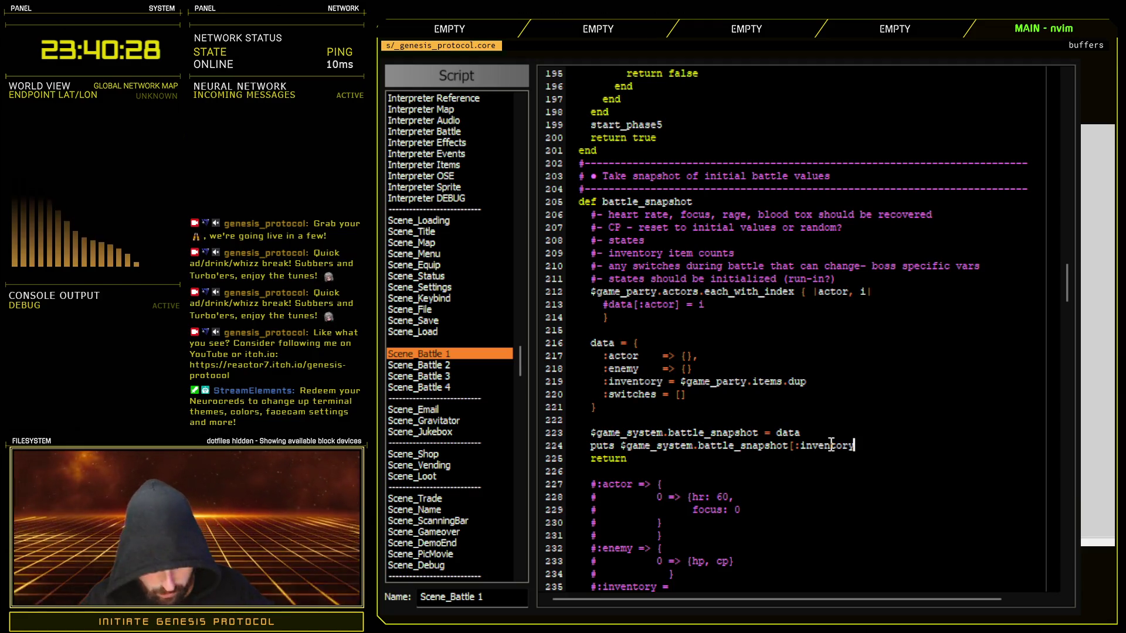
key("F12")
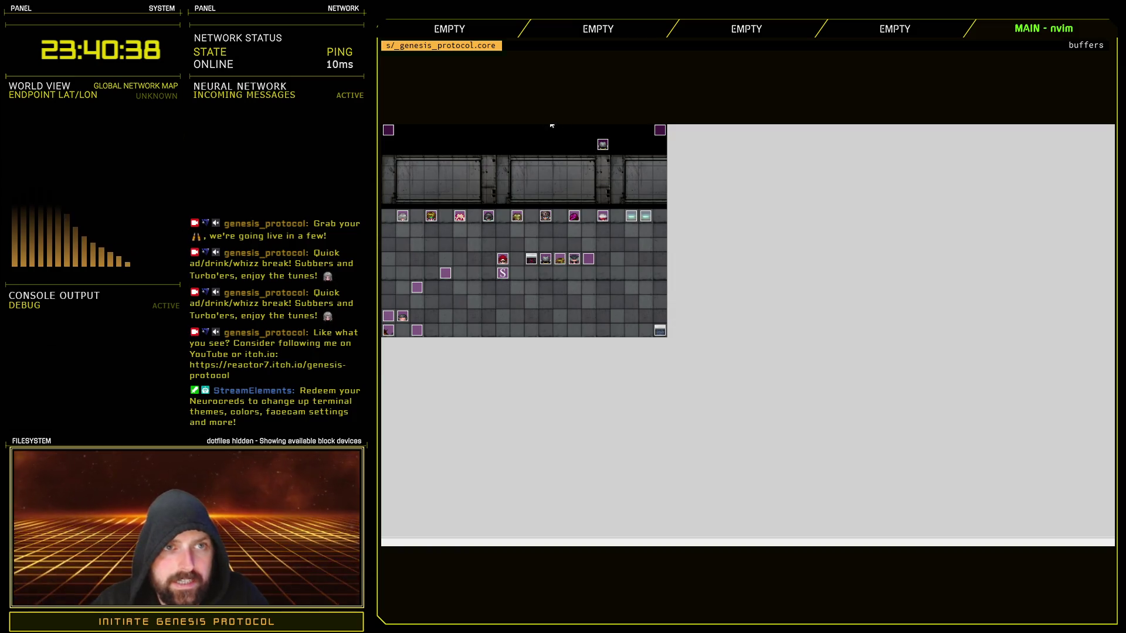
Step: Delete the commented #data line and comment out the each_with_index actor loop
key("alt+Tab")
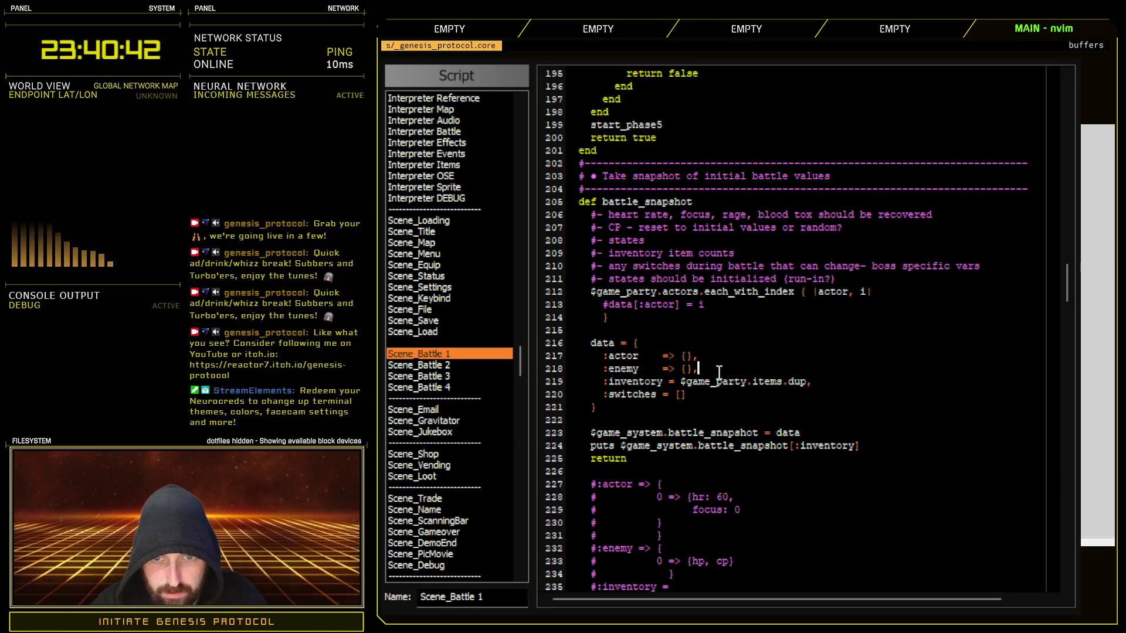
key("alt+Tab")
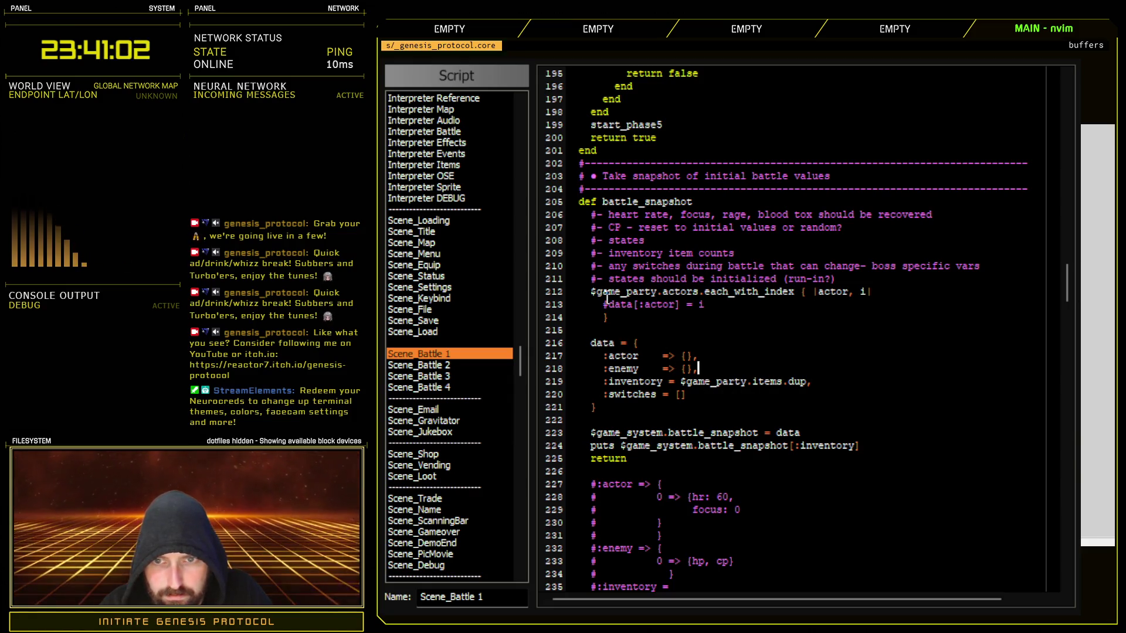
left_click(551, 310)
key("d")
key("d")
key("k")
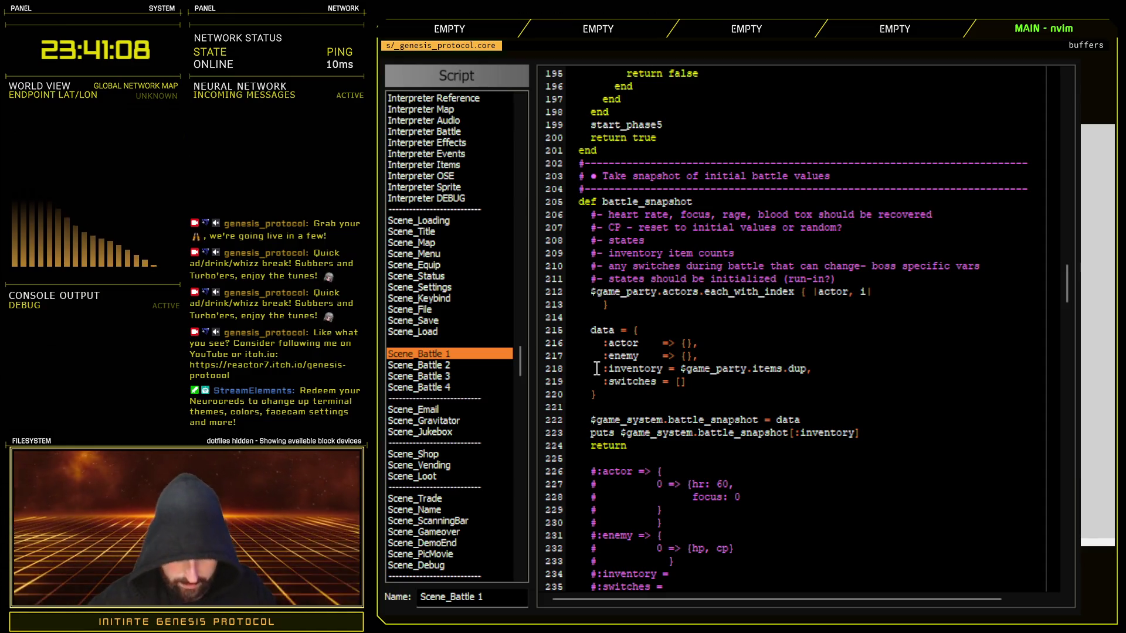
type("#")
key("Escape")
key("j")
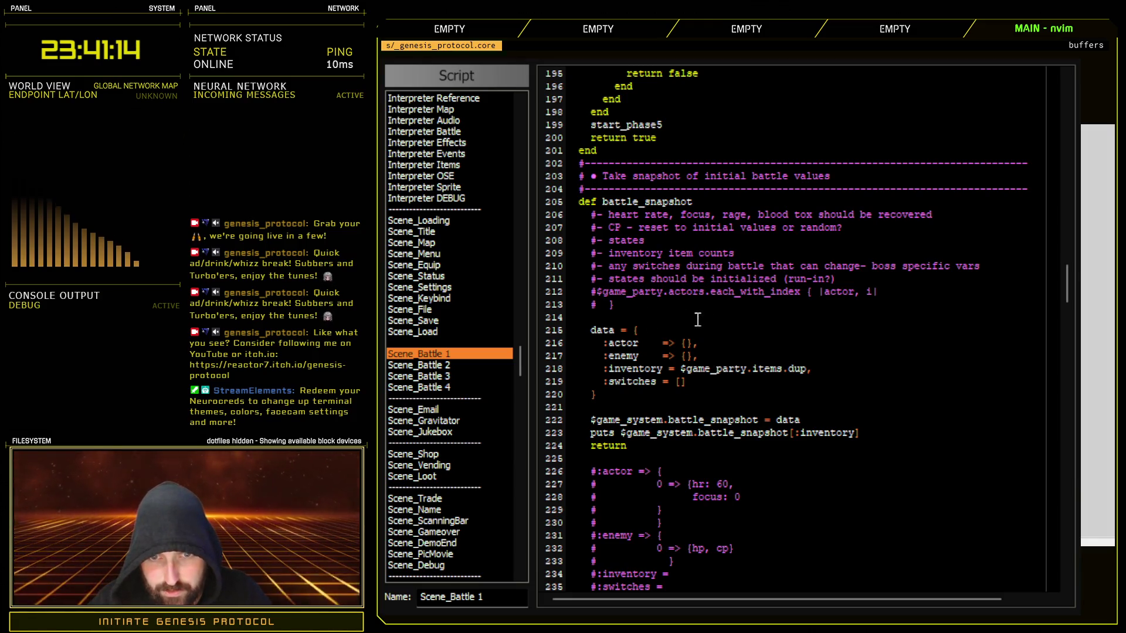
Step: Move $game_party.items.dup onto a separate items line above the data hash
scroll(729, 326, "down", 4)
scroll(685, 290, "up", 2)
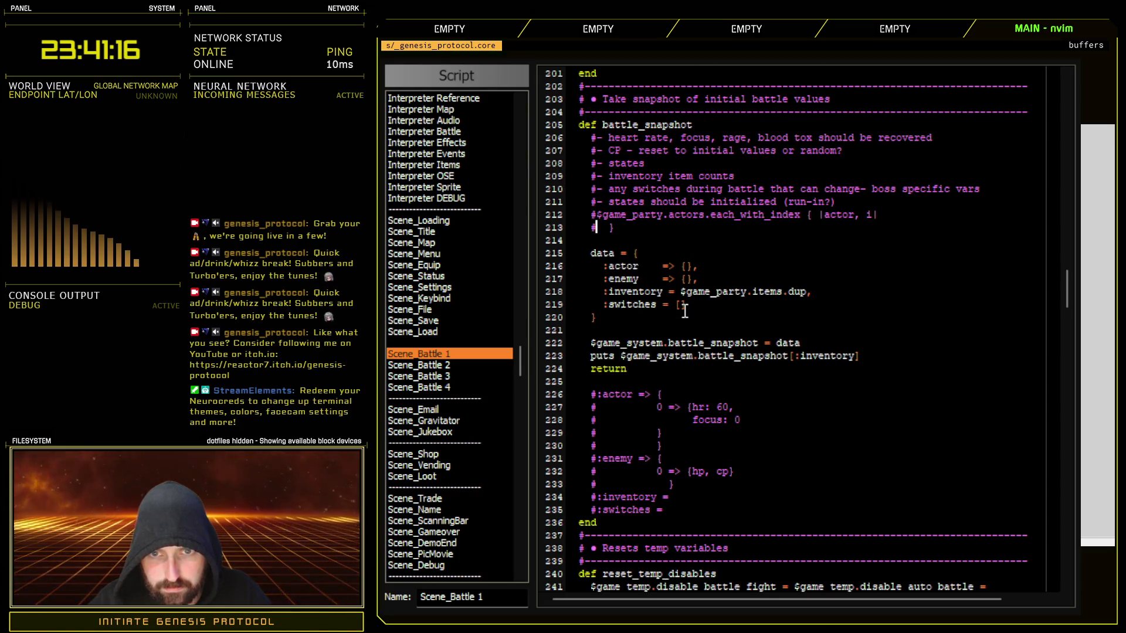
left_click_drag(608, 291, 798, 294)
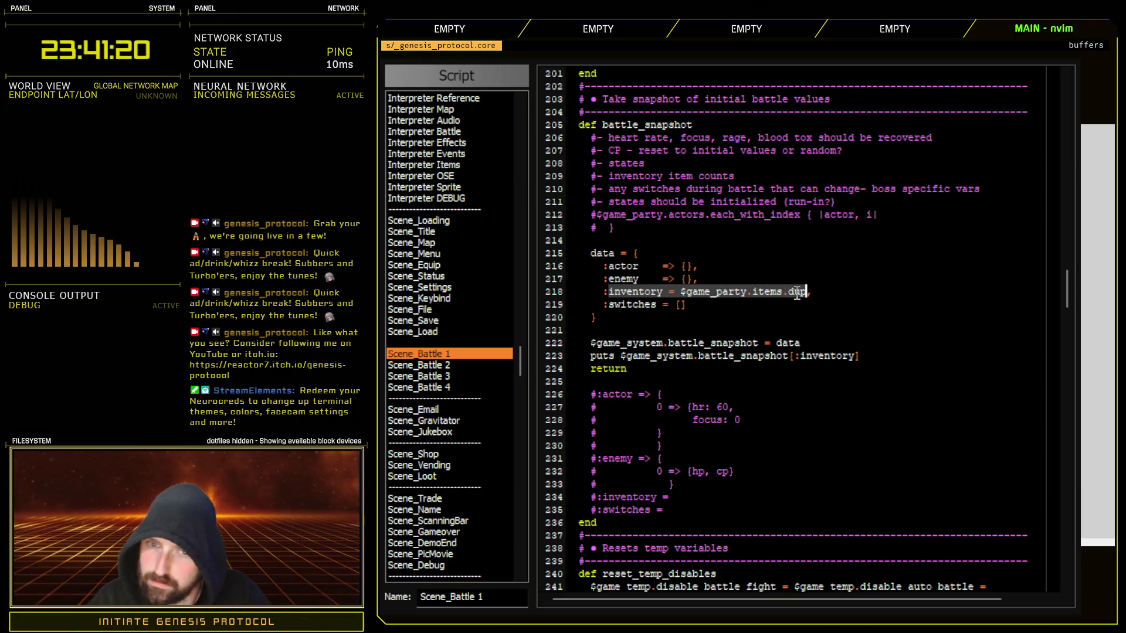
left_click(635, 230)
key("o")
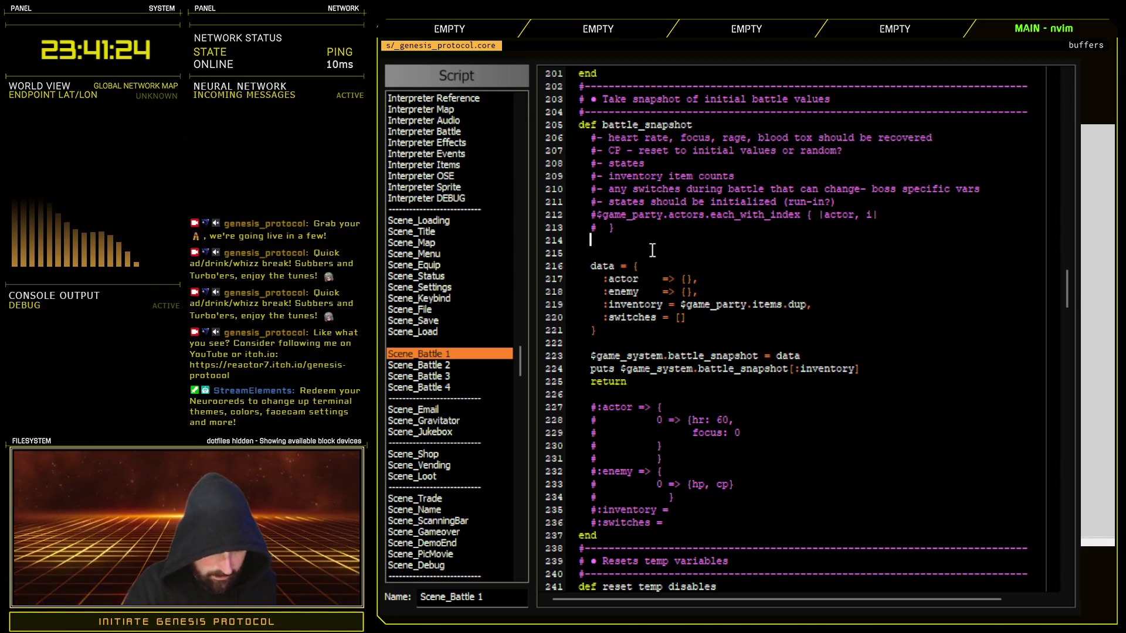
type("ms =")
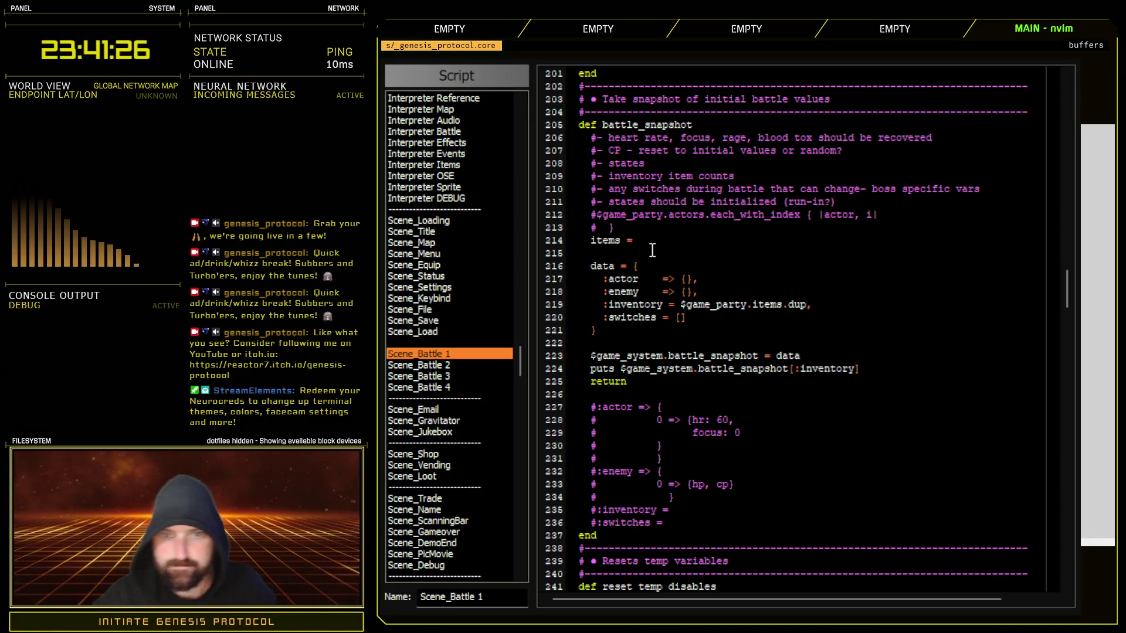
left_click_drag(680, 304, 811, 306)
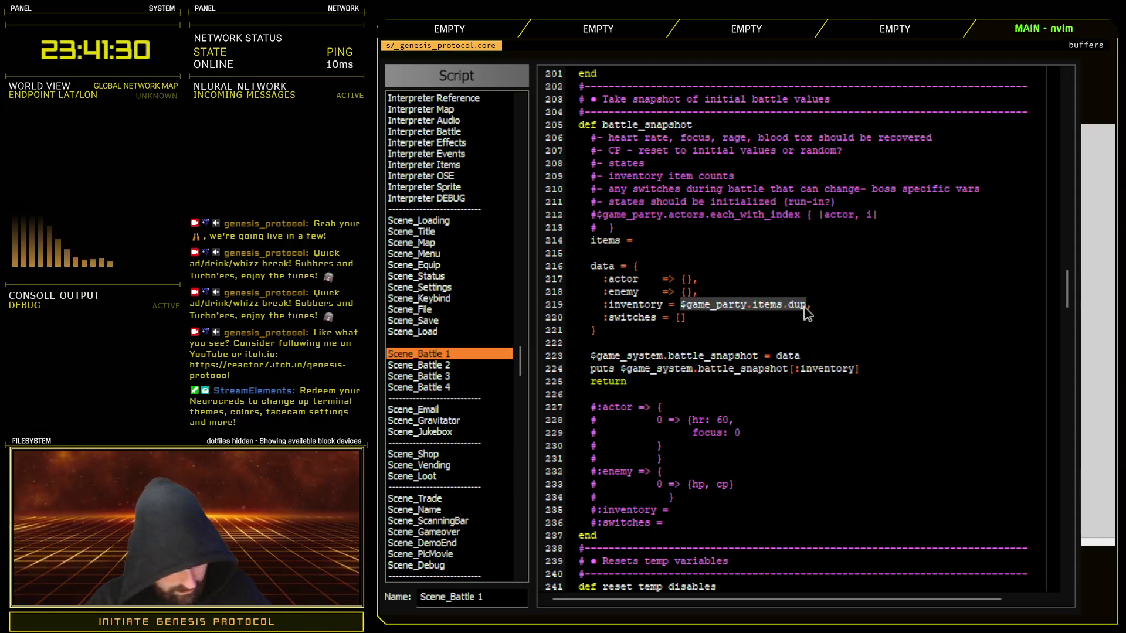
type("ditems")
left_click(676, 243)
key("p")
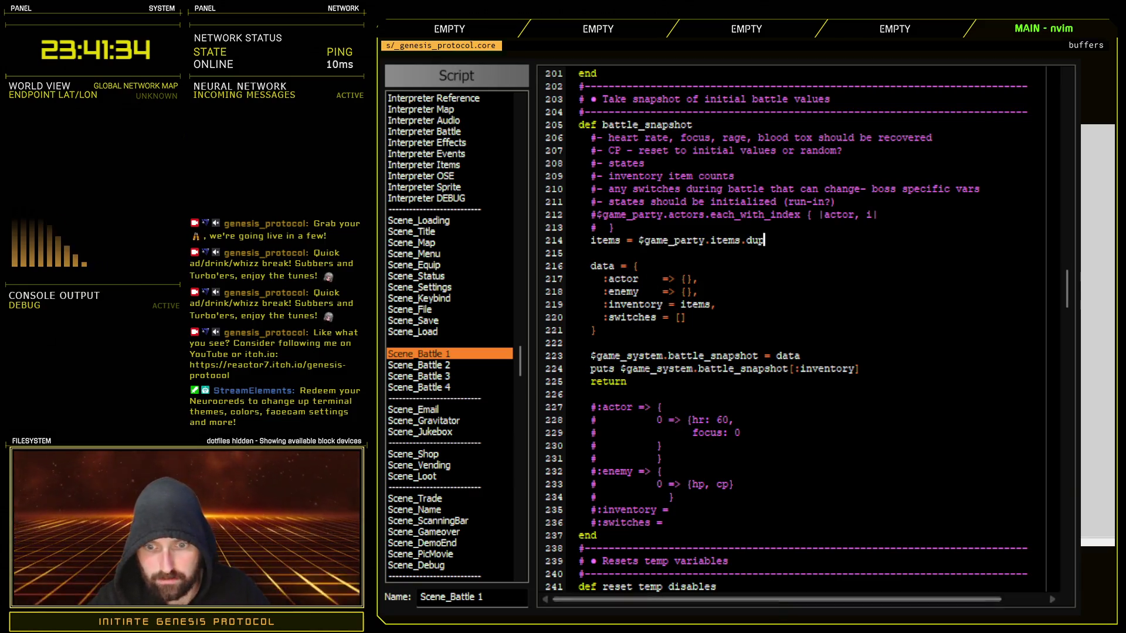
key("F12")
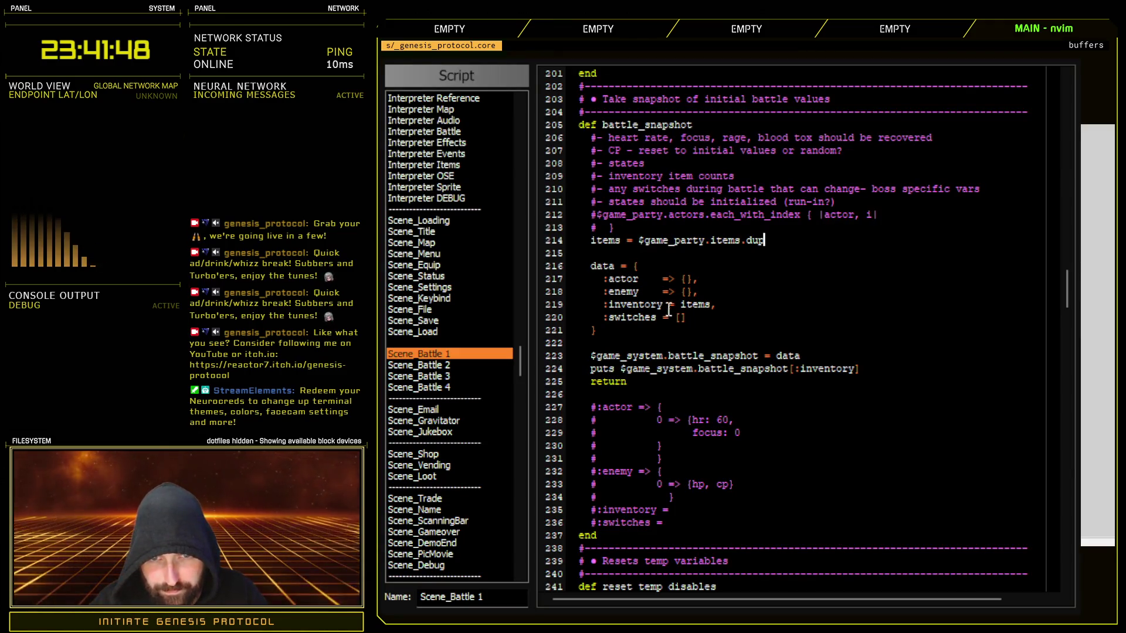
Step: Change = to => in the :inventory and :switches entries
left_click(693, 305)
key("Left")
key("Left")
key("Left")
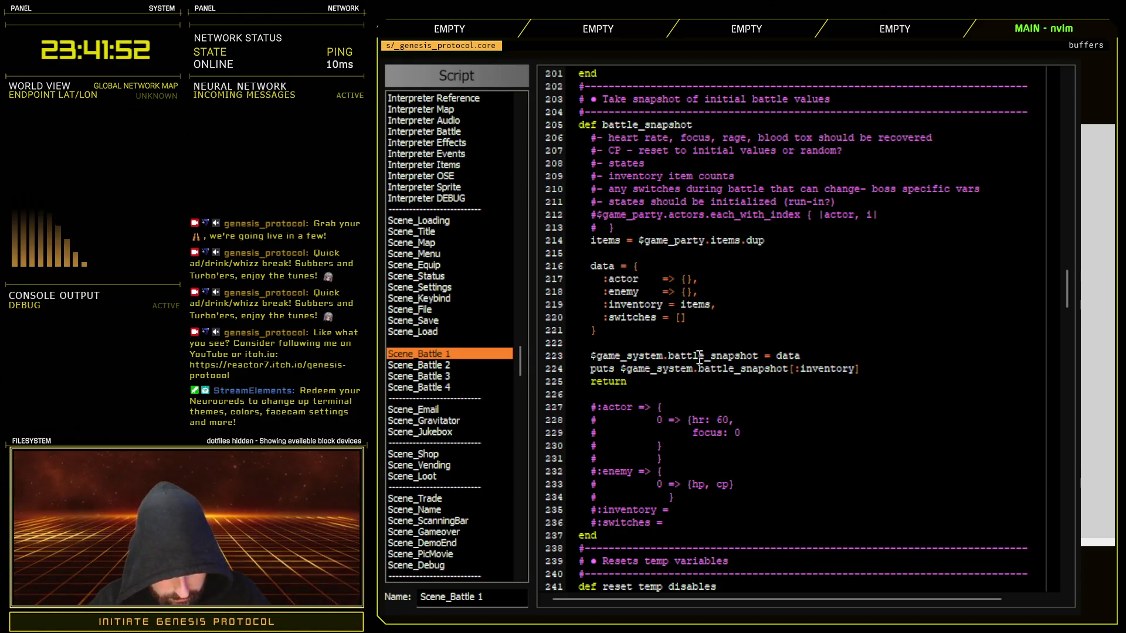
type(">")
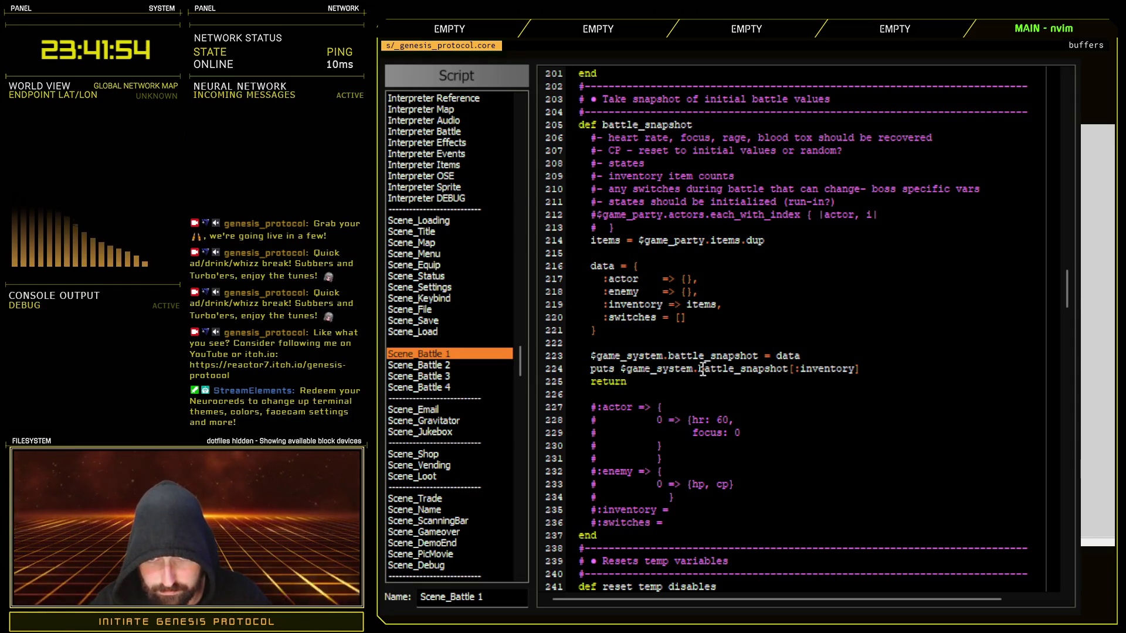
key("Down")
type(">")
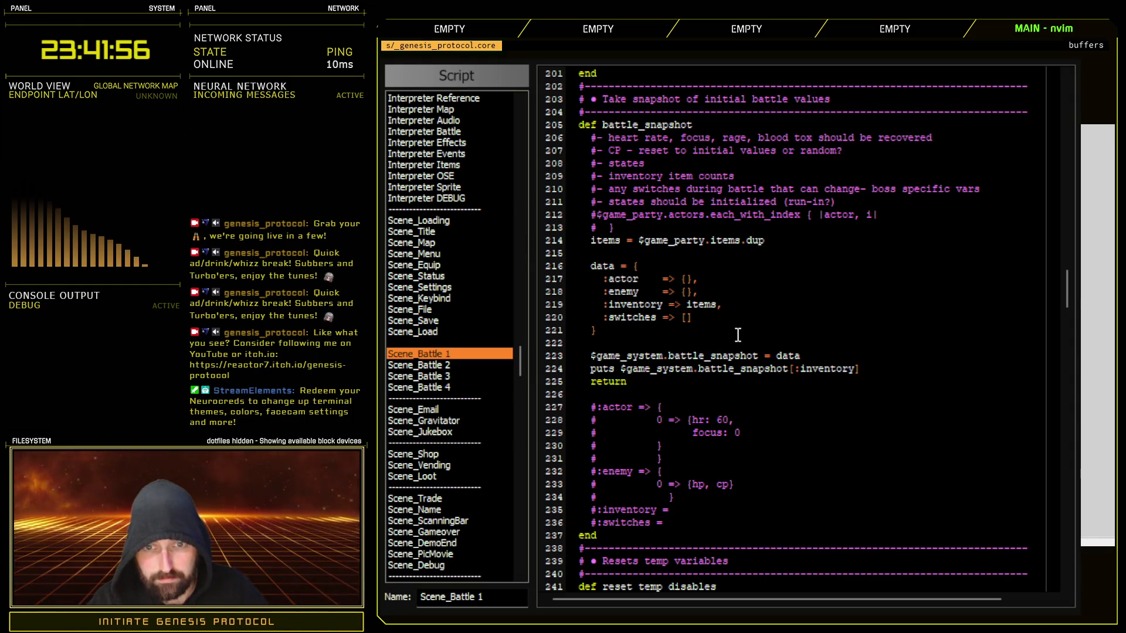
Step: Put $game_party.items.dup directly into :inventory and delete the leftover items line
double_click(690, 305)
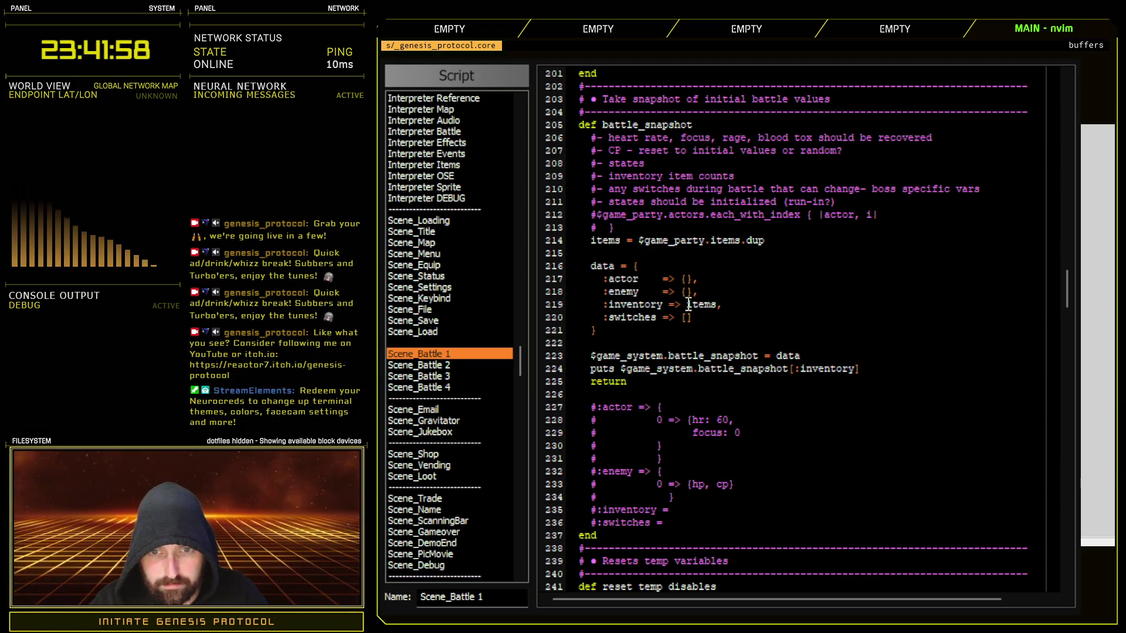
key("c")
left_click_drag(639, 241, 764, 242)
left_click_drag(703, 308, 683, 308)
left_click_drag(639, 241, 529, 242)
key("BackSpace")
key("BackSpace")
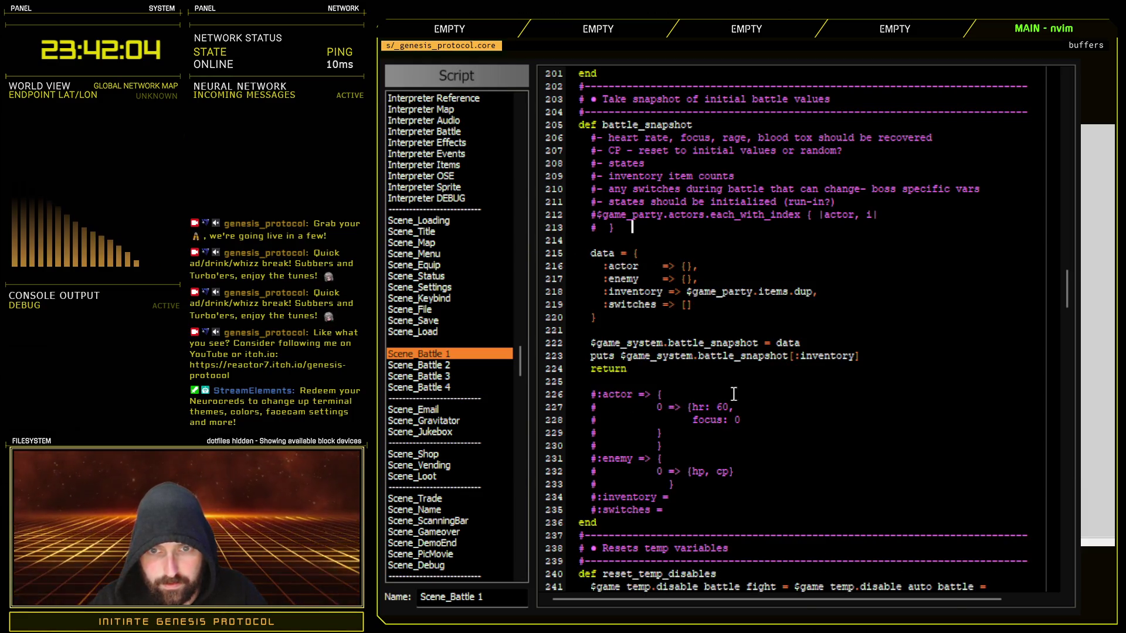
Step: Close the script editor saving changes, and start the game on Normal difficulty
key("Escape")
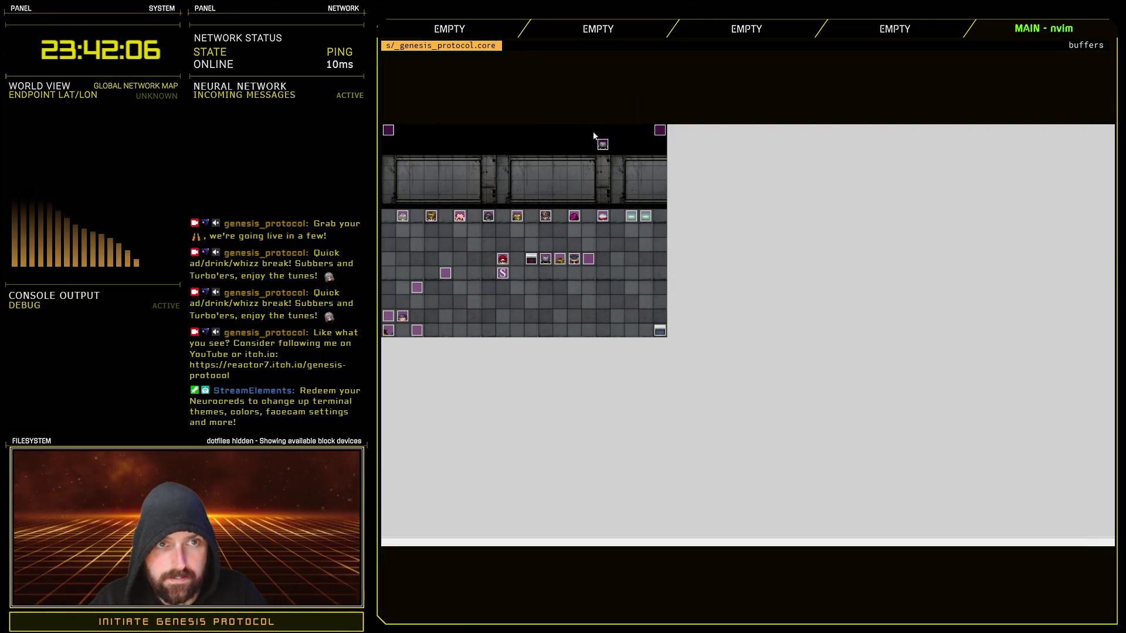
key("Return")
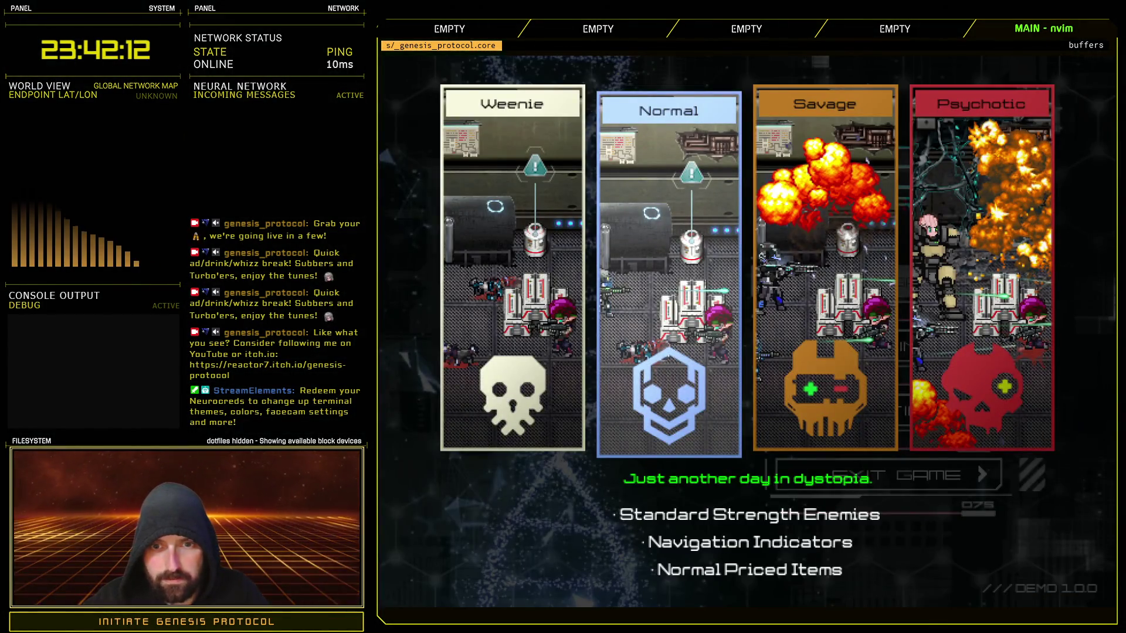
key("Return")
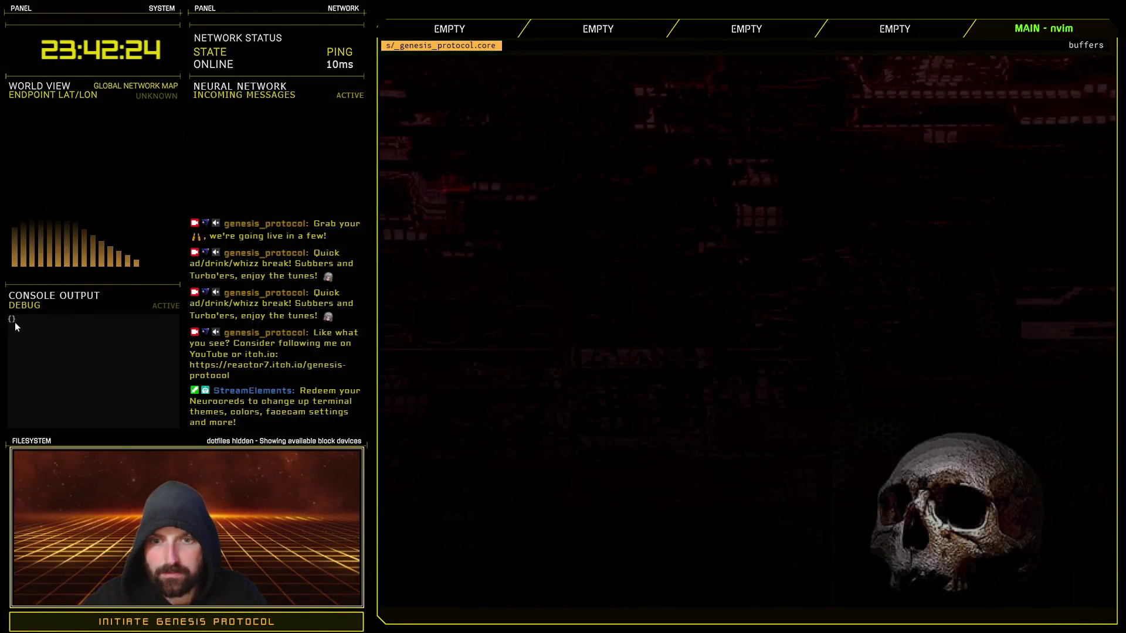
Step: Quit the battle to the title screen and choose Exit Game
key("Up")
key("Return")
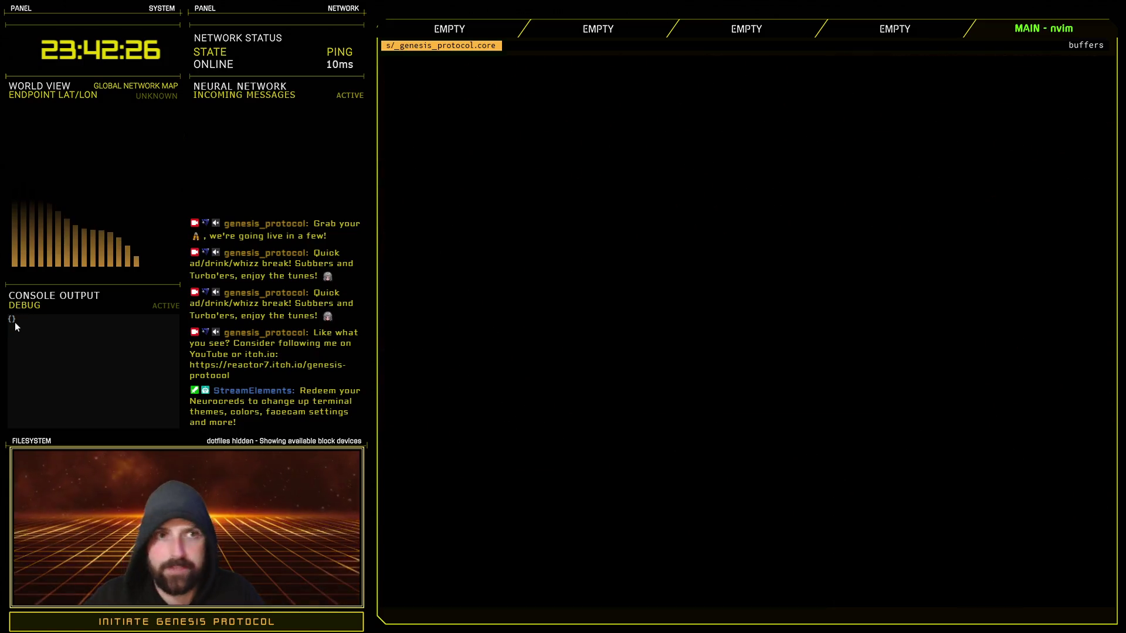
key("Down")
key("Down")
key("Down")
key("Return")
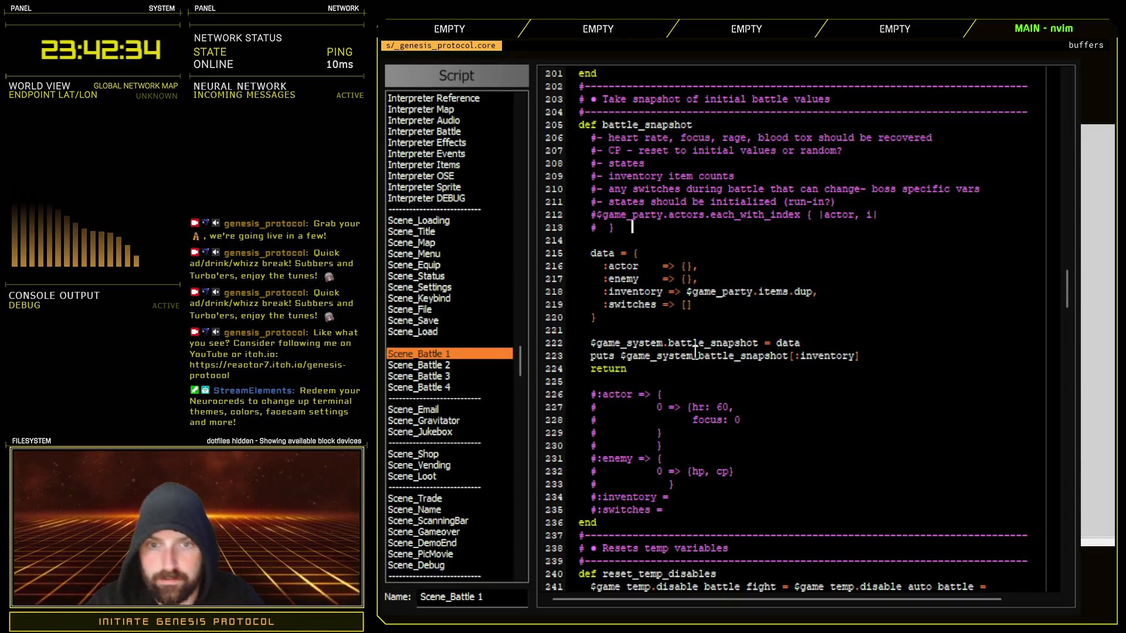
Step: Open a blank line just above battle_snapshot's data hash
left_click(700, 305)
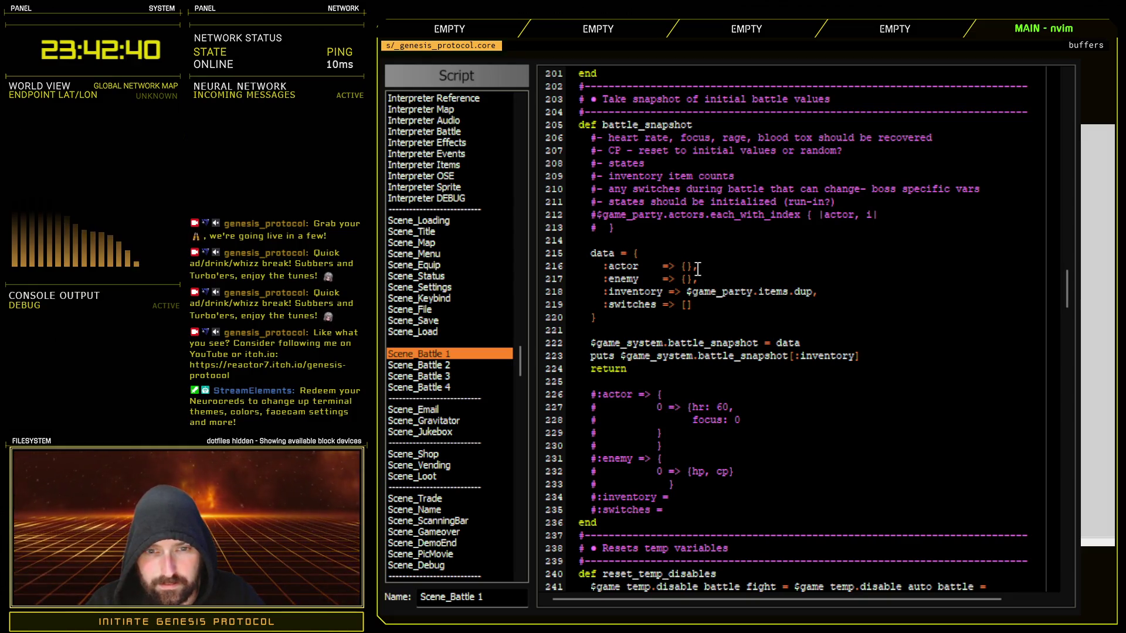
double_click(622, 266)
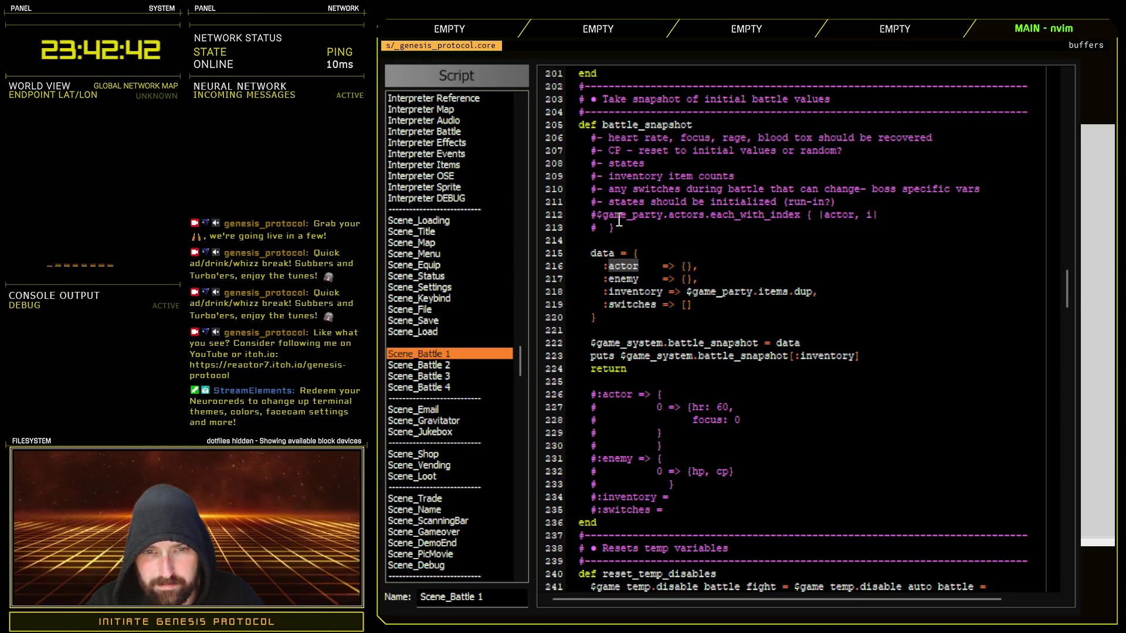
left_click(615, 239)
key("shift+o")
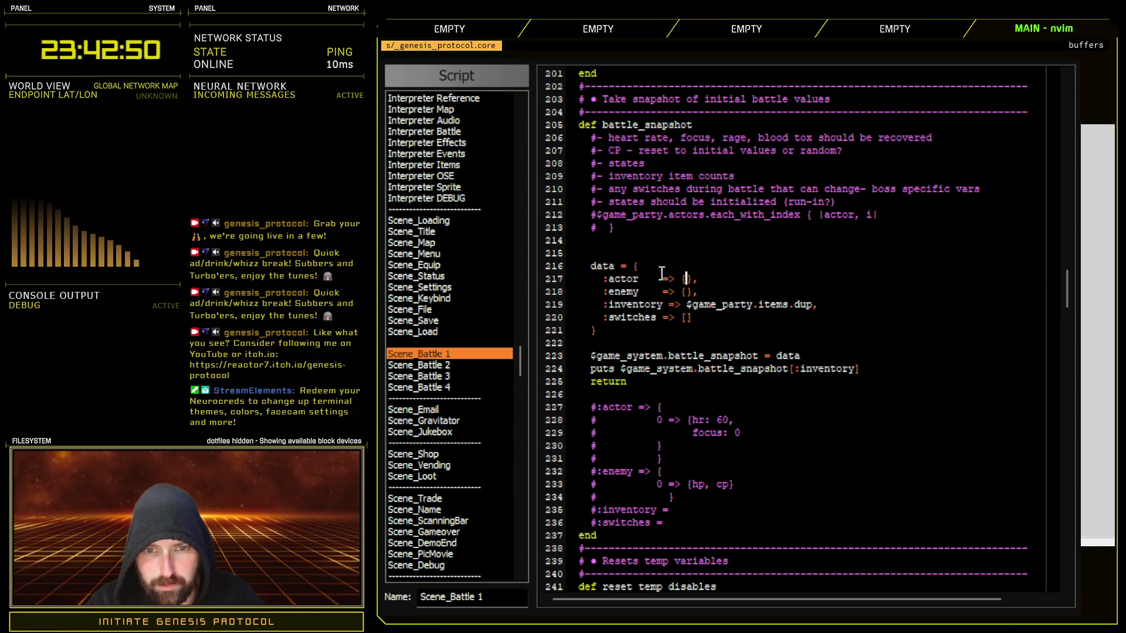
left_click(621, 242)
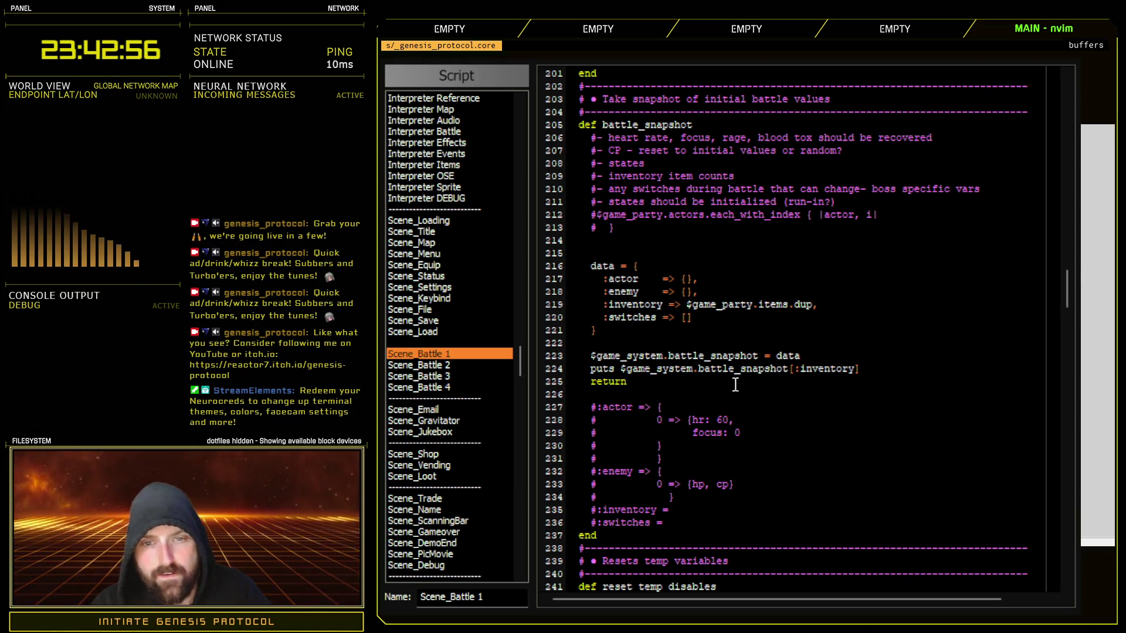
Step: Replace the {} values with actor_stats and enemy_stats, and $game_party.items.dup with inventory
left_click(686, 278)
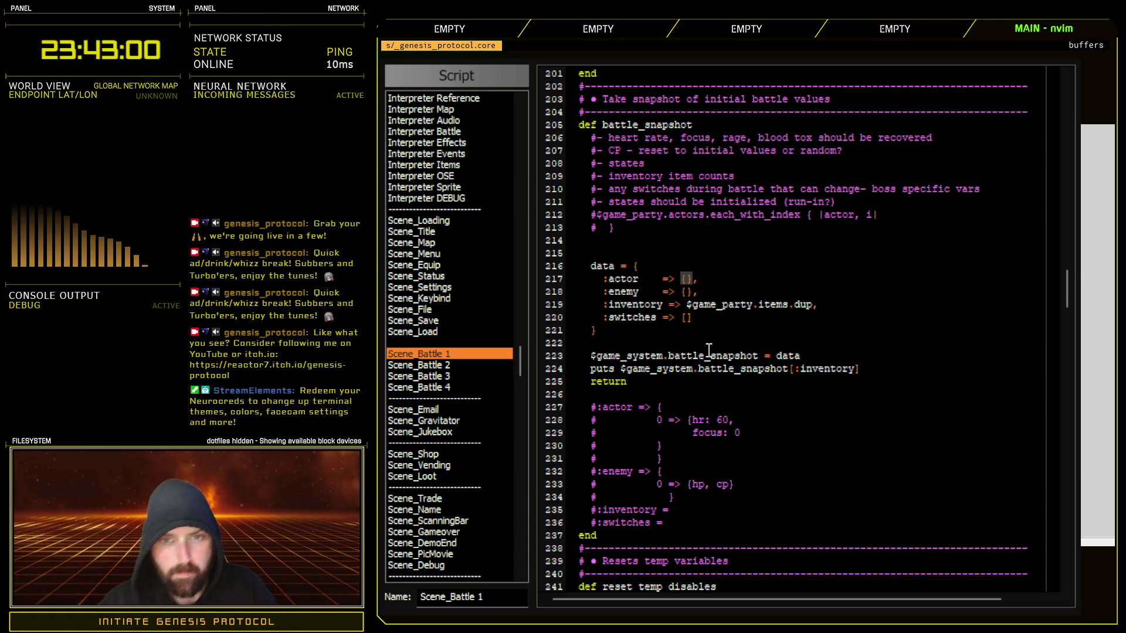
key("BackSpace")
key("BackSpace")
type("actor_stats")
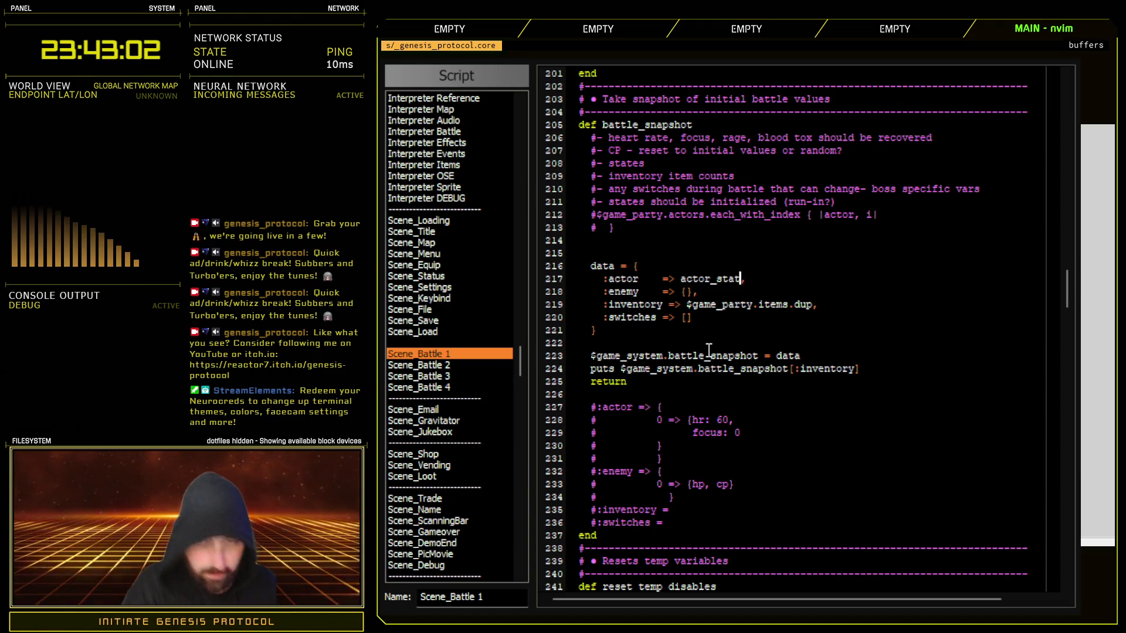
left_click(685, 292)
key("BackSpace")
key("BackSpace")
type("enemy_stats")
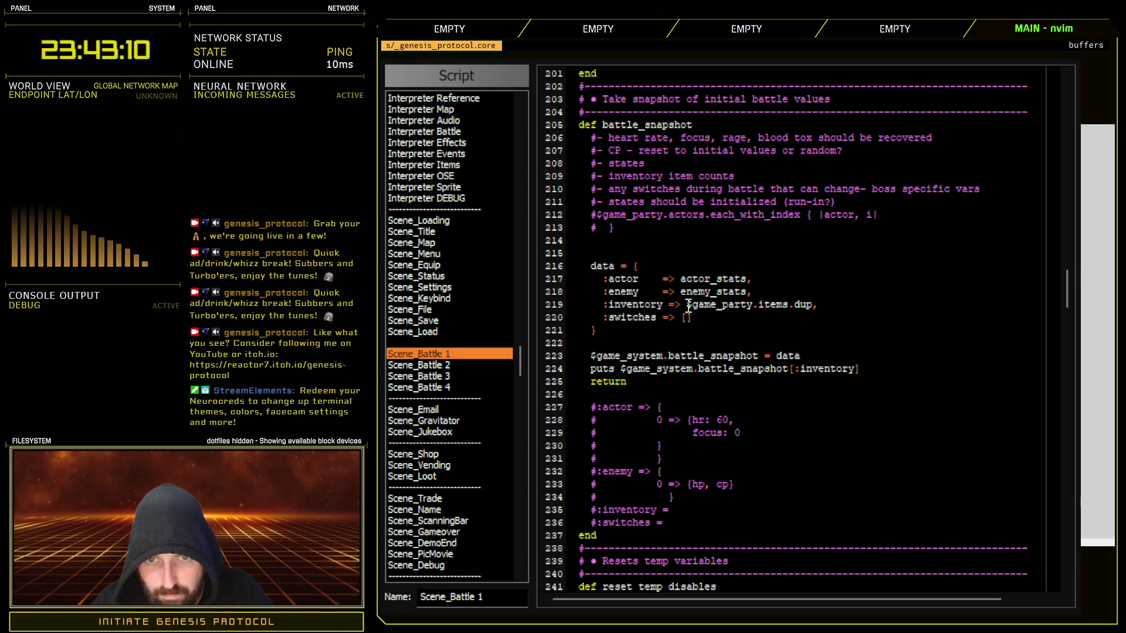
left_click_drag(687, 305, 810, 306)
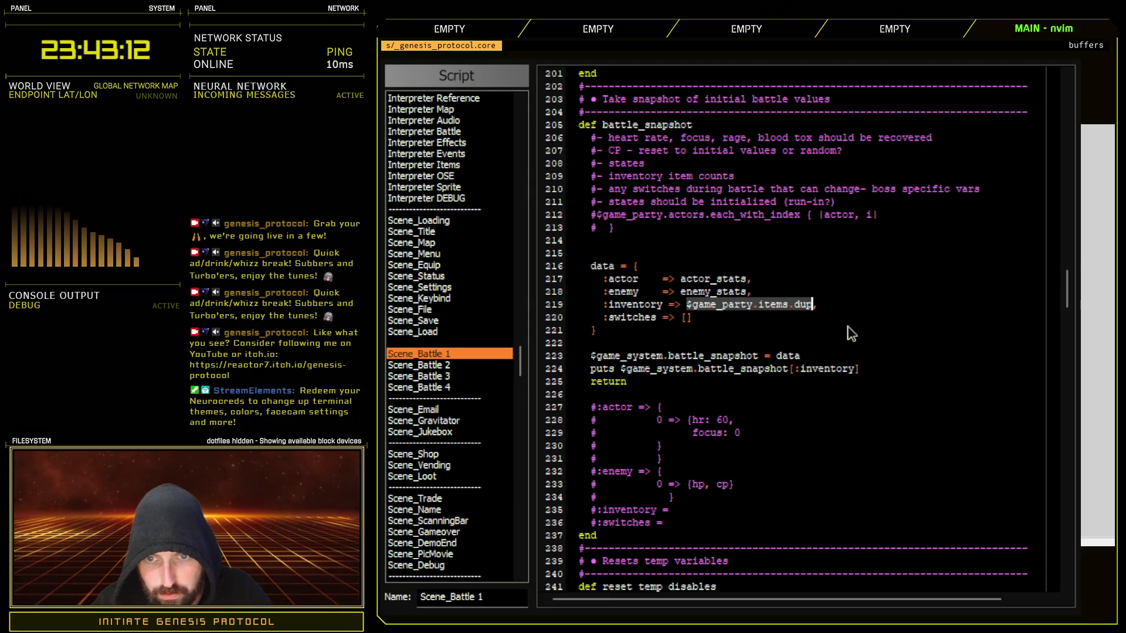
type("c")
type("inventory")
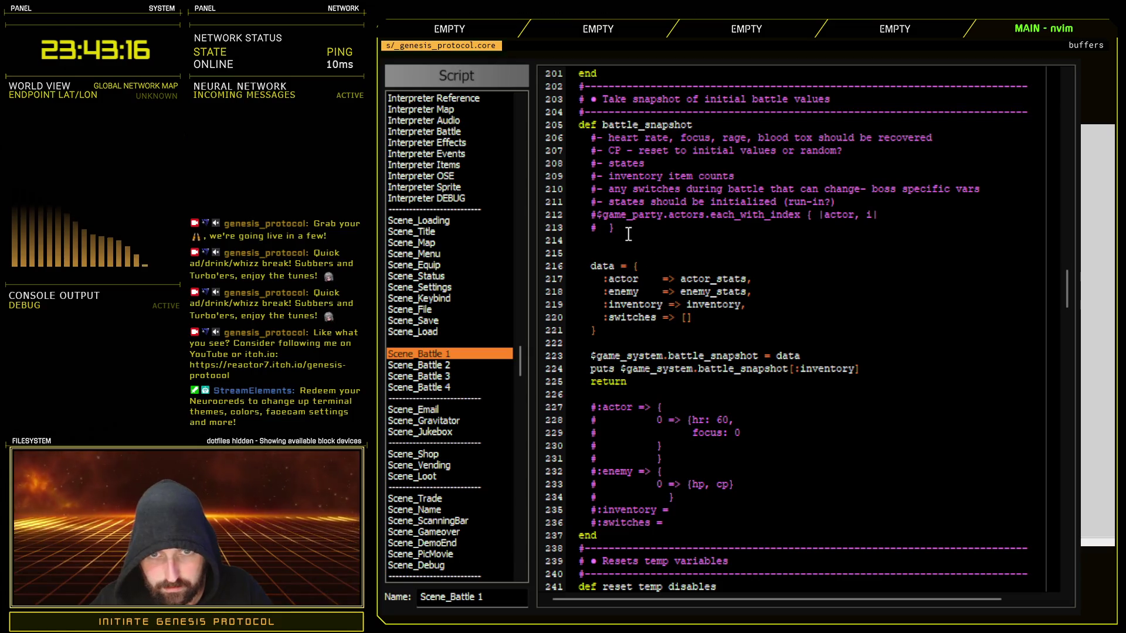
key("Return")
Step: Add inventory = $game_party.items.dup and switches = [] locals, and set :switches => switches
type("ivnentory")
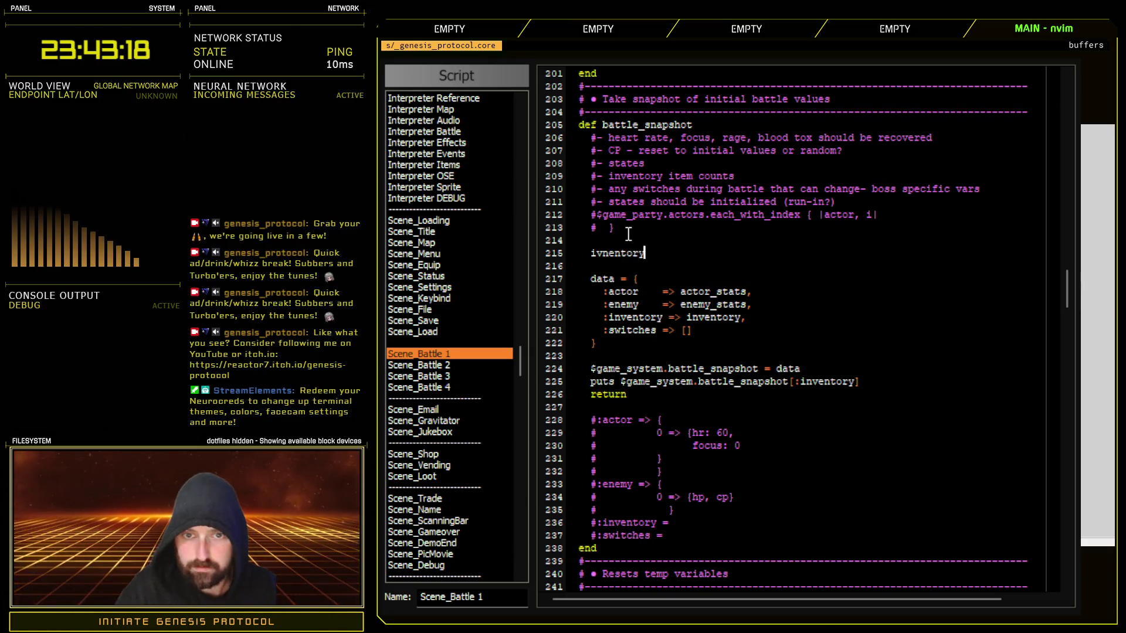
key("BackSpace")
key("BackSpace")
key("BackSpace")
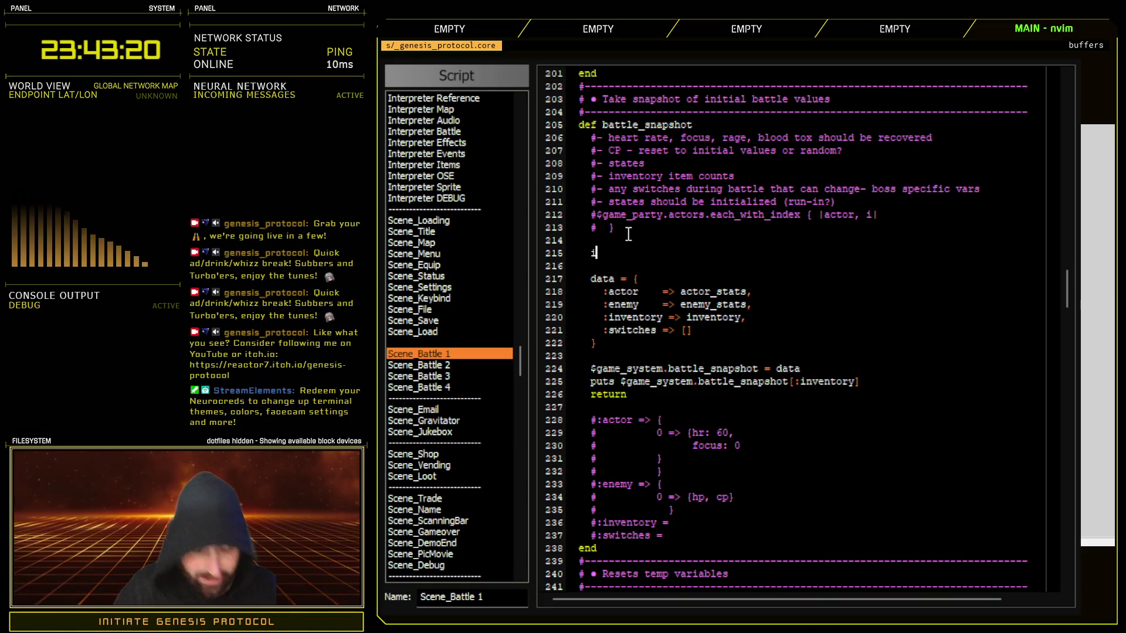
type("entory = $game_party.items.dup")
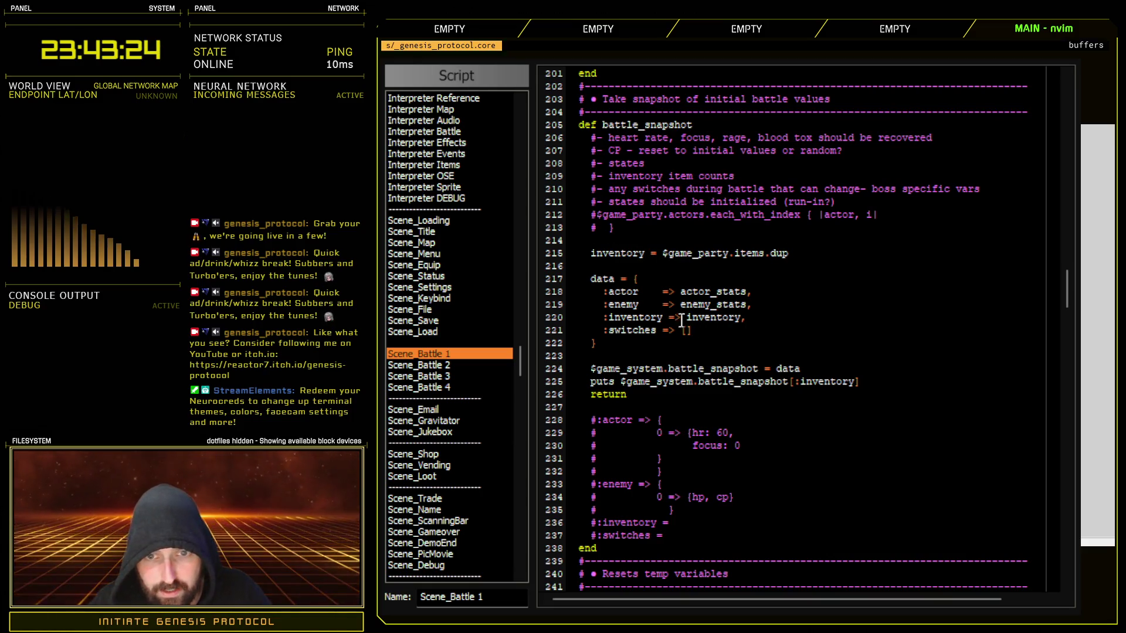
key("Return")
type("switches = ")
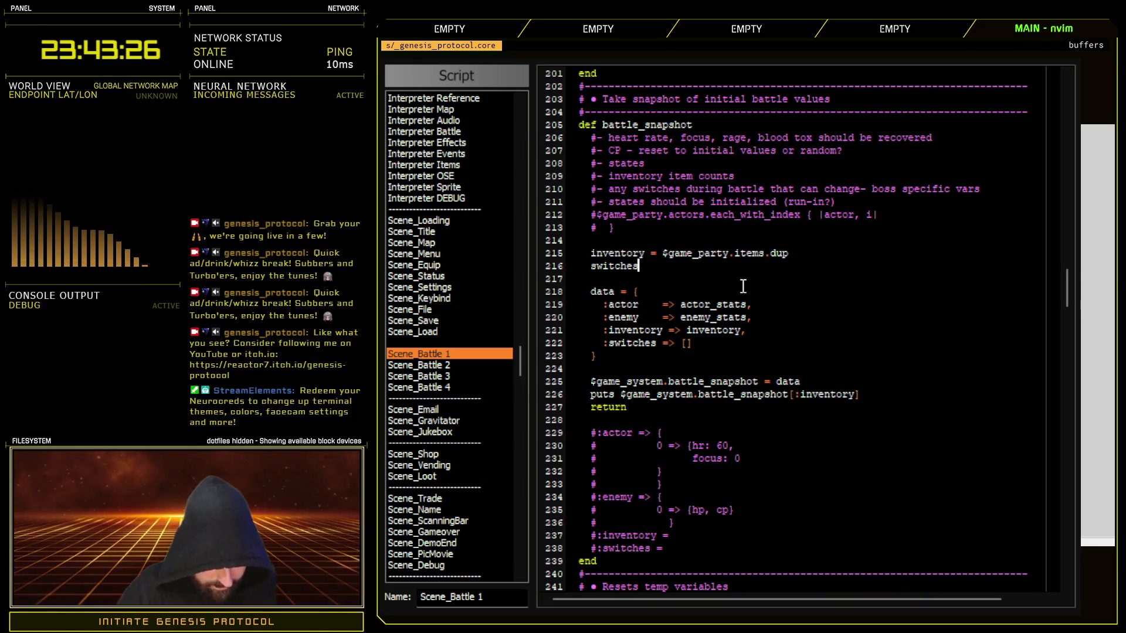
type("[]")
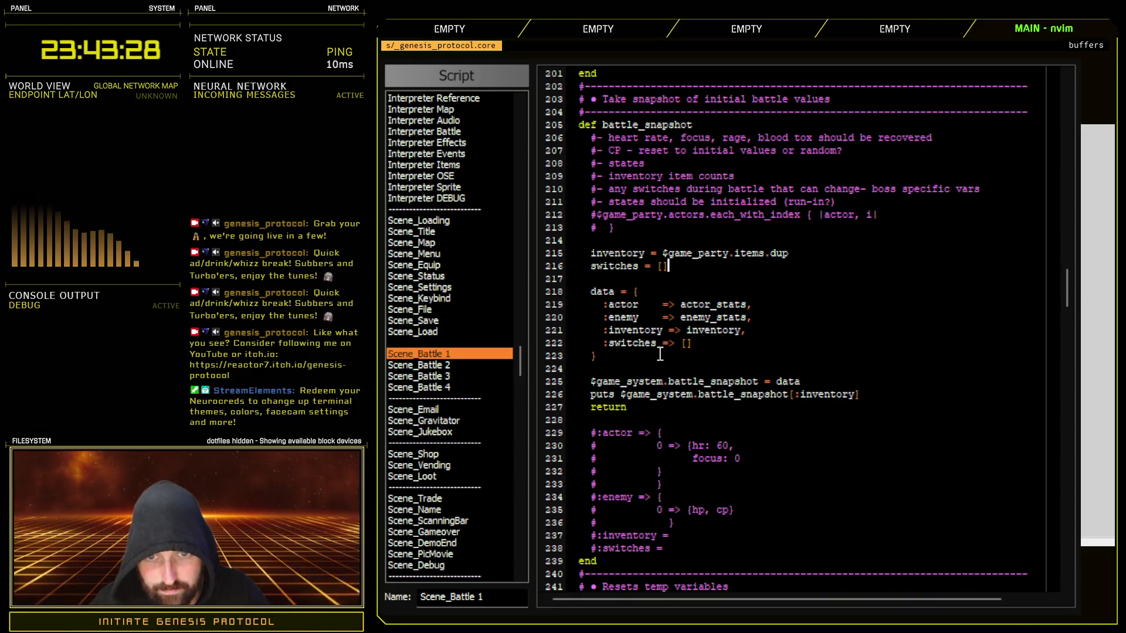
left_click(692, 341)
type("cwswitches")
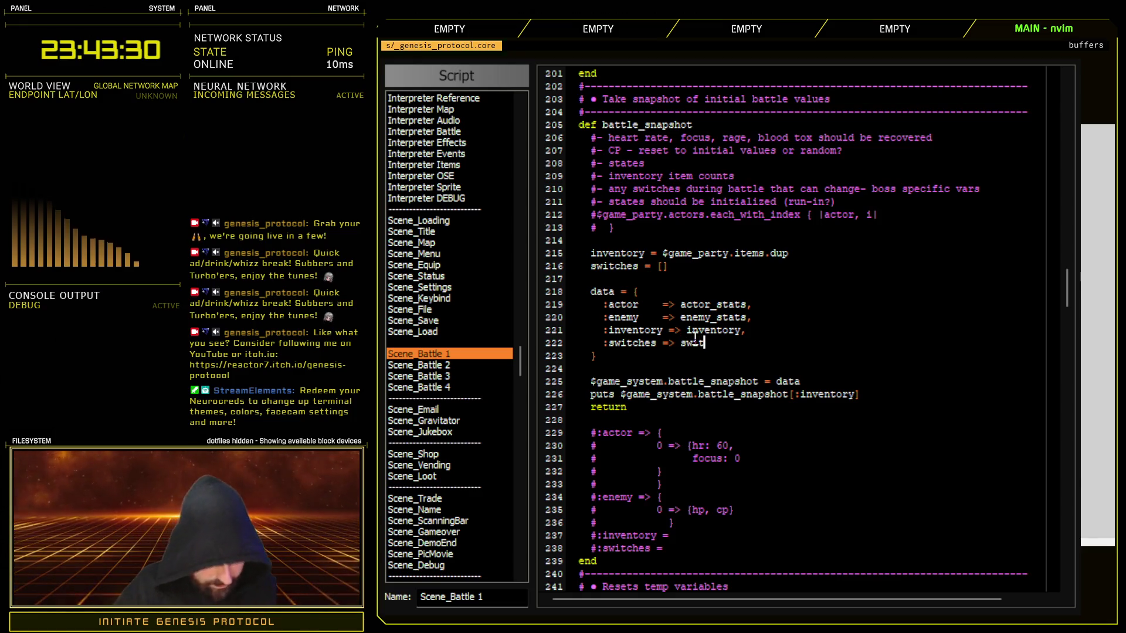
key("Escape")
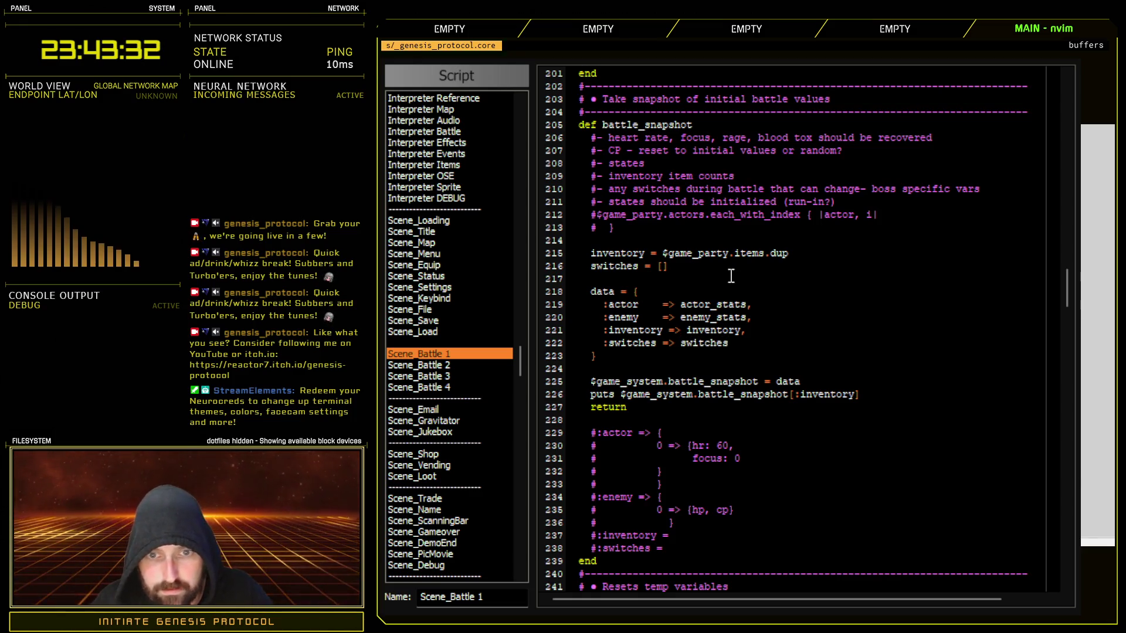
Step: Add actor_stats = and enemy_stats = declaration lines above the data hash
left_click(674, 242)
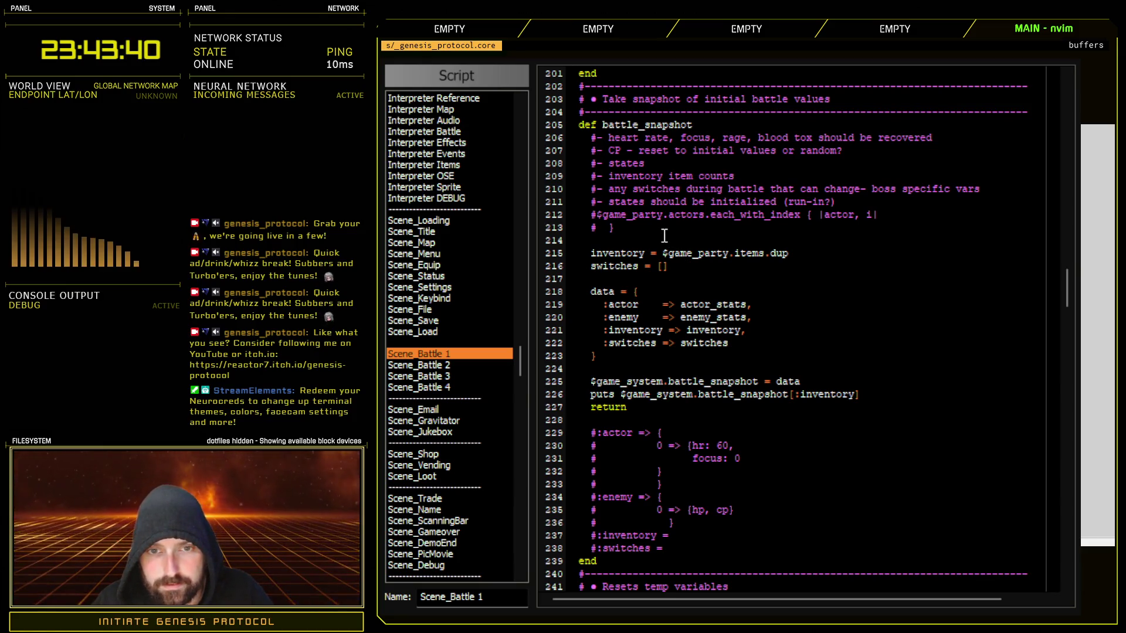
key("Return")
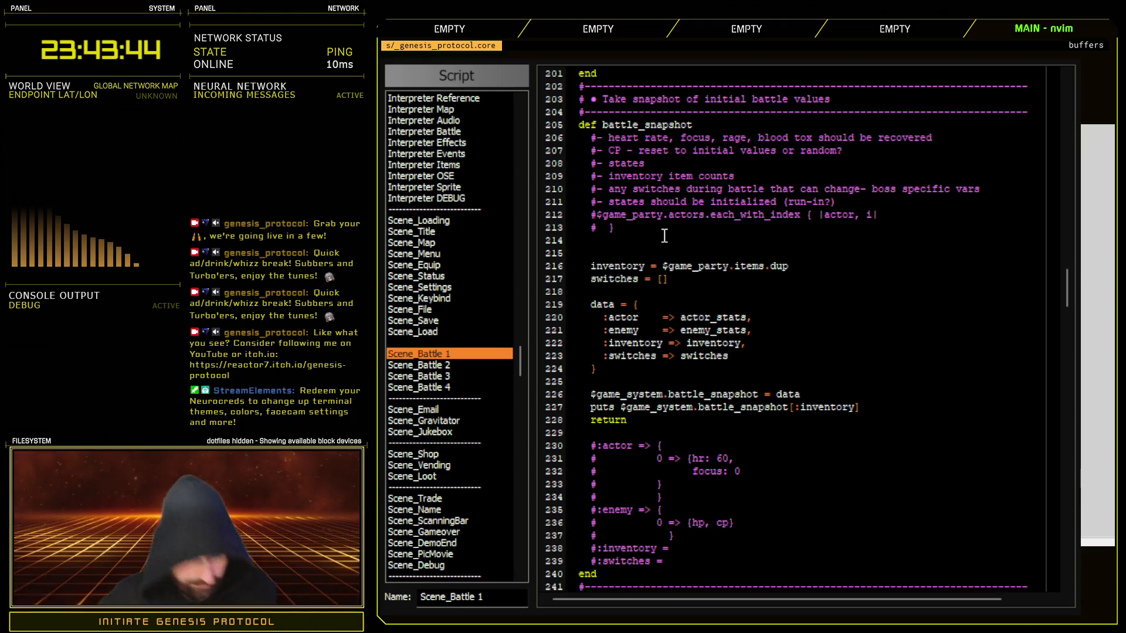
type("ctors_stats = [")
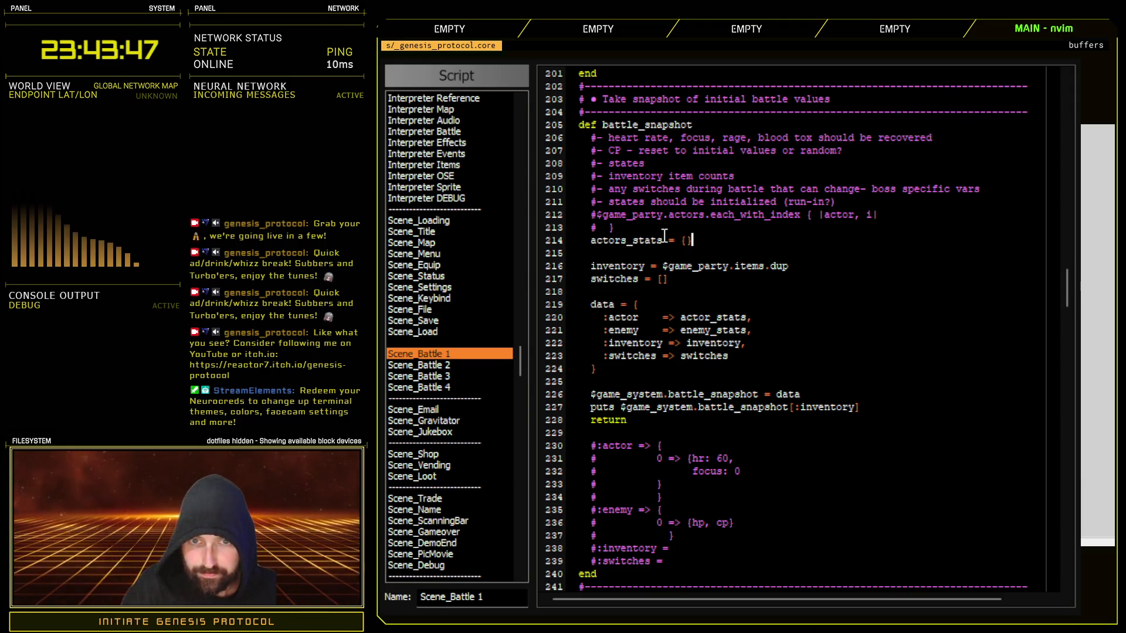
key("Return")
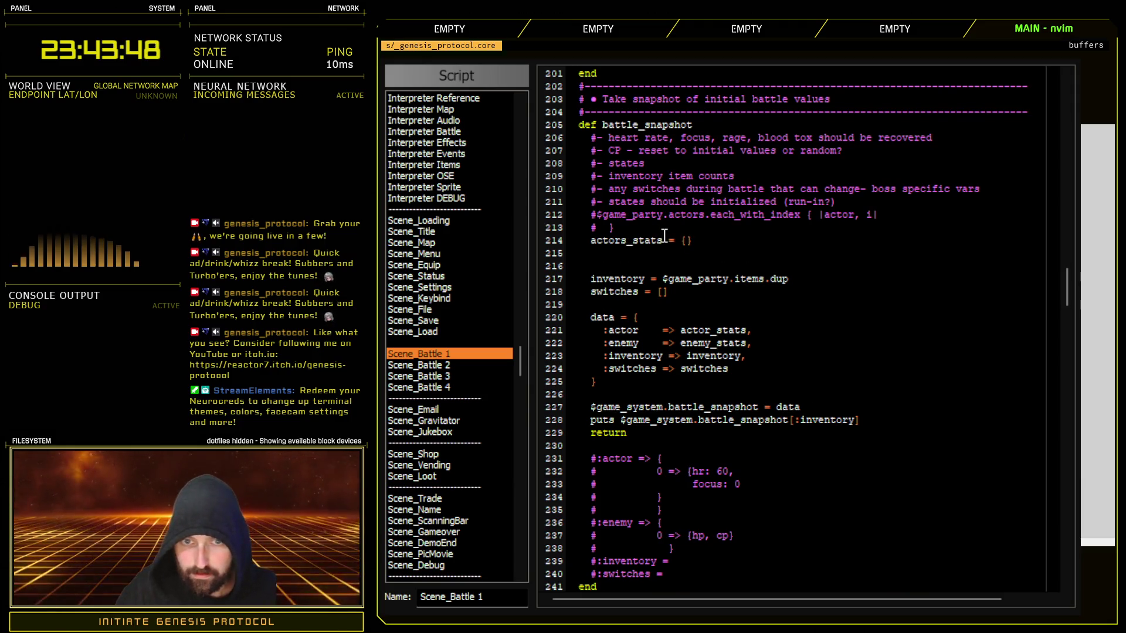
left_click(628, 248)
key("BackSpace")
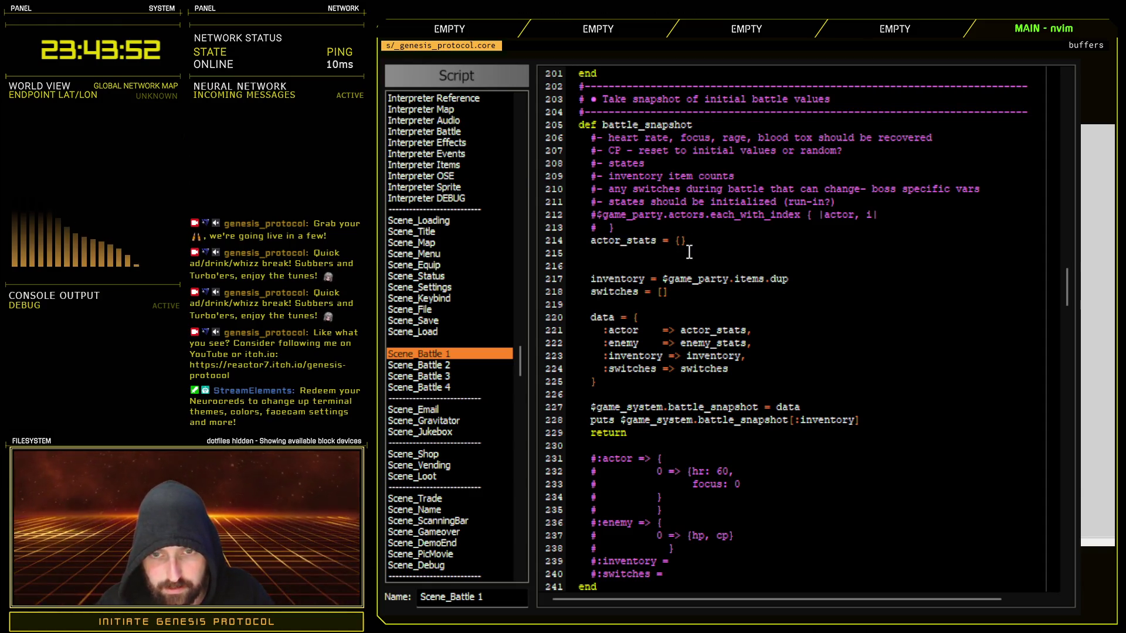
left_click(692, 242)
key("Return")
key("Return")
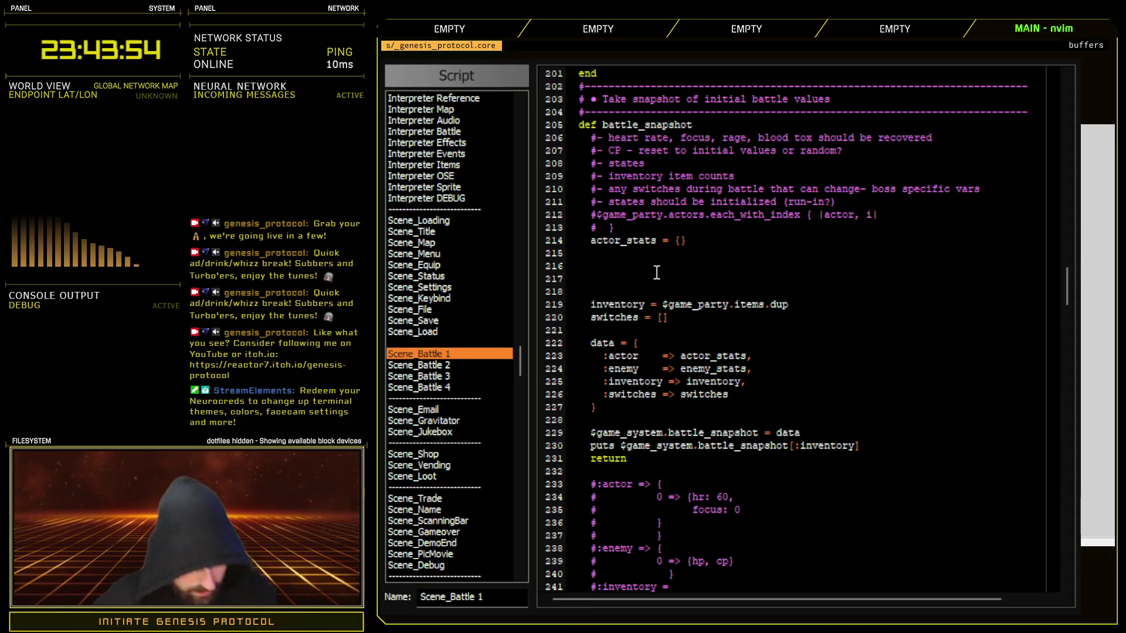
type("enemy_stats = {")
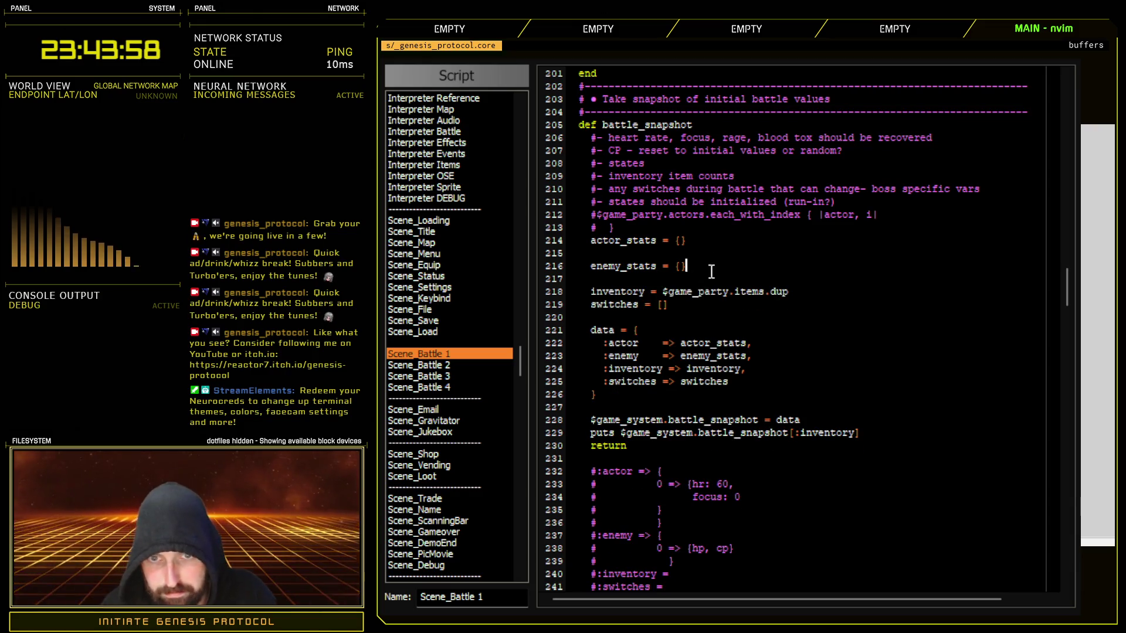
left_click(720, 241)
key("Return")
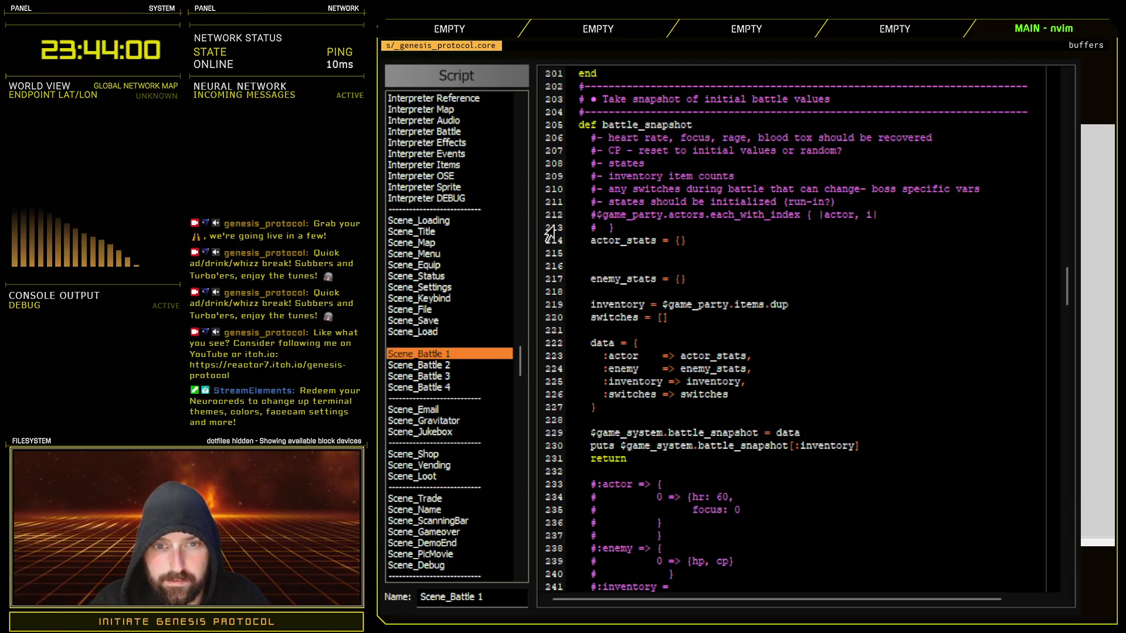
mouse_move(544, 226)
left_mouse_down()
mouse_move(540, 240)
mouse_move(543, 215)
left_mouse_up()
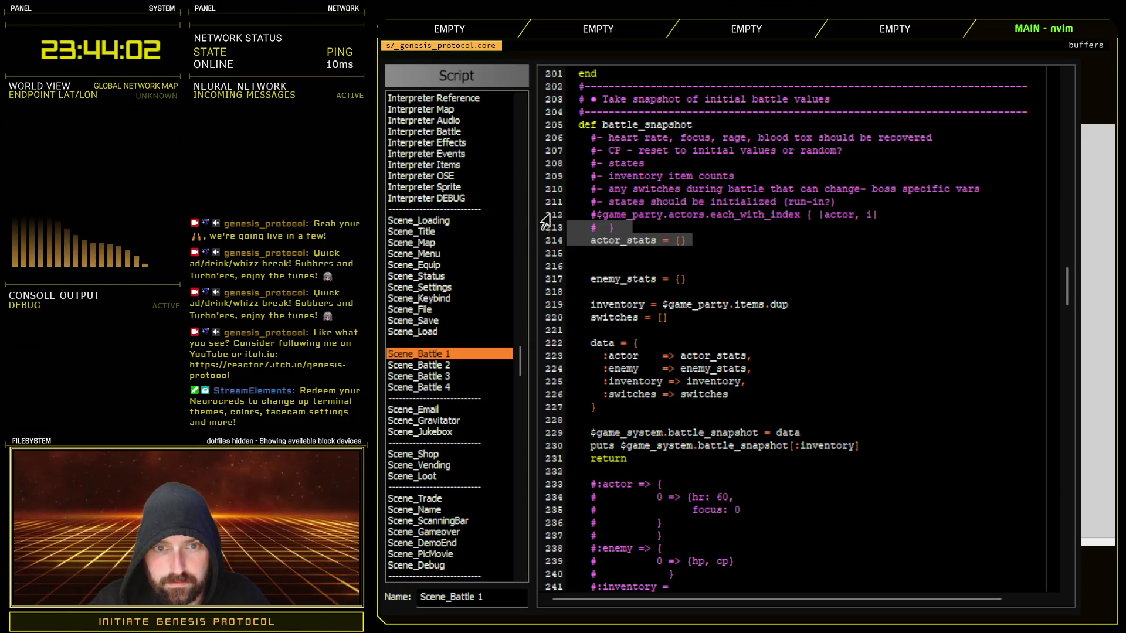